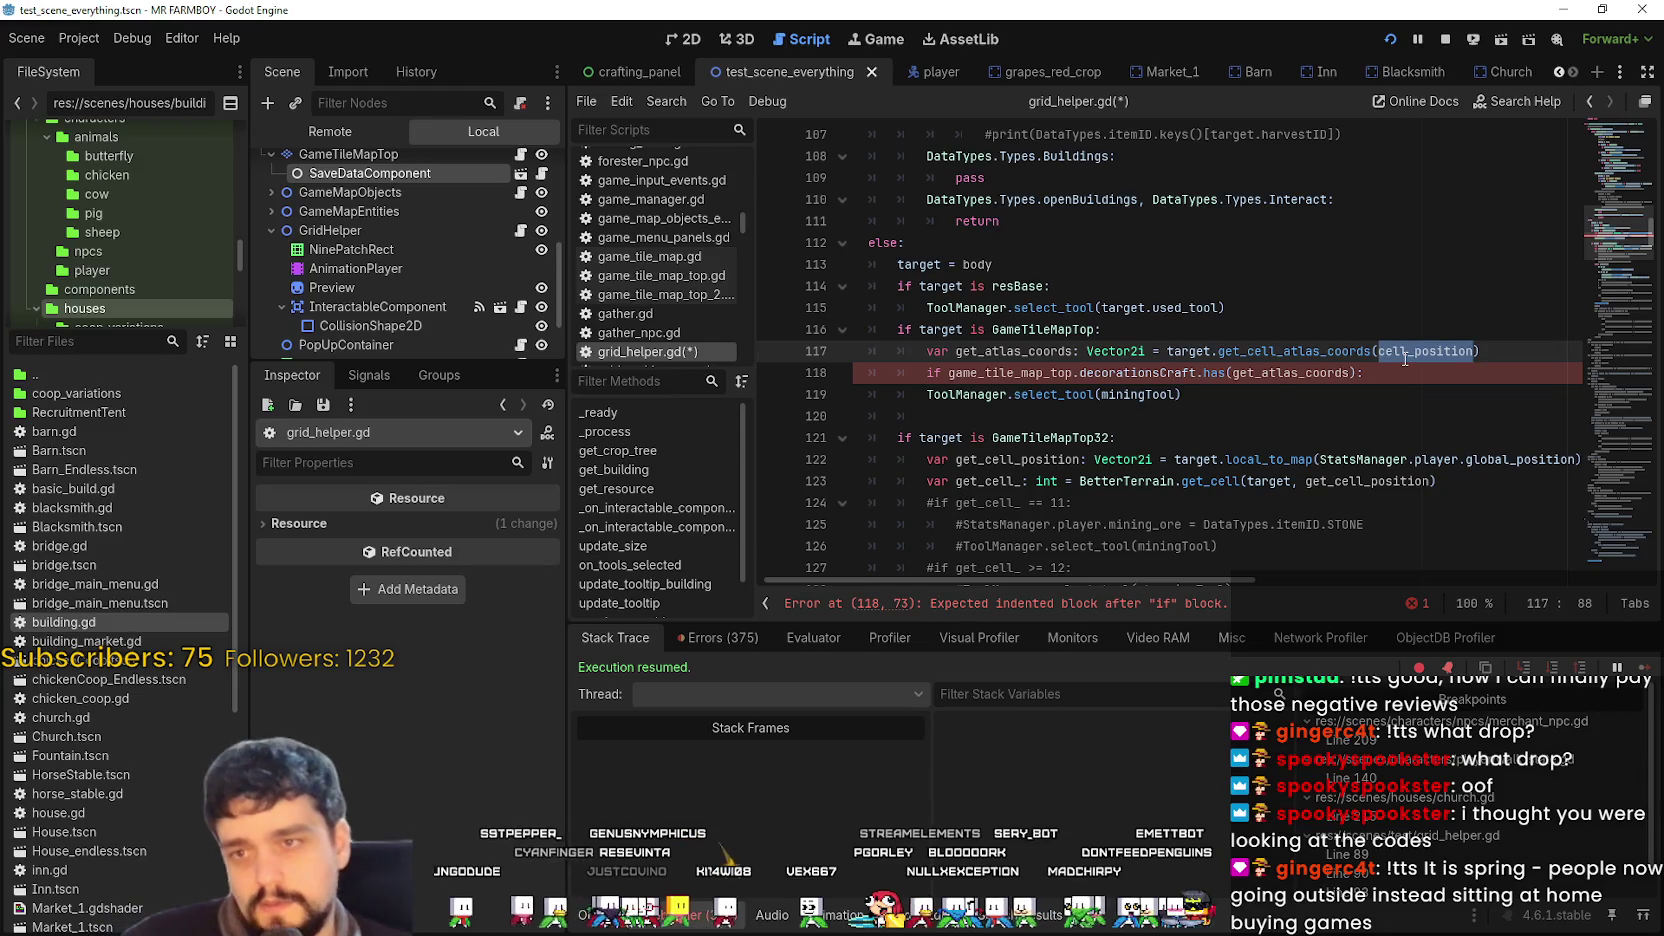
Copy the get_cell_position declaration and paste it on a new line under the GameTileMapTop check.
scroll(1483, 273, "up", 6)
left_click(1305, 317)
key("ctrl+f")
type("cell_")
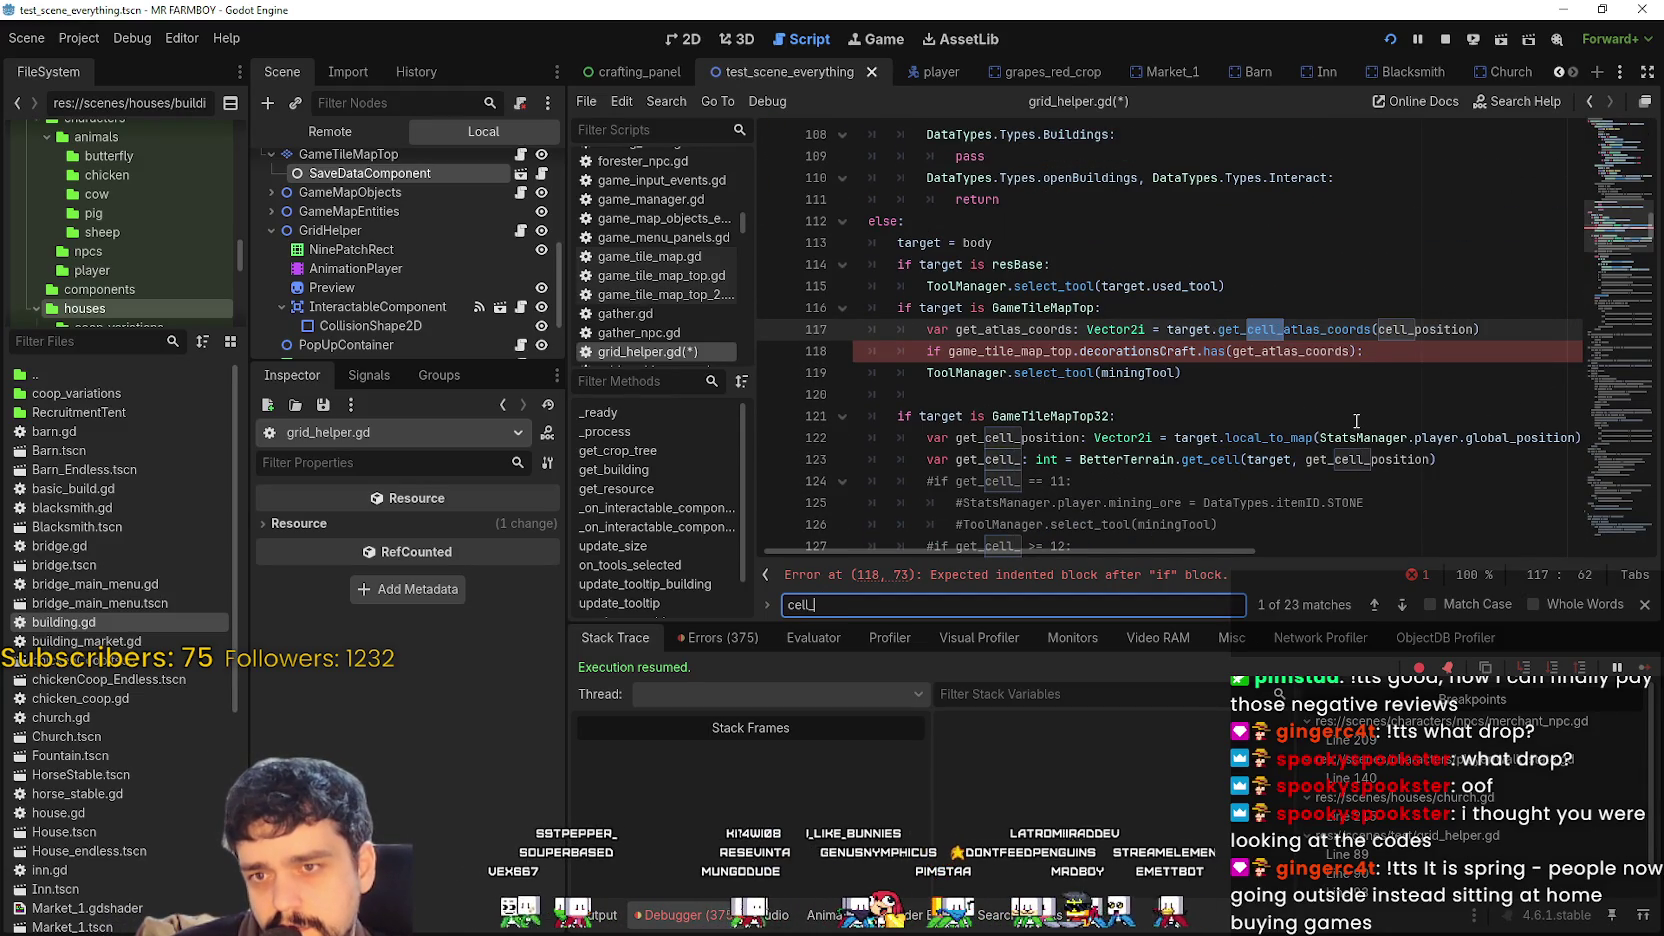
type("pos")
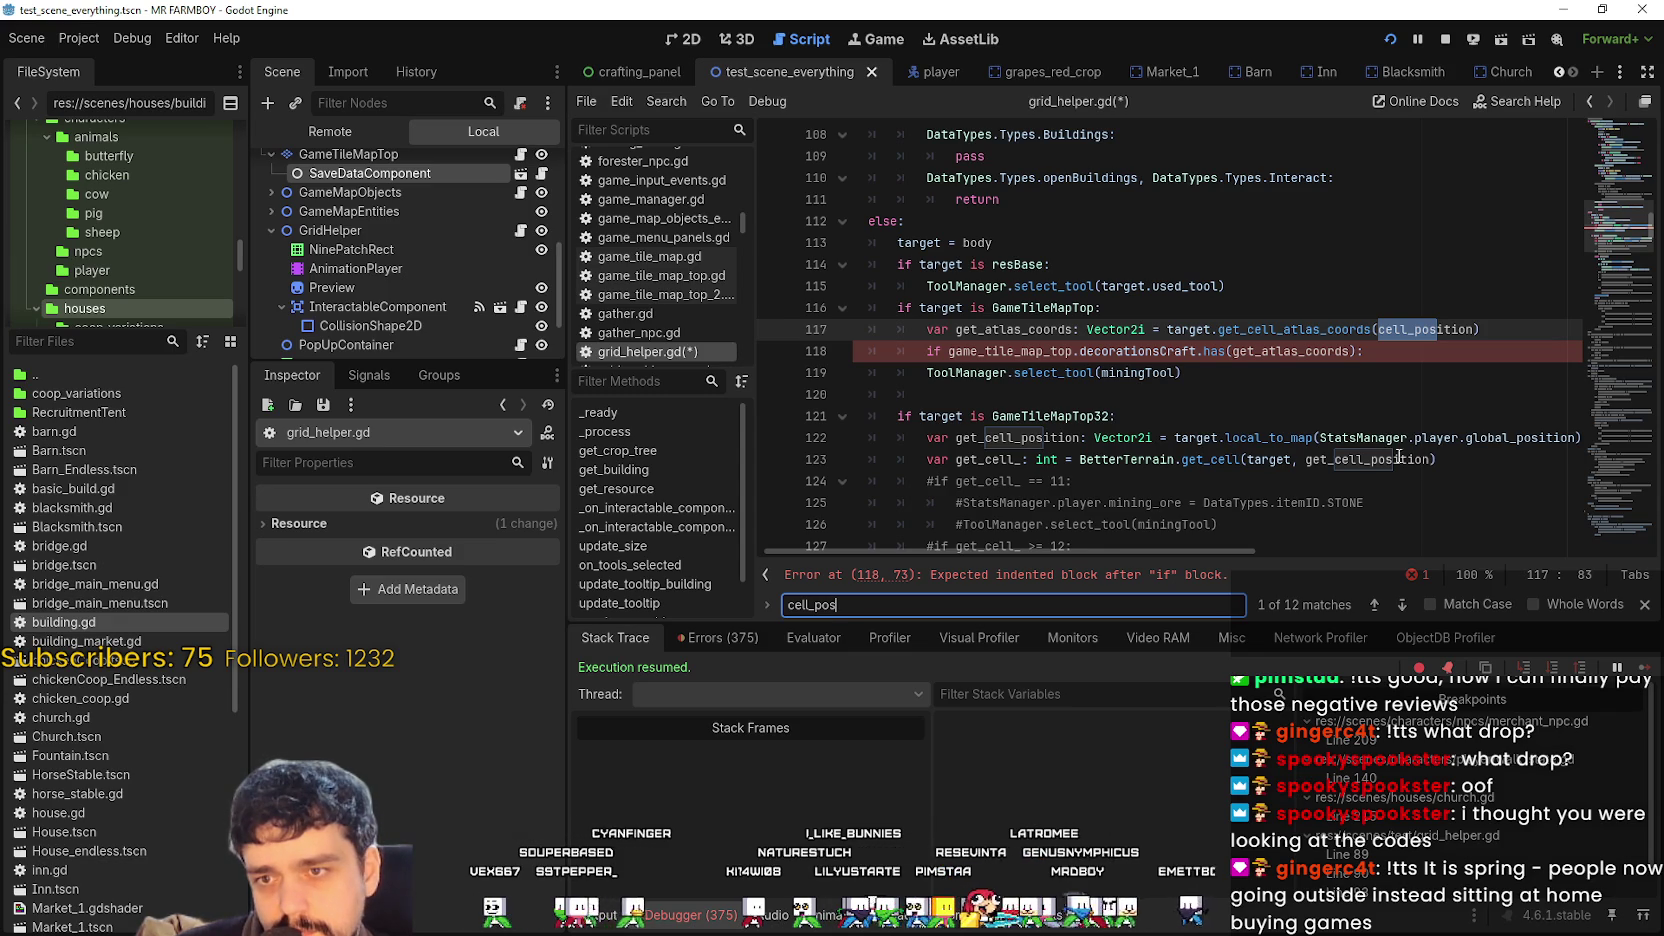
double_click(1389, 459)
left_click_drag(928, 438, 1625, 430)
key("ctrl+c")
left_click(1250, 310)
key("Return")
key("ctrl+v")
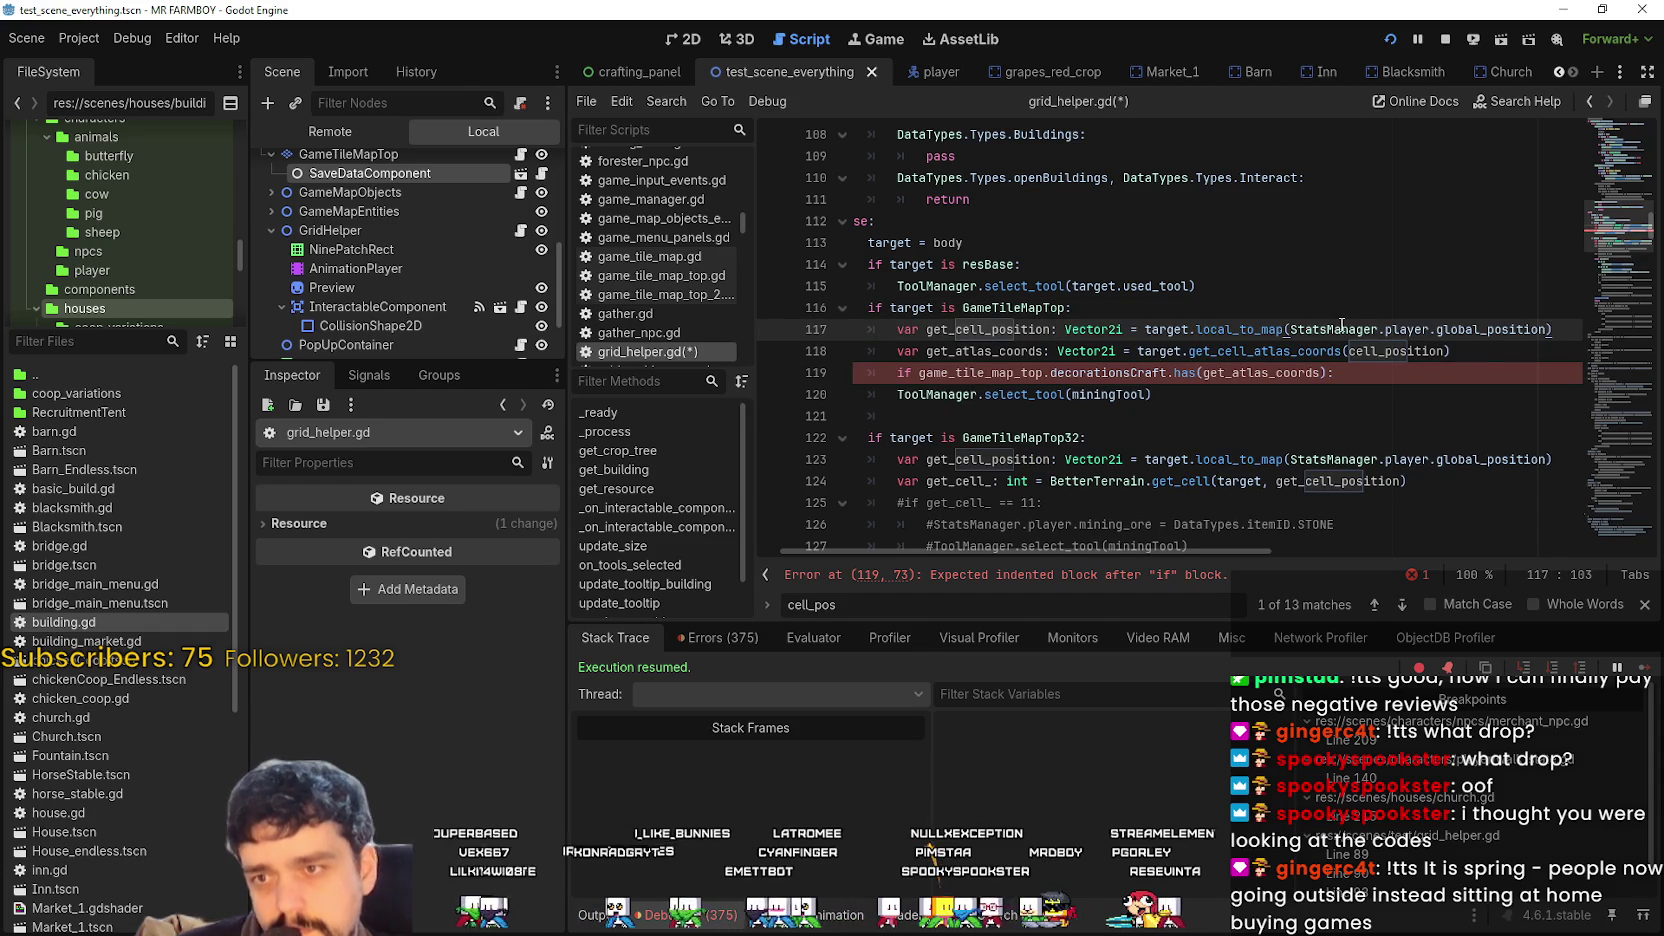
Pass the cell position to get_cell_atlas_coords and replace game_tile_map_top with target.
double_click(1413, 352)
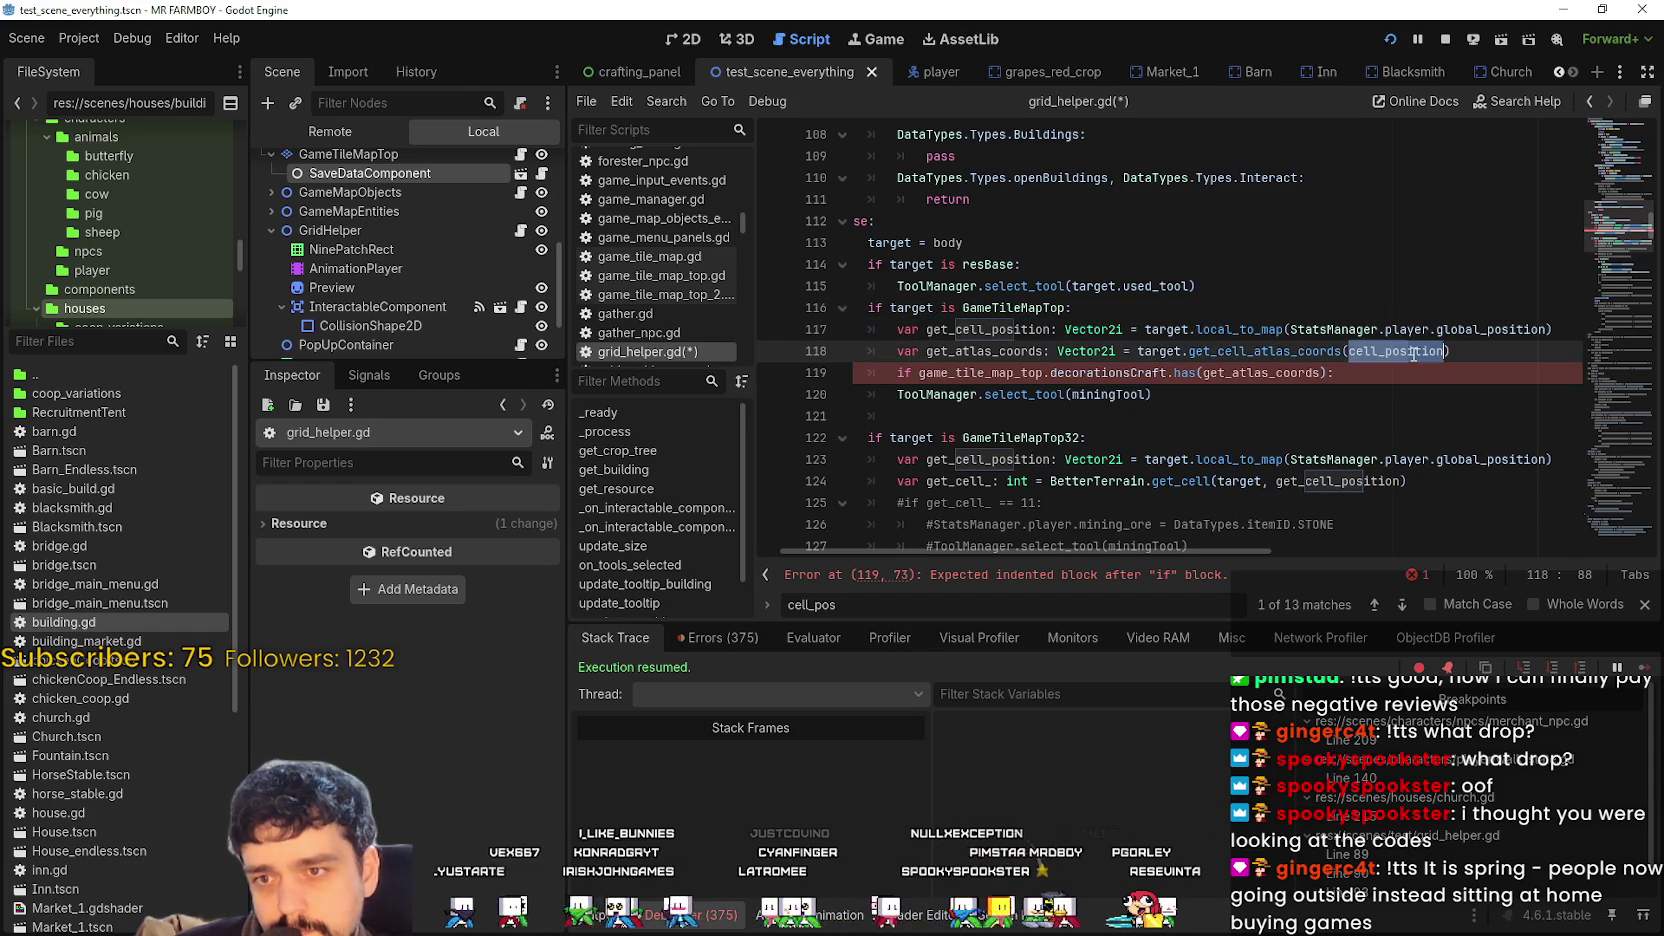
left_click(1408, 392)
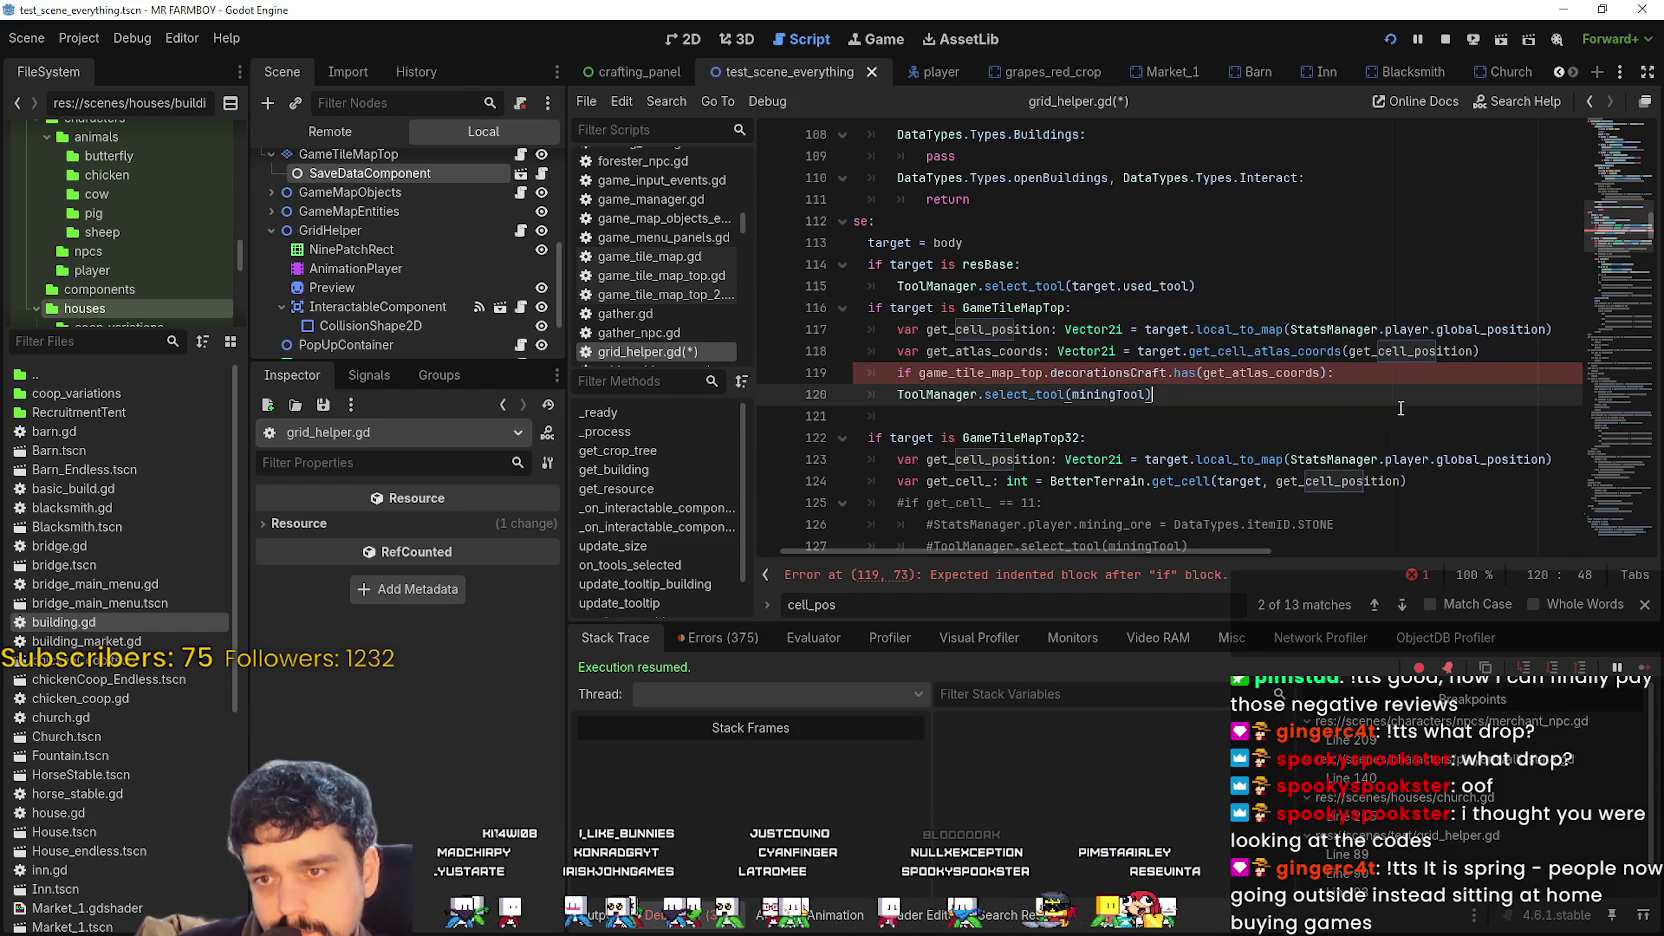
left_click(1385, 361)
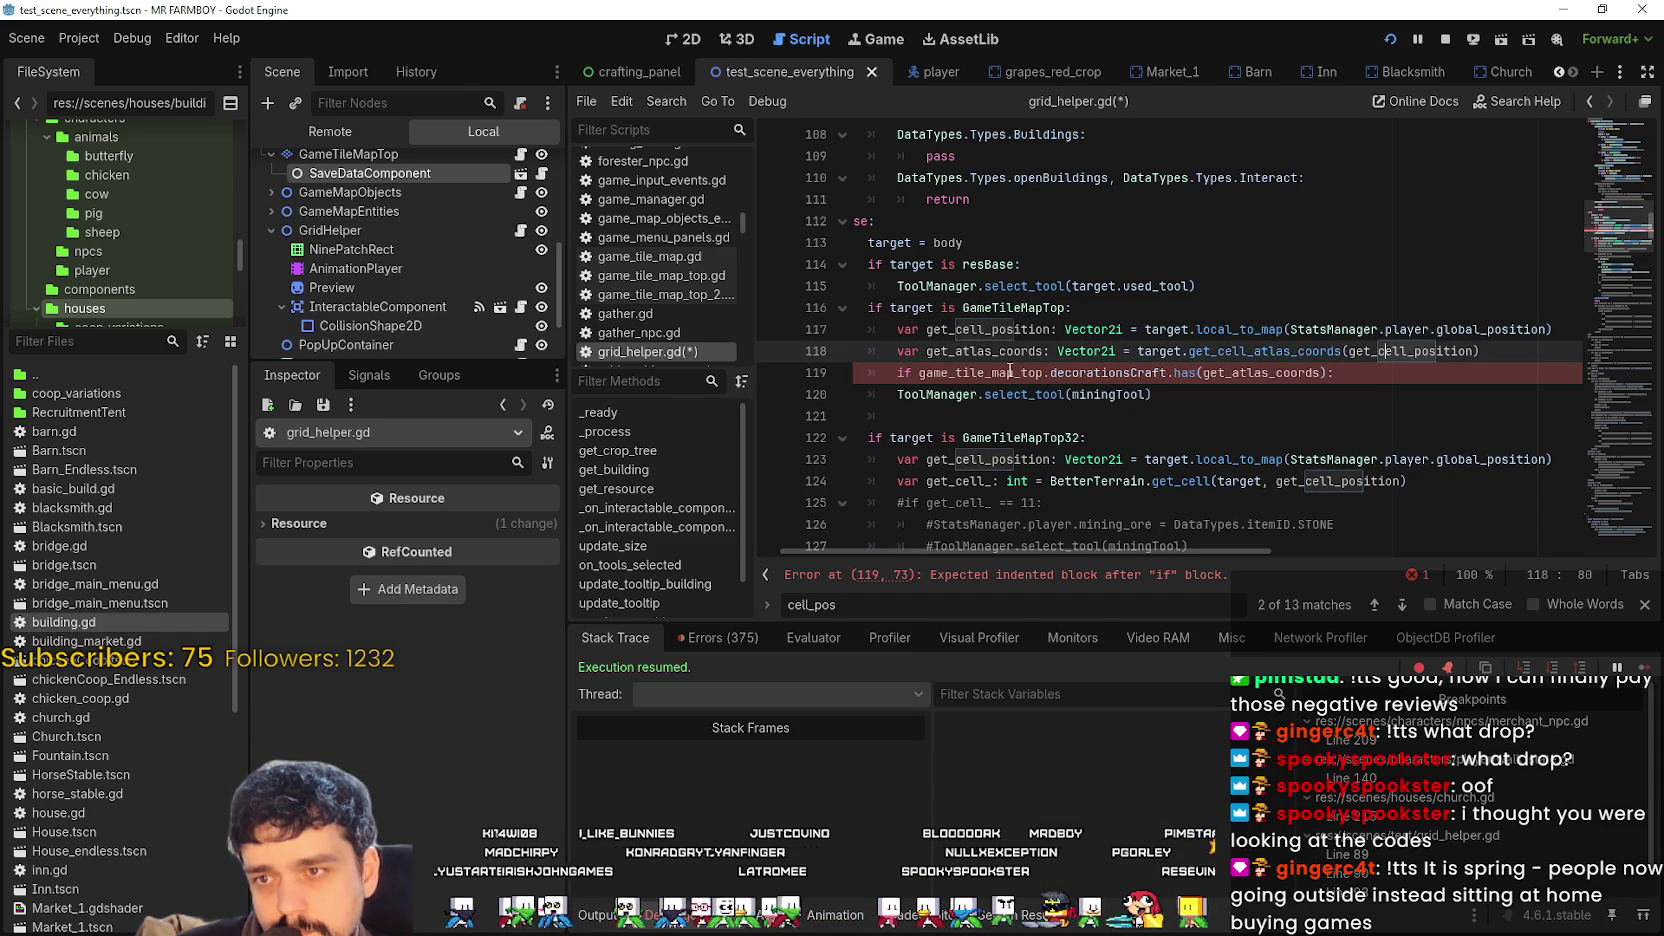
left_click(880, 390)
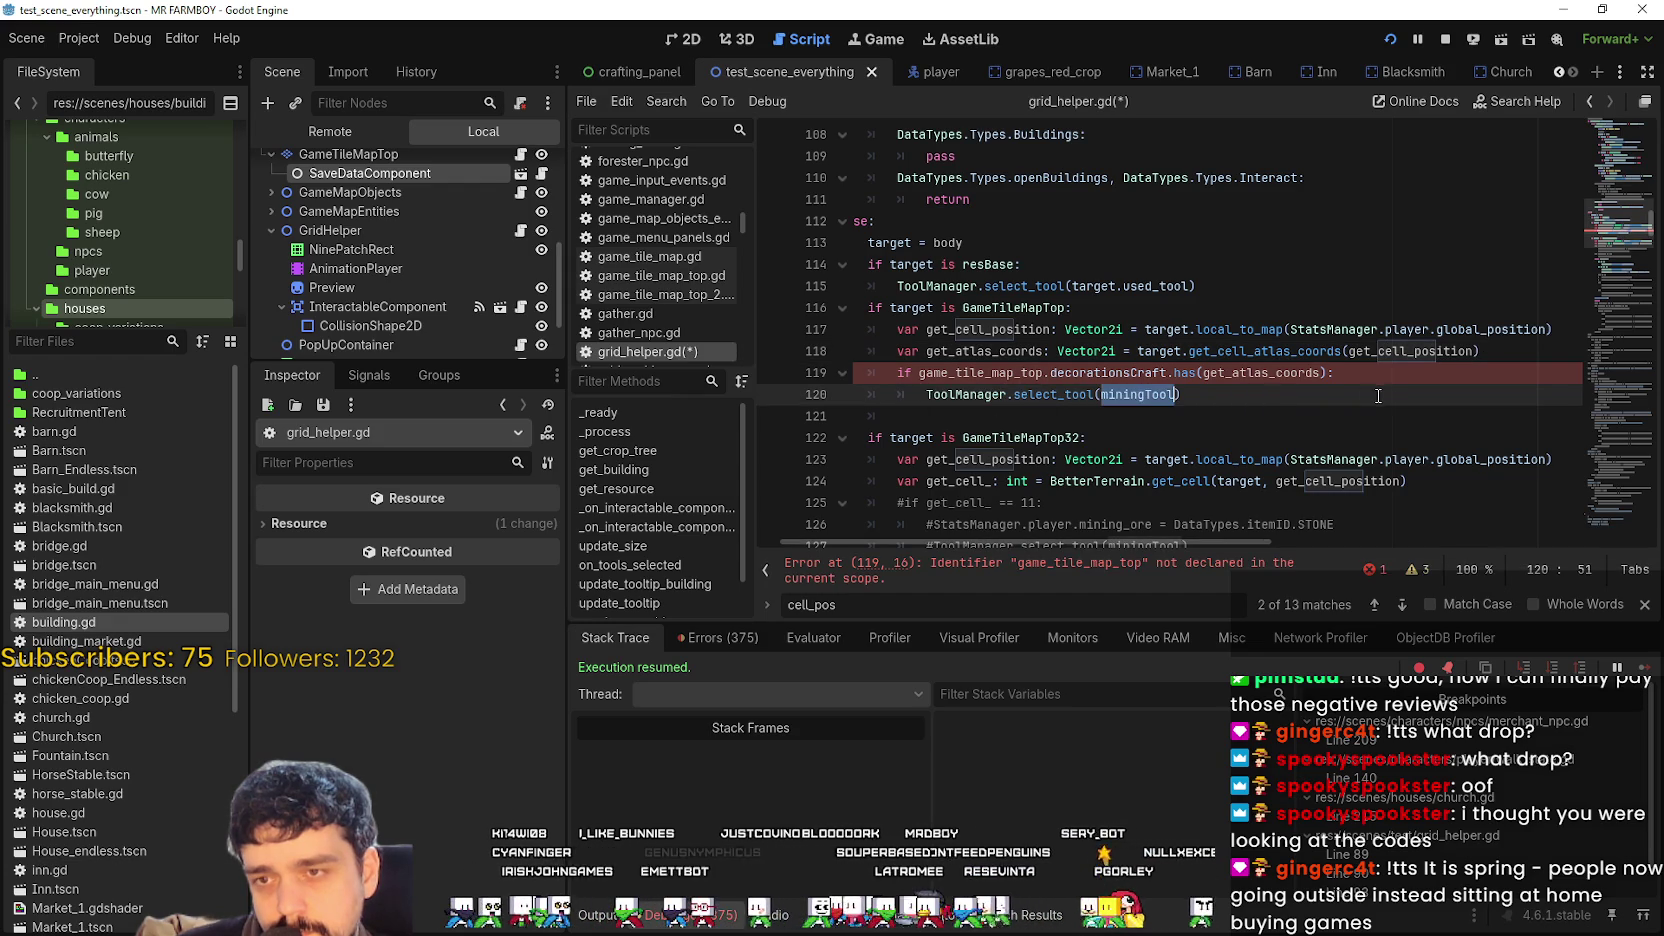
double_click(956, 331)
double_click(981, 353)
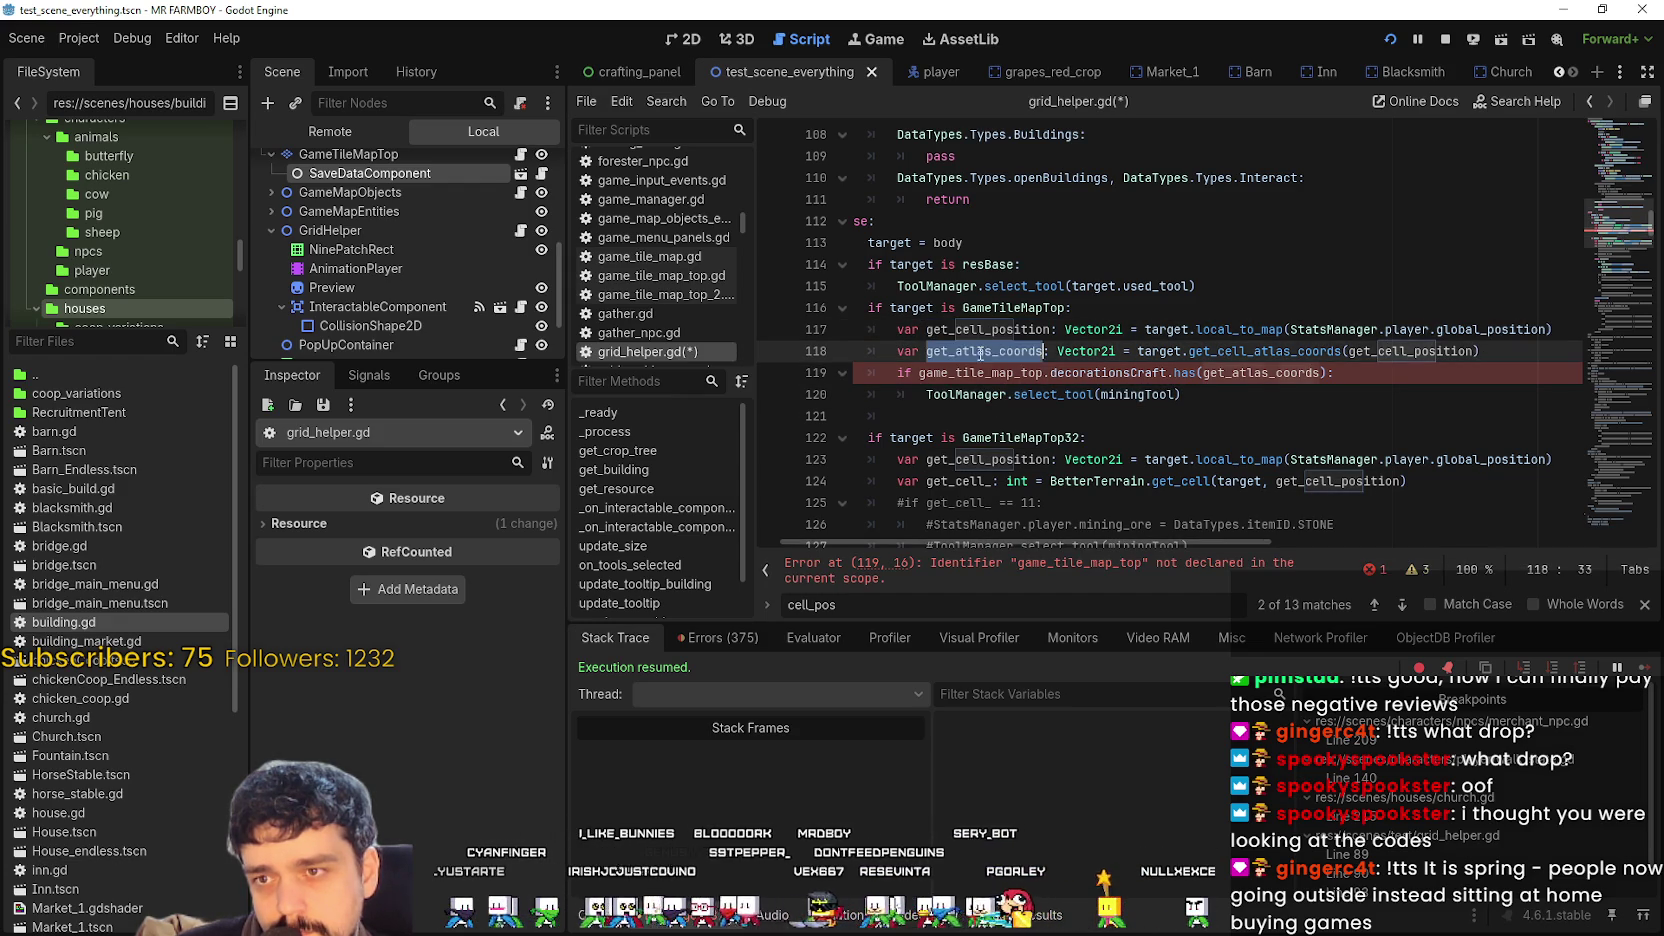
double_click(1258, 375)
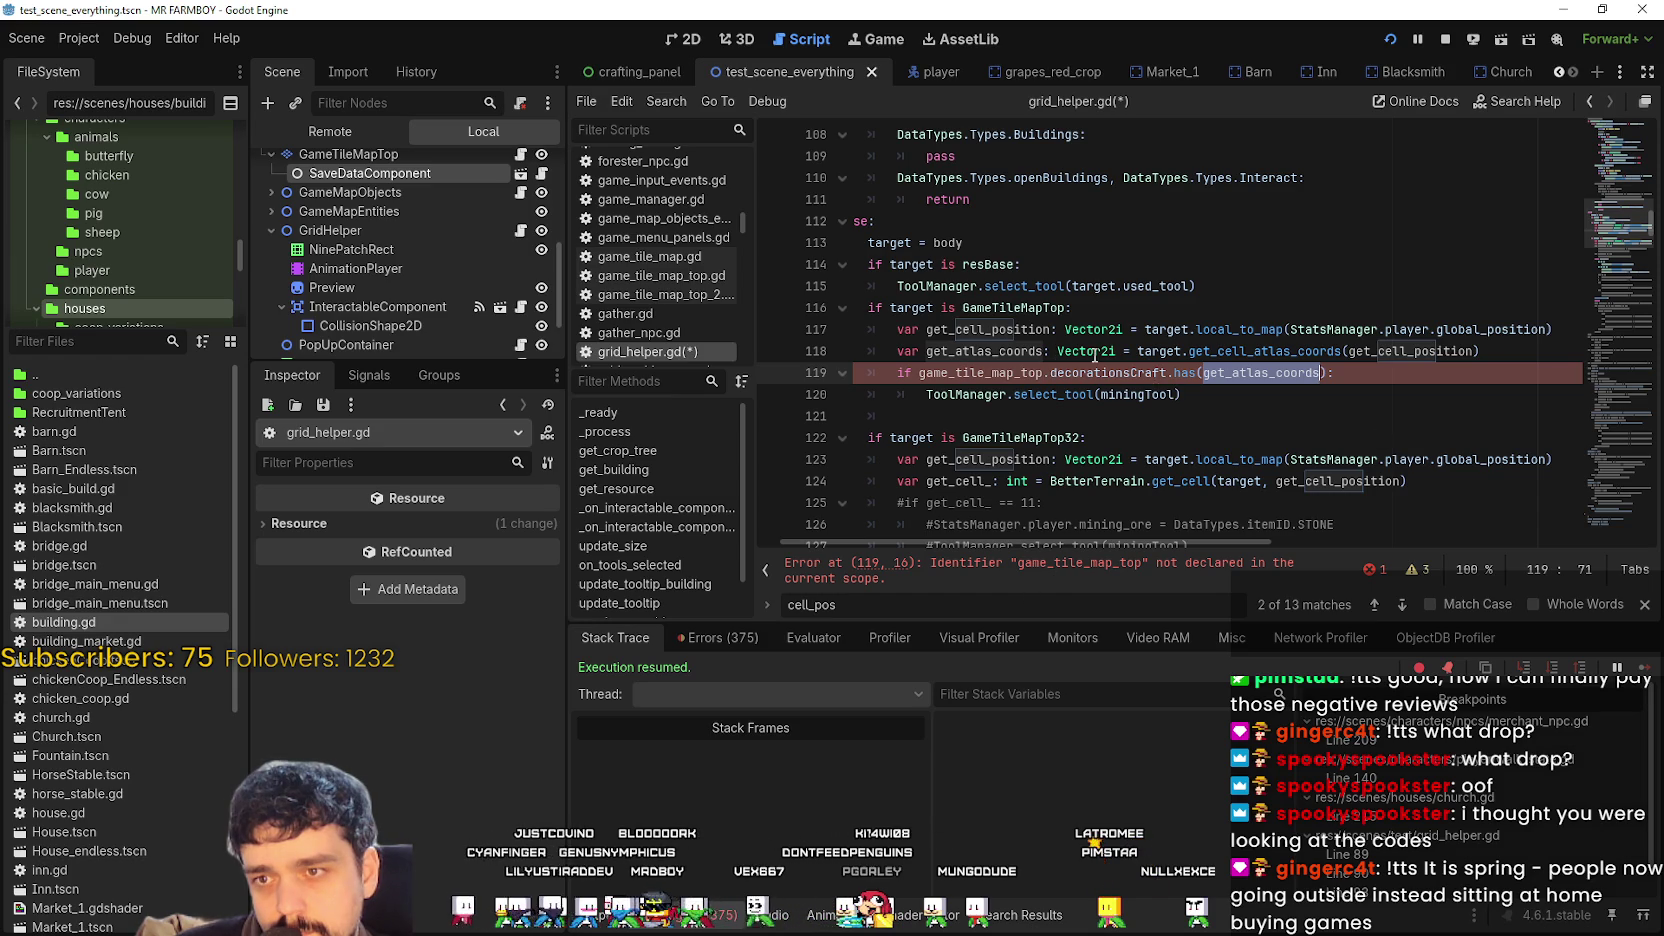
double_click(908, 306)
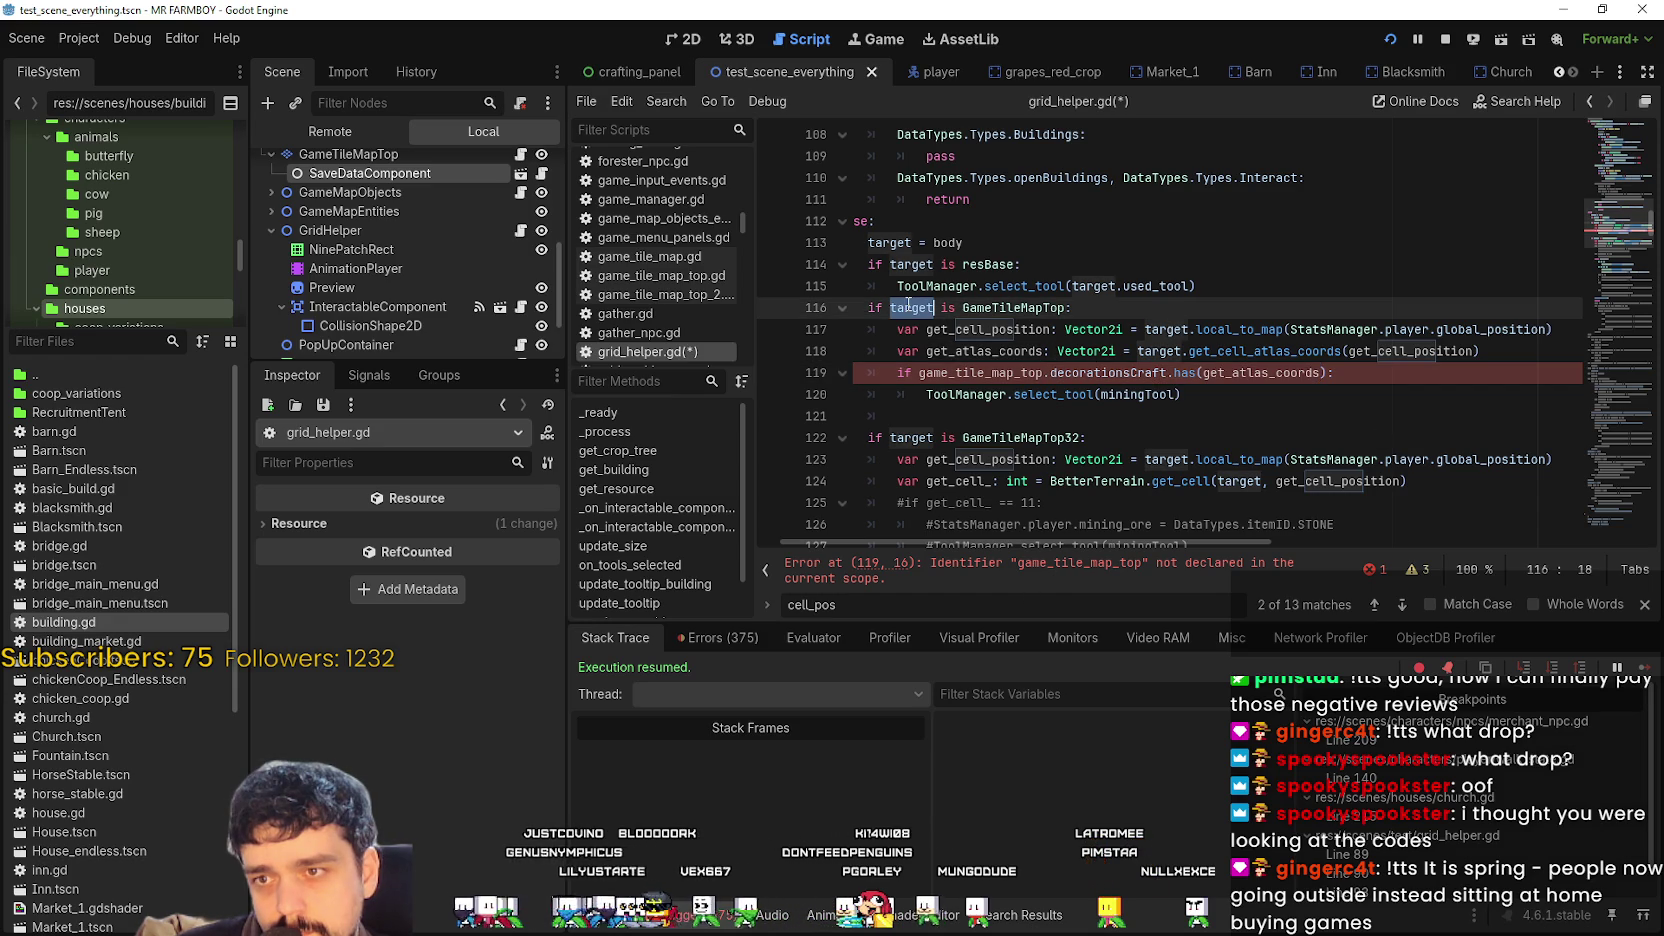
double_click(969, 371)
Delete the blank line 121 and save grid_helper.gd.
scroll(1138, 421, "down", 2)
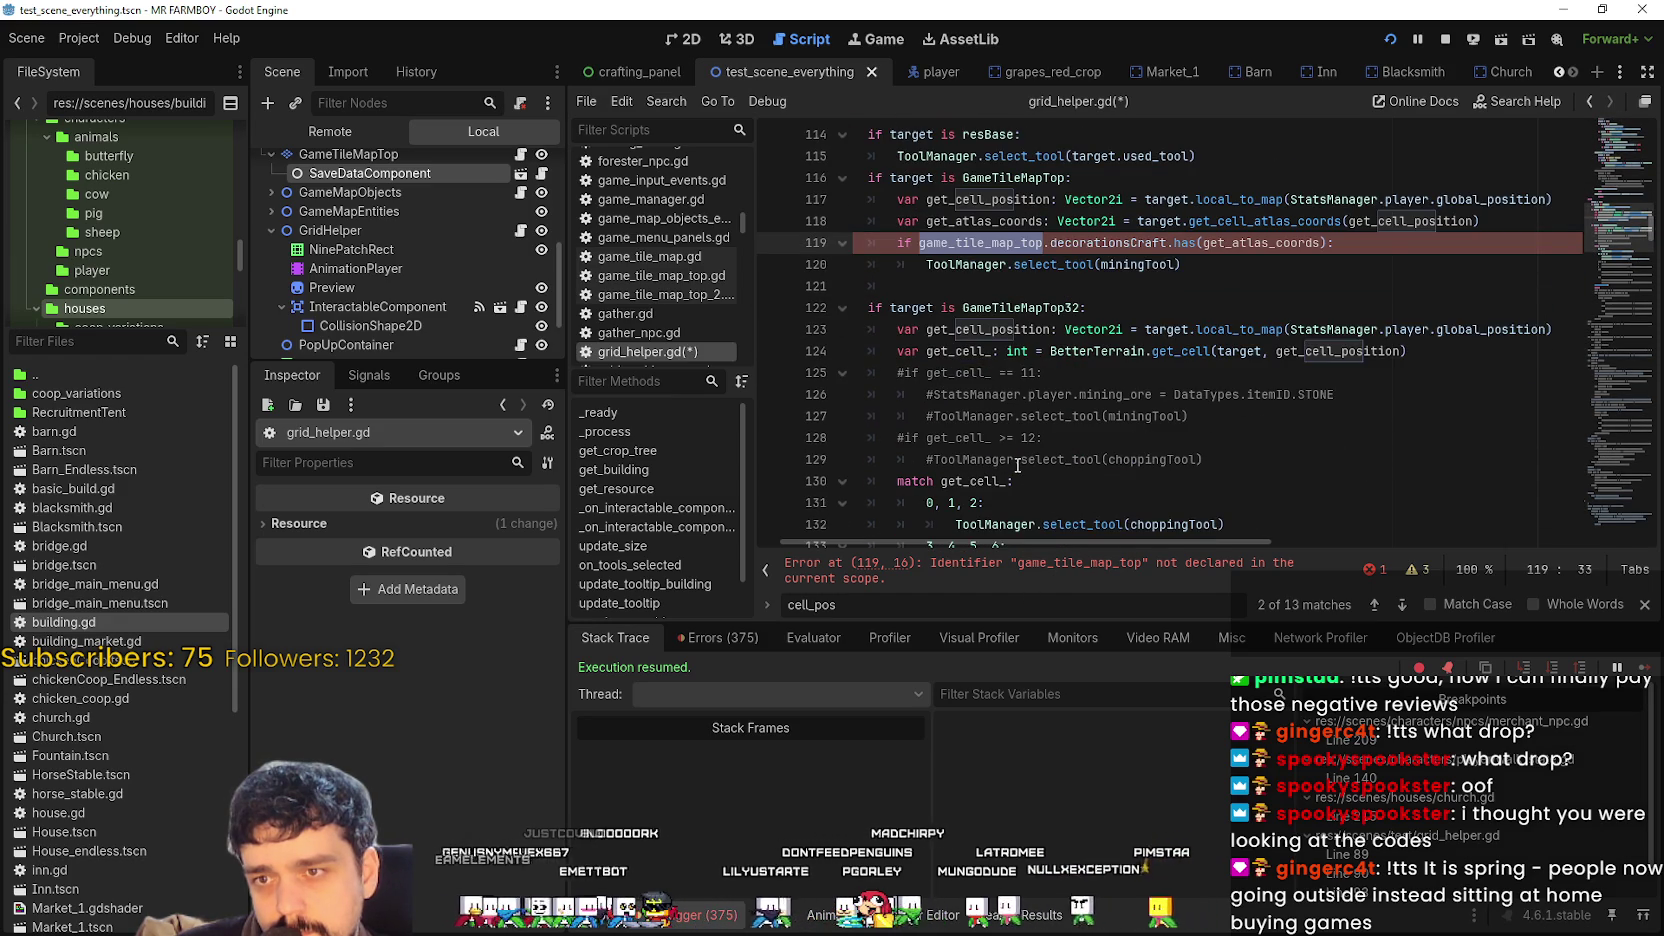
left_click(1012, 286)
scroll(1012, 286, "up", 2)
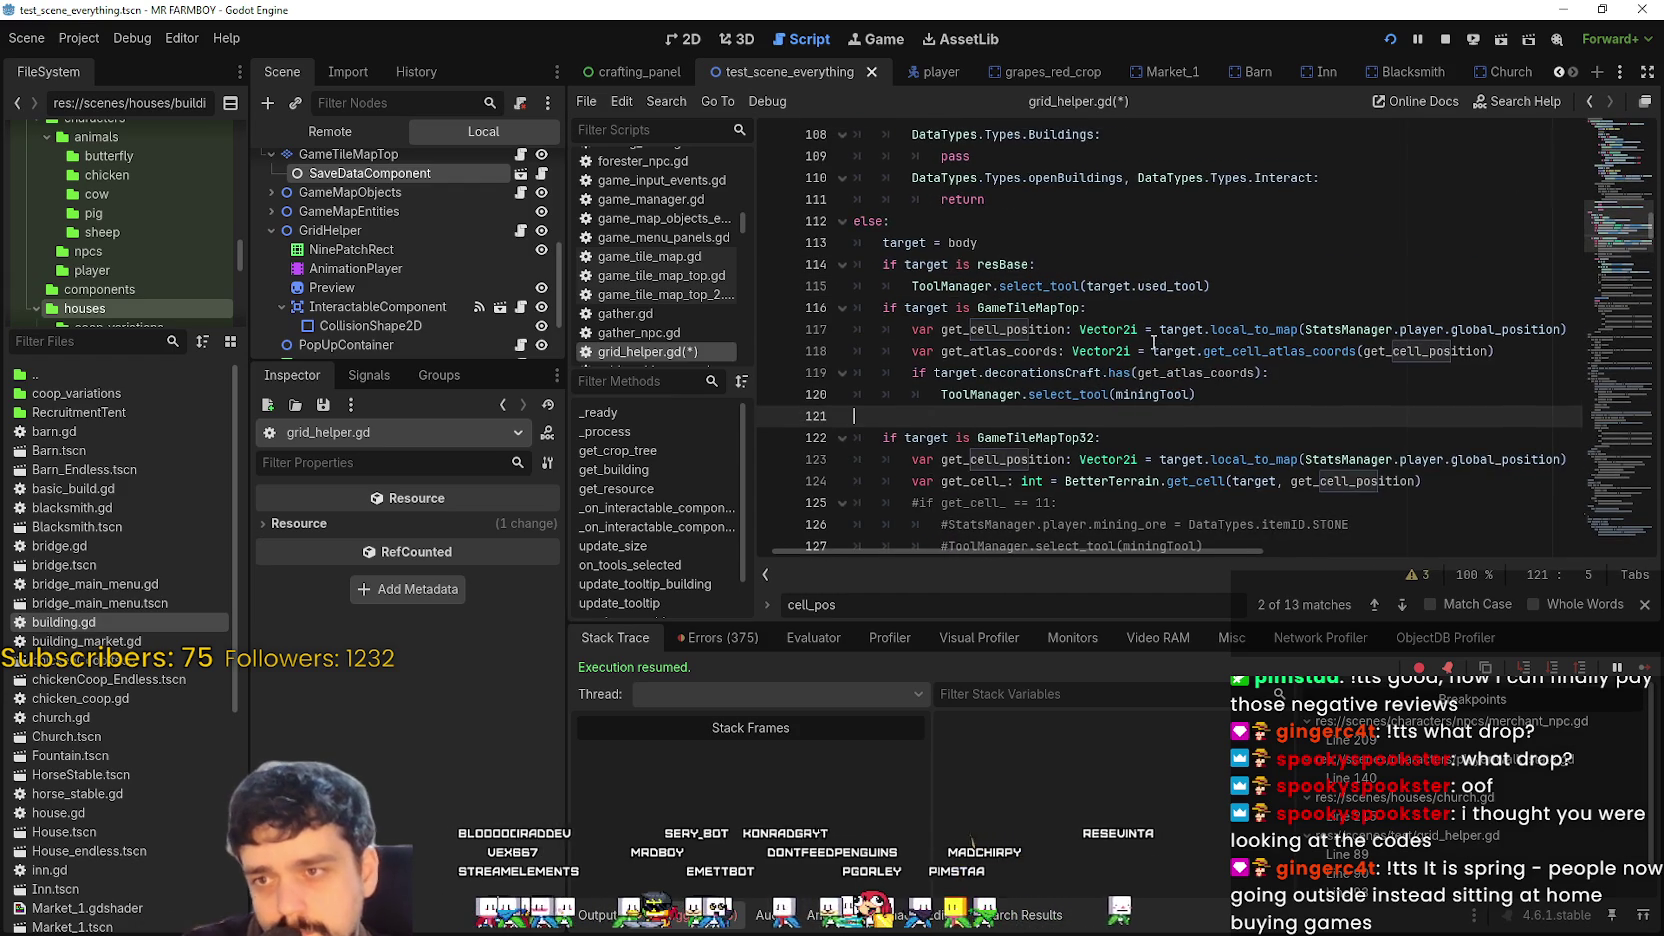
key("BackSpace")
key("BackSpace")
key("BackSpace")
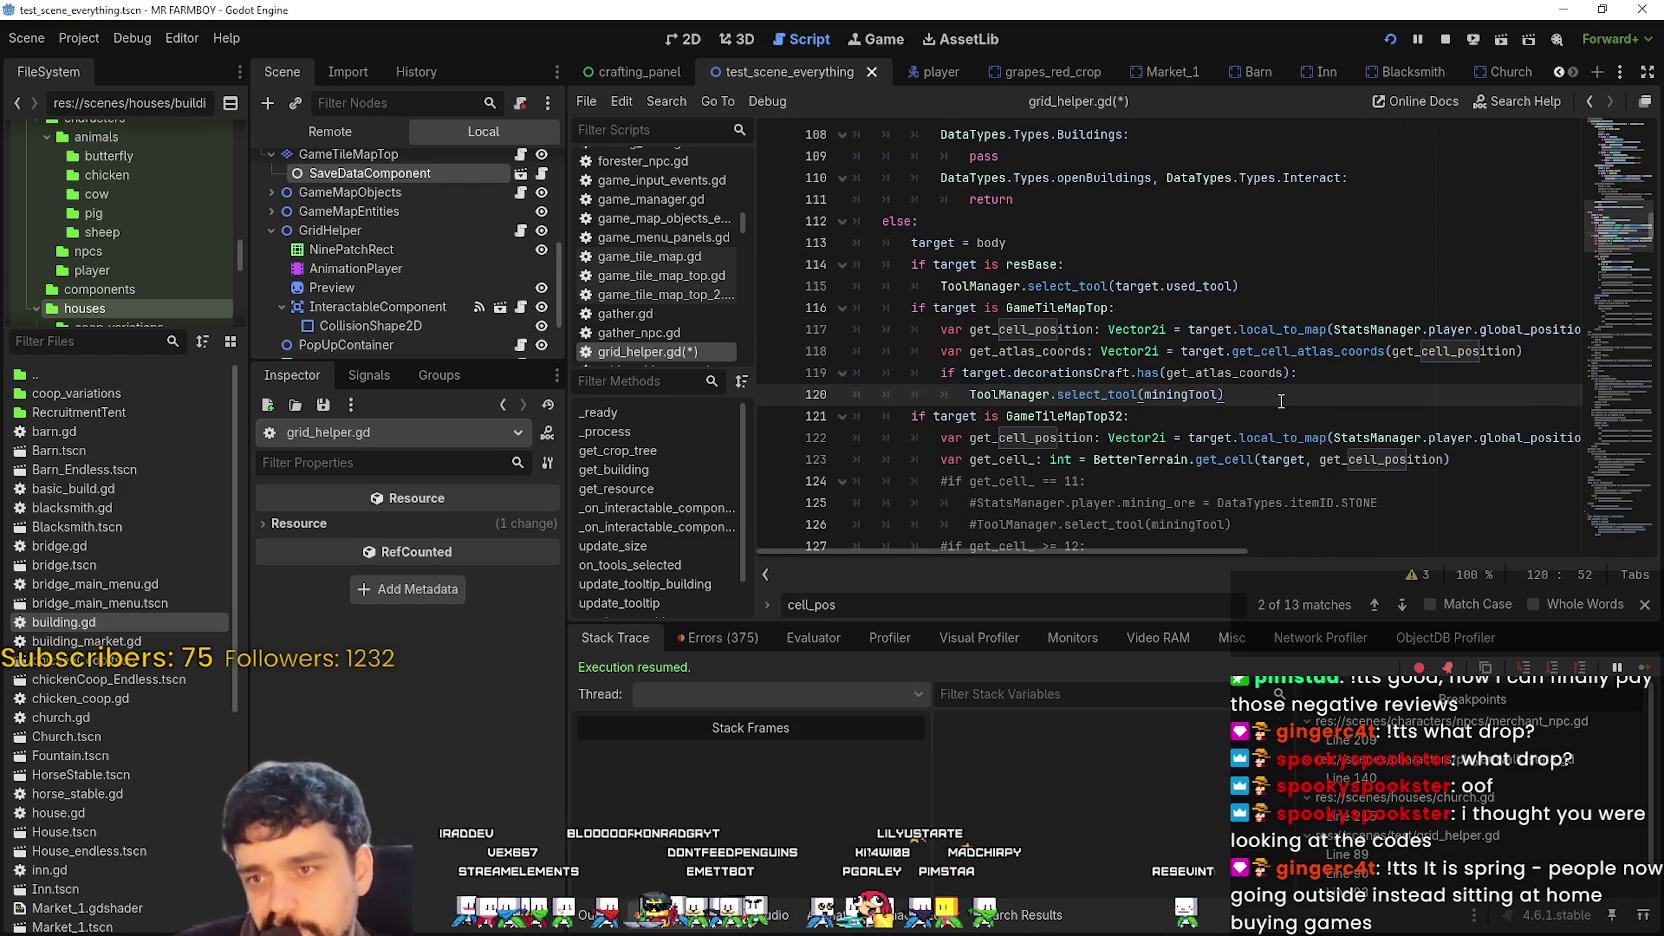
key("ctrl+s")
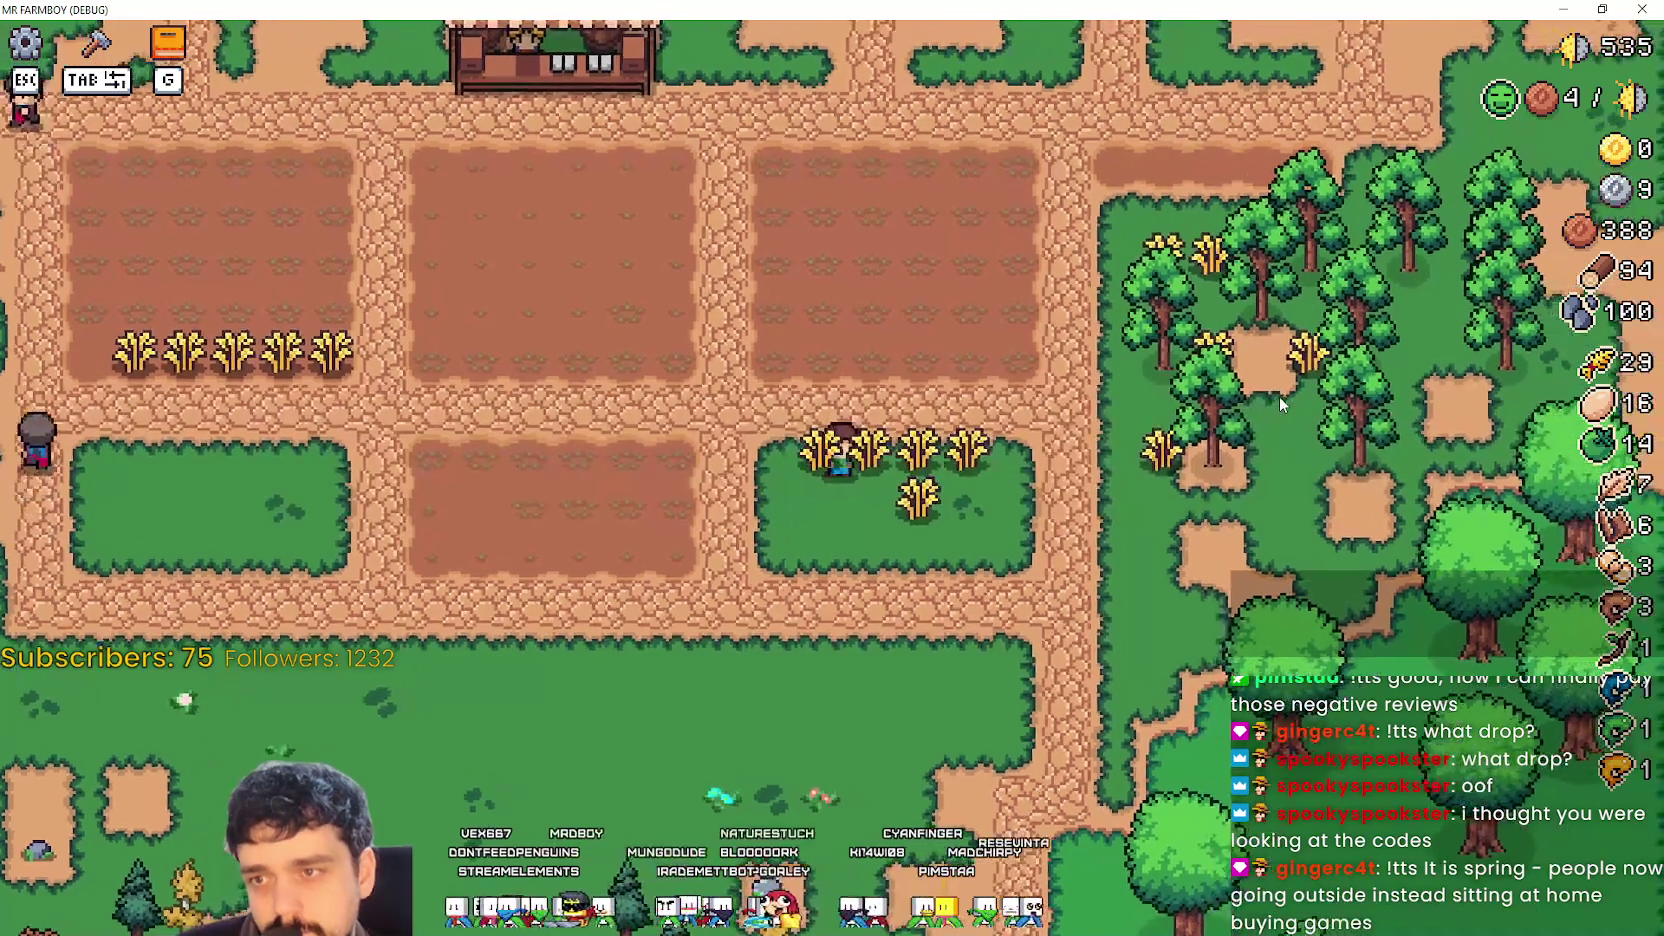
Walk the farmer right into the grove and face up, then return to Godot.
key("d")
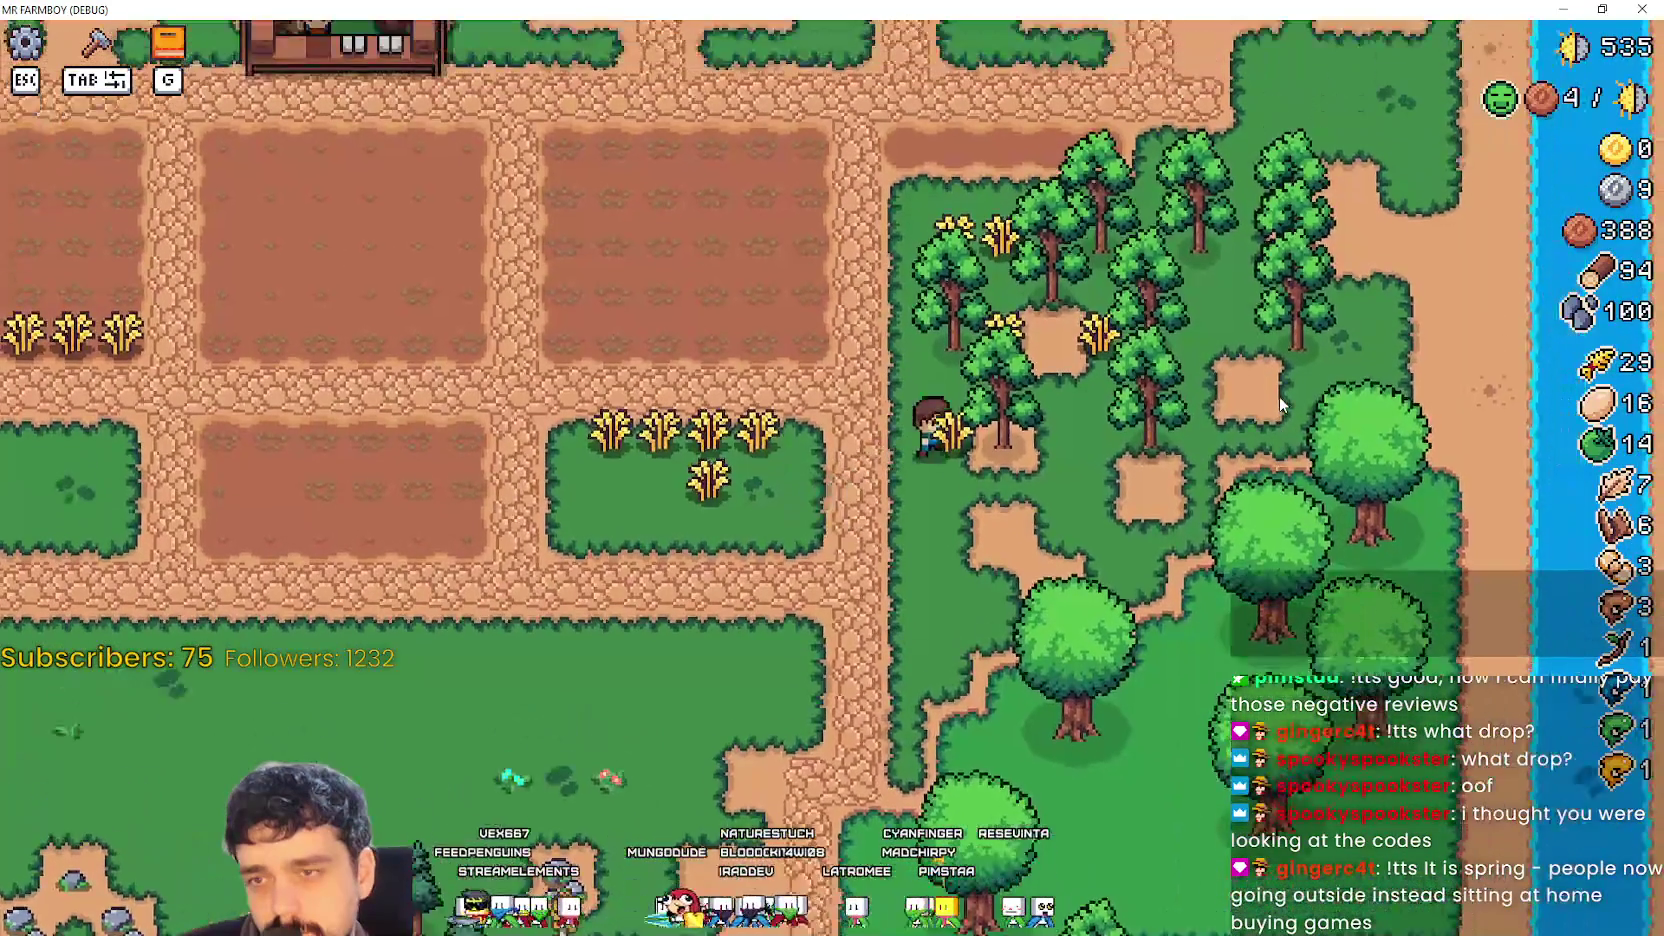
key("d")
key("w")
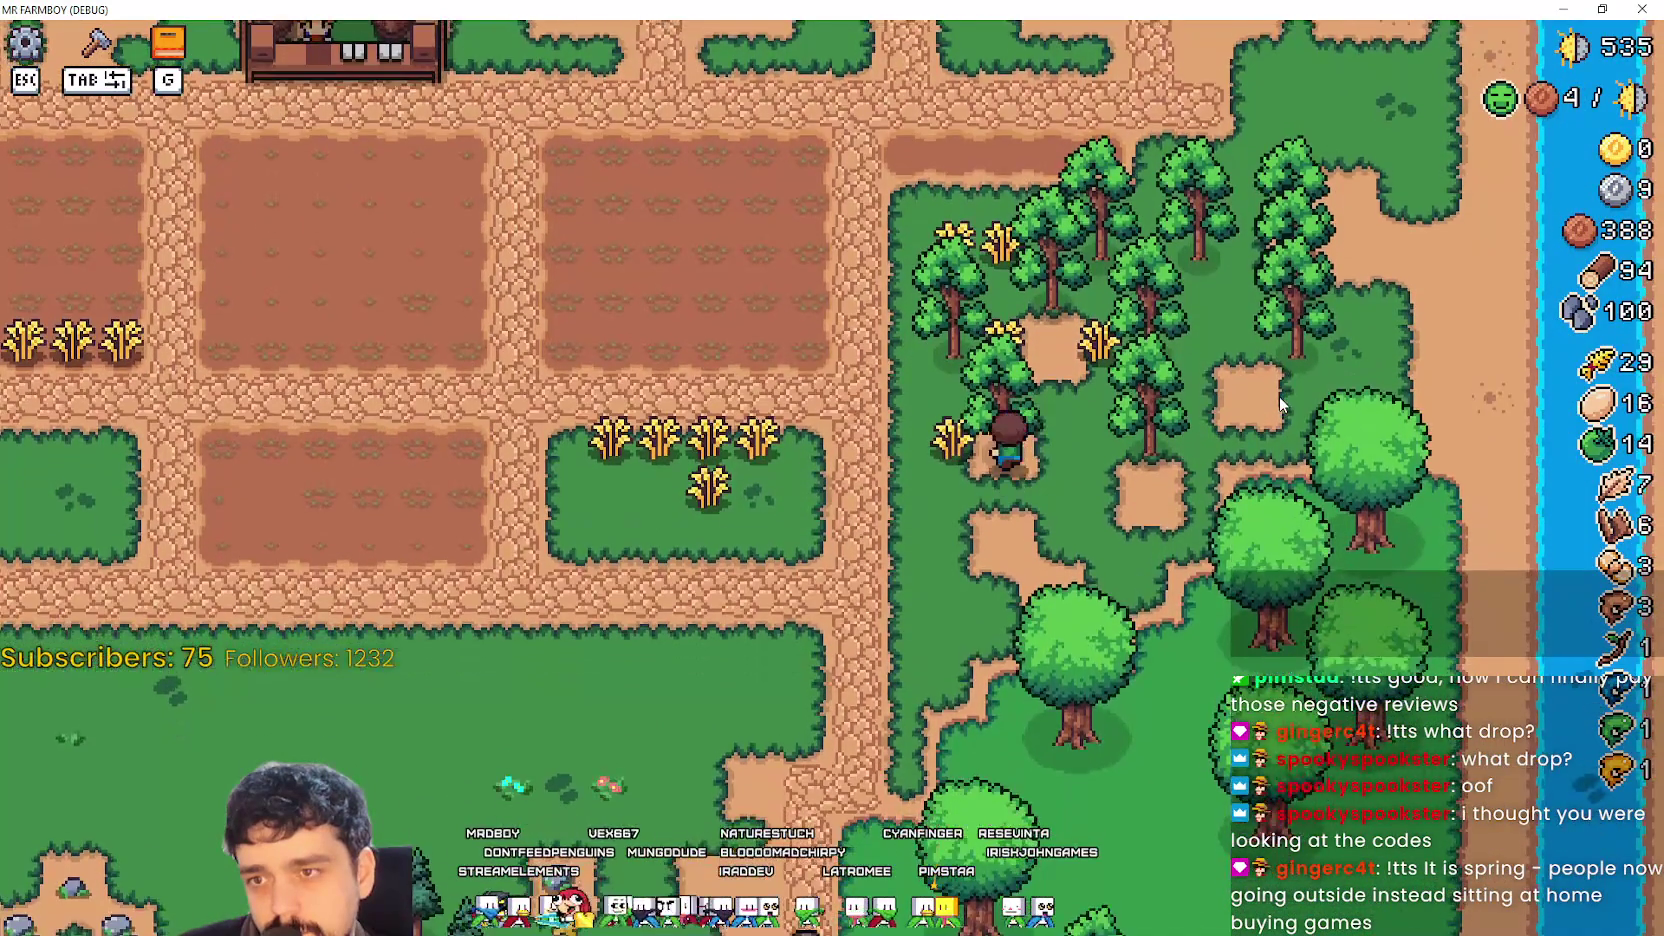
key("alt+Tab")
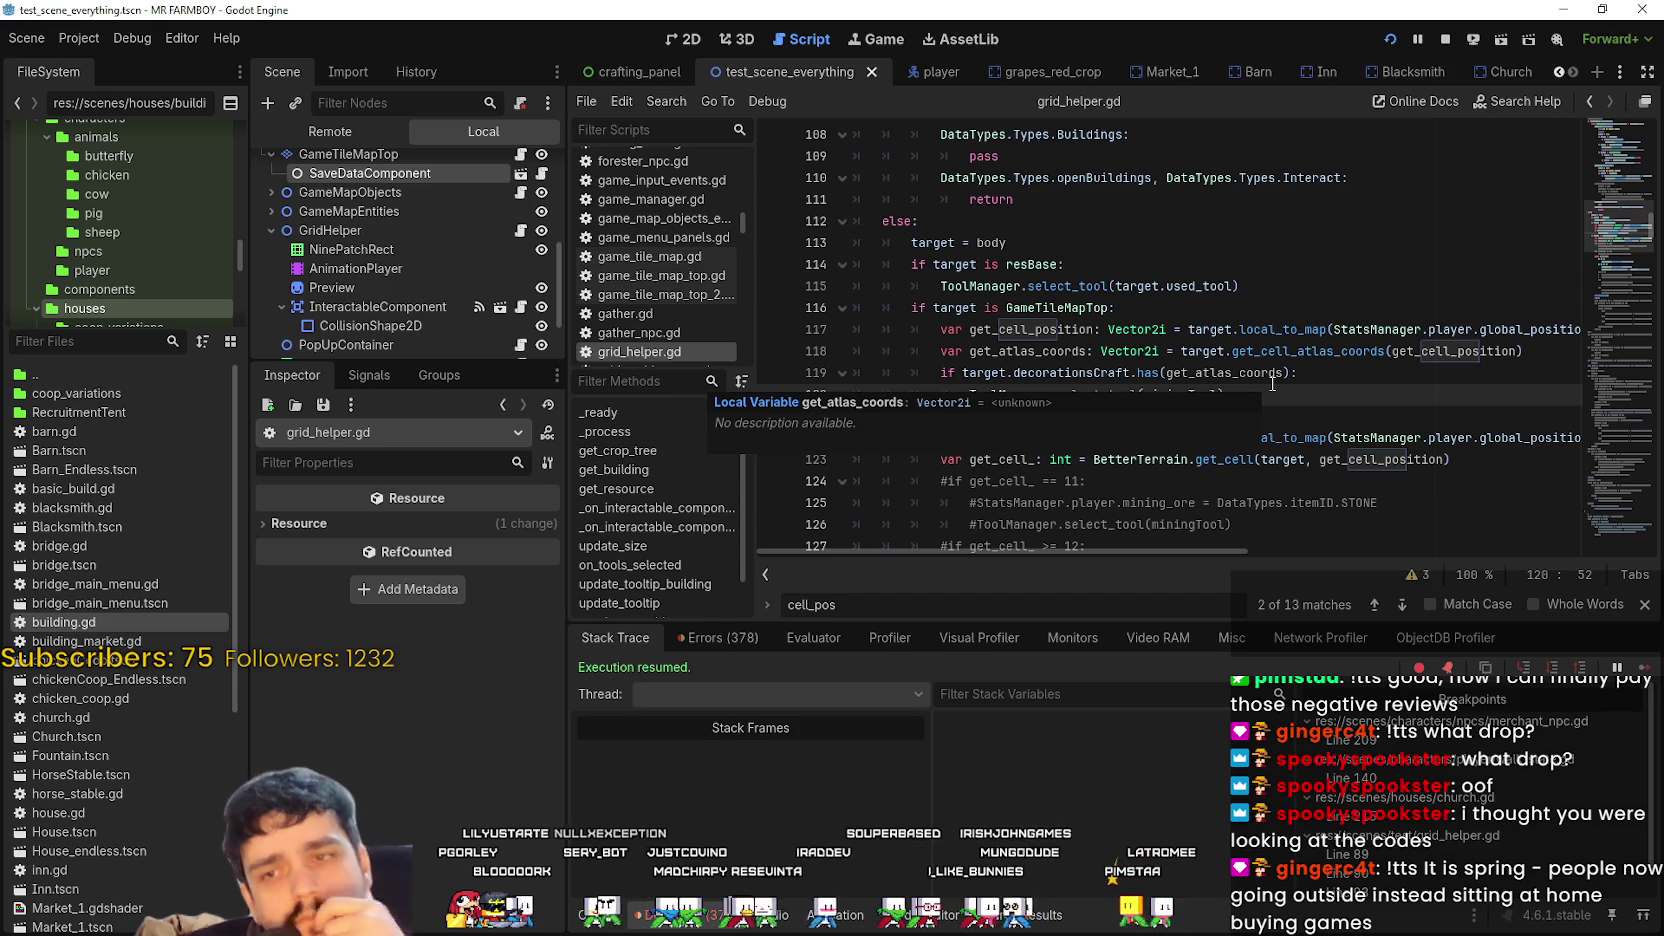
Review the GameTileMapTop branch, comparing target and StatsManager.player.global_position on line 117.
left_click(1361, 333)
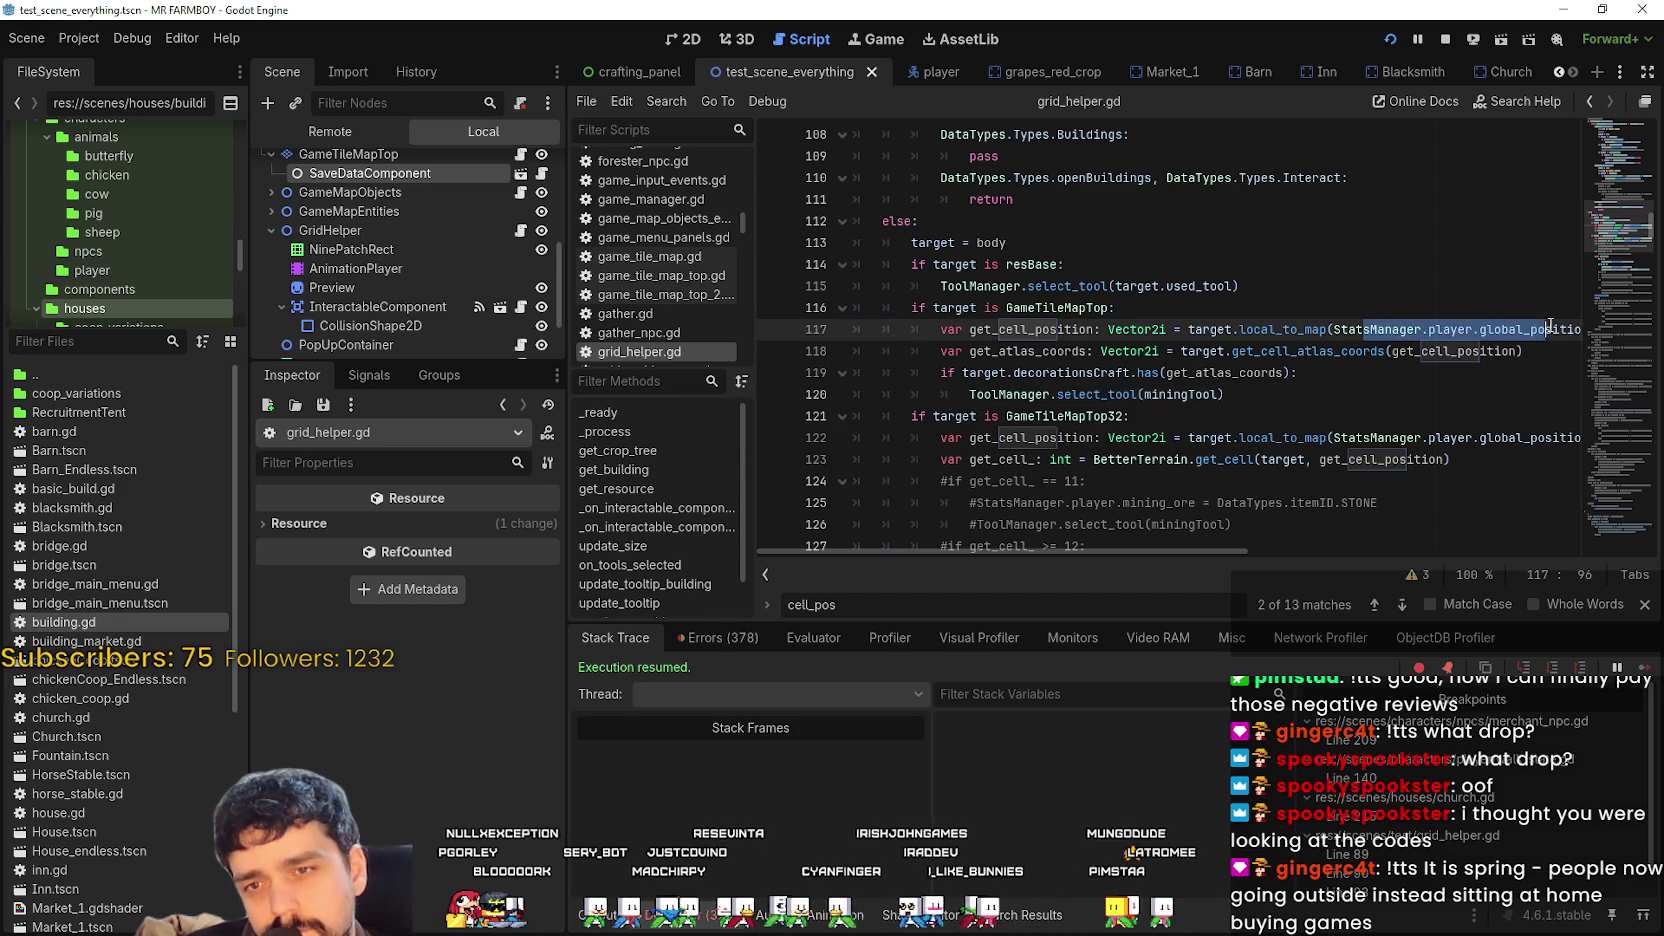
key("alt+Tab")
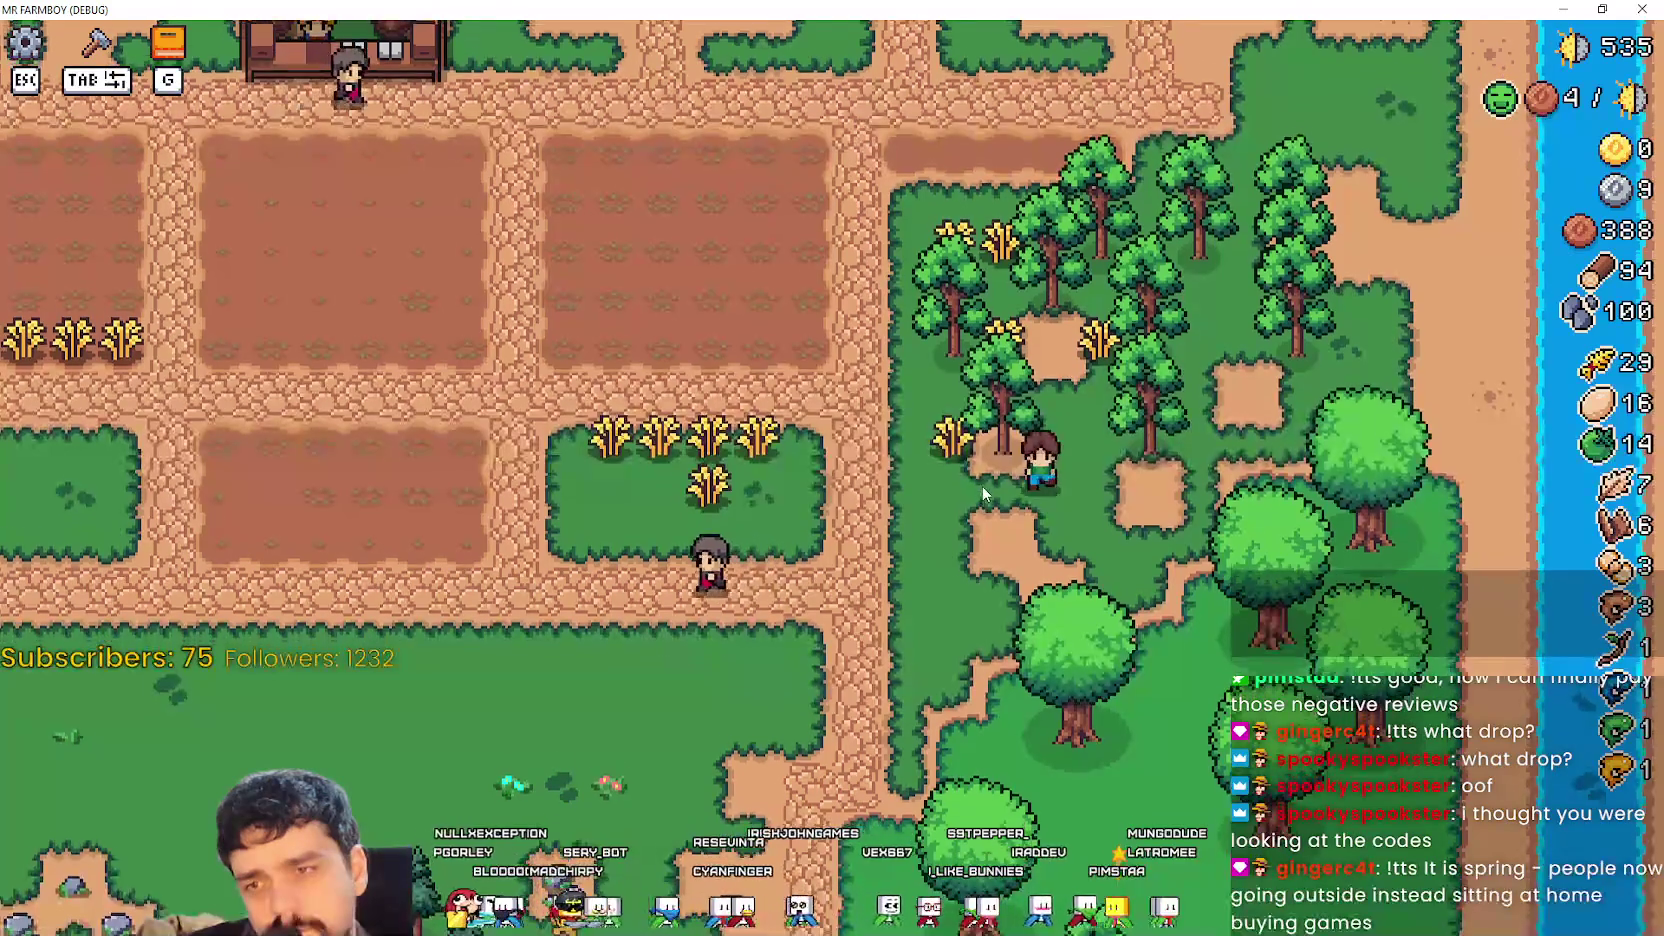
key("alt+Tab")
scroll(1171, 470, "down", 4)
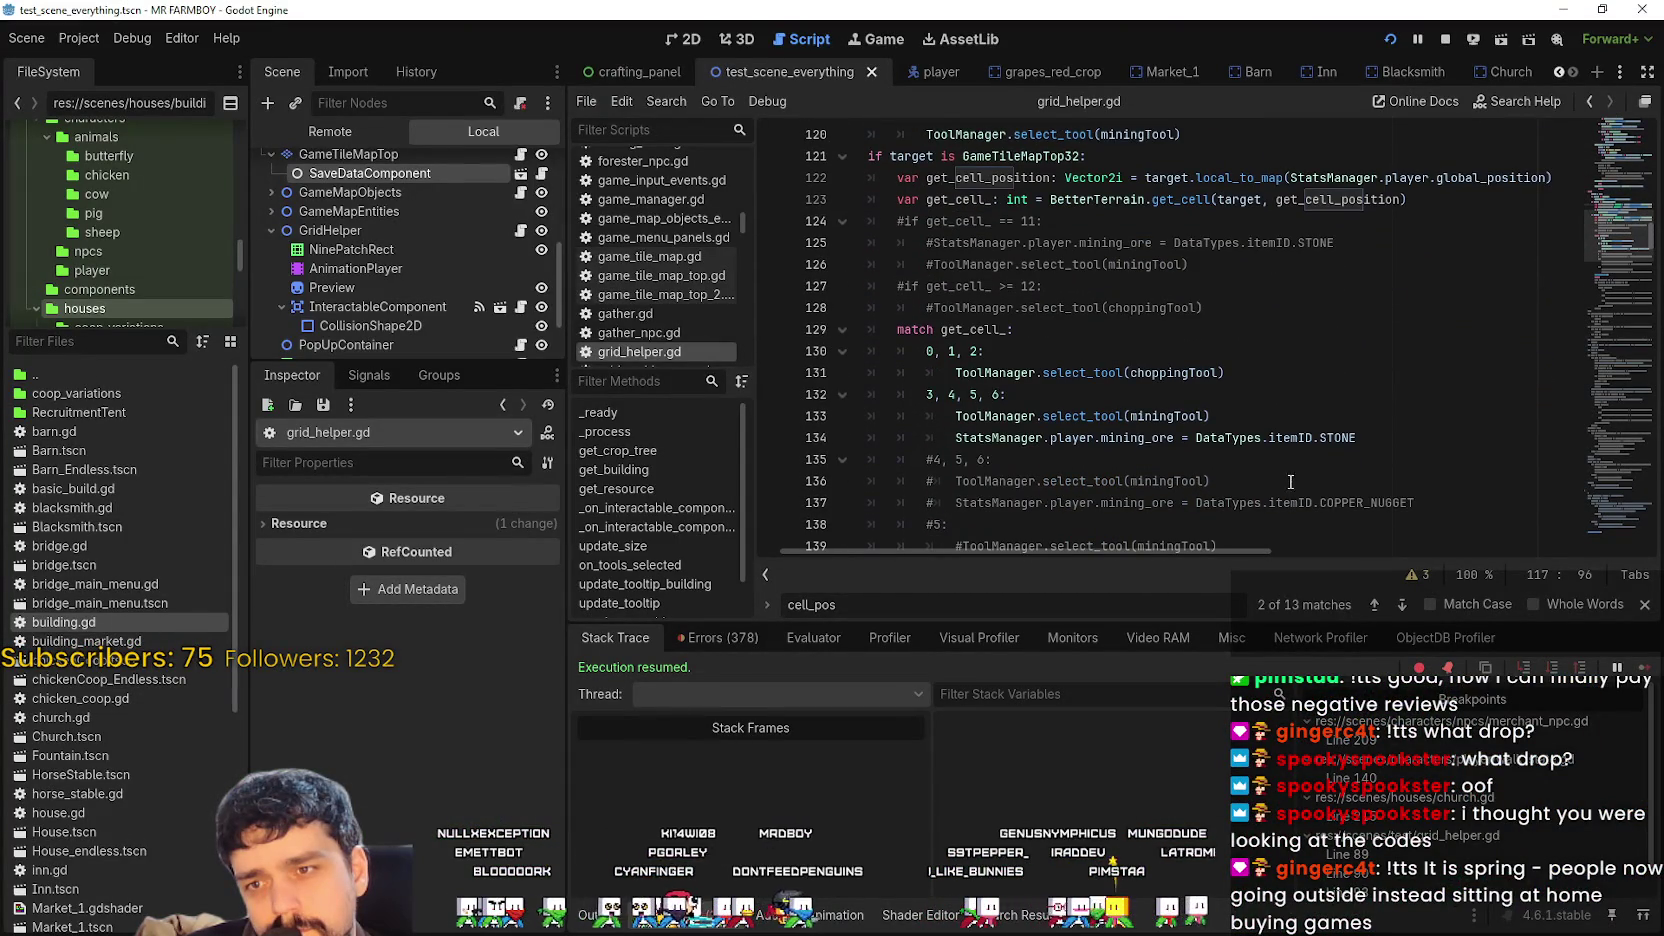
scroll(1225, 441, "down", 3)
scroll(1228, 432, "up", 6)
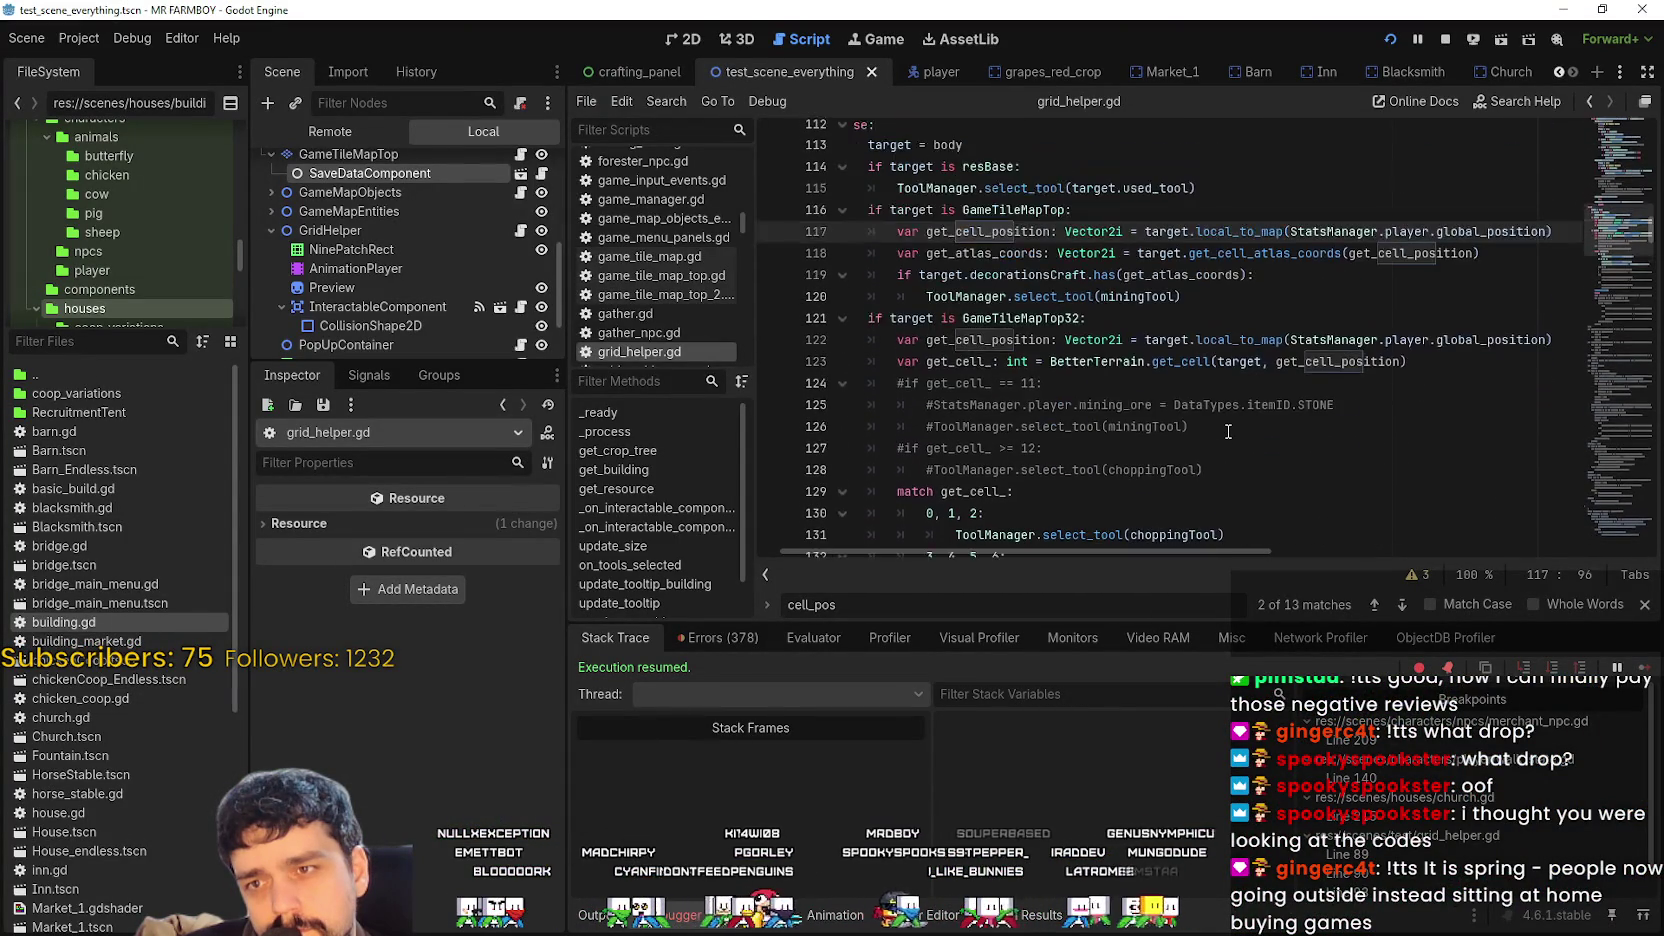
double_click(1177, 341)
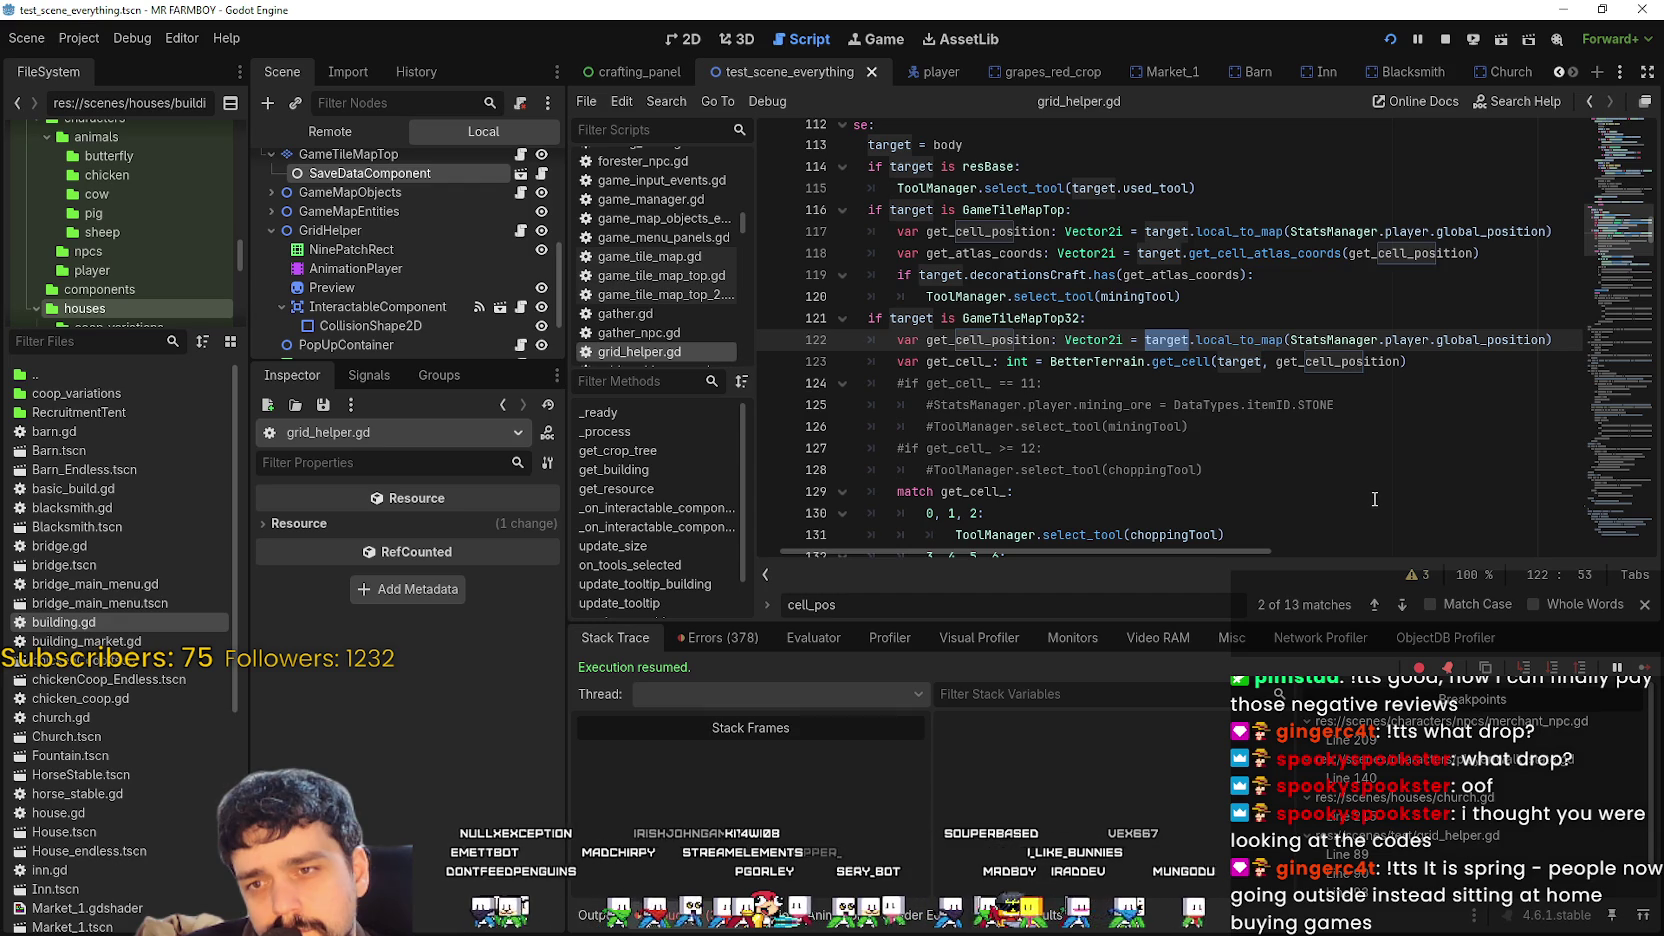
double_click(1473, 238)
left_click_drag(1473, 238, 1351, 226)
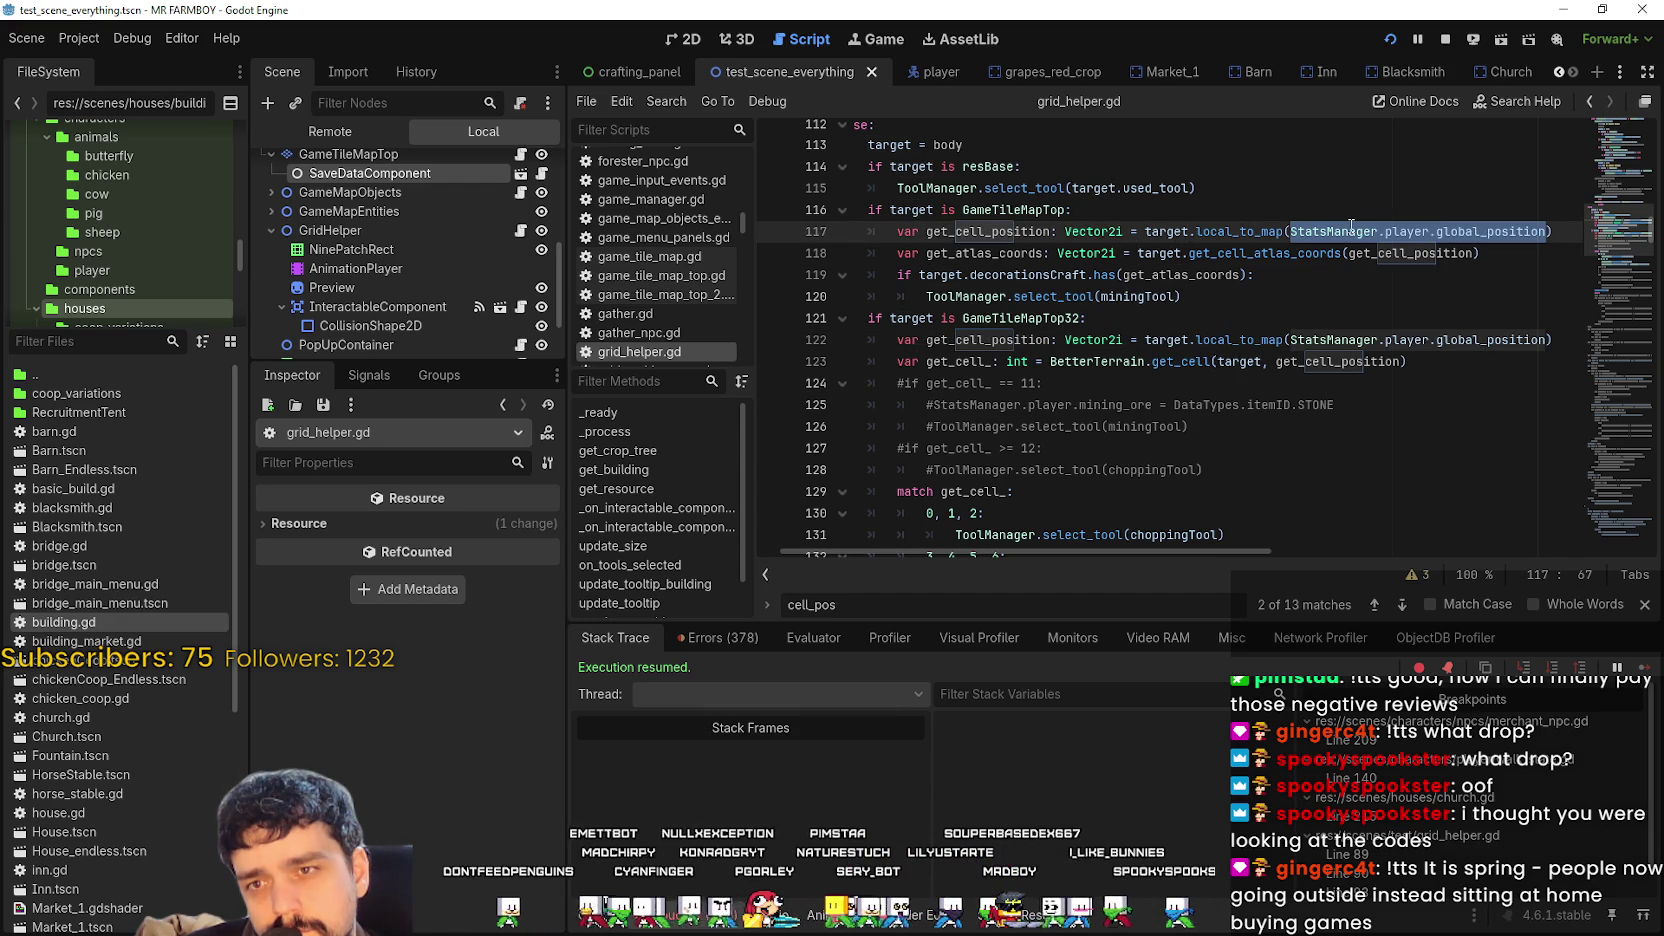
double_click(1180, 231)
Add a breakpoint beside line 118, the atlas-coords line, then clear it again.
scroll(1199, 259, "up", 4)
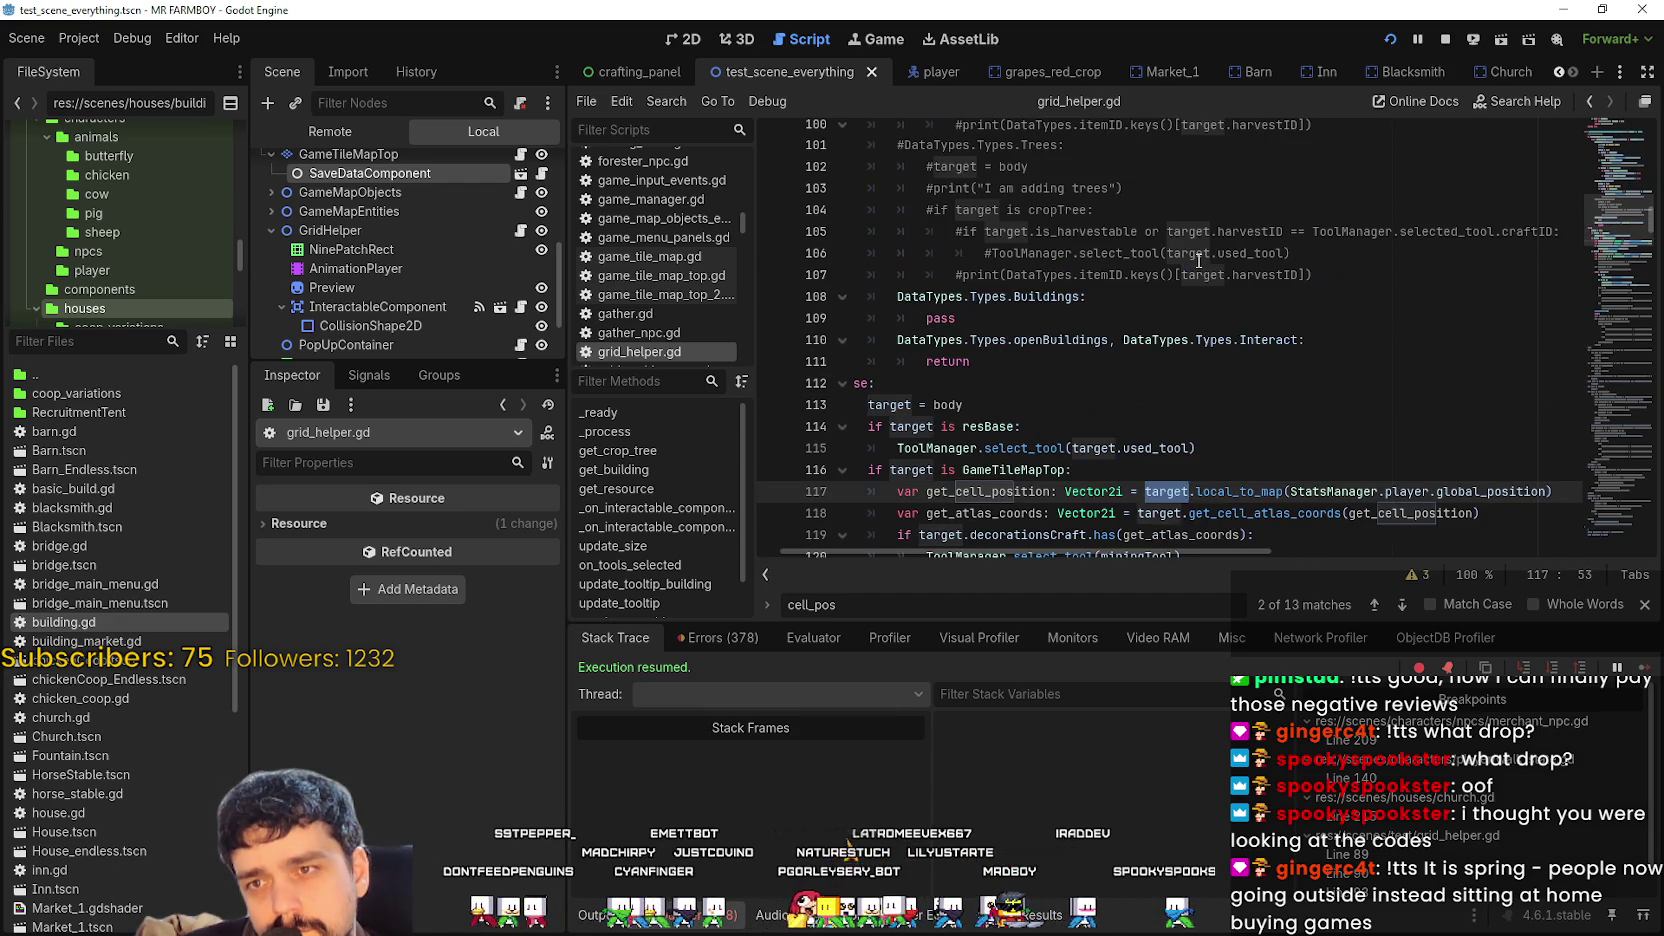
scroll(1298, 352, "up", 5)
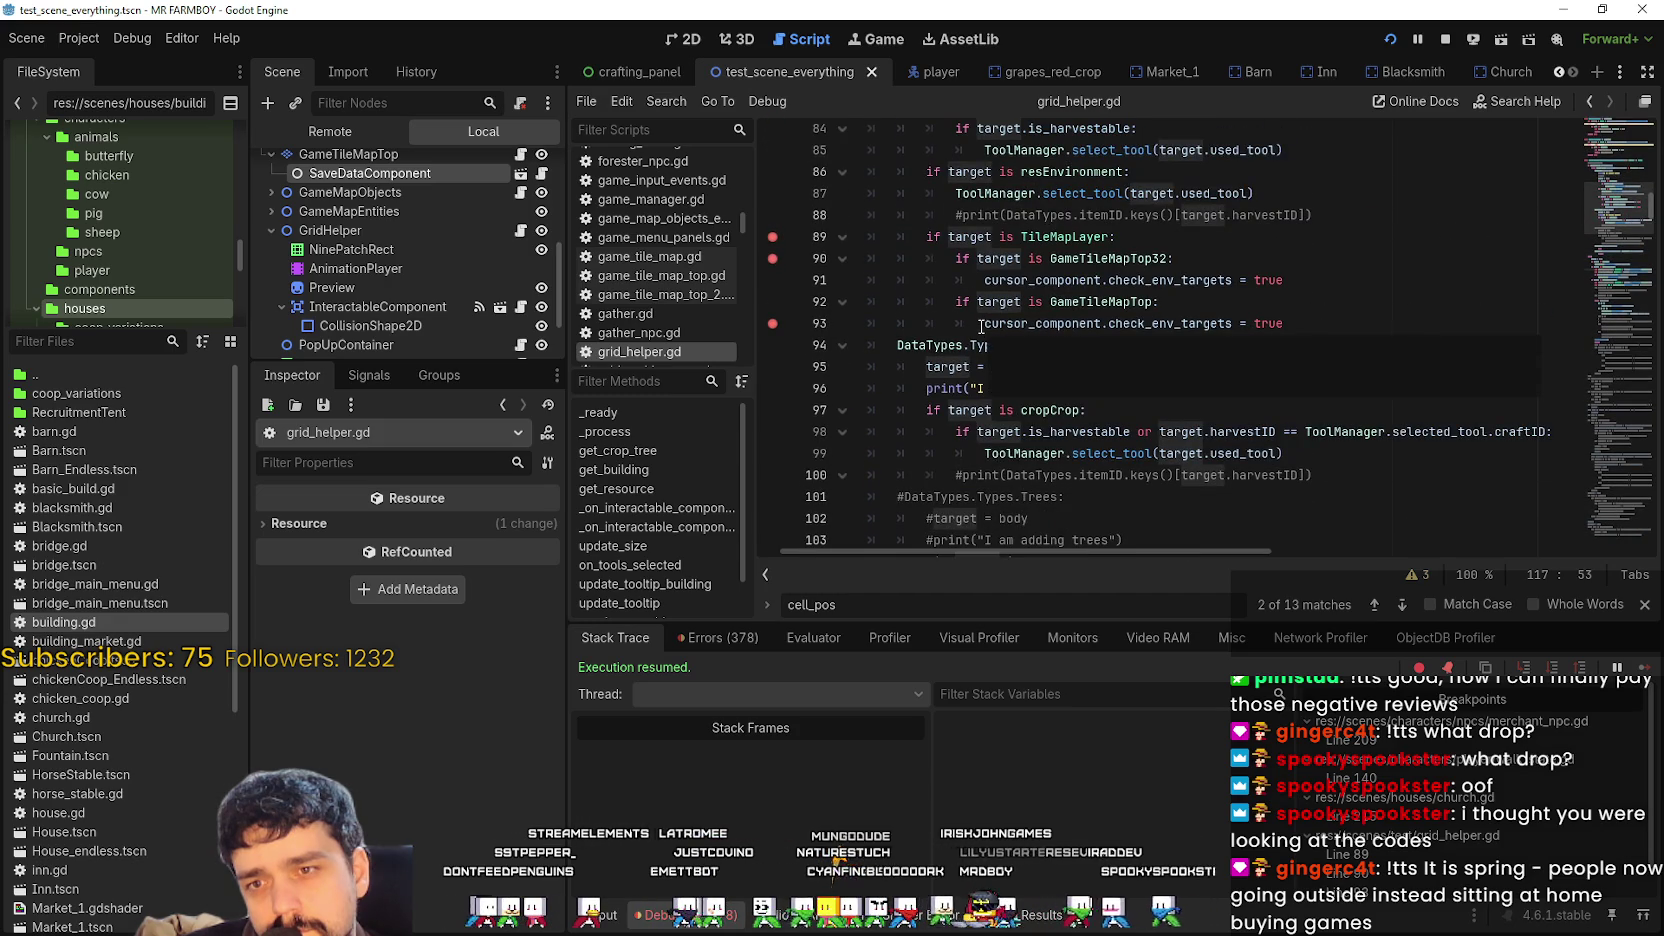
scroll(980, 326, "up", 4)
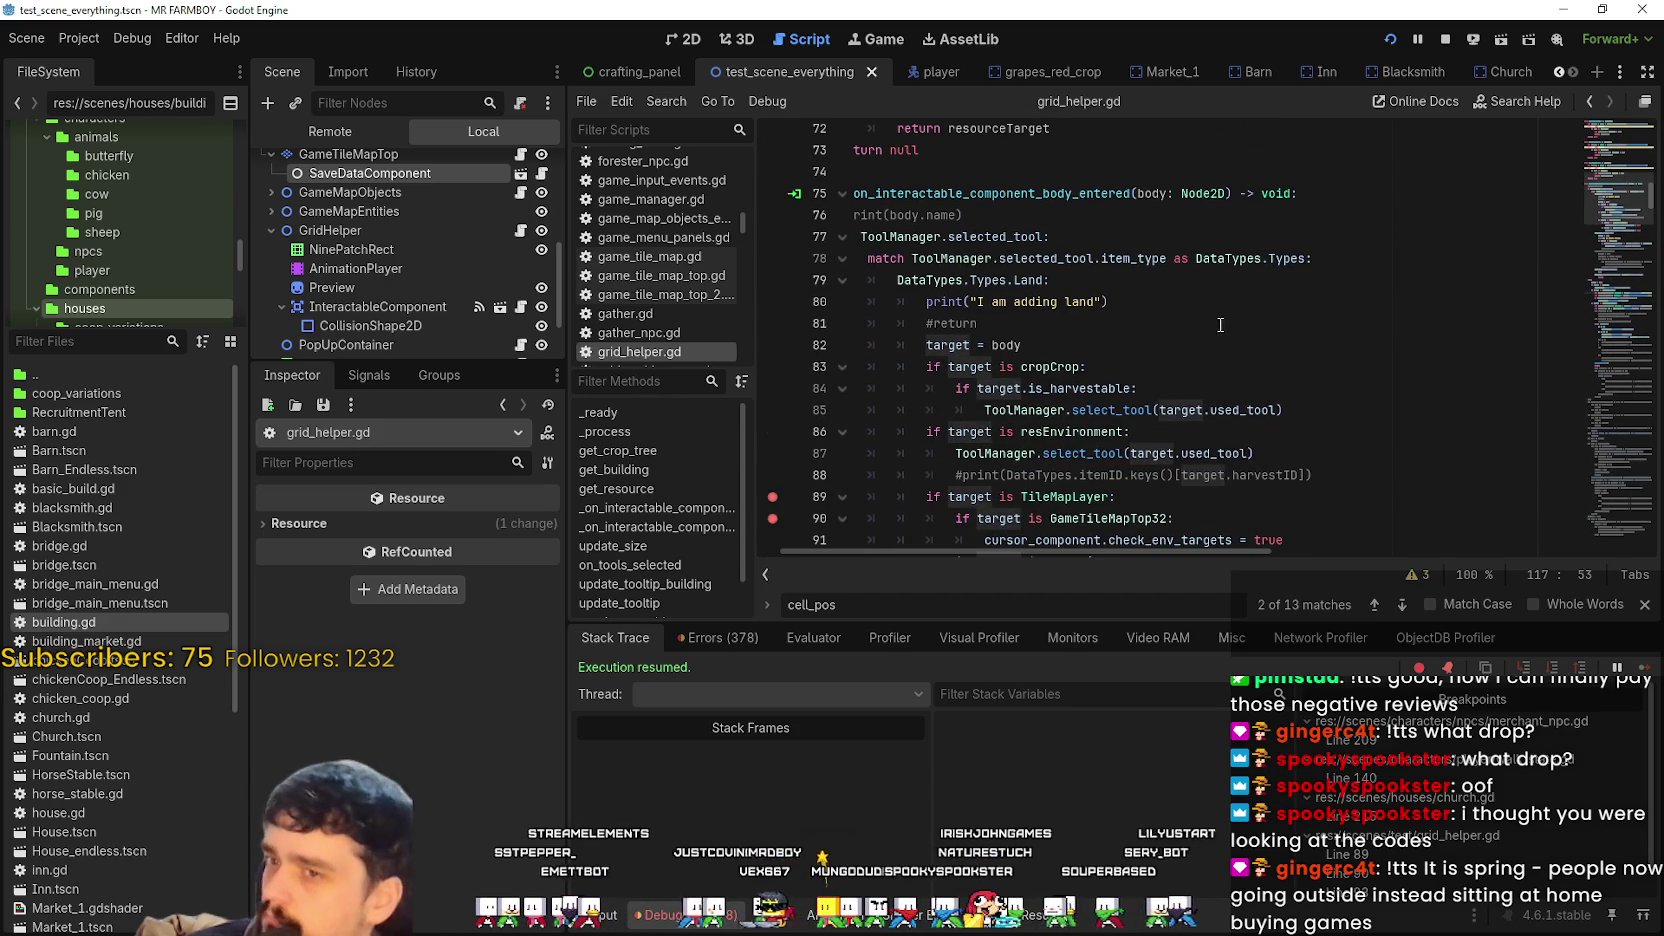
scroll(1184, 339, "down", 3)
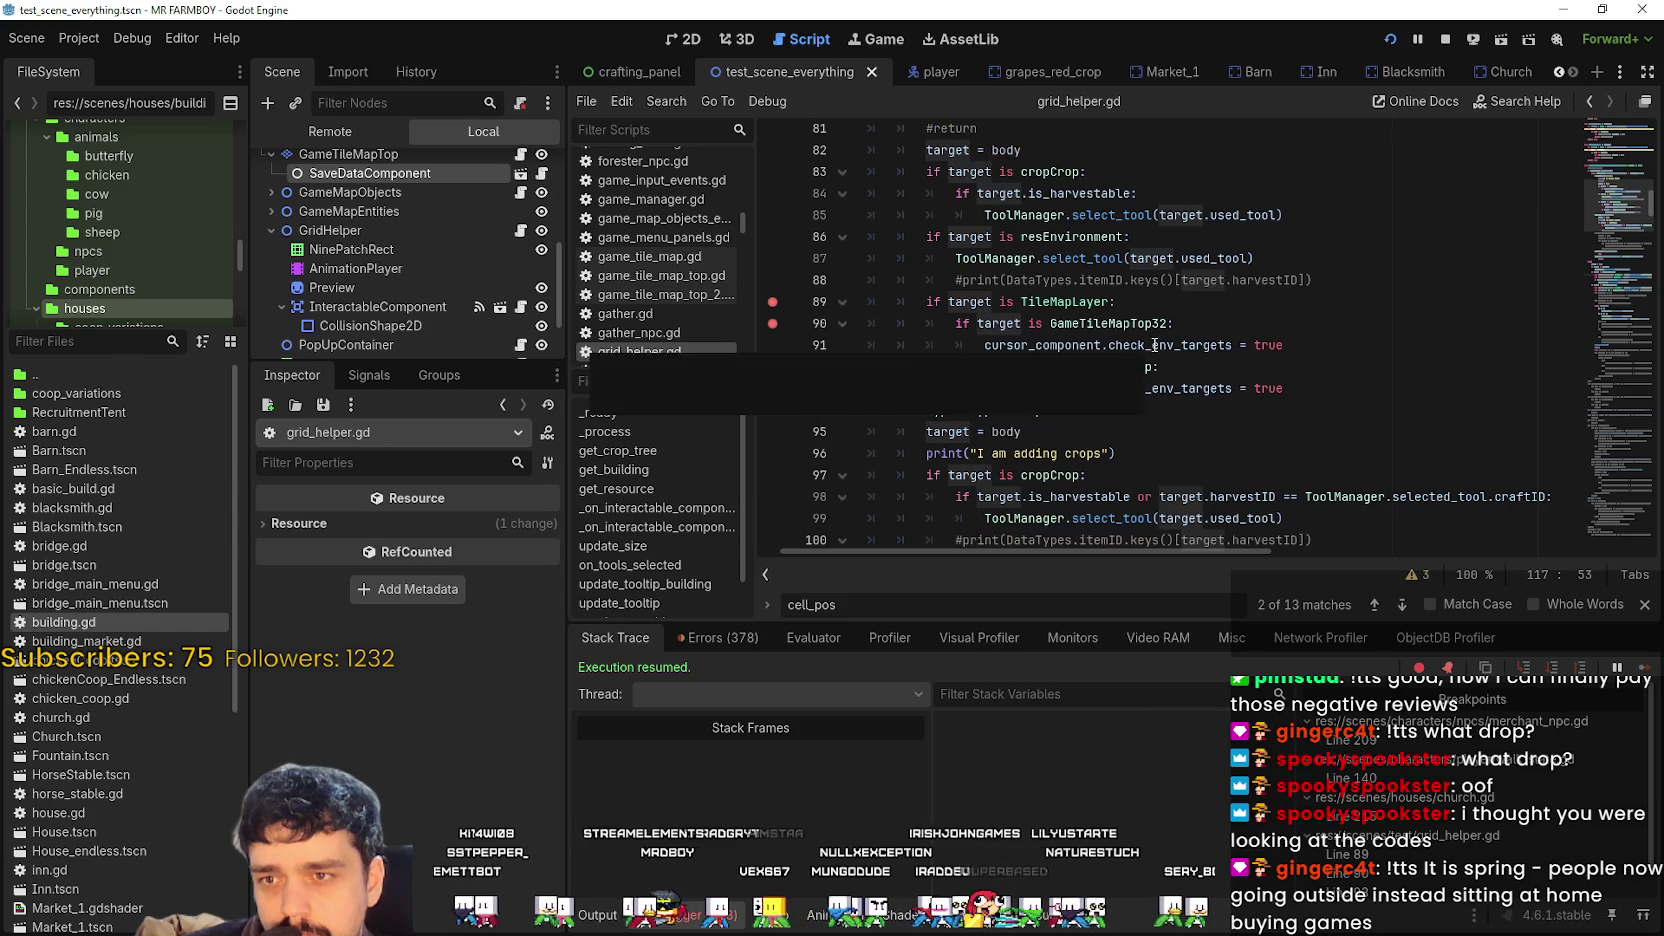
scroll(959, 292, "down", 2)
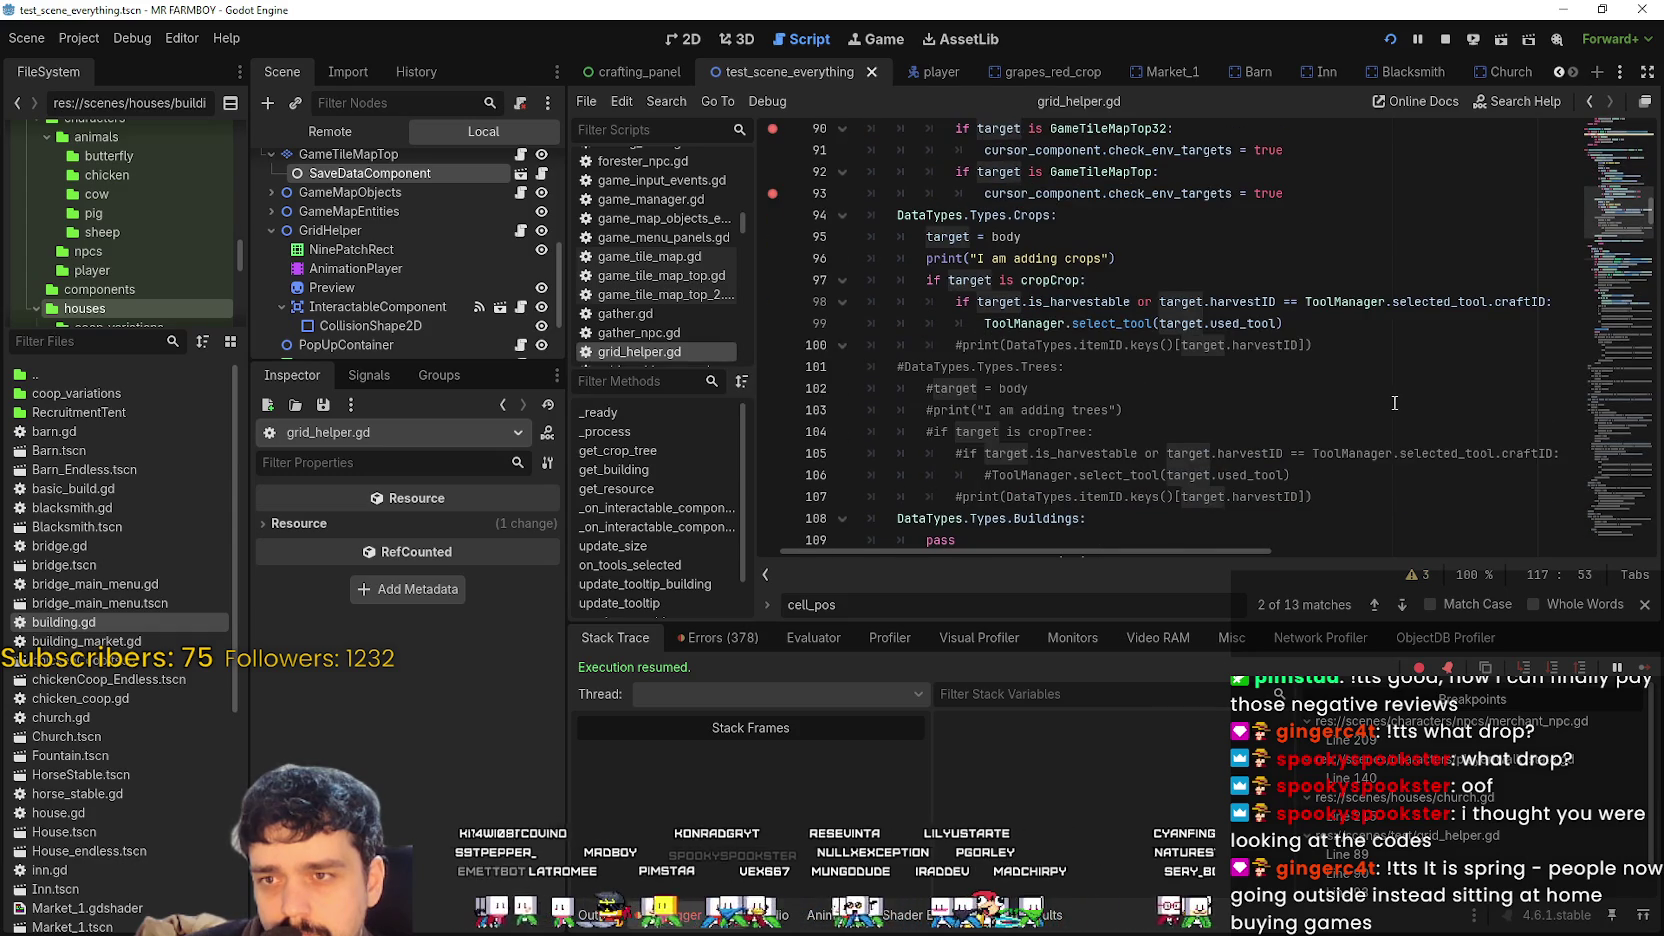
scroll(1374, 388, "down", 2)
scroll(1374, 388, "down", 4)
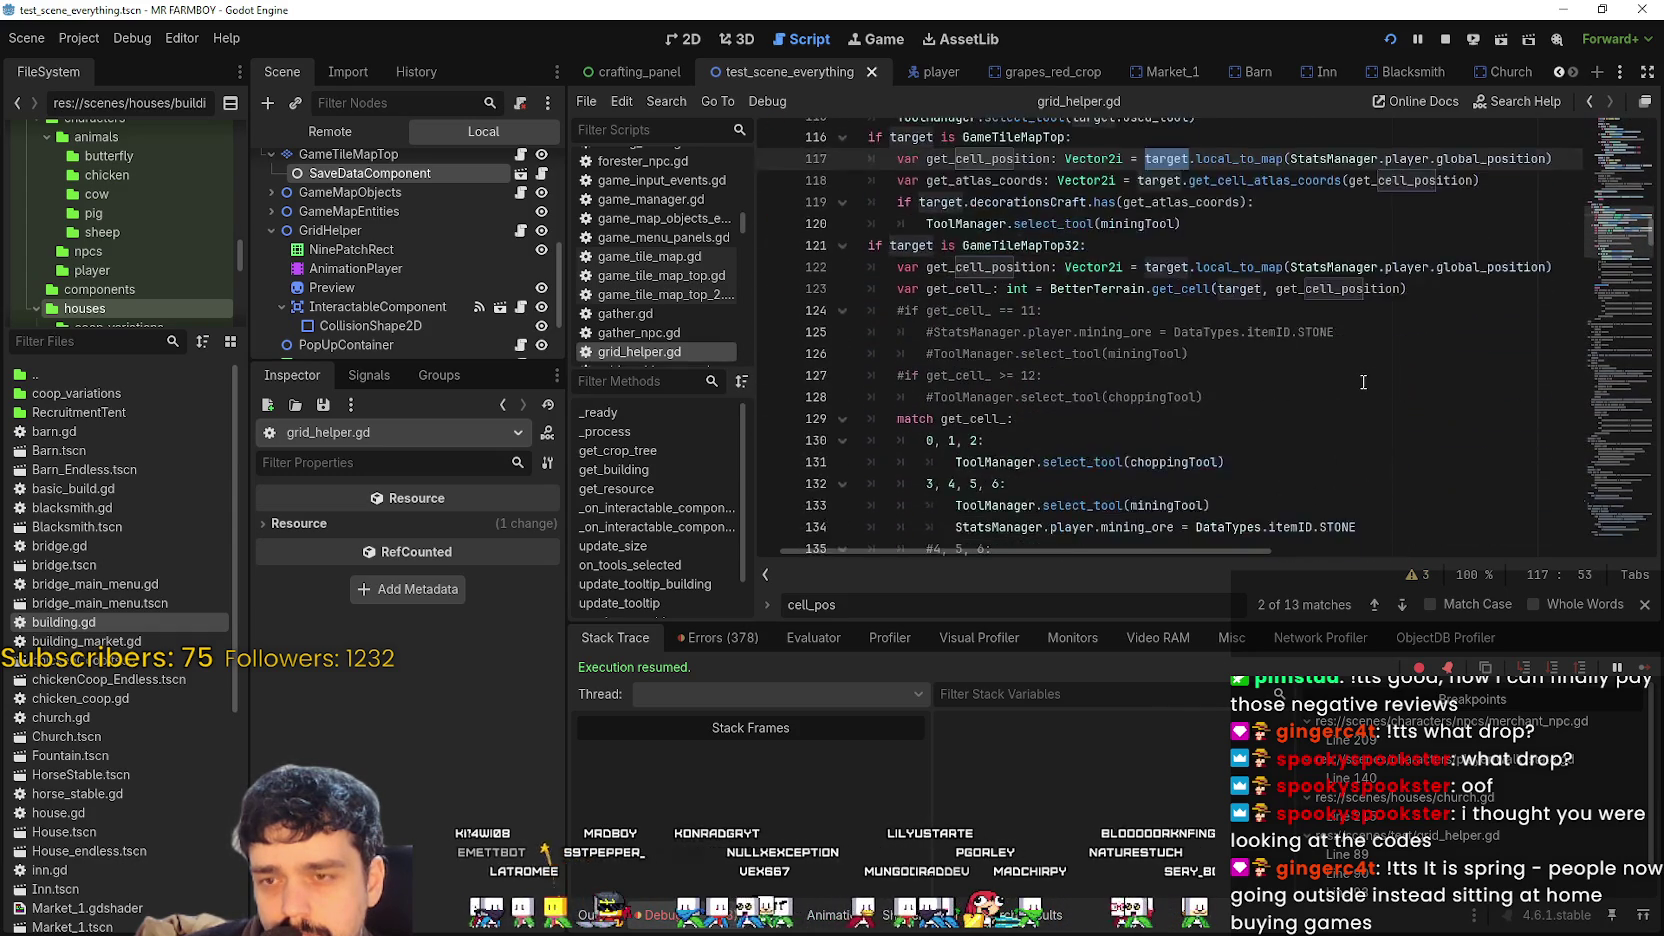
left_click(1284, 376)
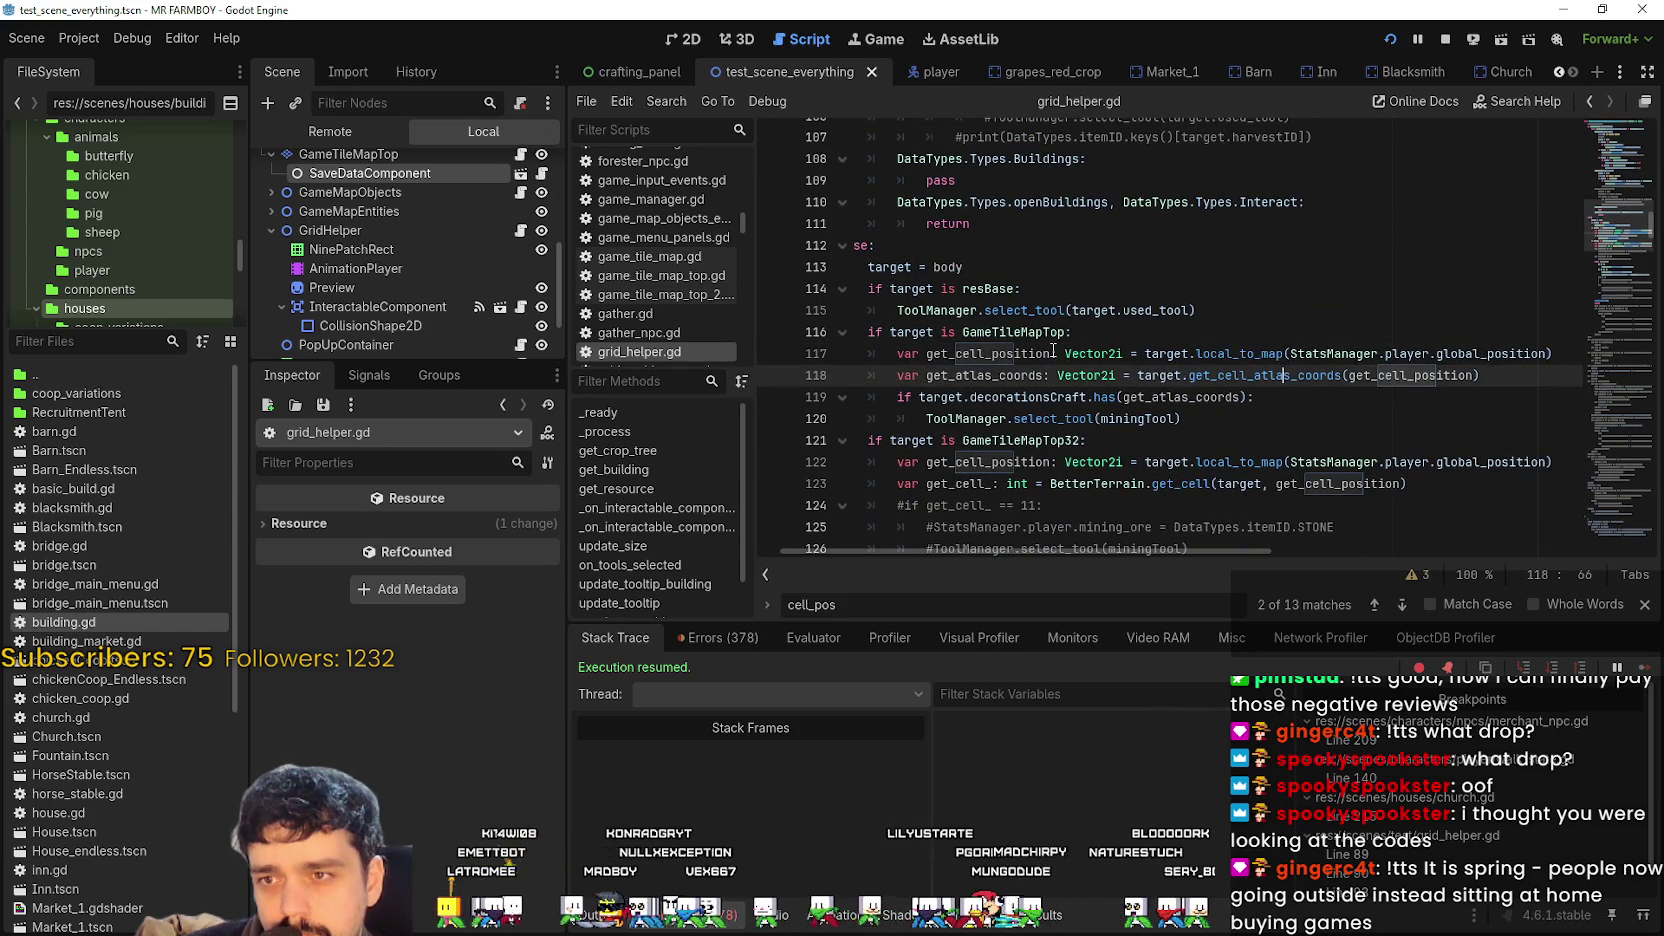
left_click(771, 378)
left_click(775, 377)
Set breakpoints on the decorationsCraft check at line 119 and on line 120.
left_click(775, 398)
left_click(1336, 398)
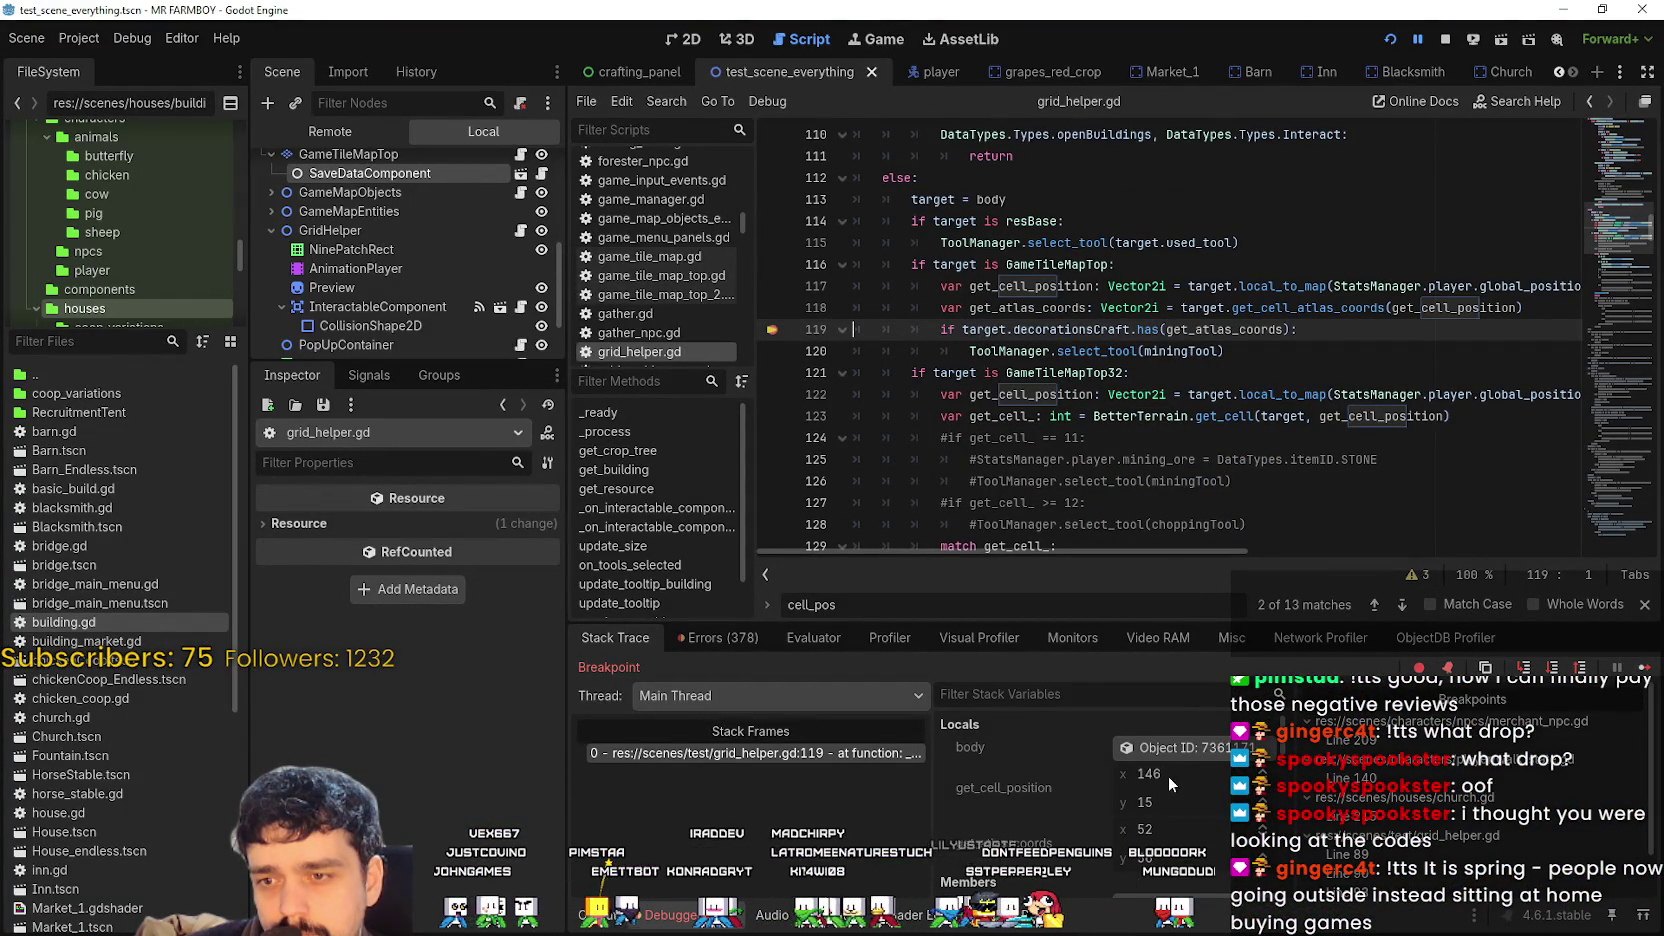
scroll(1170, 755, "down", 1)
left_click(772, 351)
left_click(1300, 372)
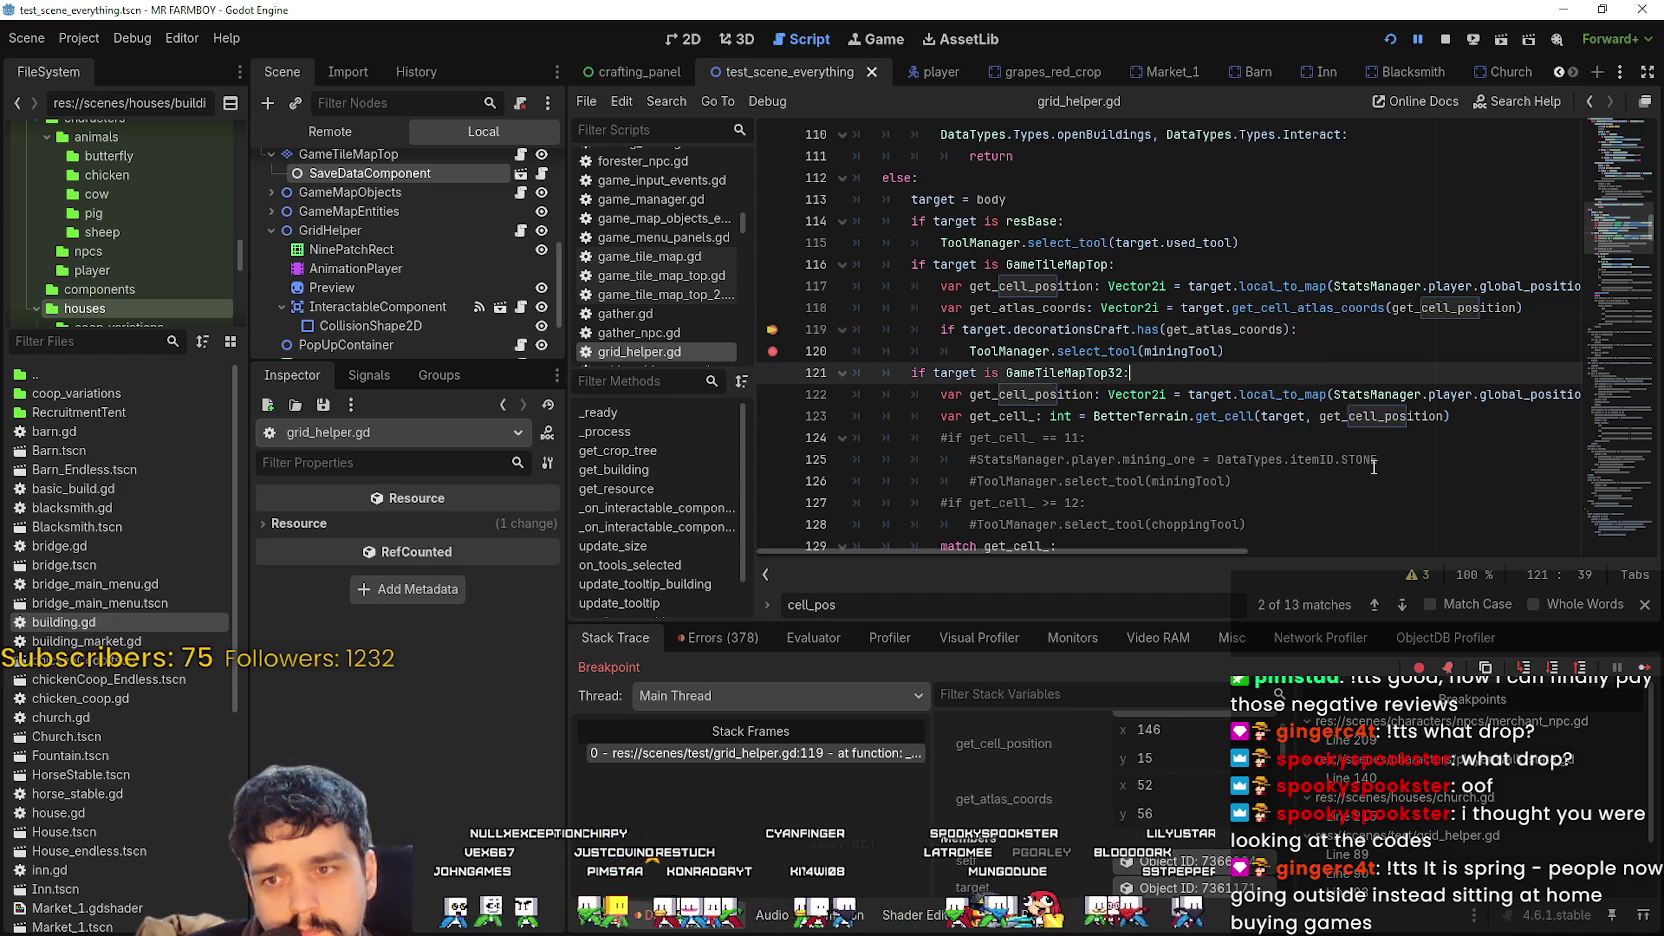
double_click(1225, 329)
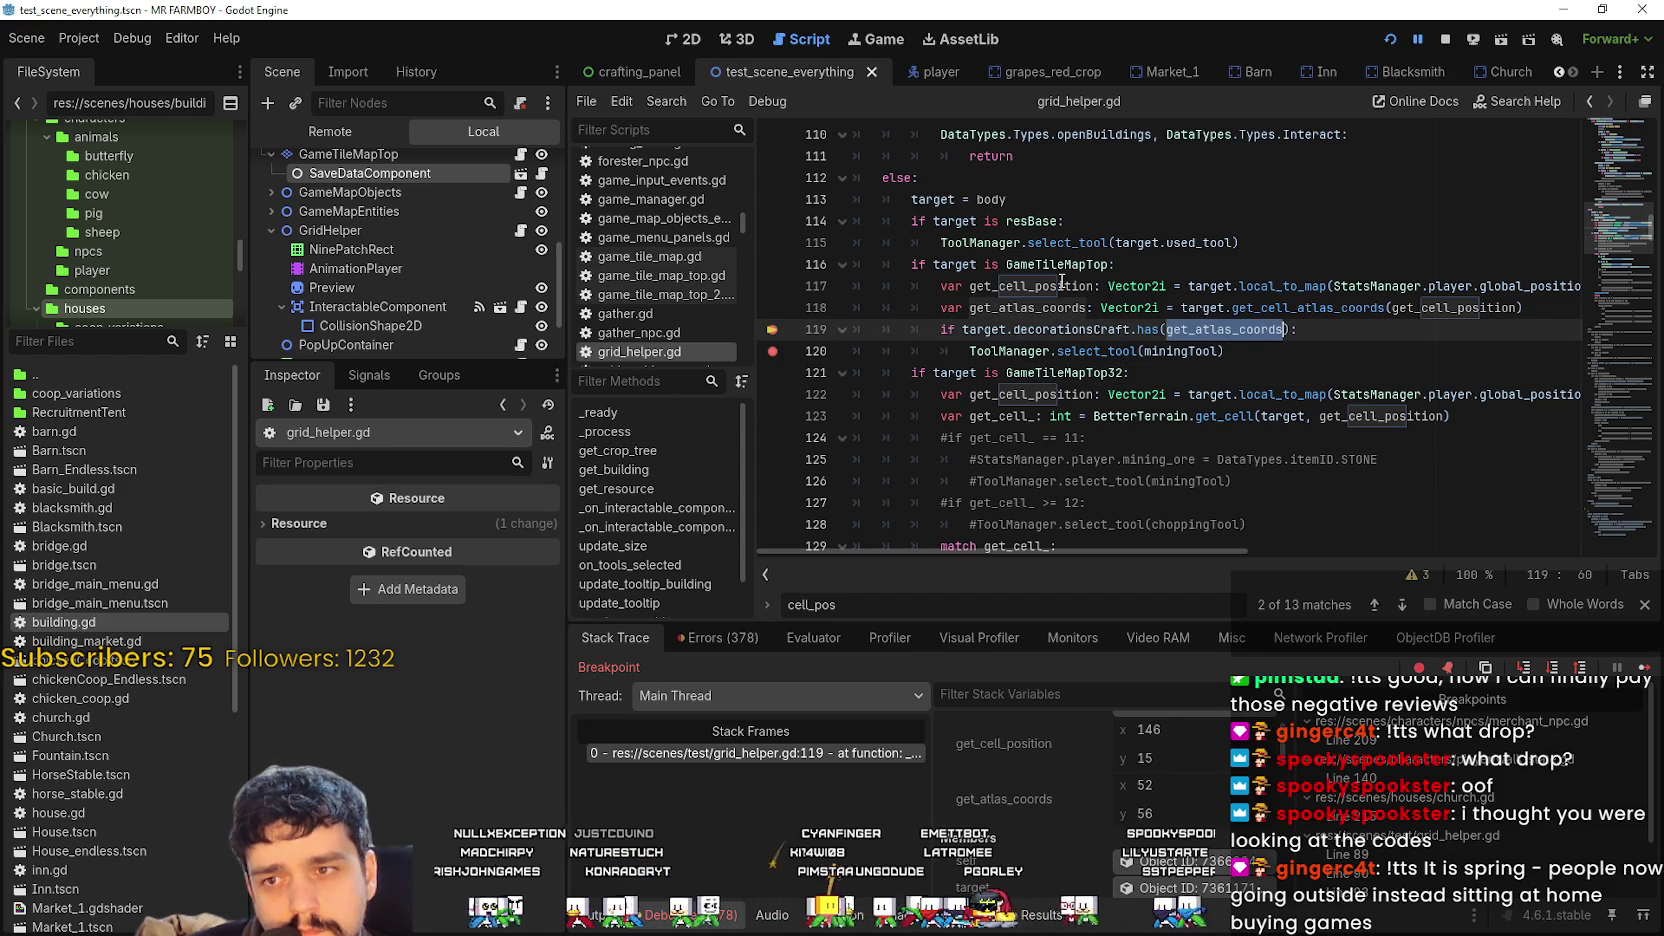
Resume the game with F12, check get_atlas_coords' value, and continue past the breakpoints.
key("F12")
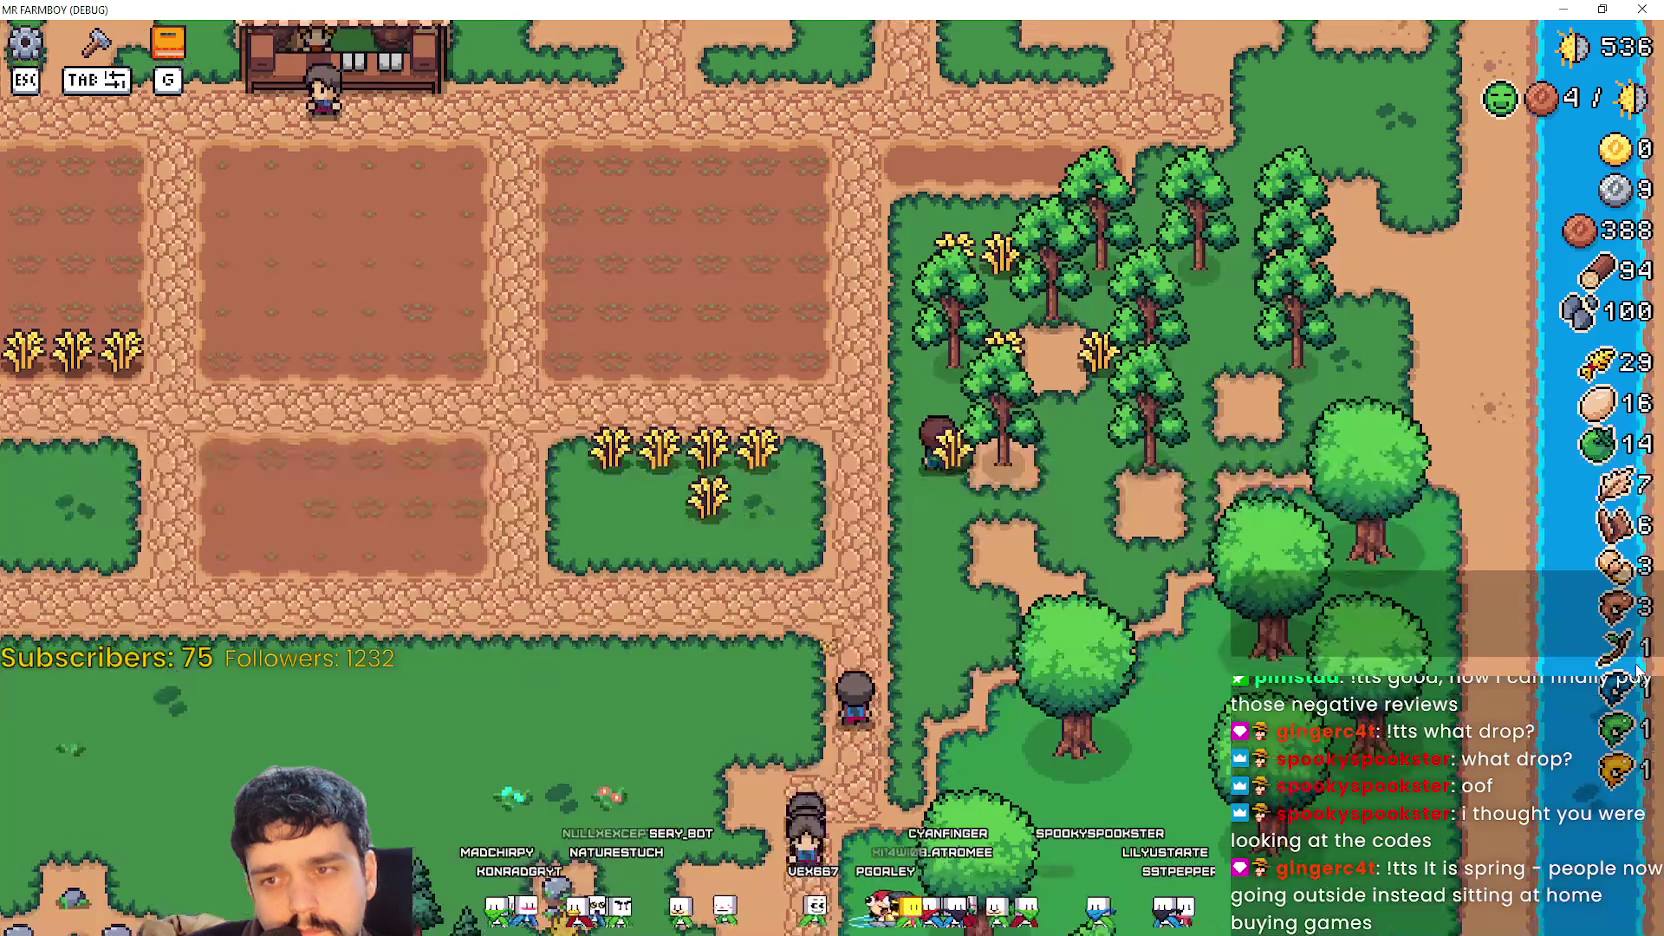
key("alt+Tab")
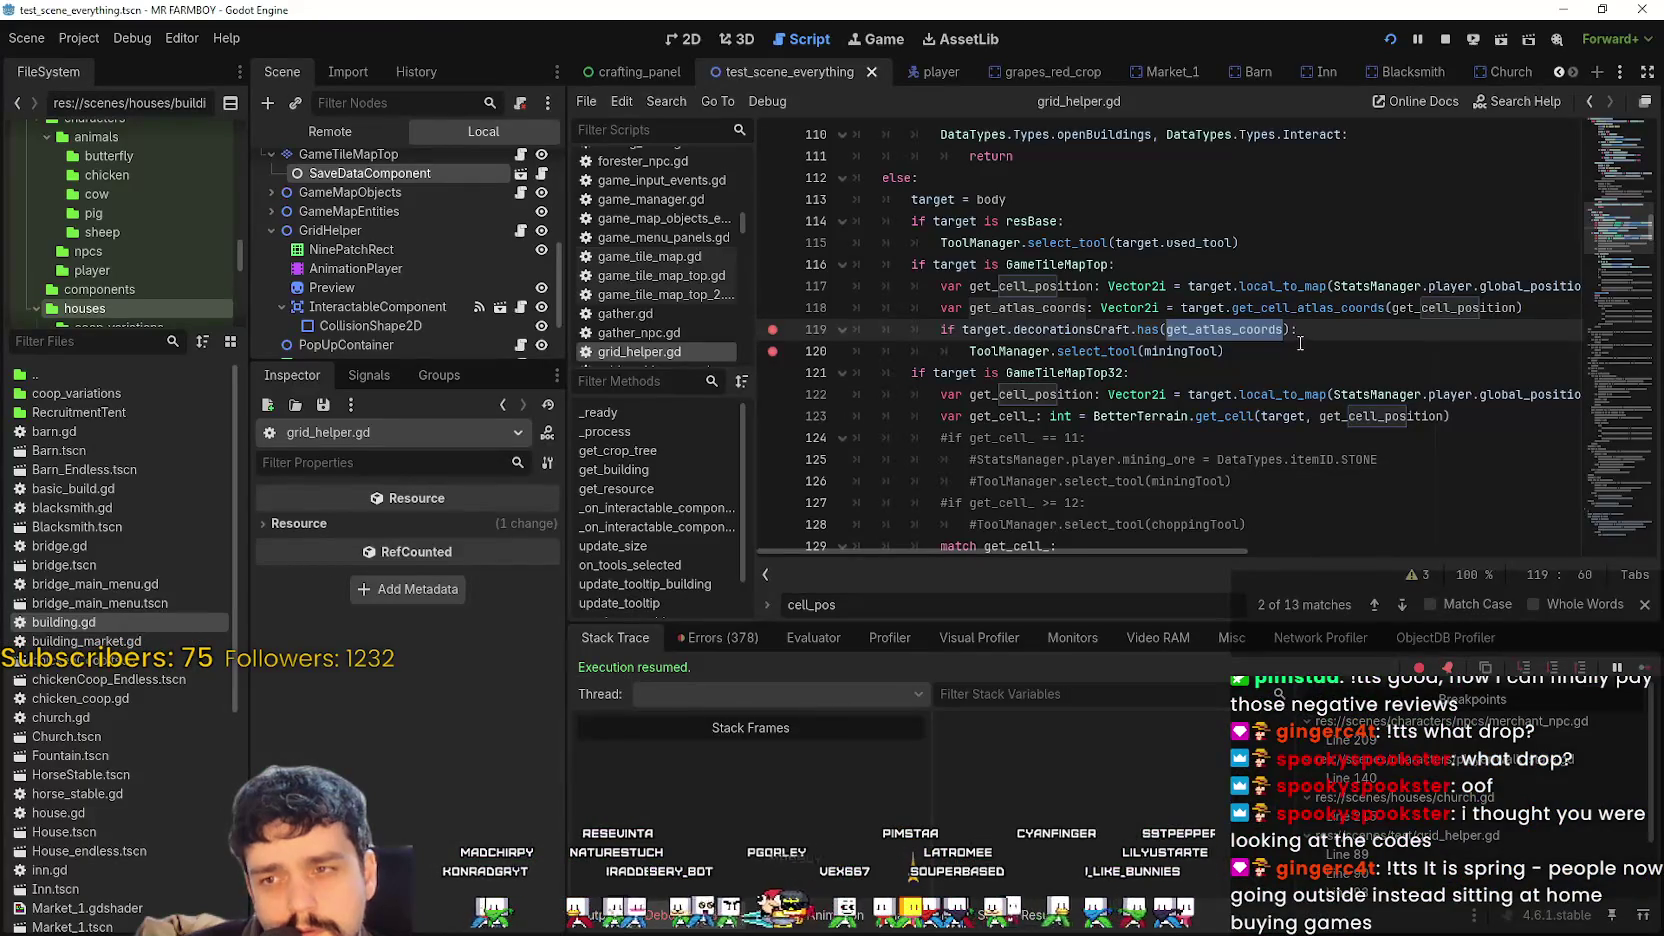
left_click(1310, 334)
double_click(1258, 325)
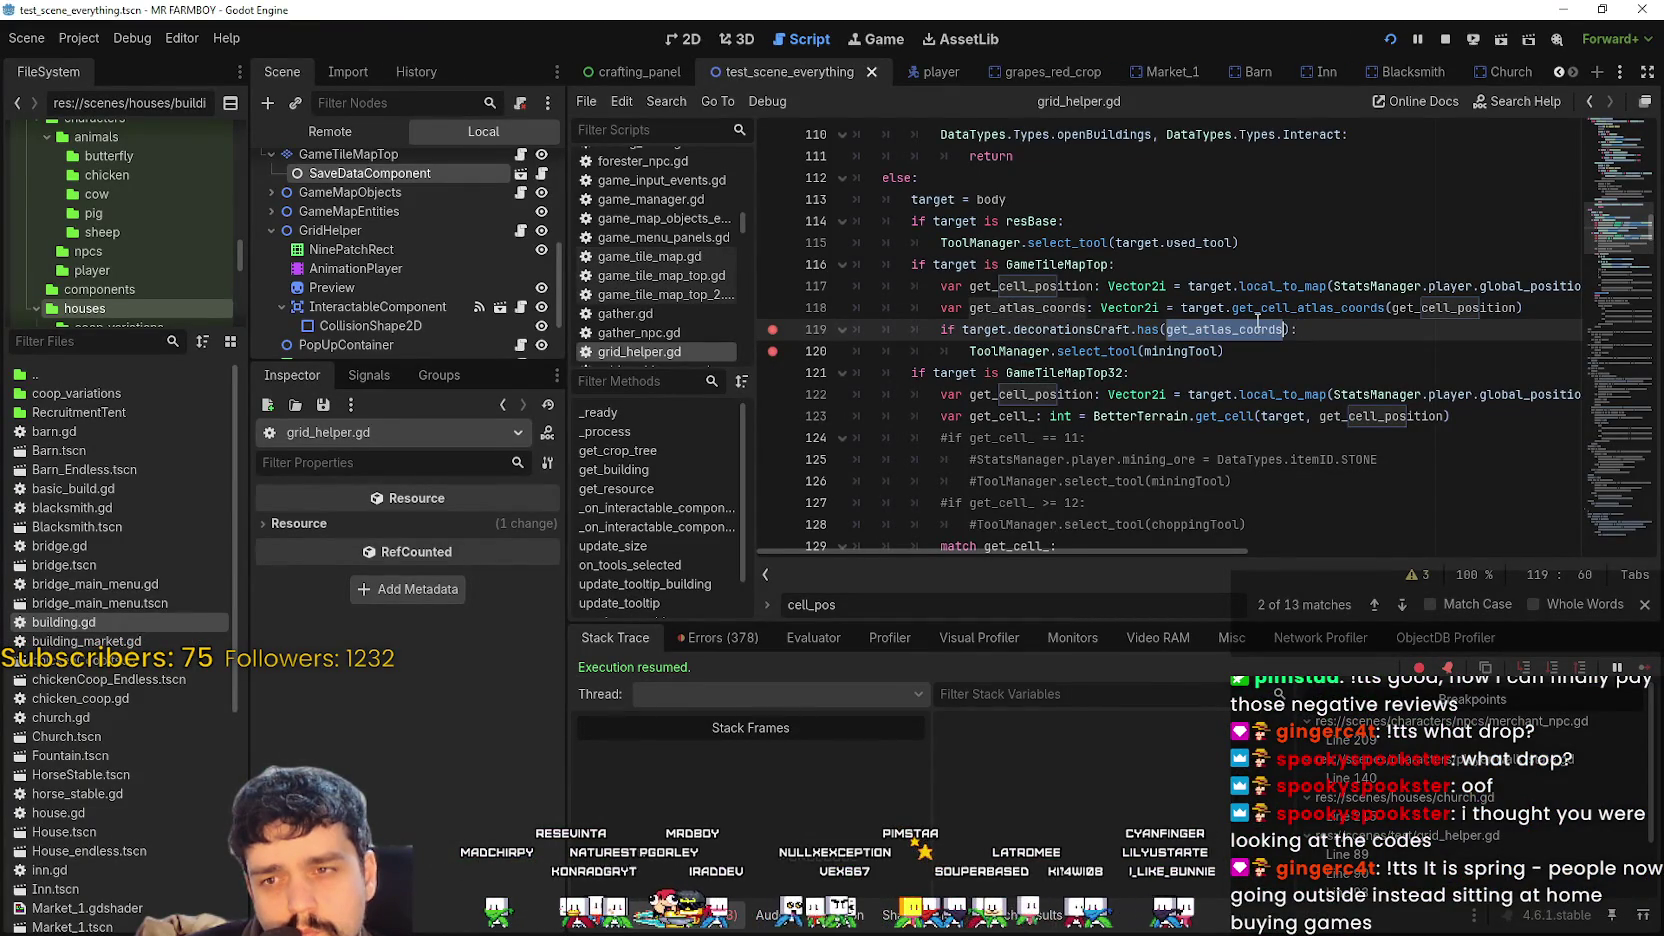
mouse_move(1264, 336)
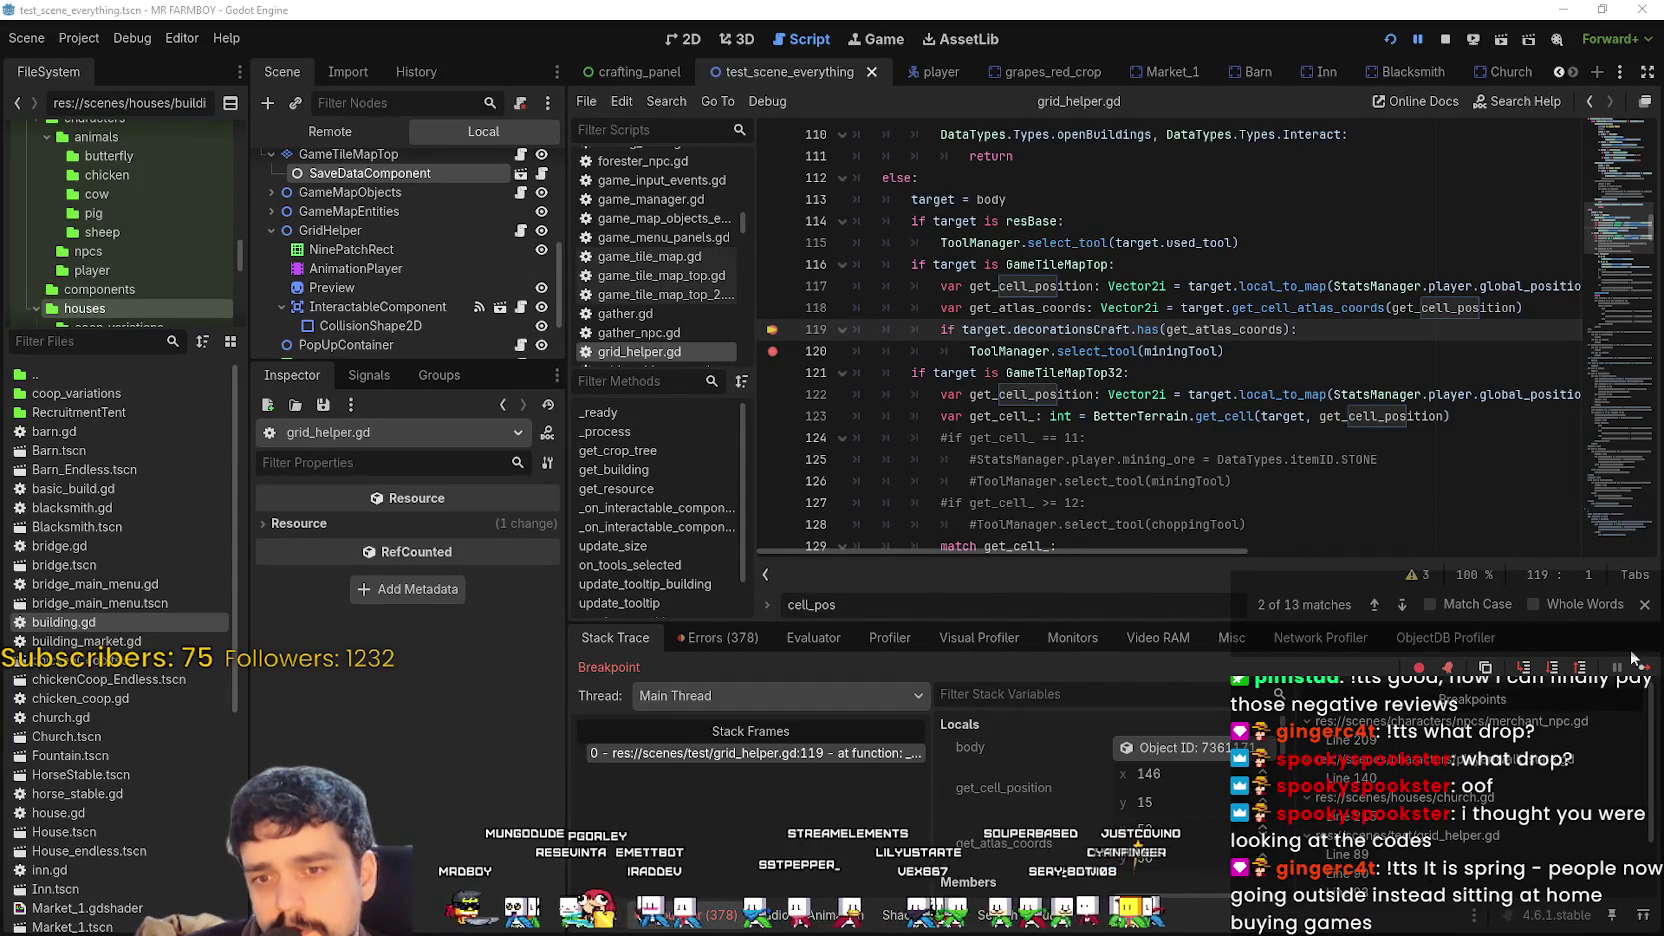
key("F12")
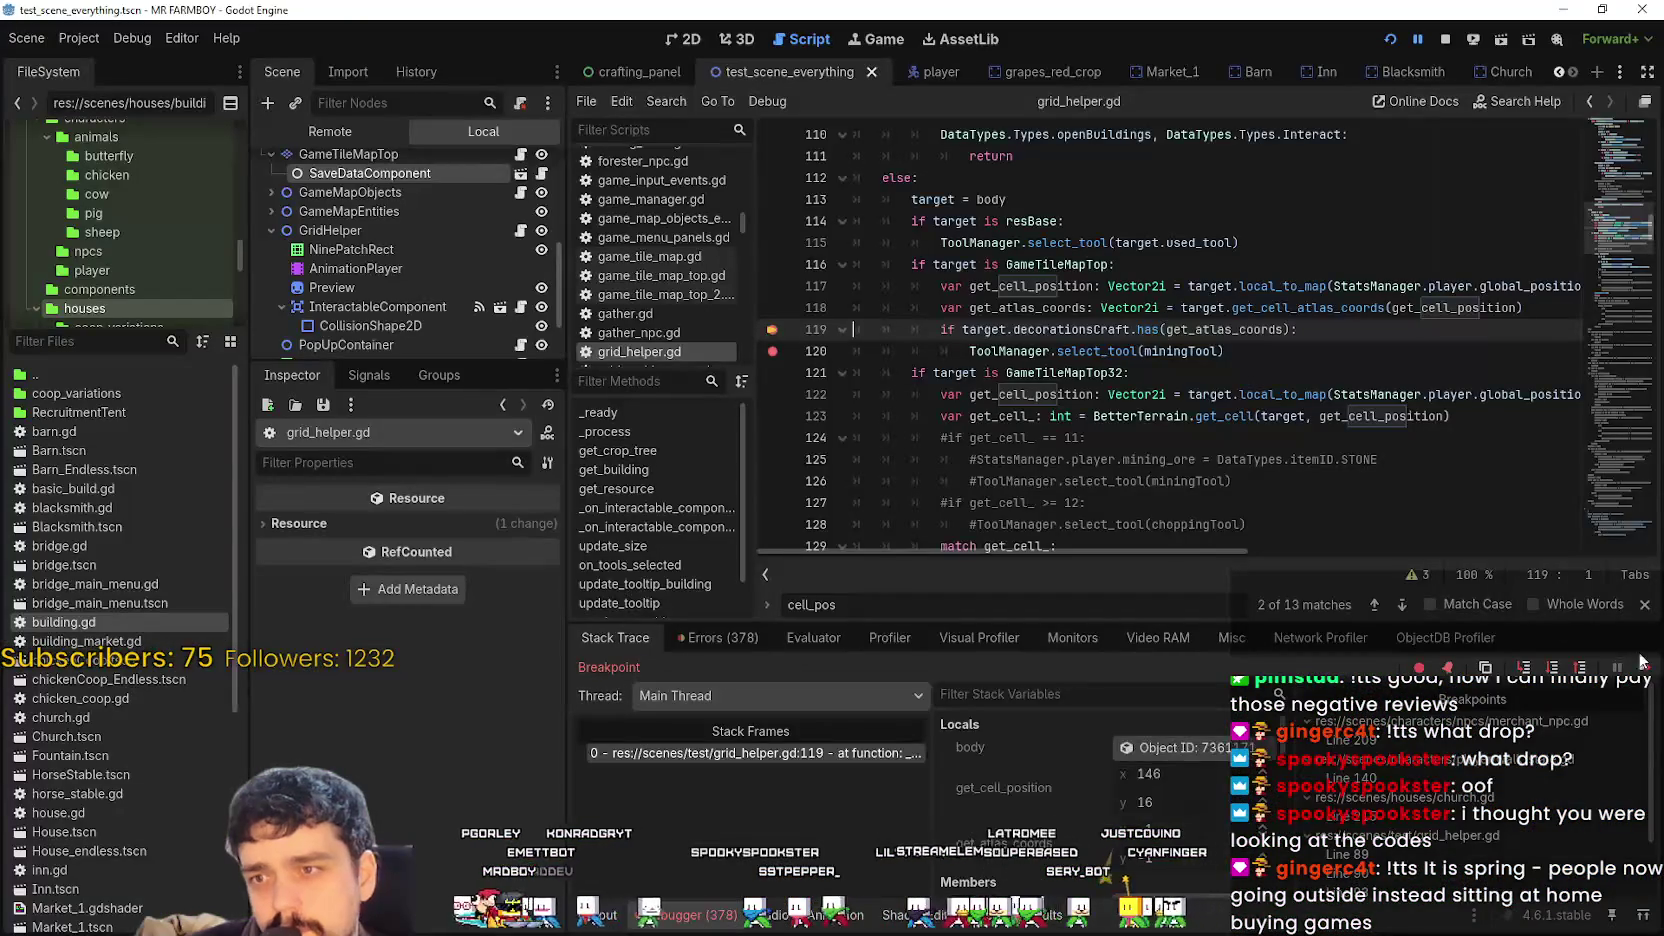
key("F12")
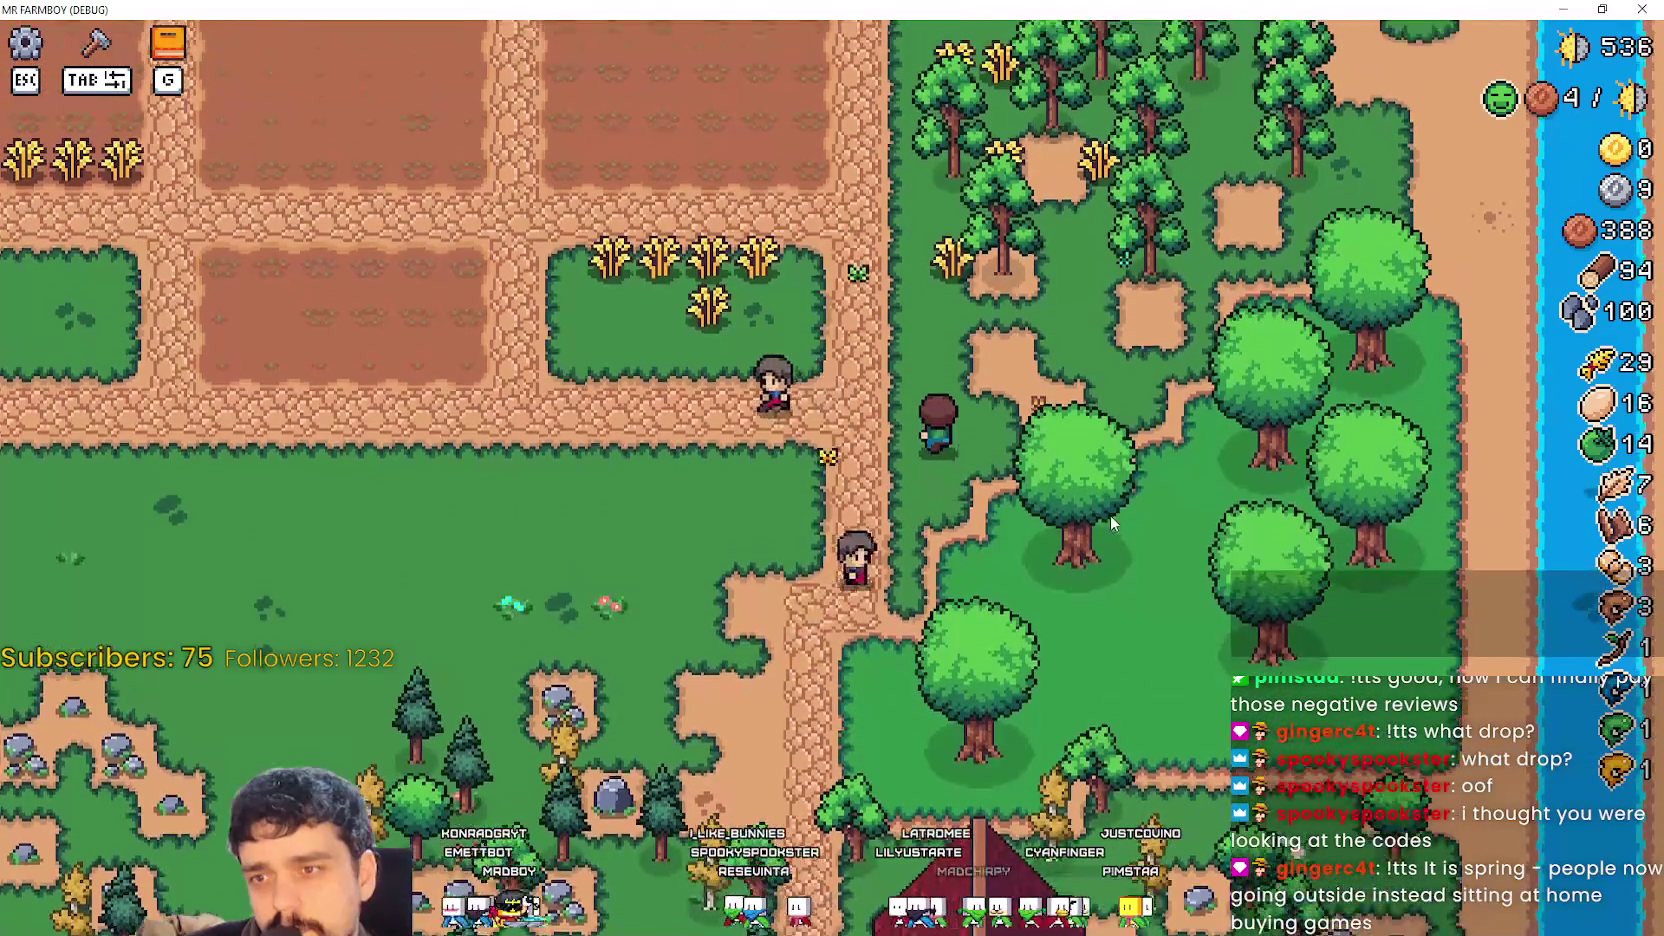
scroll(412, 300, "up", 2)
scroll(395, 232, "up", 2)
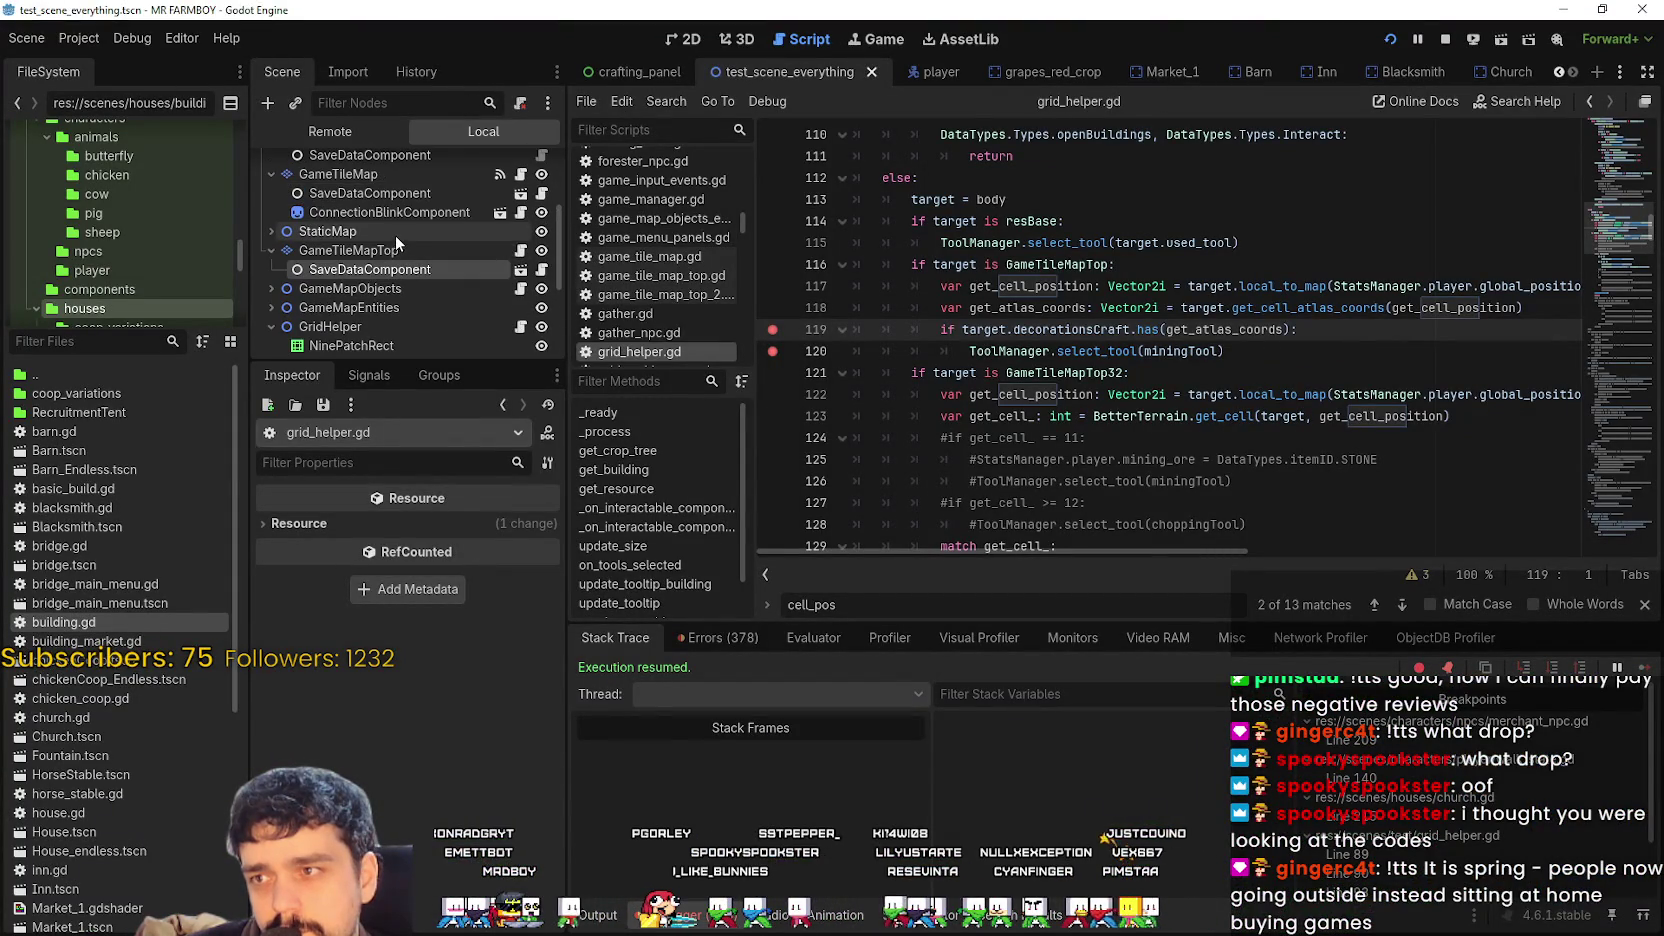
Inspect GameTileMapTop's TileSet and TileMap atlas panels, then run the game until line 119 breaks.
left_click(395, 250)
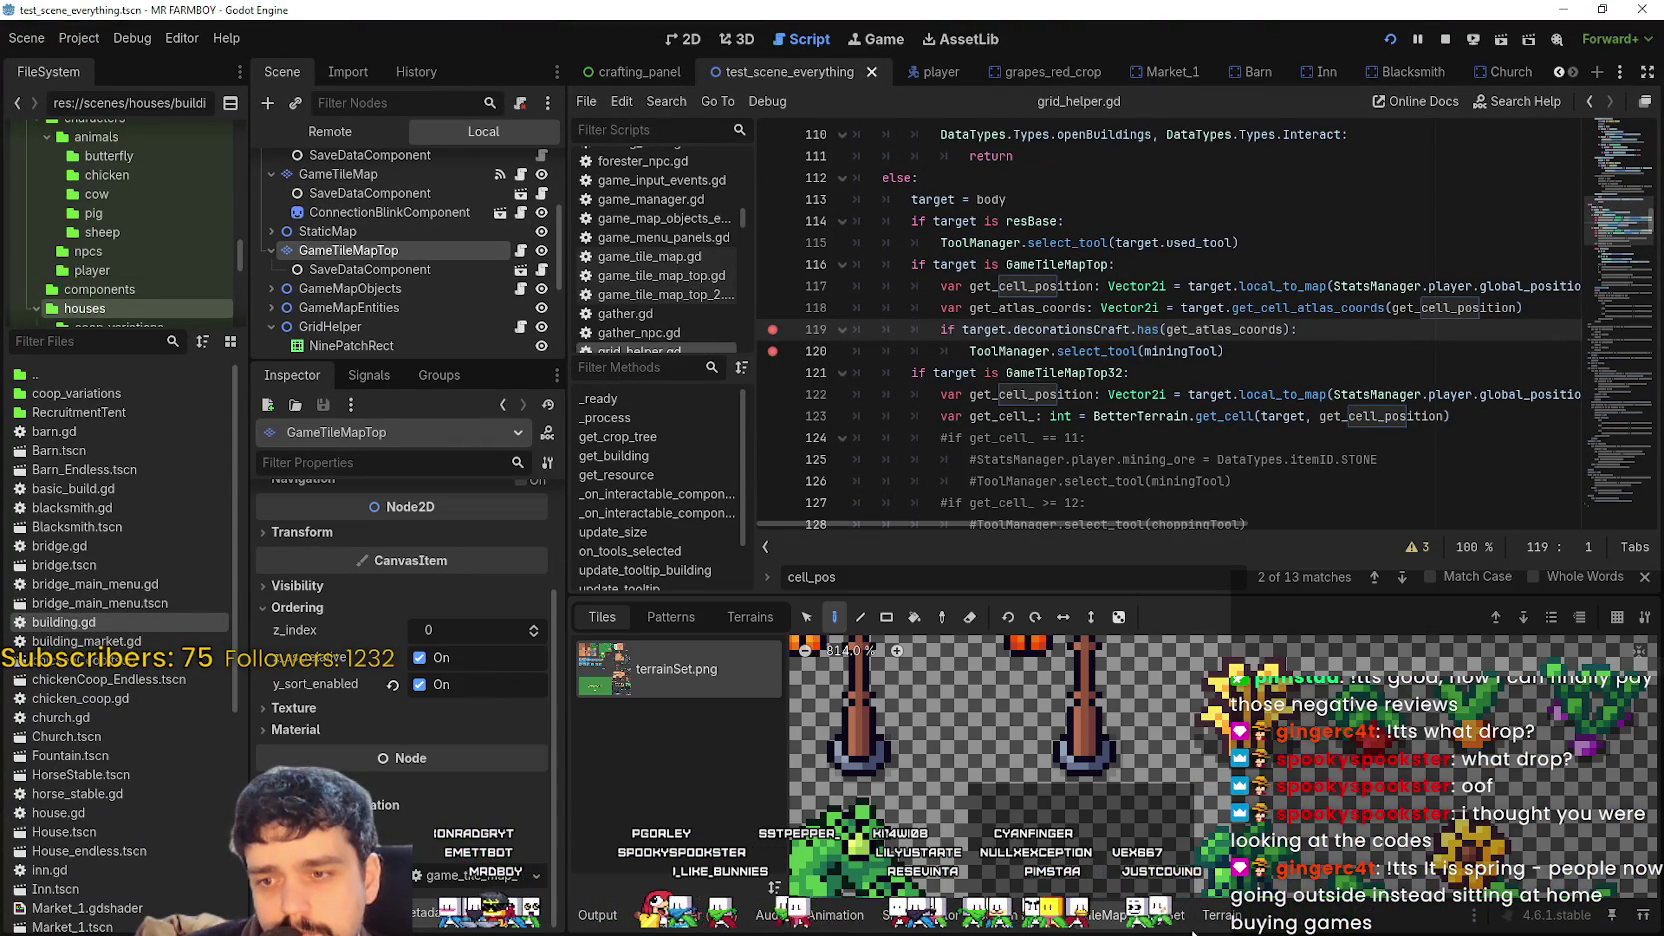
left_click(1166, 915)
scroll(1356, 795, "down", 1)
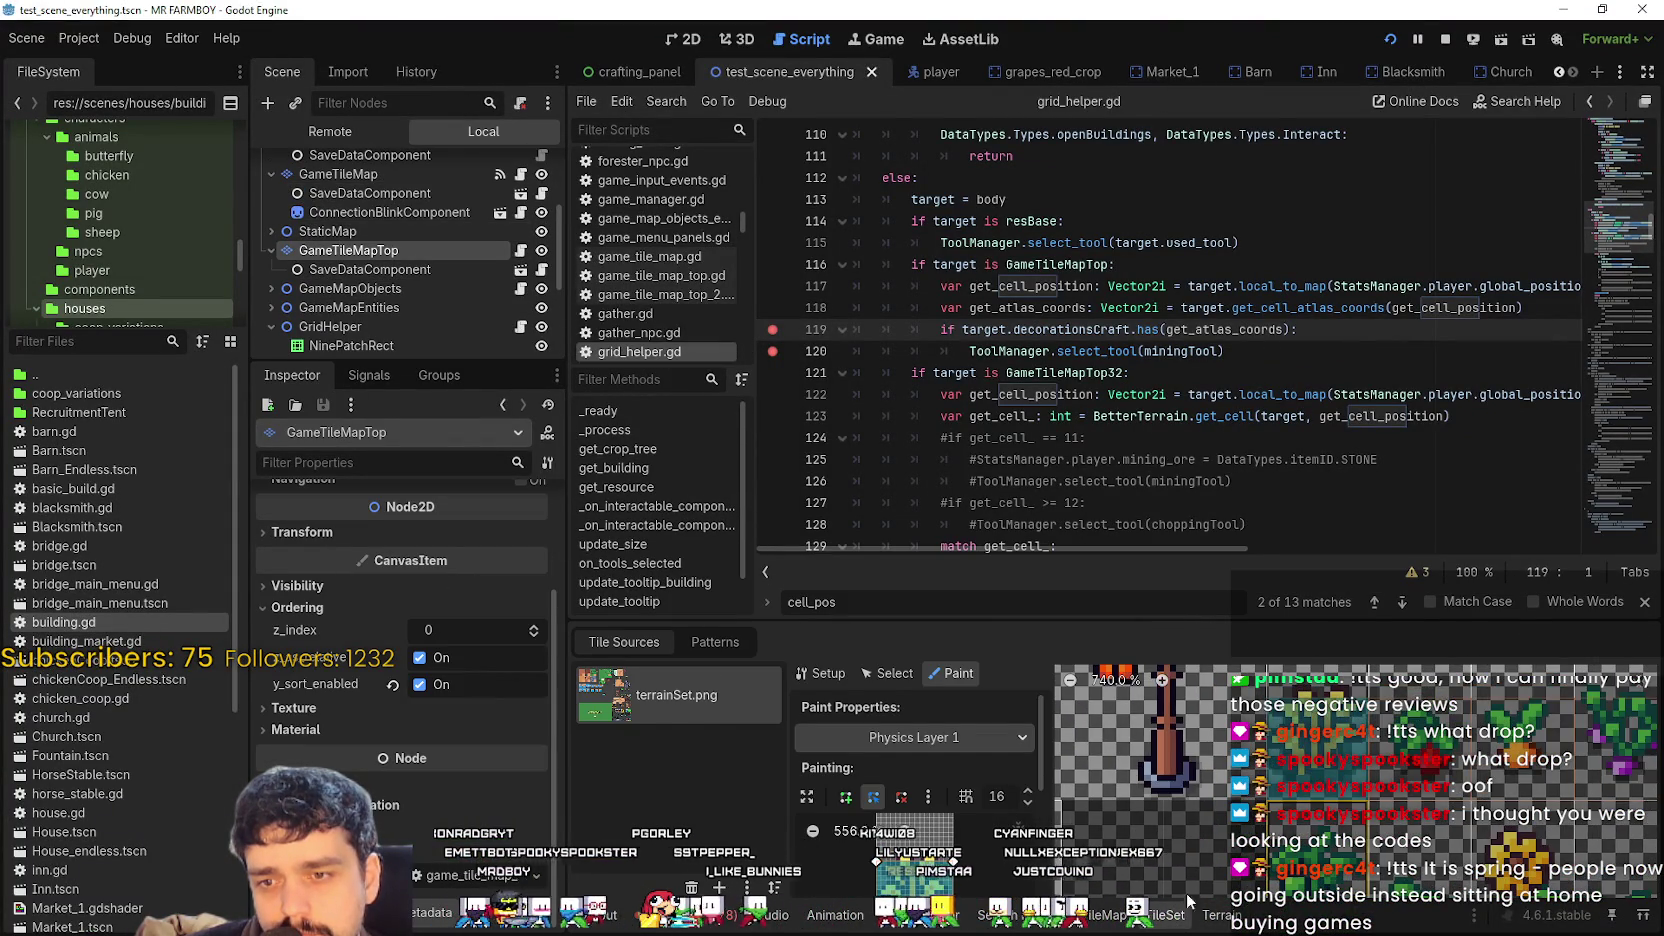
left_click(1097, 922)
scroll(1292, 822, "down", 5)
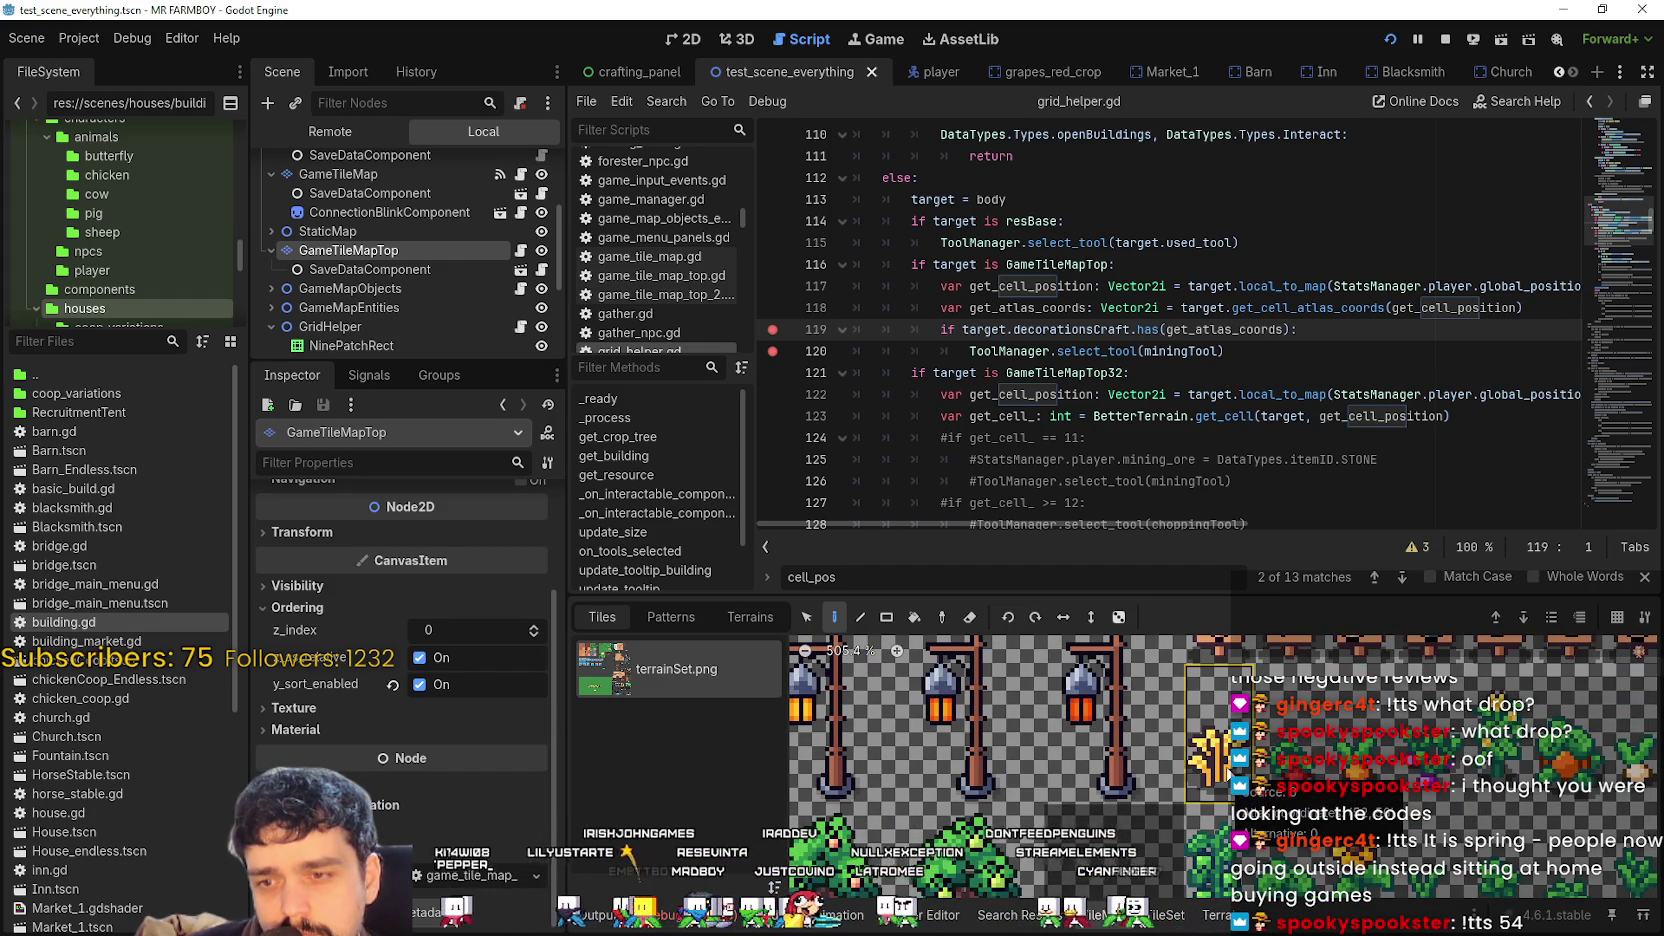
key("alt+Tab")
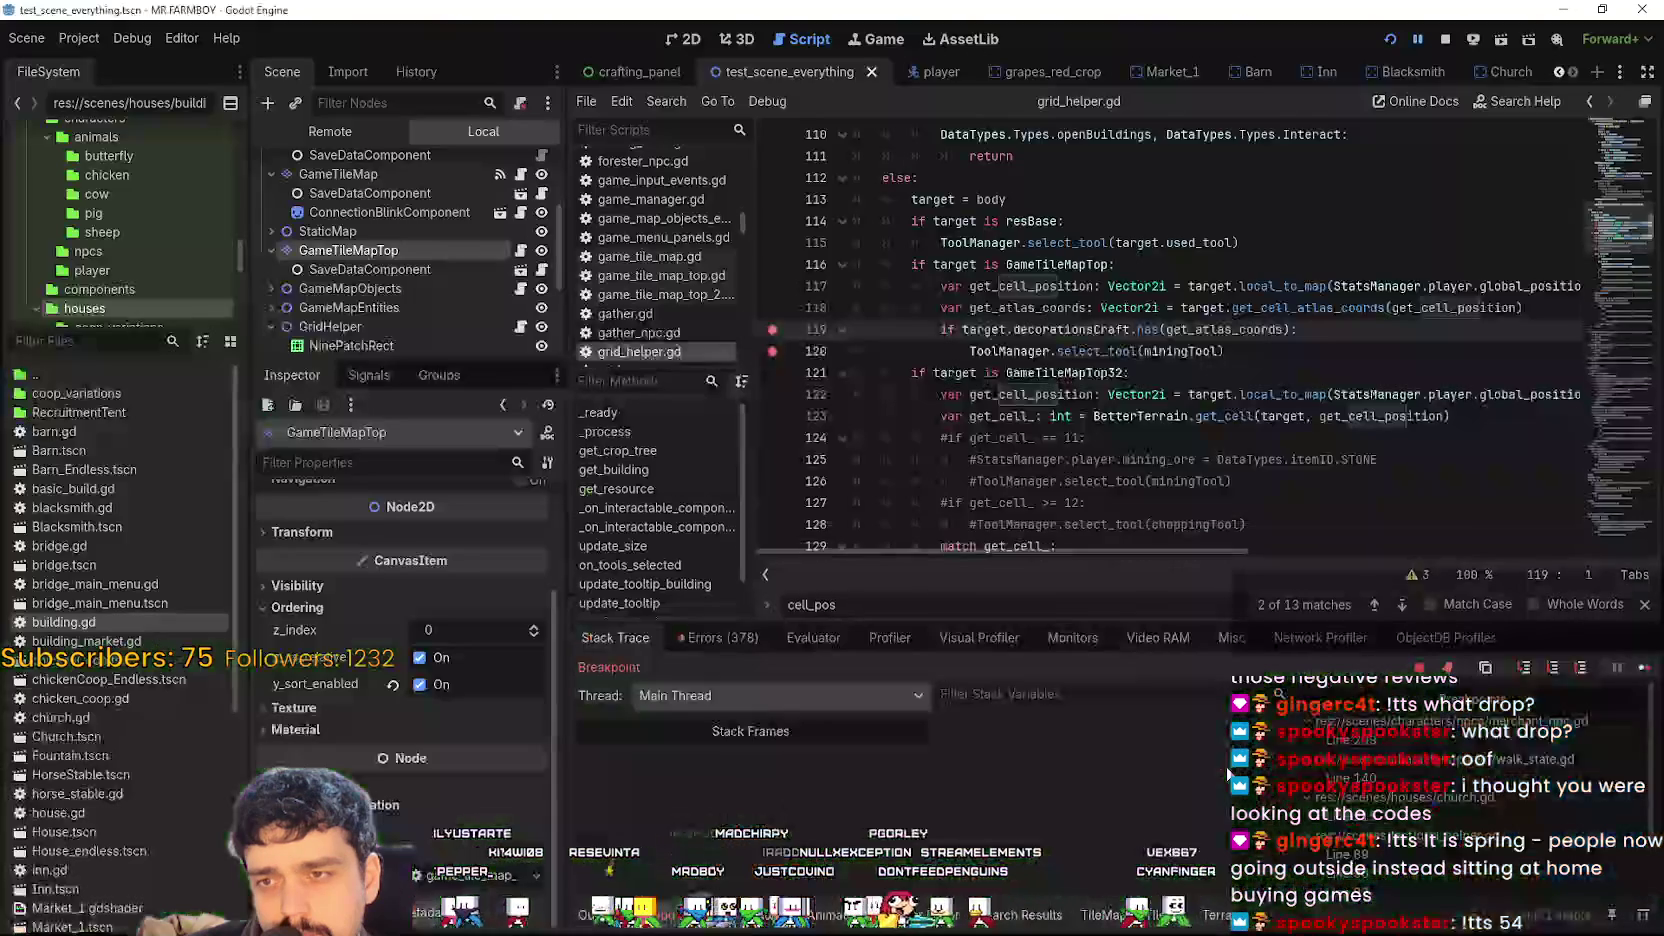
Capture the Stack Variables values, select decorationsCraft on line 119, and inspect body's remote TileMapLayer.
scroll(1180, 848, "down", 1)
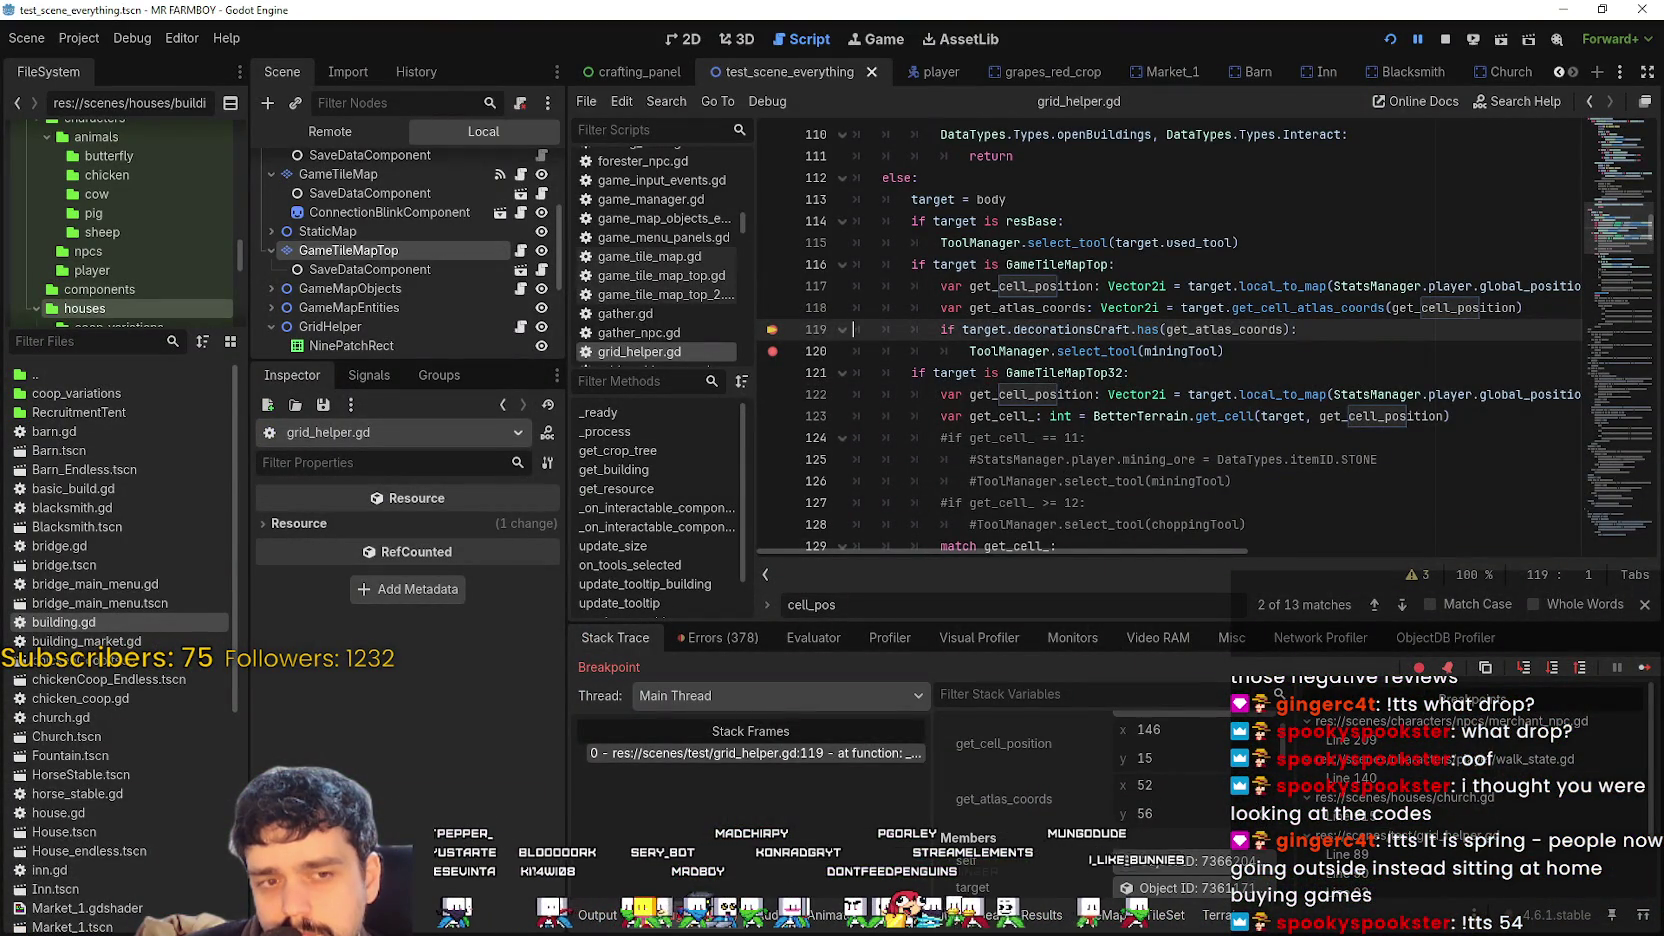
left_click_drag(1032, 708, 1369, 863)
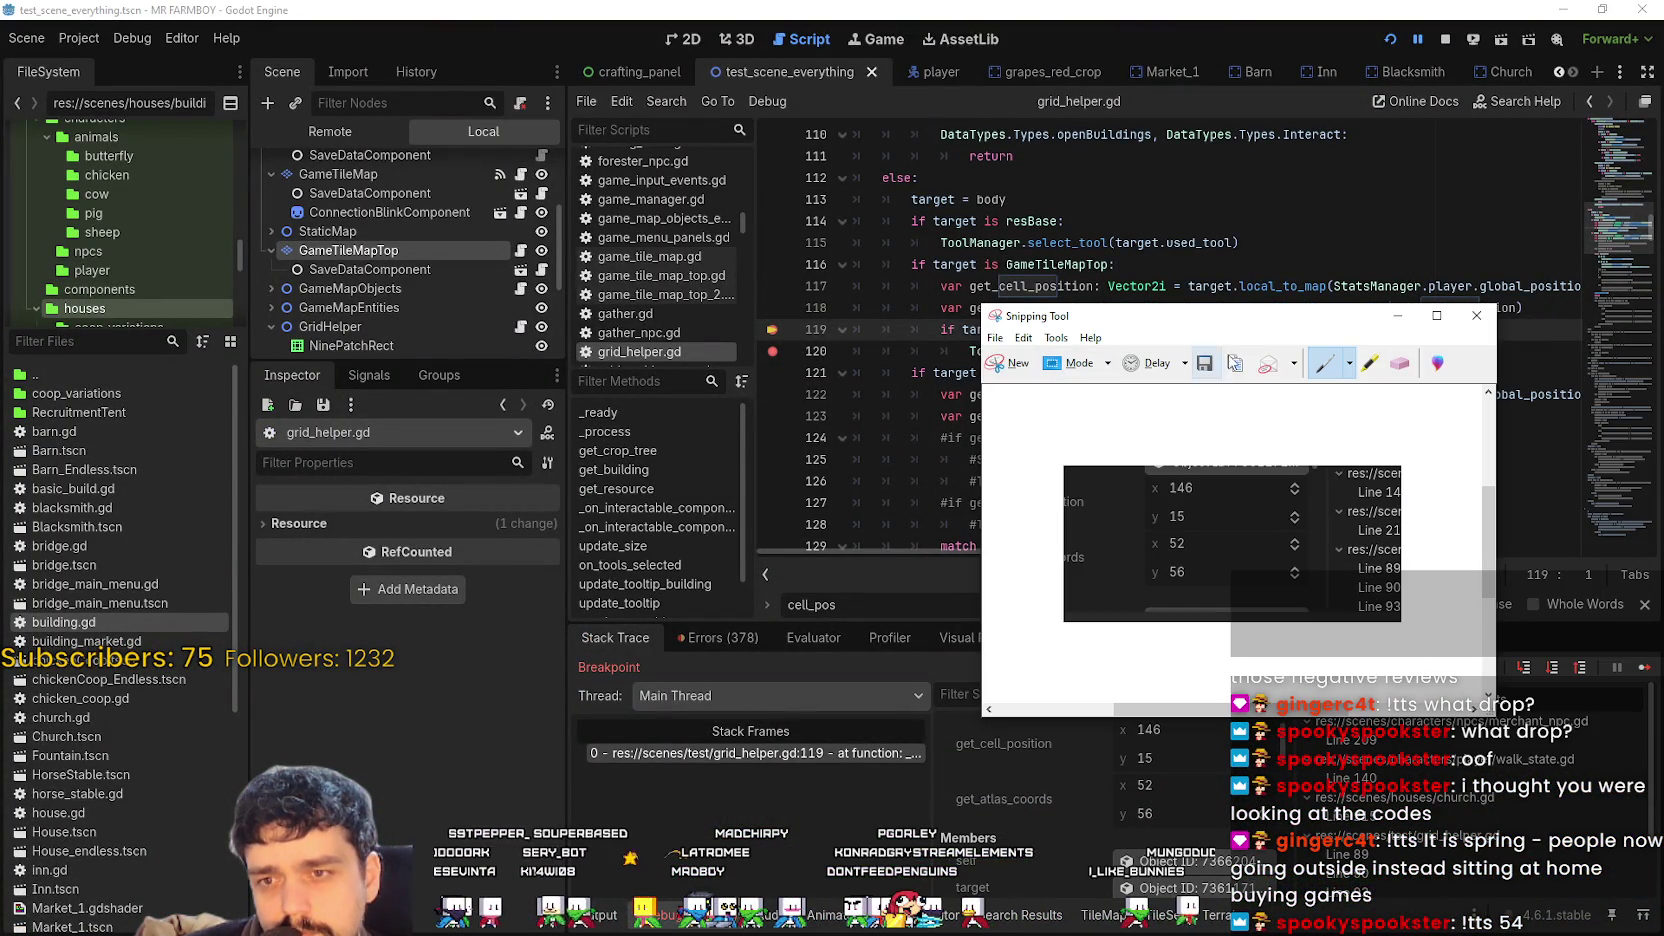
key("alt+Tab")
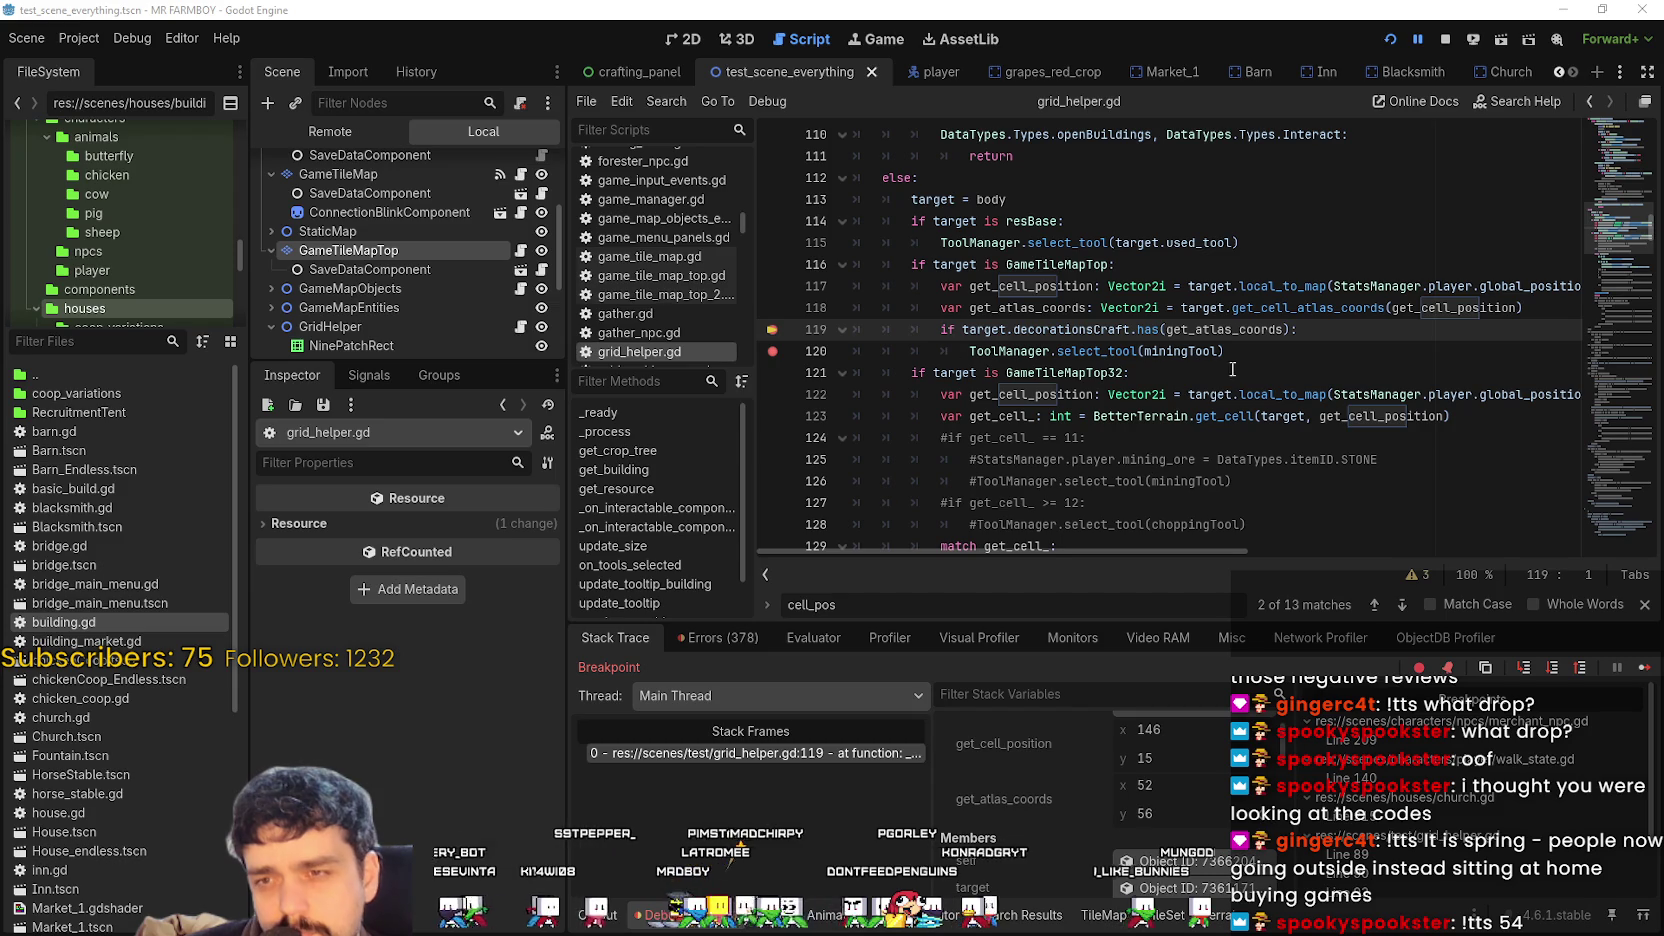
left_click(1193, 356)
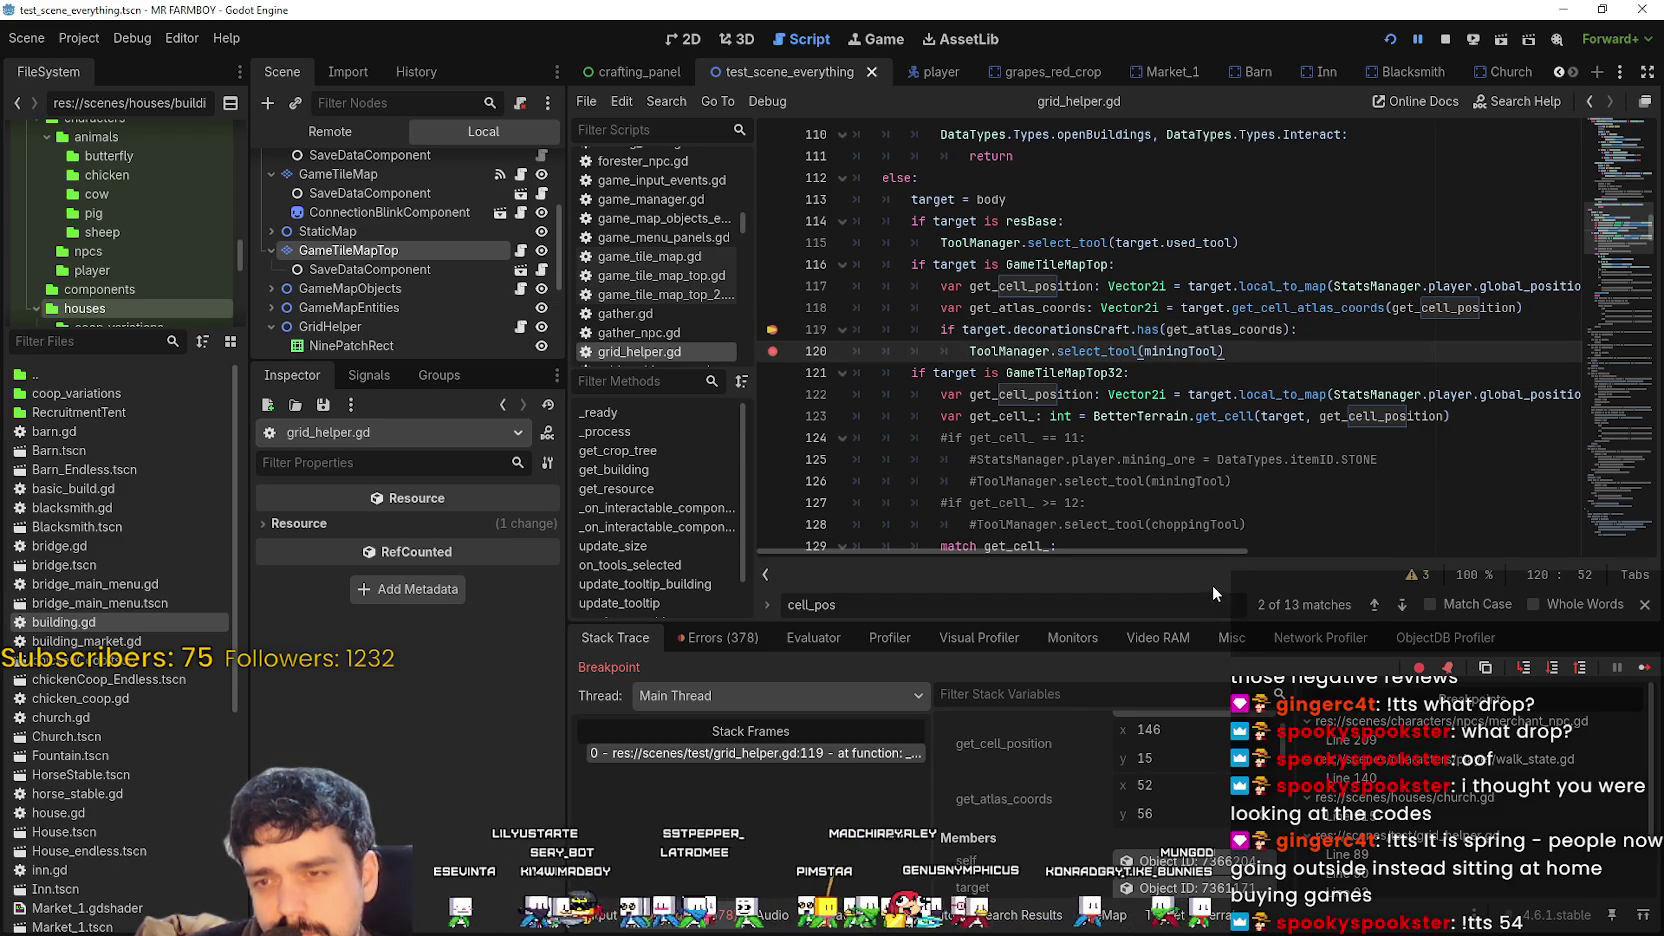
double_click(1070, 329)
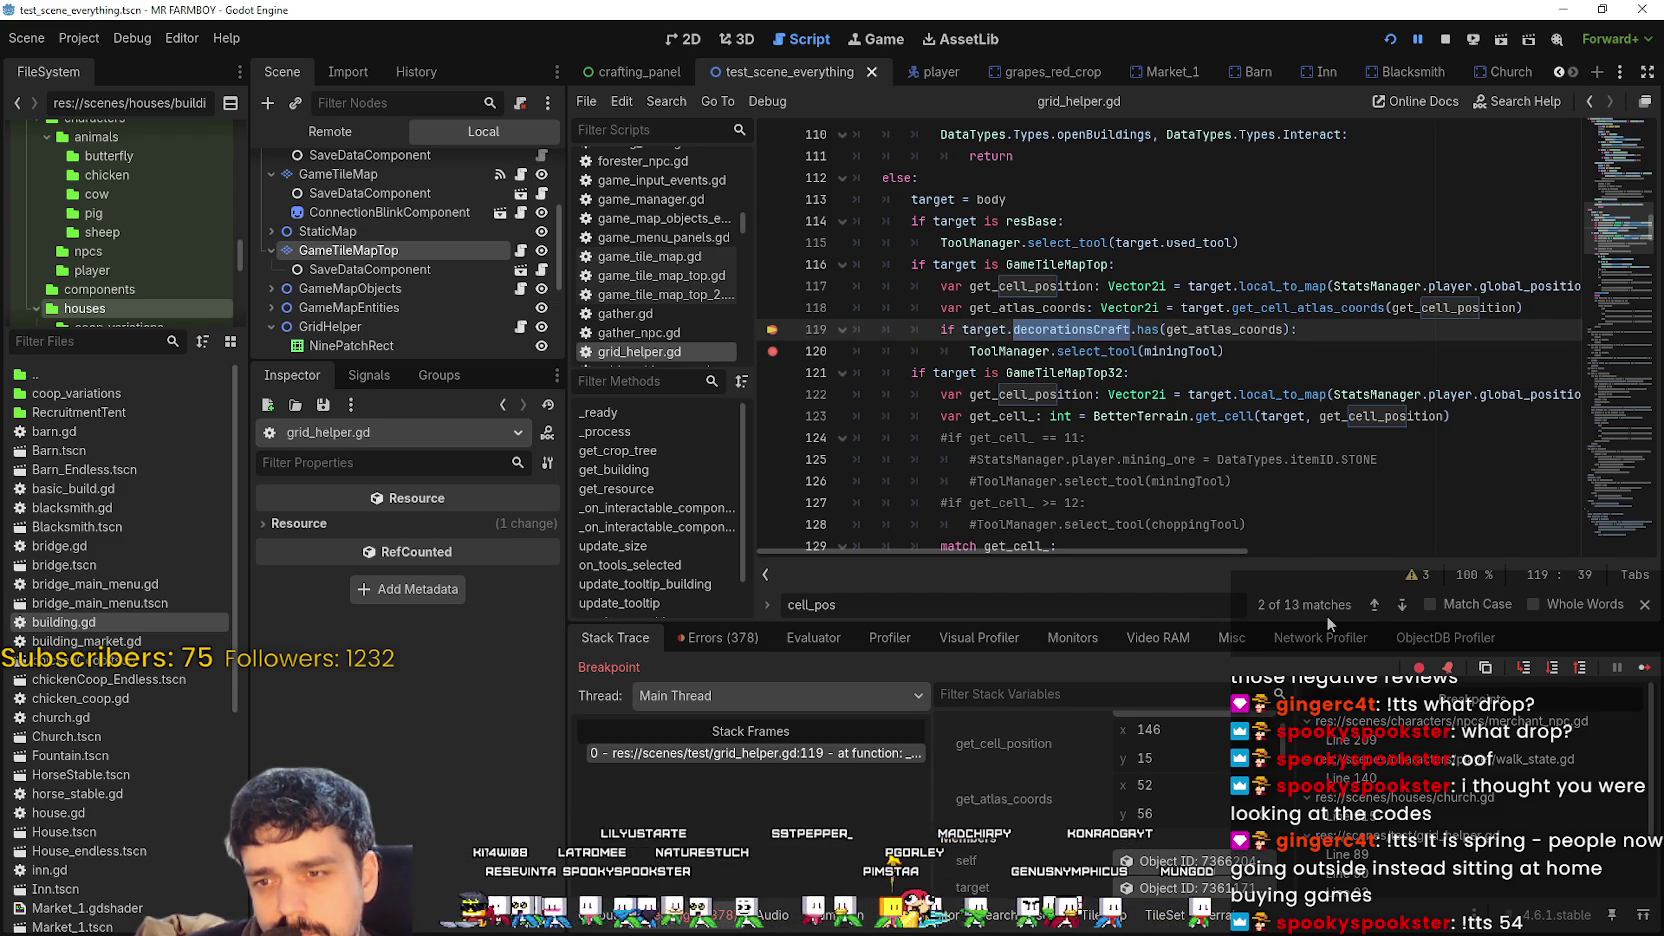
scroll(1198, 749, "up", 3)
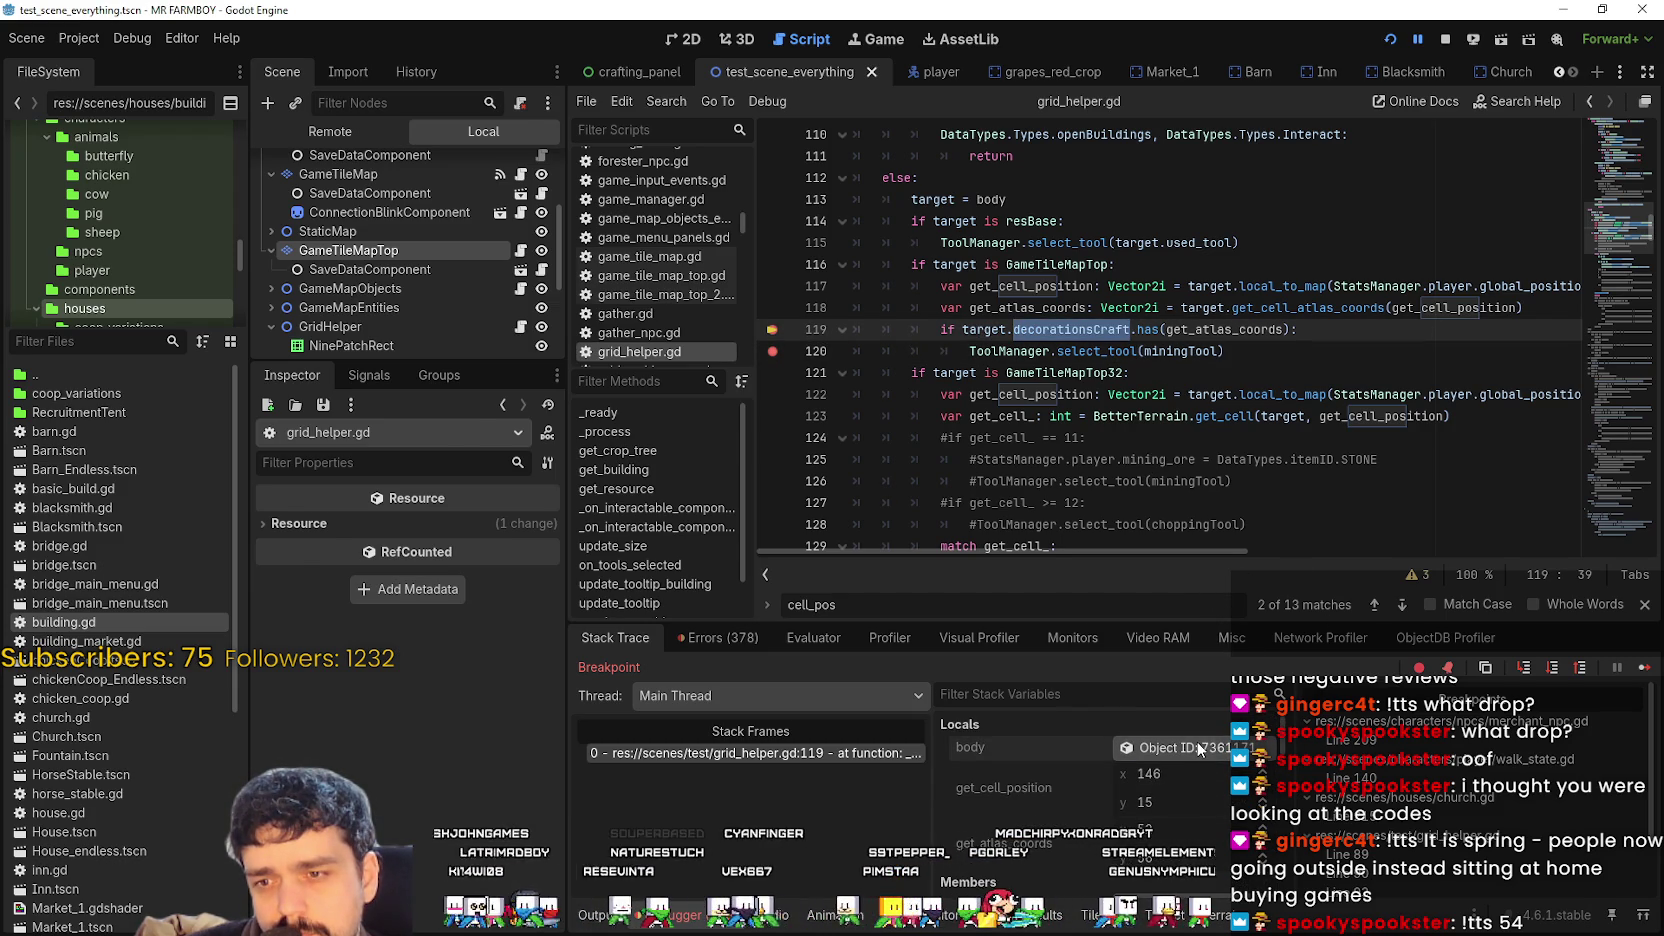
left_click(1198, 749)
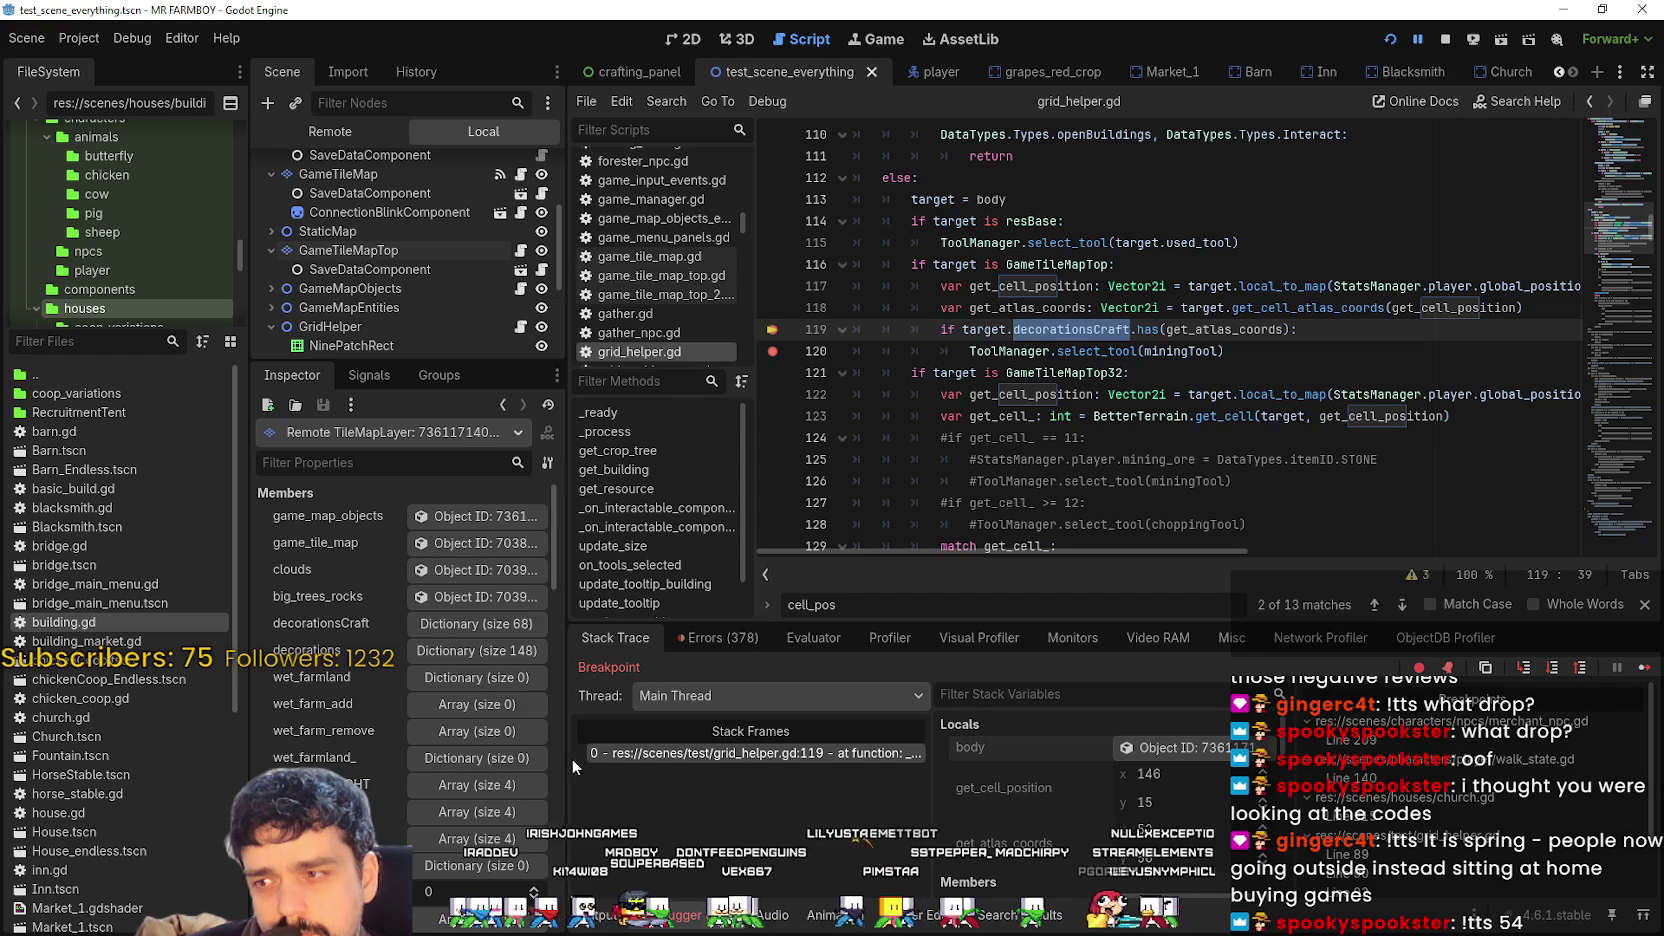
Expand decorationsCraft, page through its 68 entries, then collapse the dictionary.
left_click(465, 622)
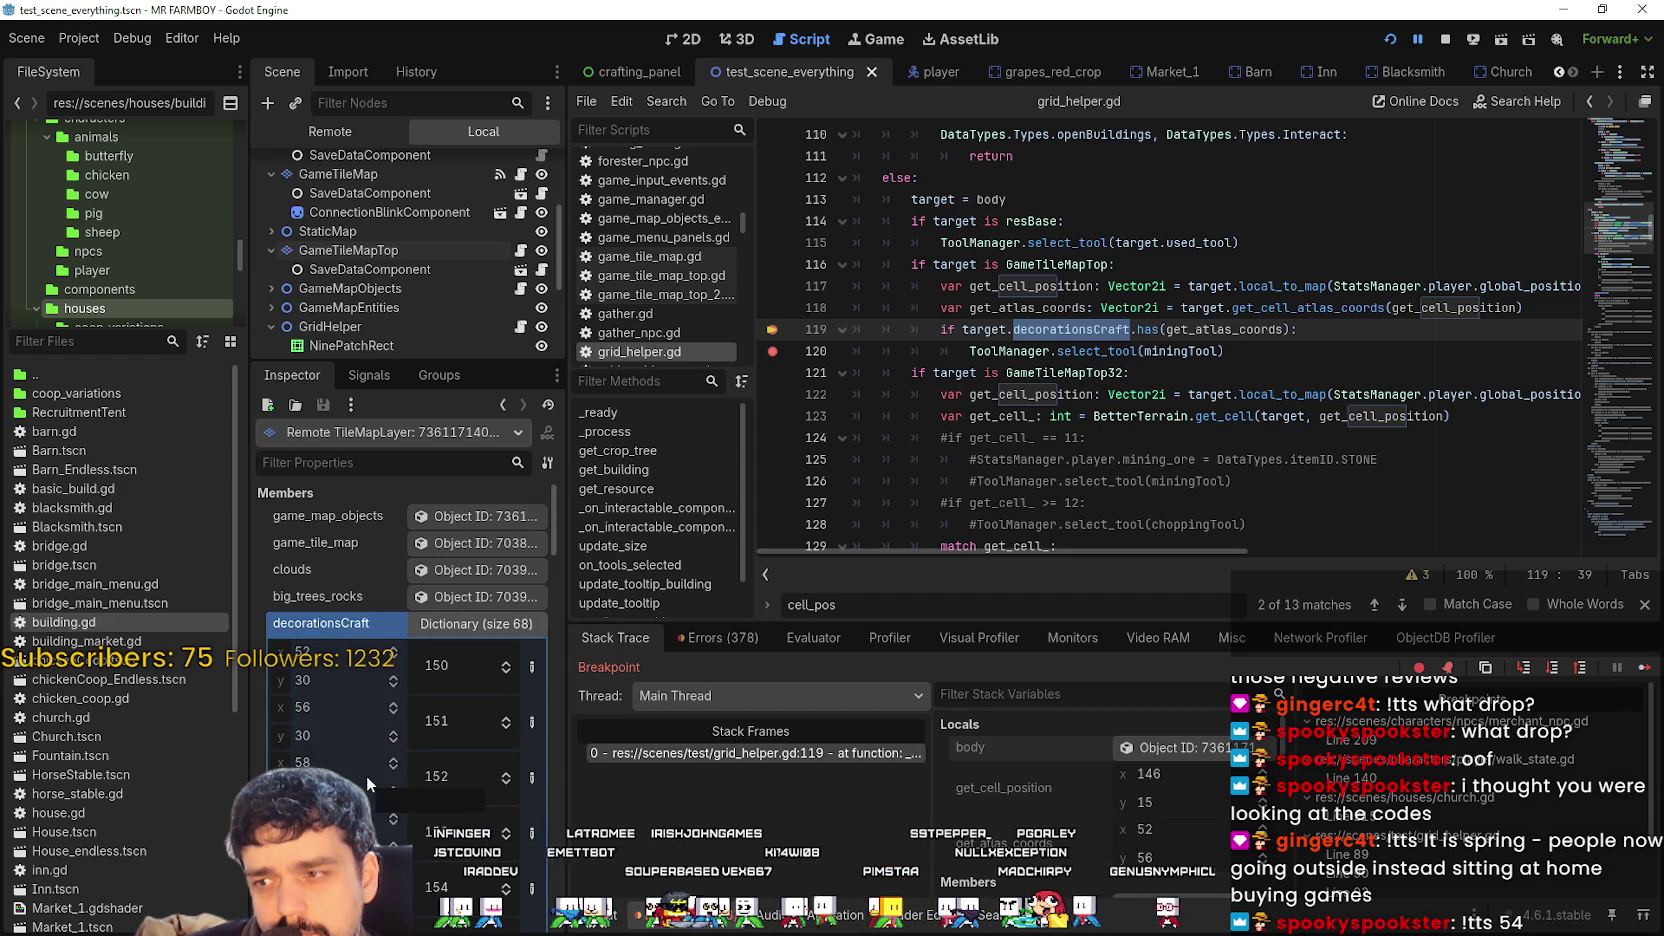
scroll(363, 749, "down", 3)
scroll(361, 745, "up", 3)
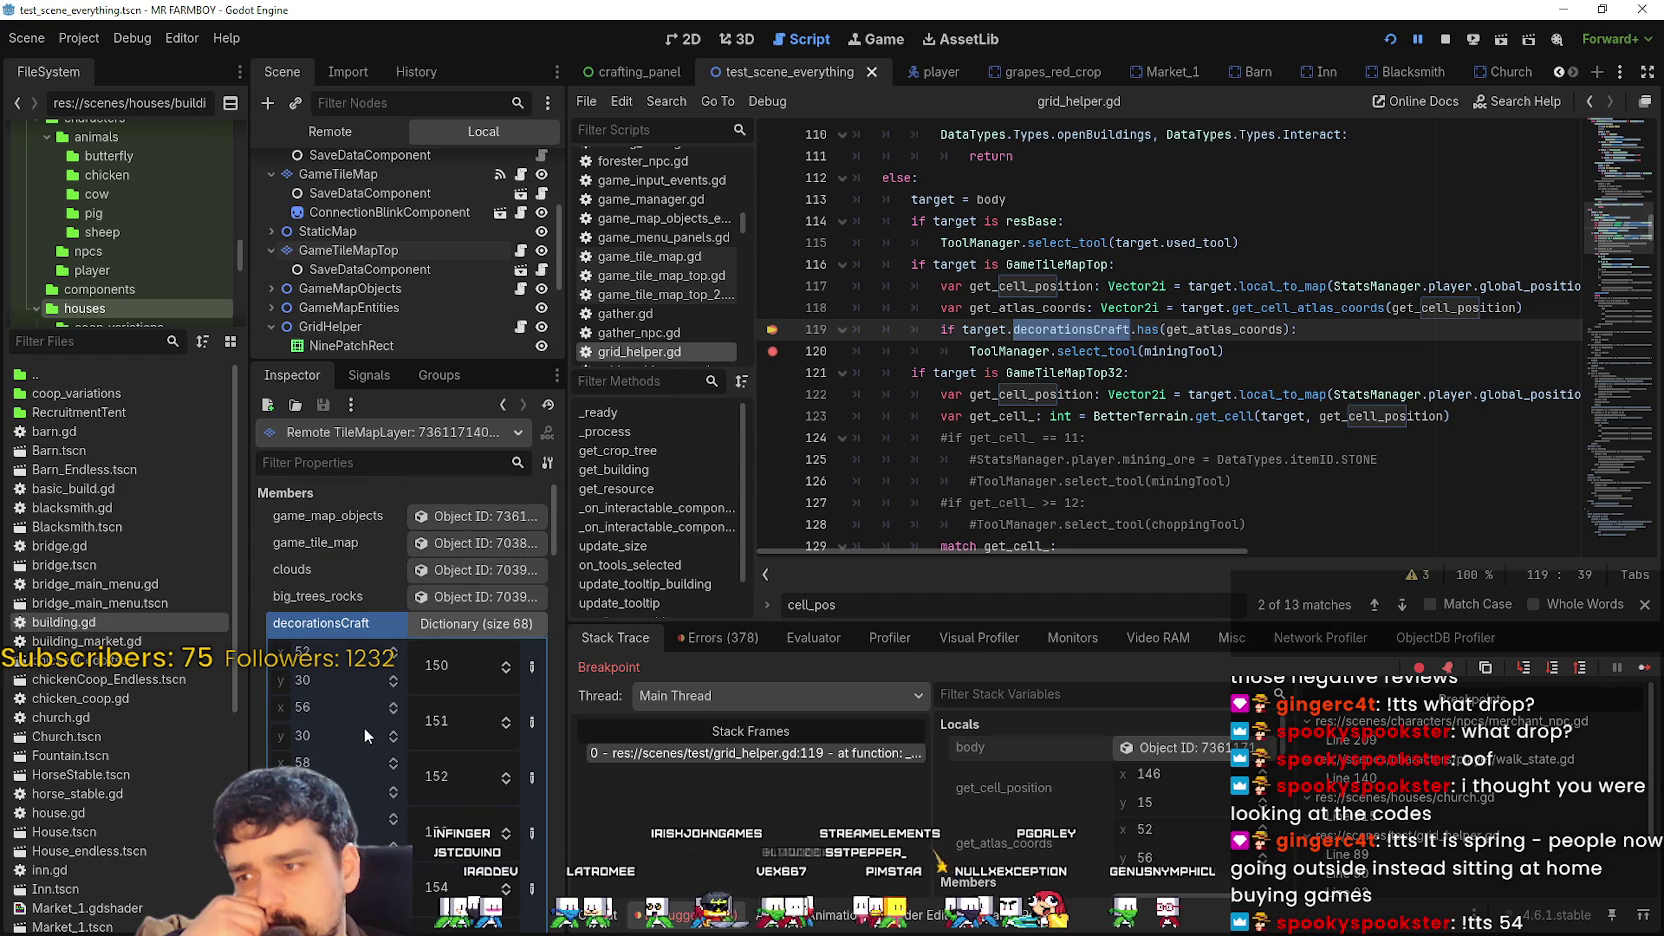
scroll(374, 707, "down", 5)
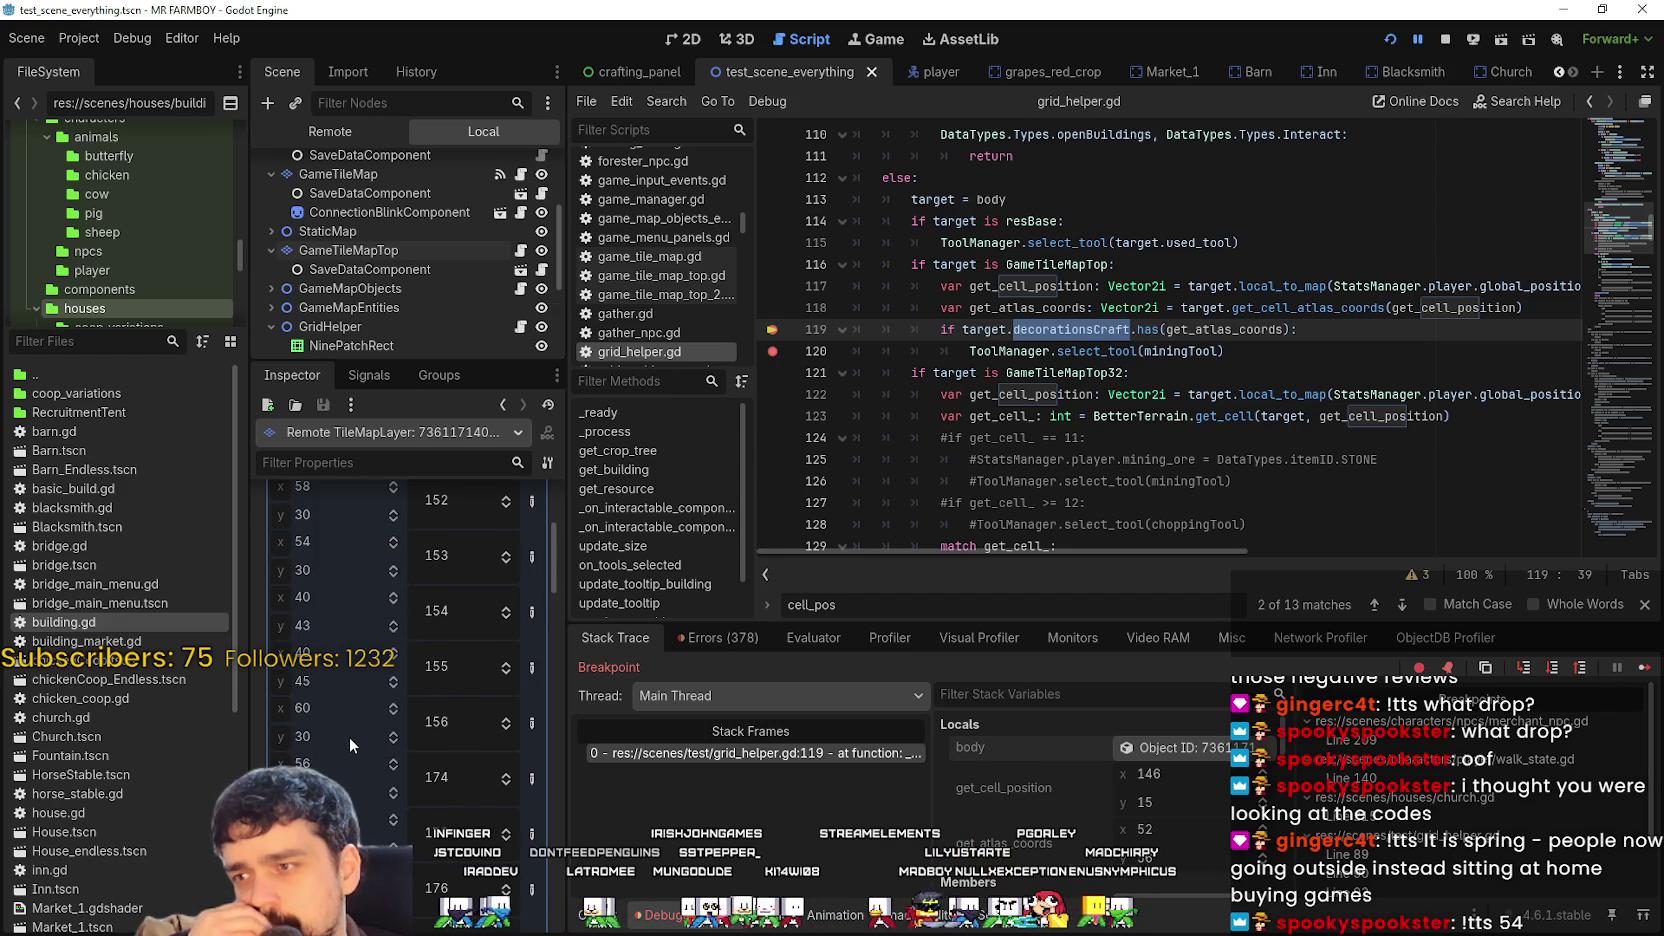
scroll(346, 737, "down", 3)
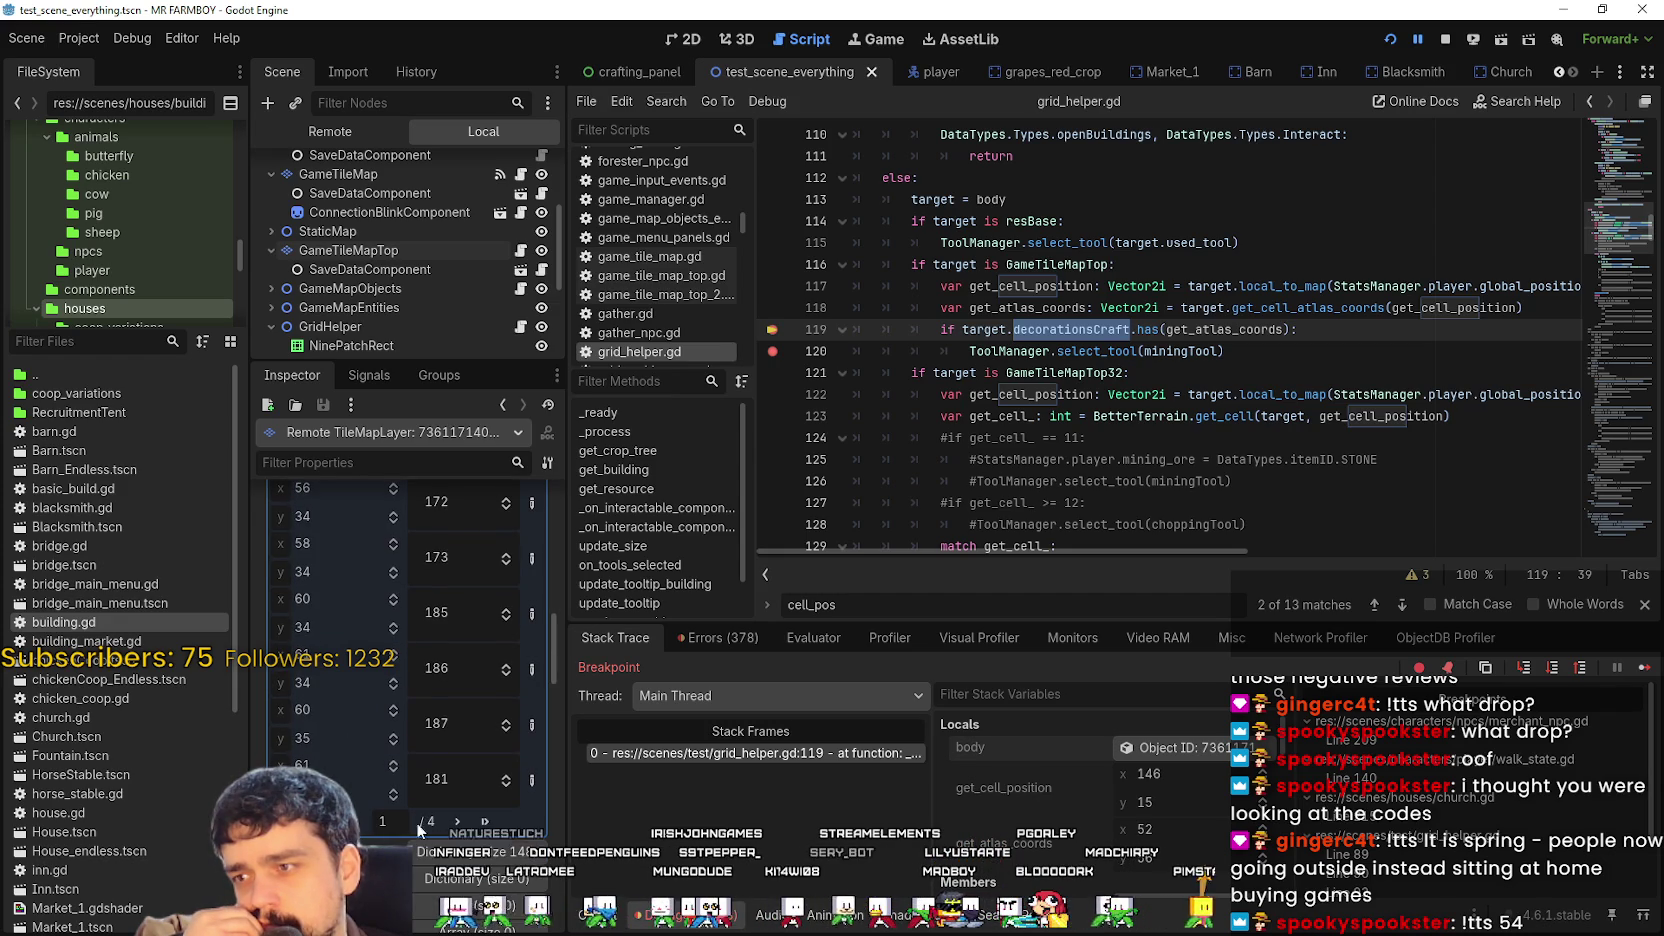
left_click(456, 821)
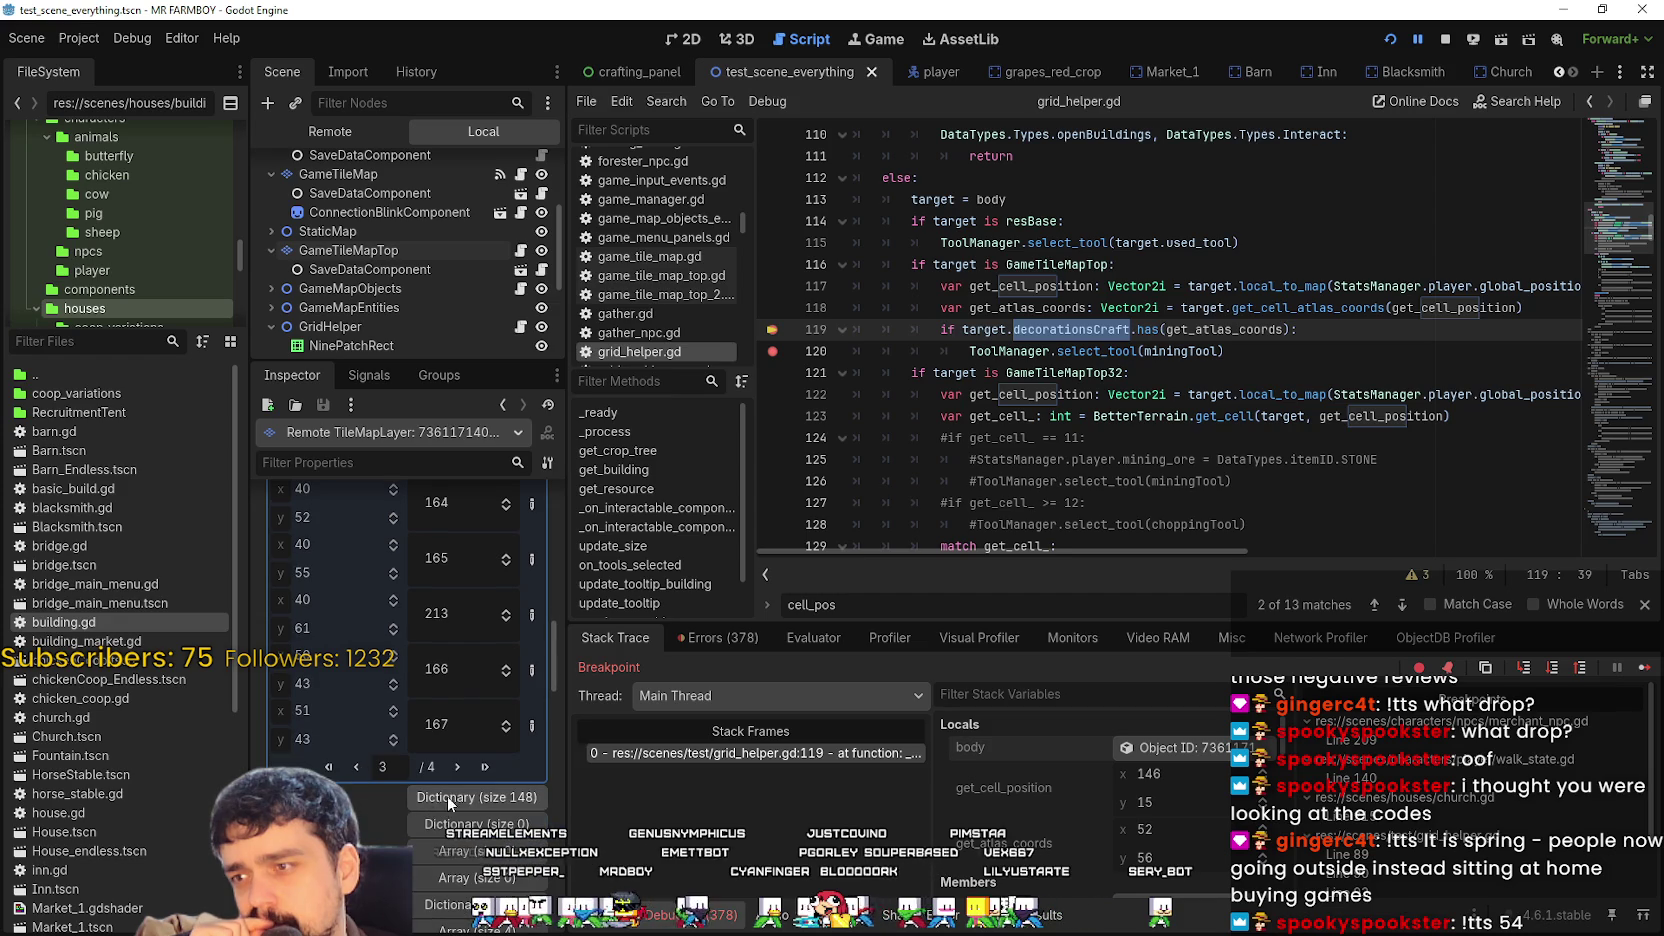
scroll(478, 770, "up", 5)
scroll(422, 772, "down", 5)
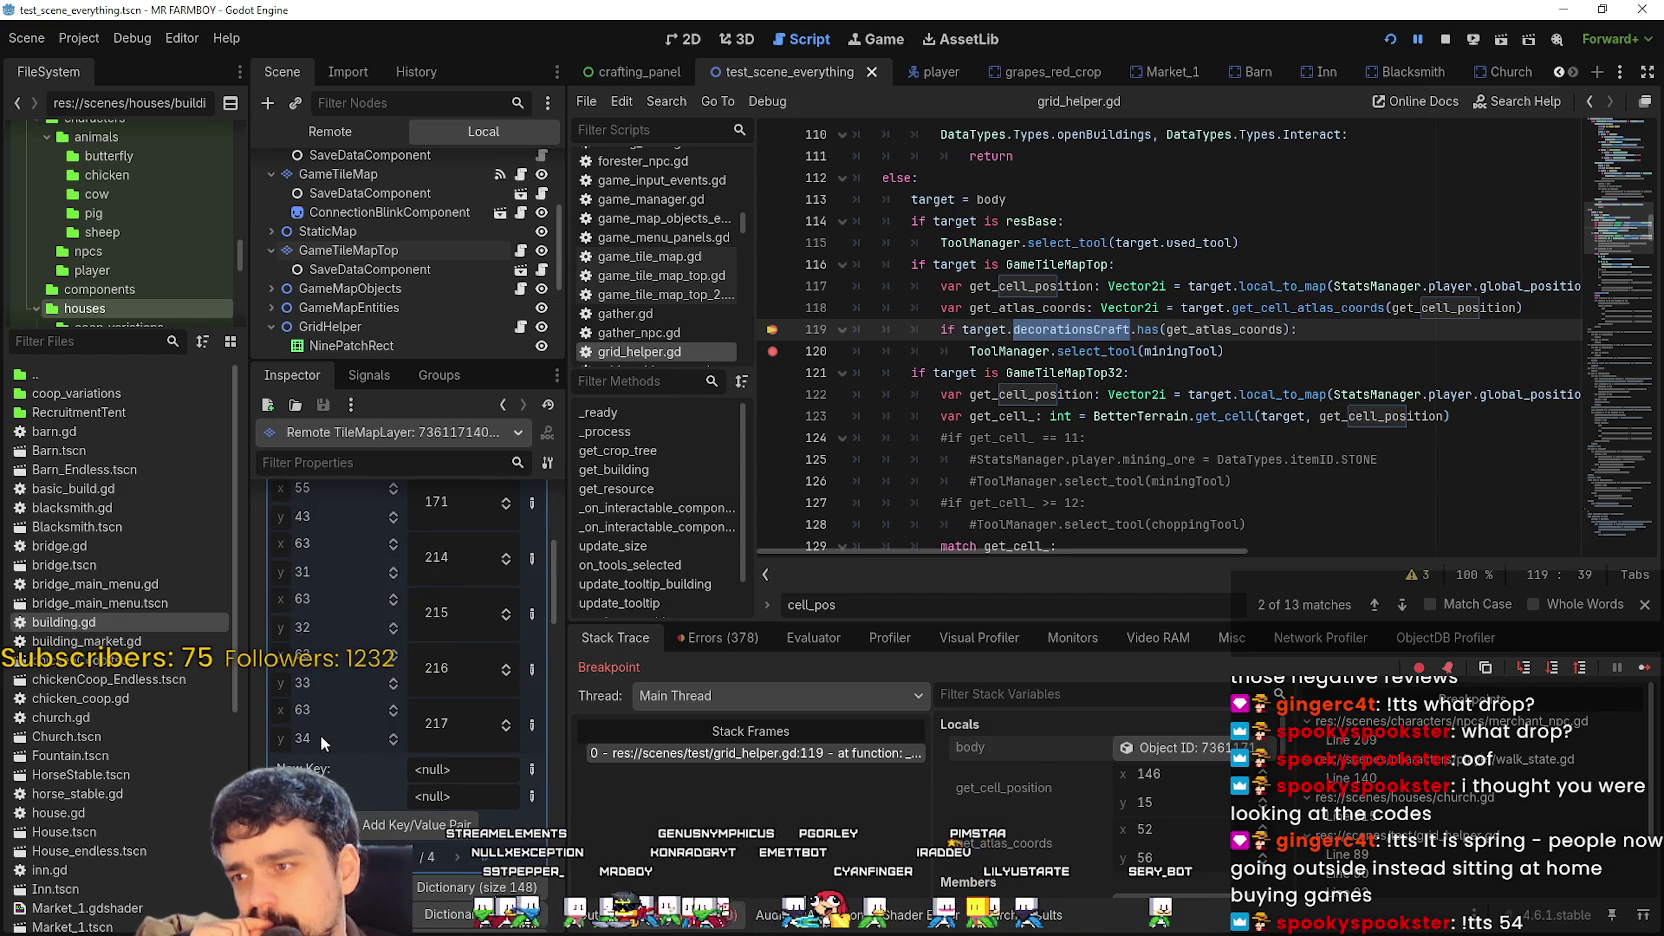
scroll(318, 731, "up", 1)
scroll(318, 731, "up", 4)
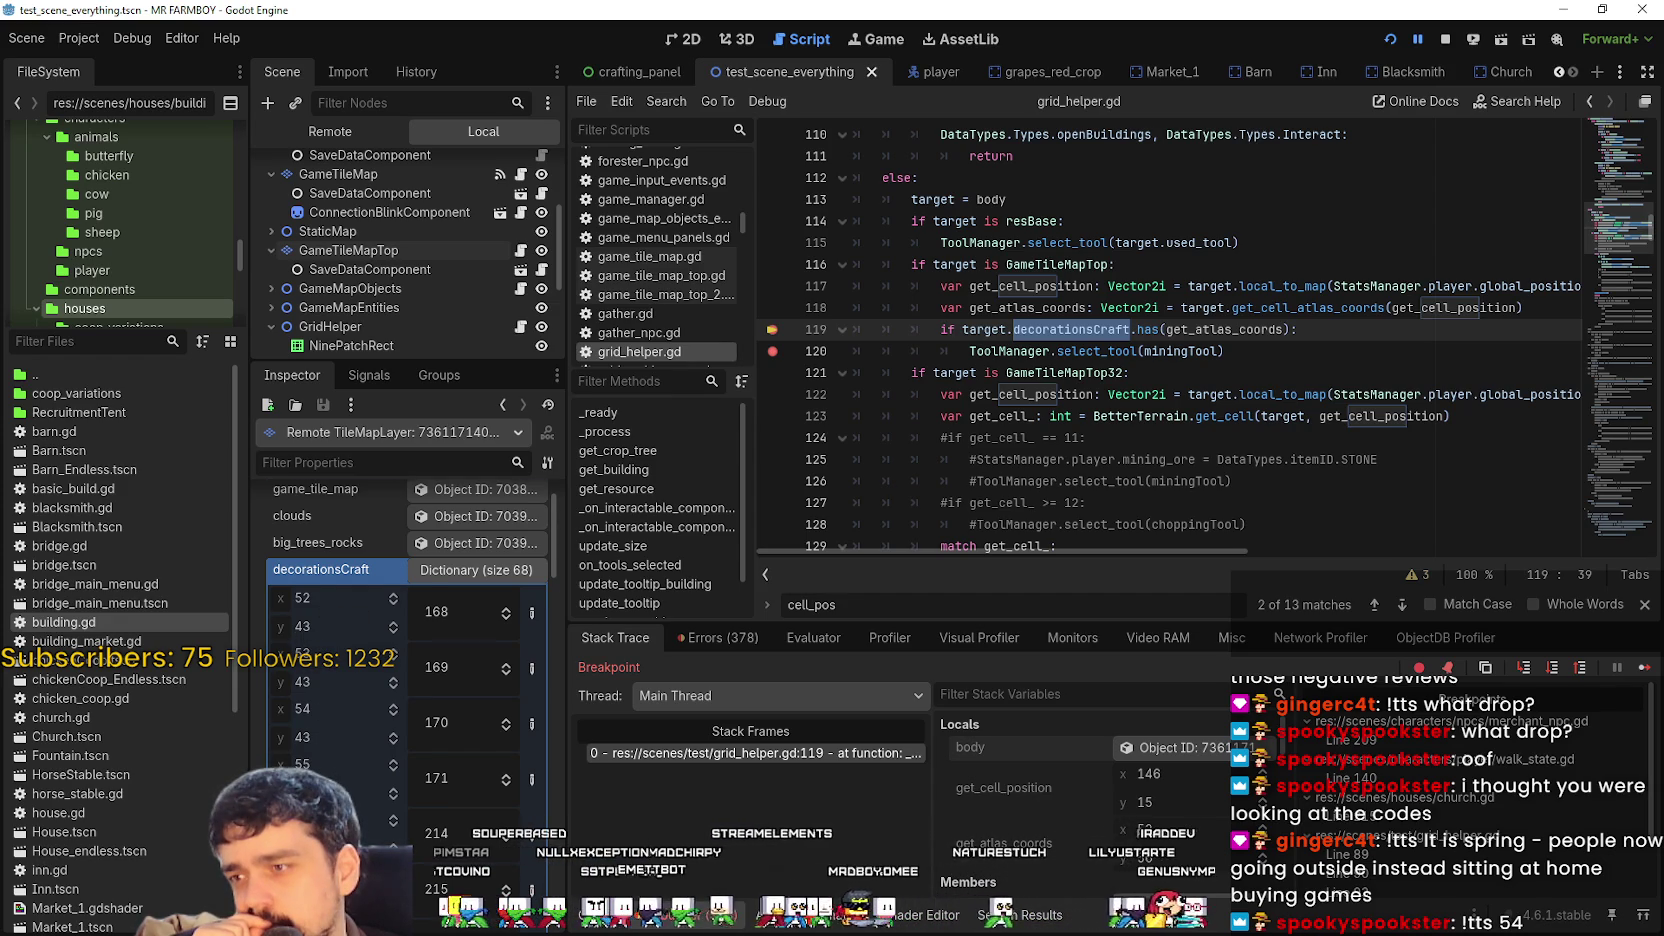
scroll(405, 650, "down", 3)
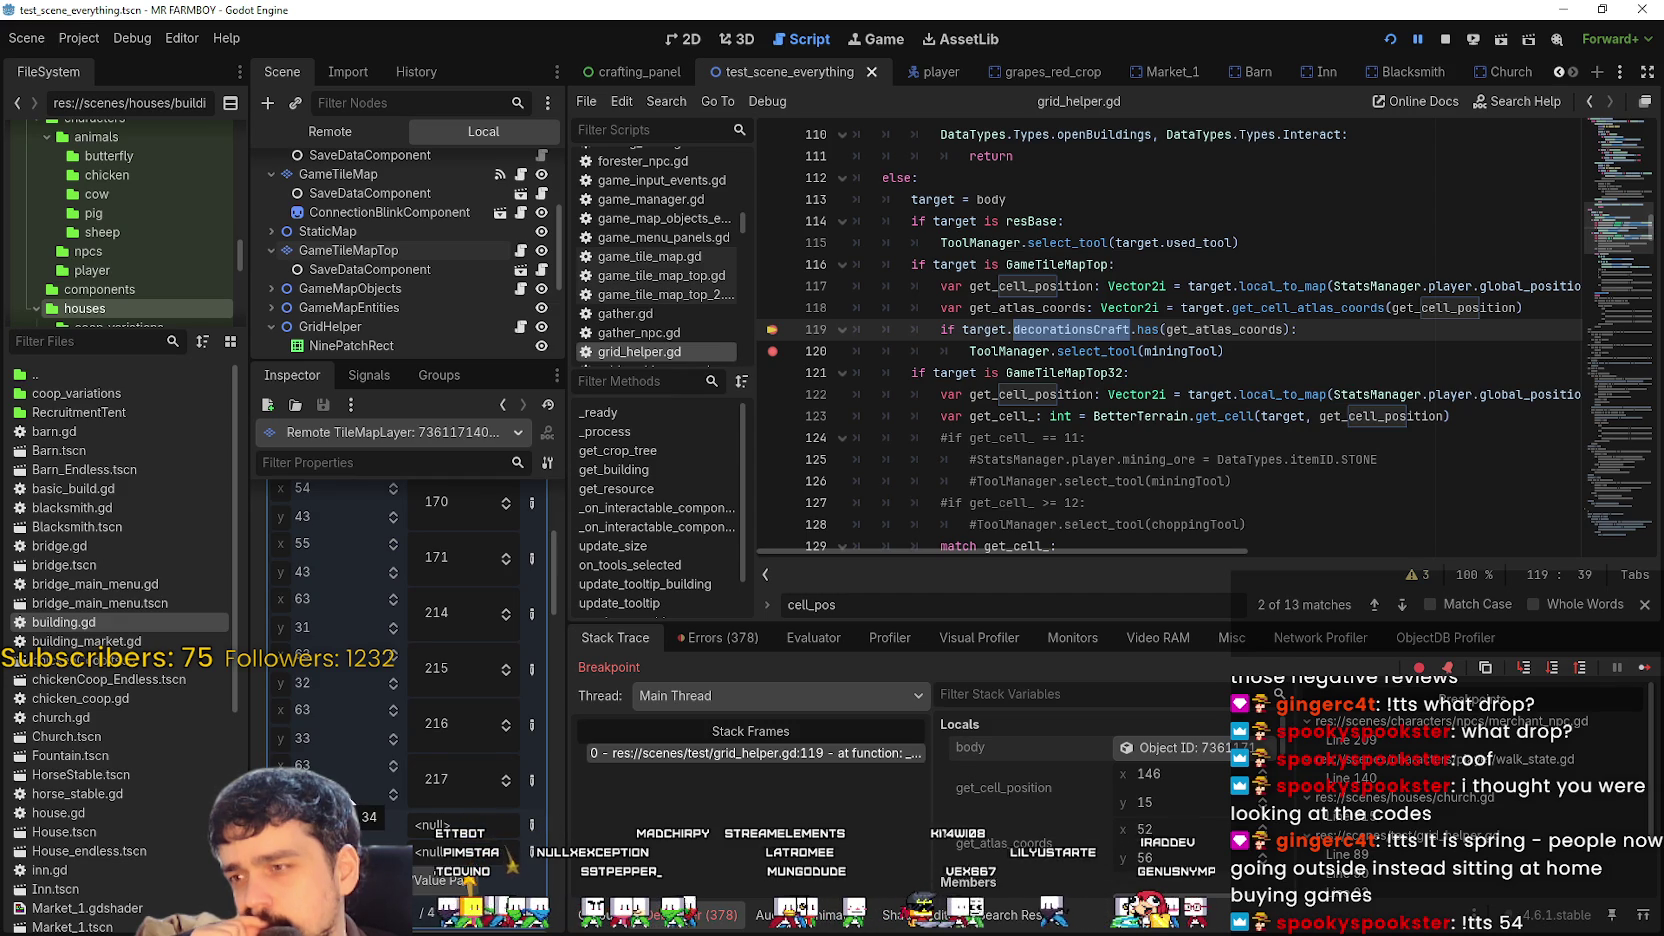
scroll(405, 640, "down", 10)
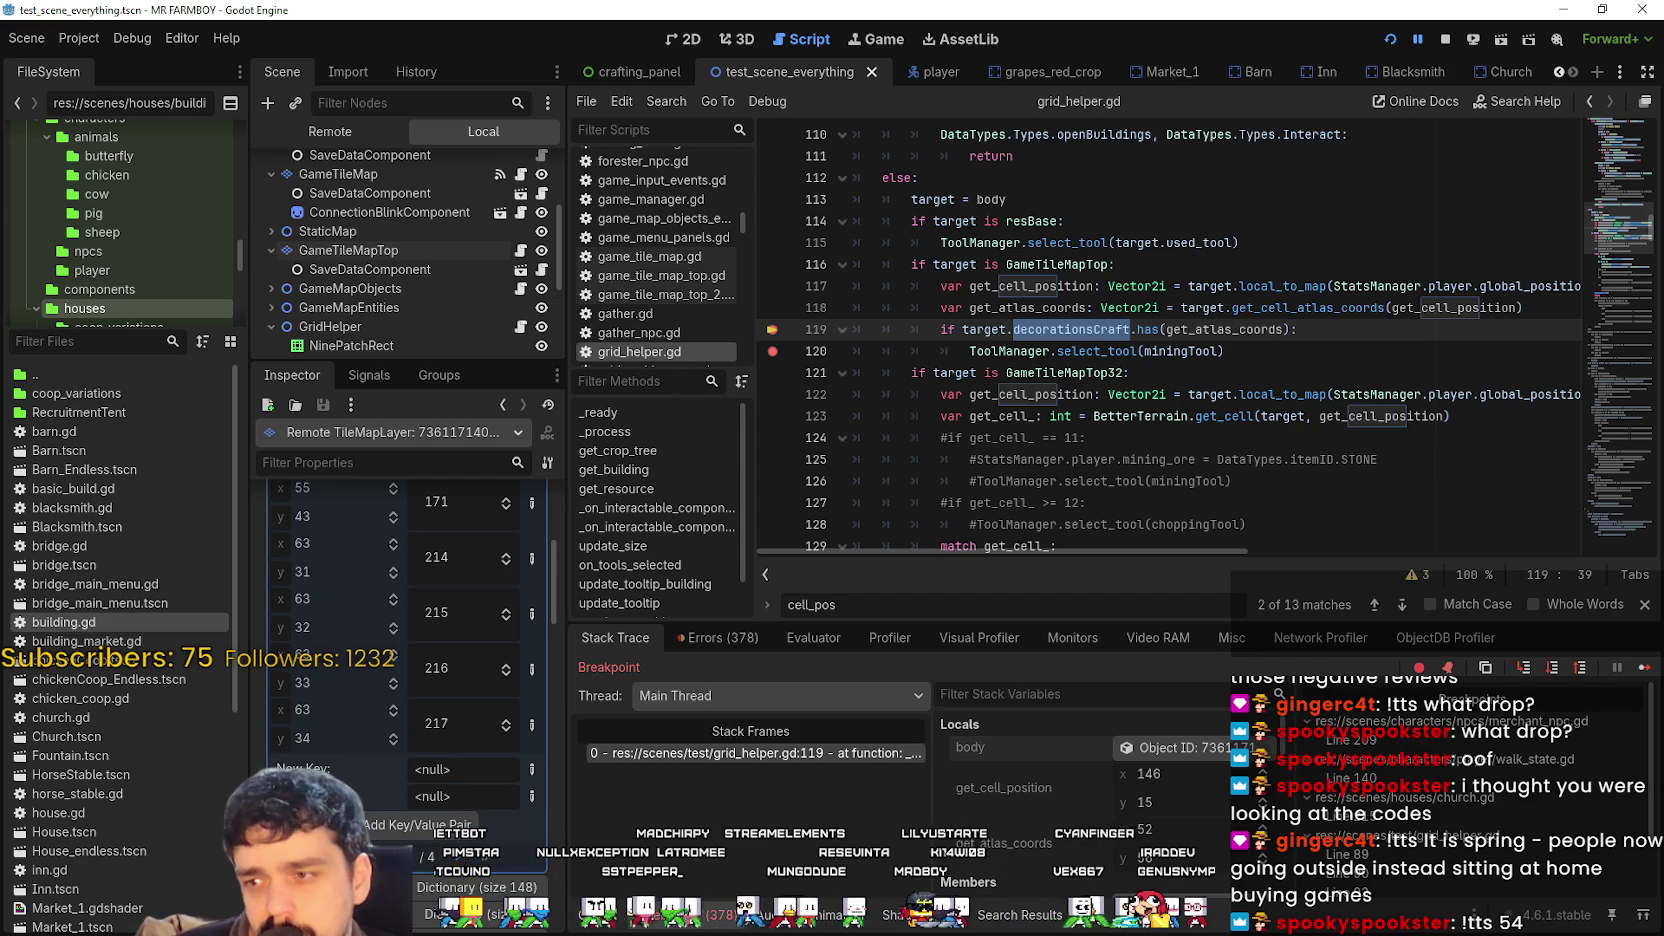
scroll(372, 803, "down", 5)
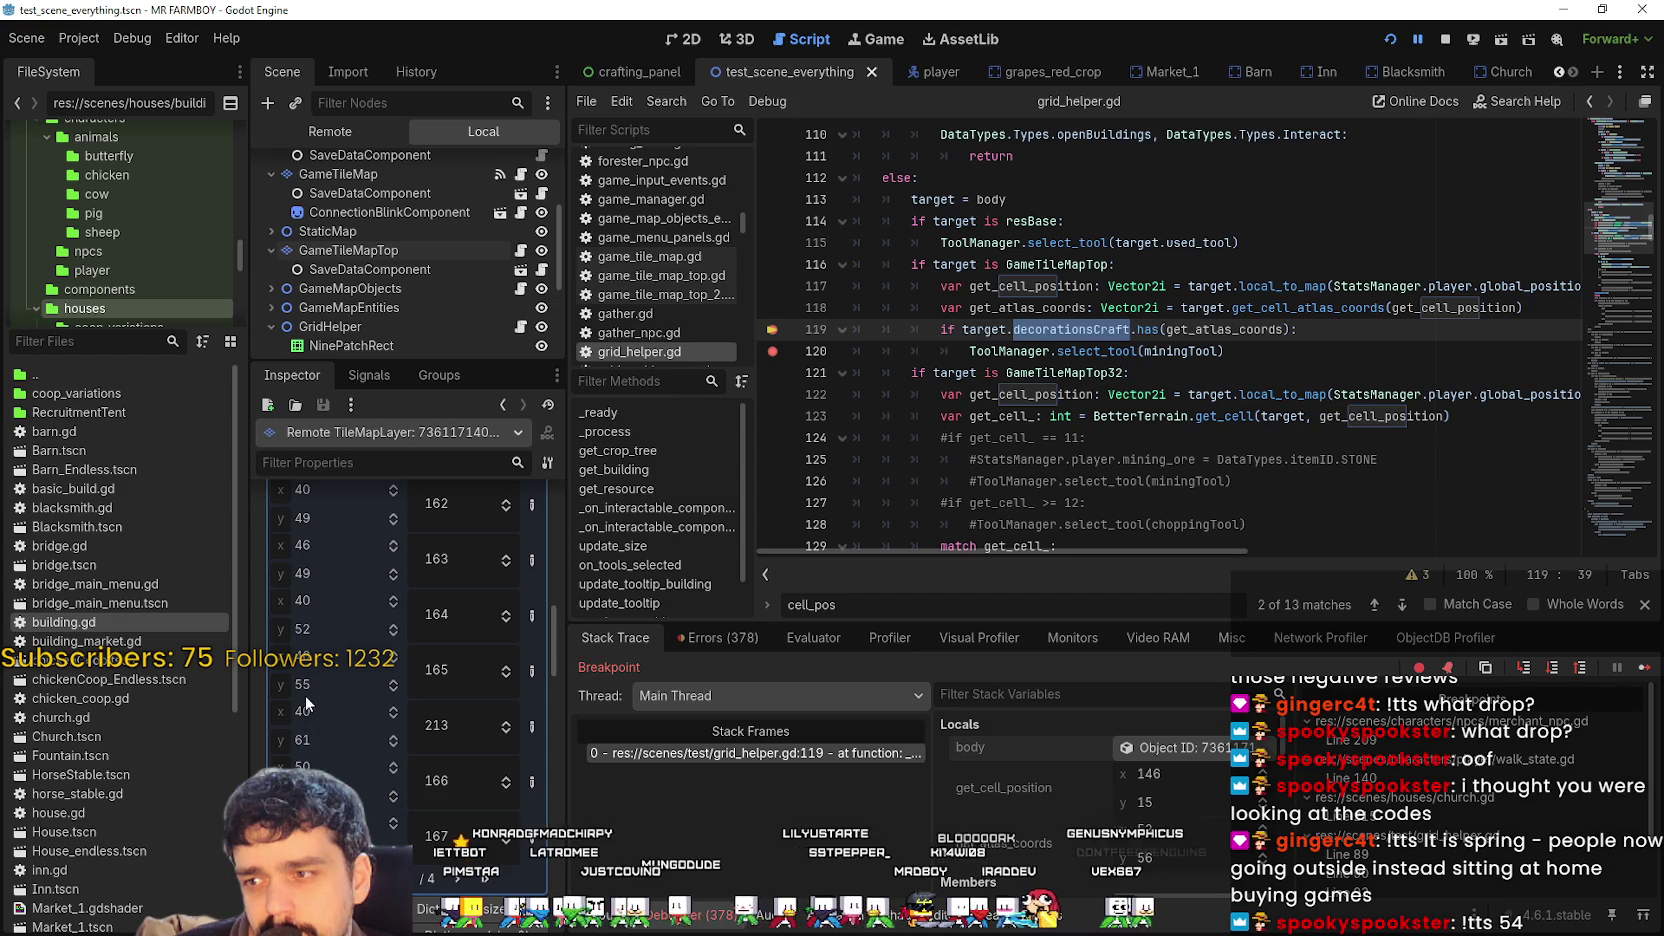
scroll(309, 633, "up", 2)
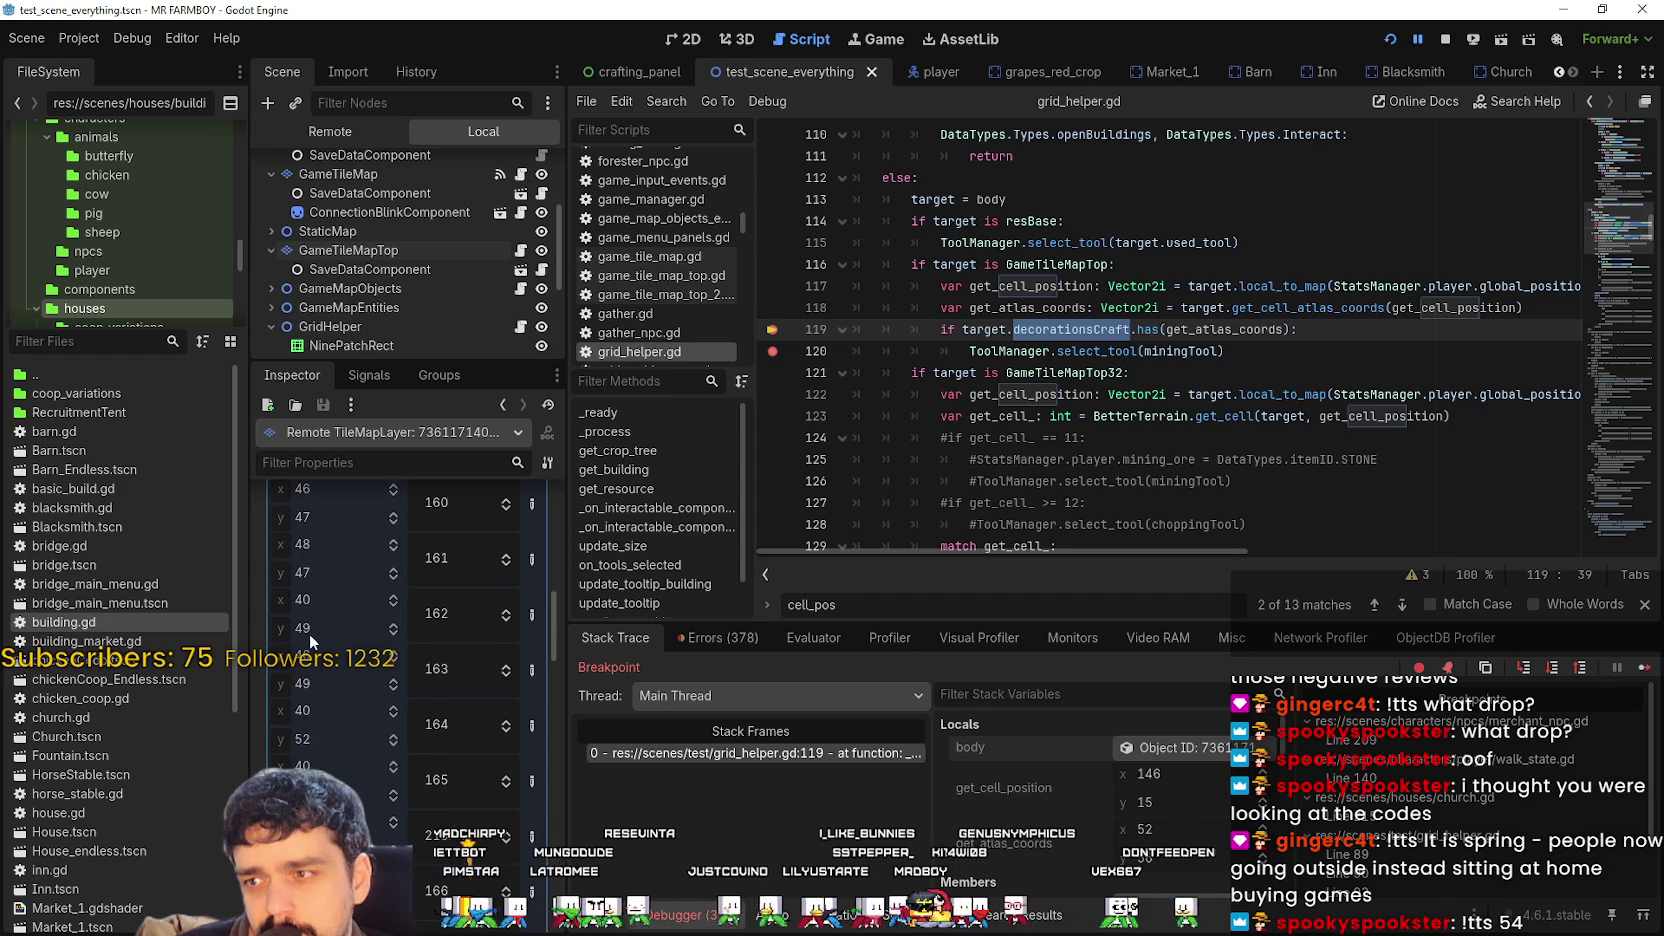
scroll(314, 655, "up", 5)
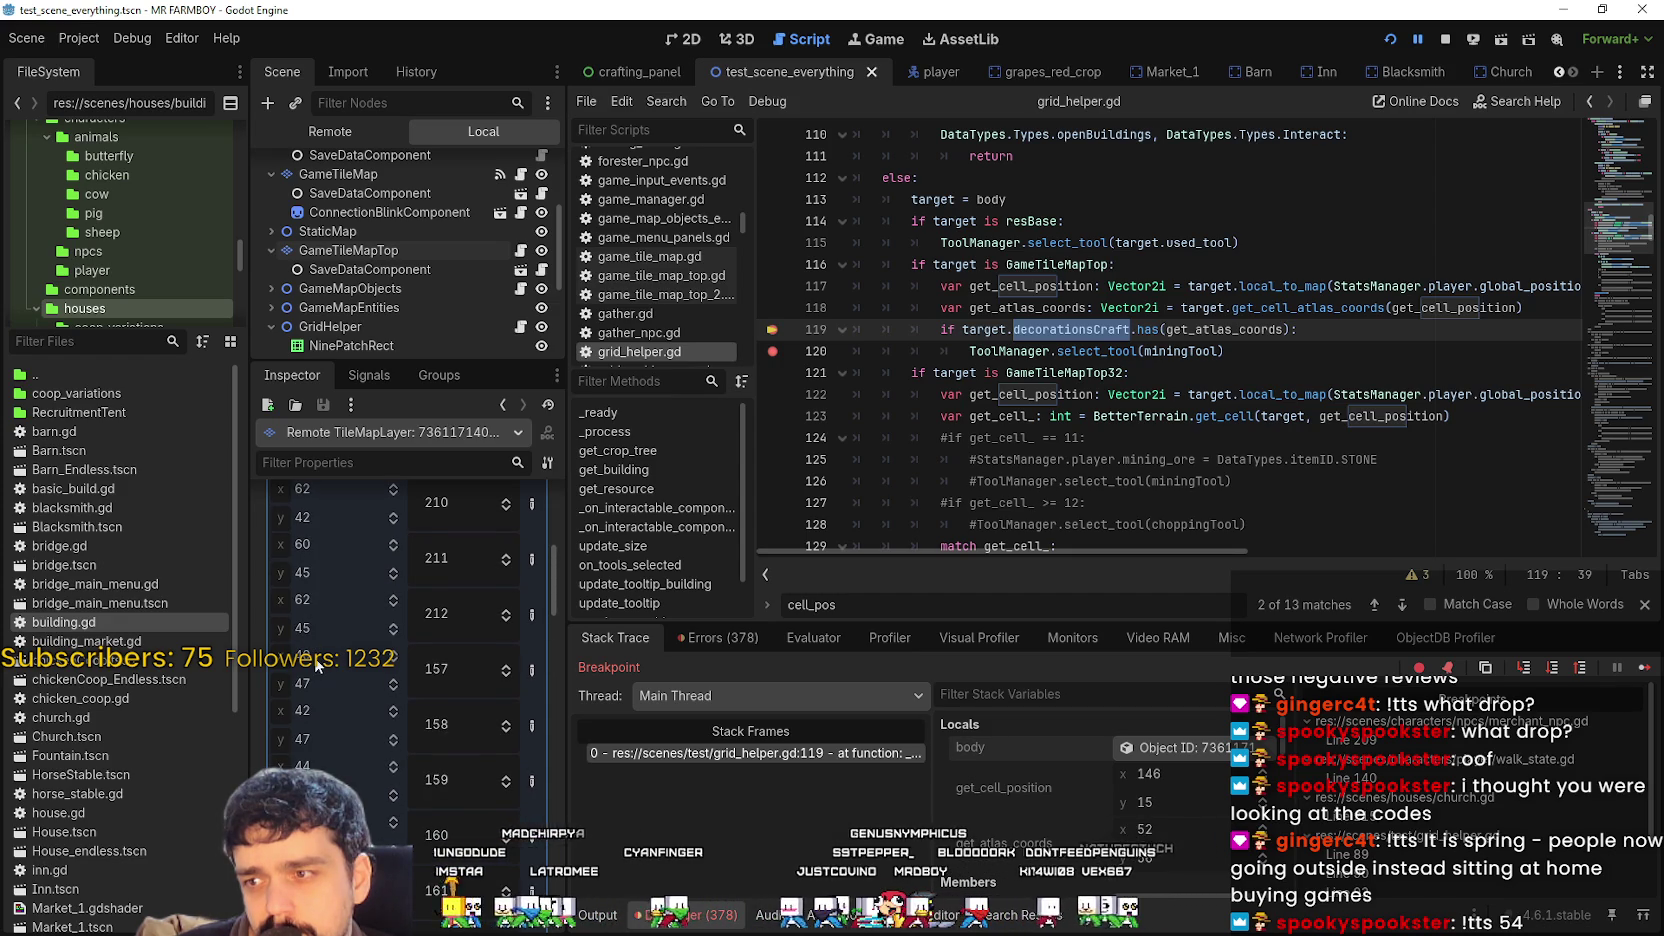
scroll(317, 664, "up", 2)
scroll(320, 662, "up", 3)
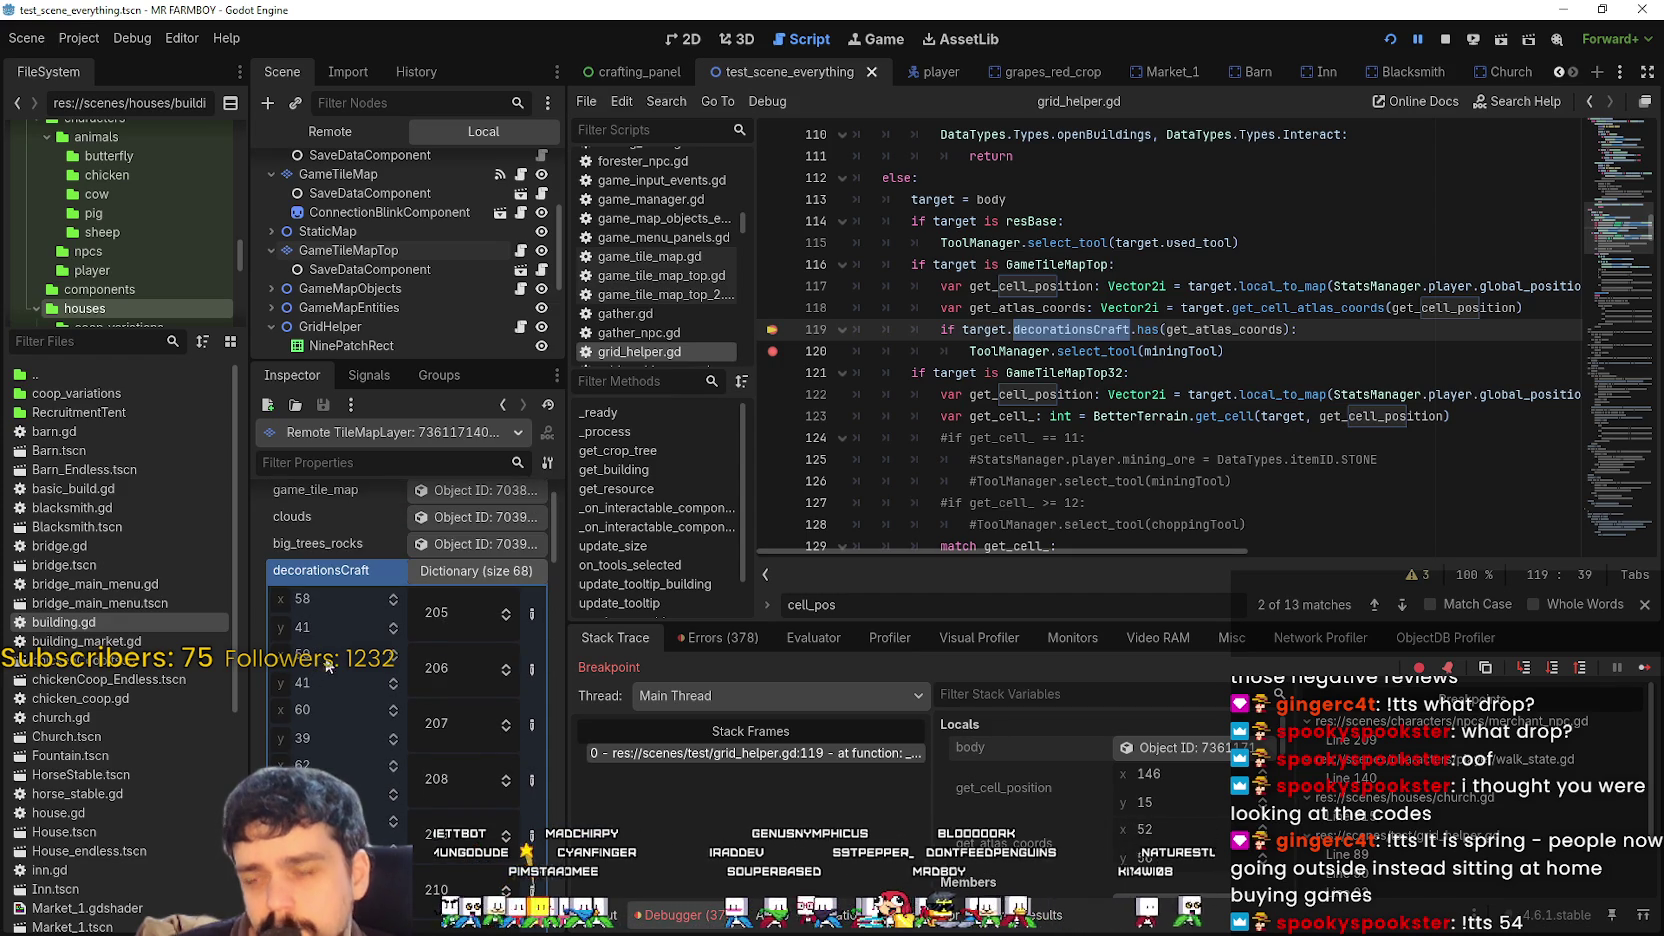
left_click(478, 575)
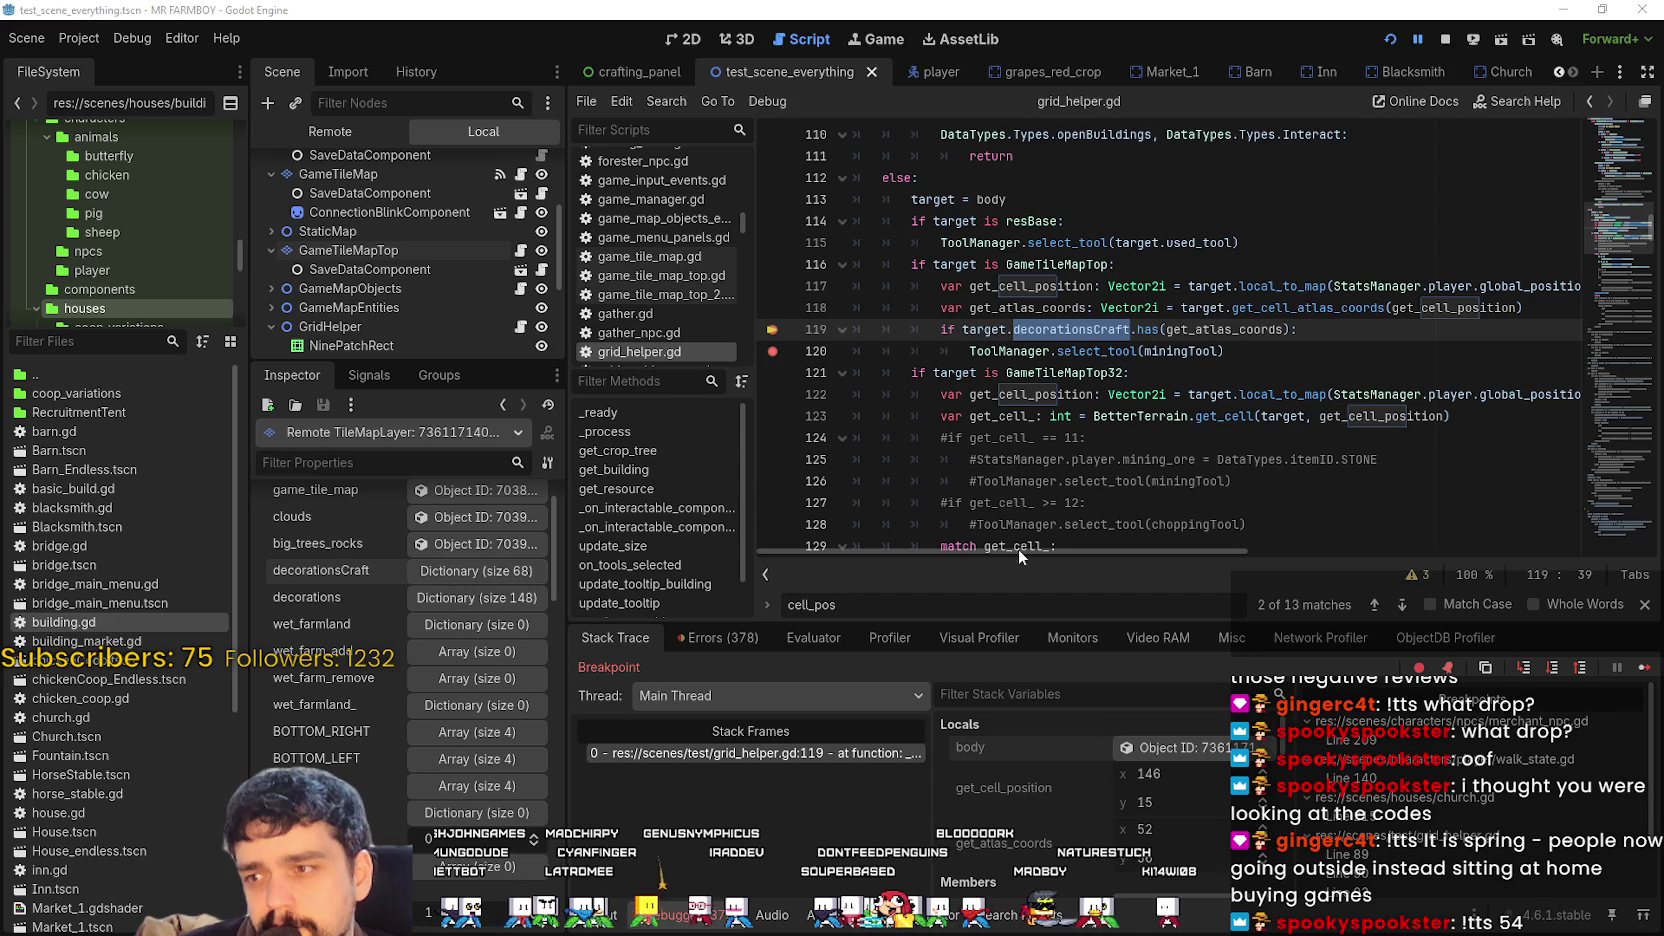
left_click(515, 598)
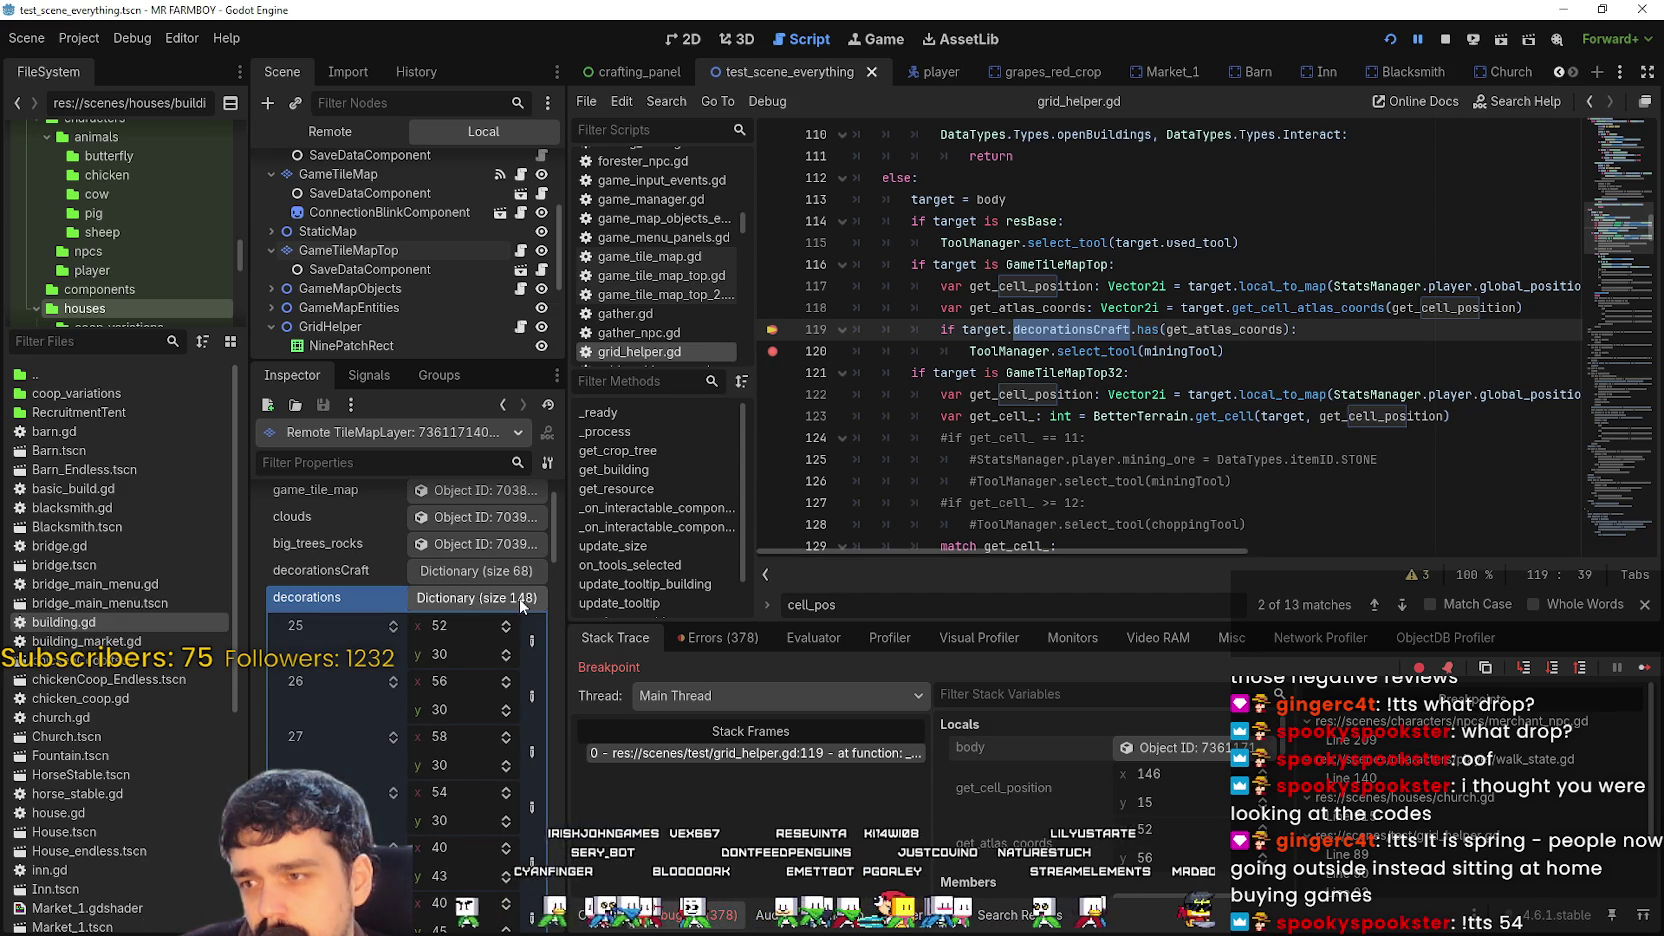
scroll(368, 755, "down", 5)
scroll(377, 748, "up", 2)
scroll(377, 738, "up", 10)
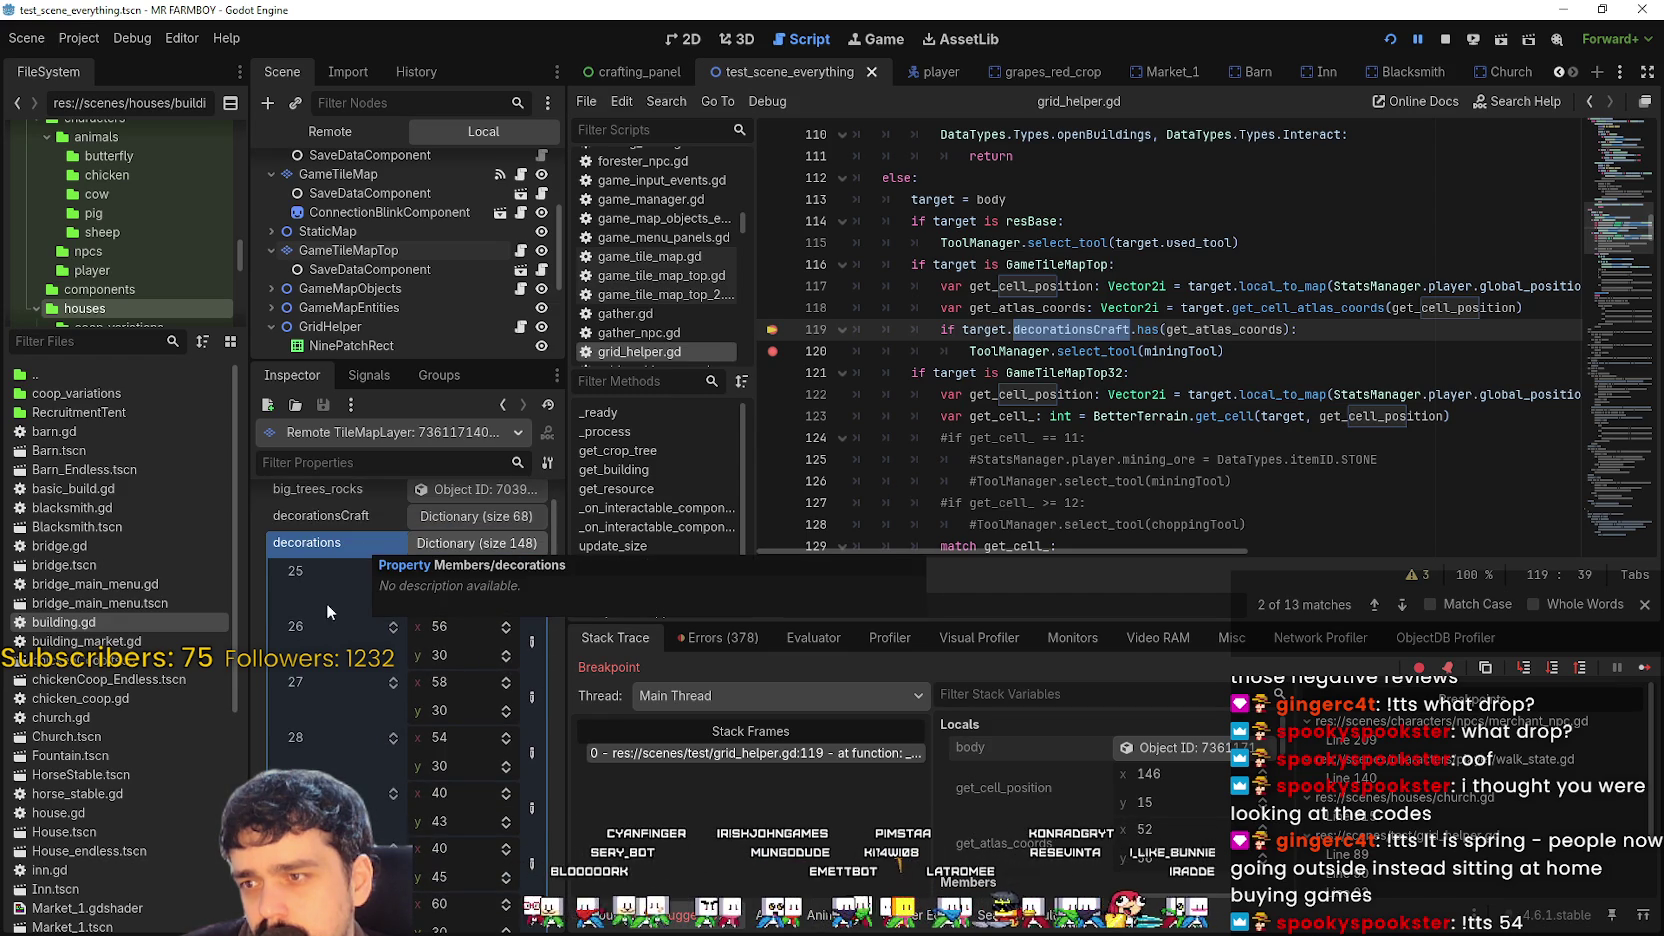
left_click(492, 516)
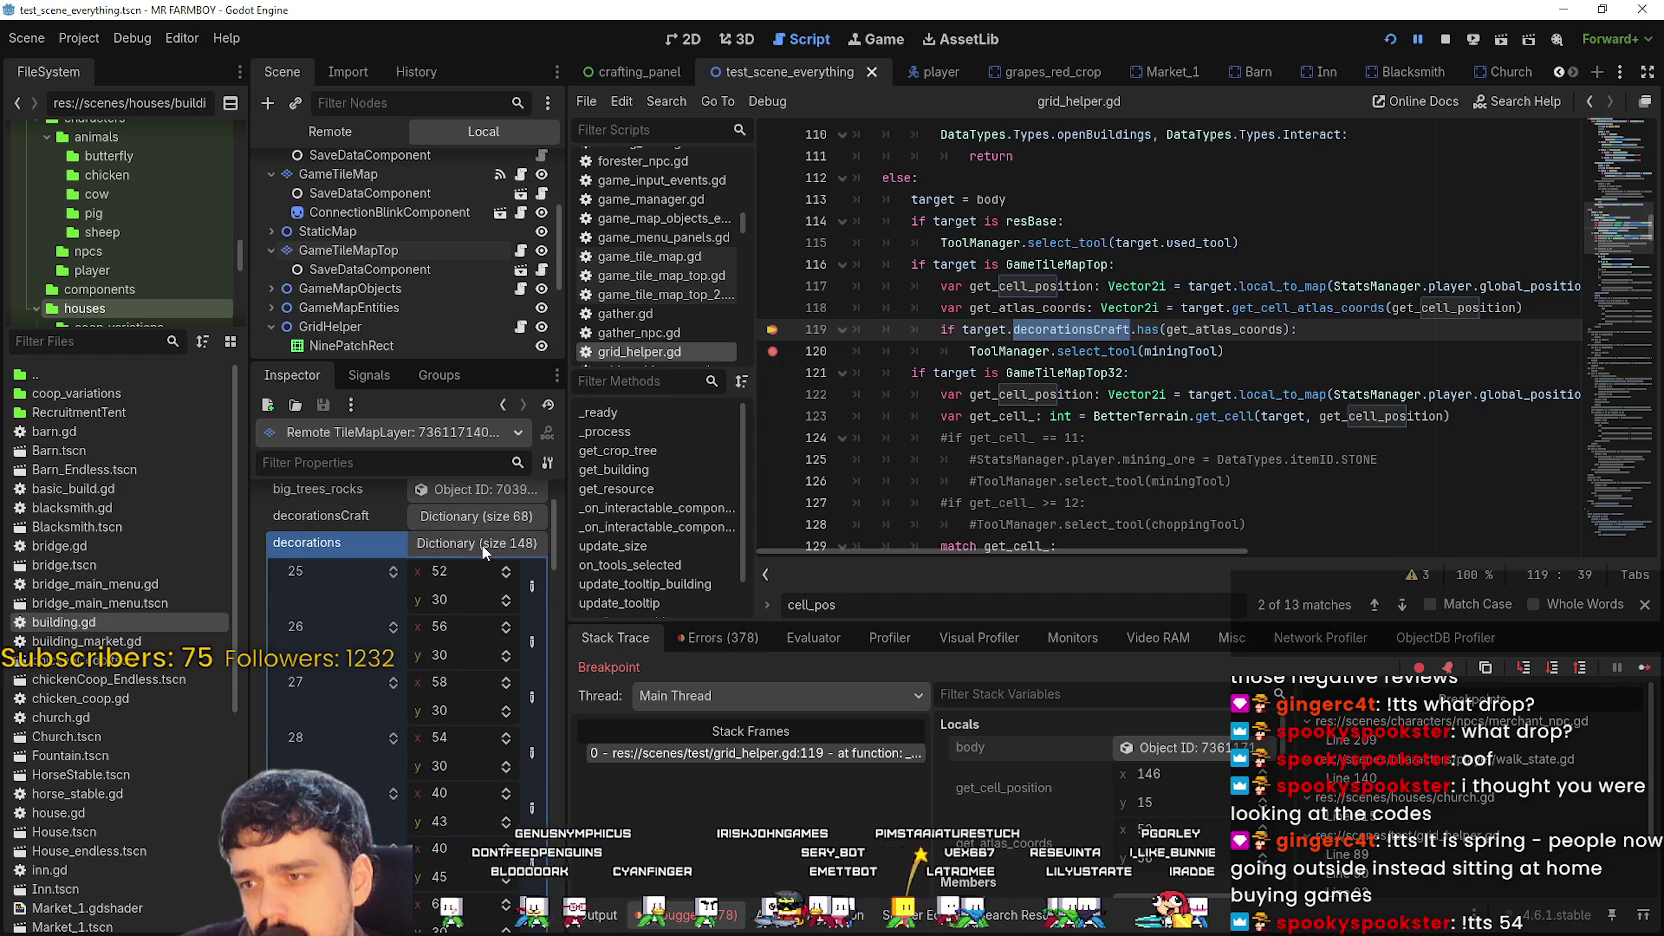
scroll(351, 690, "down", 5)
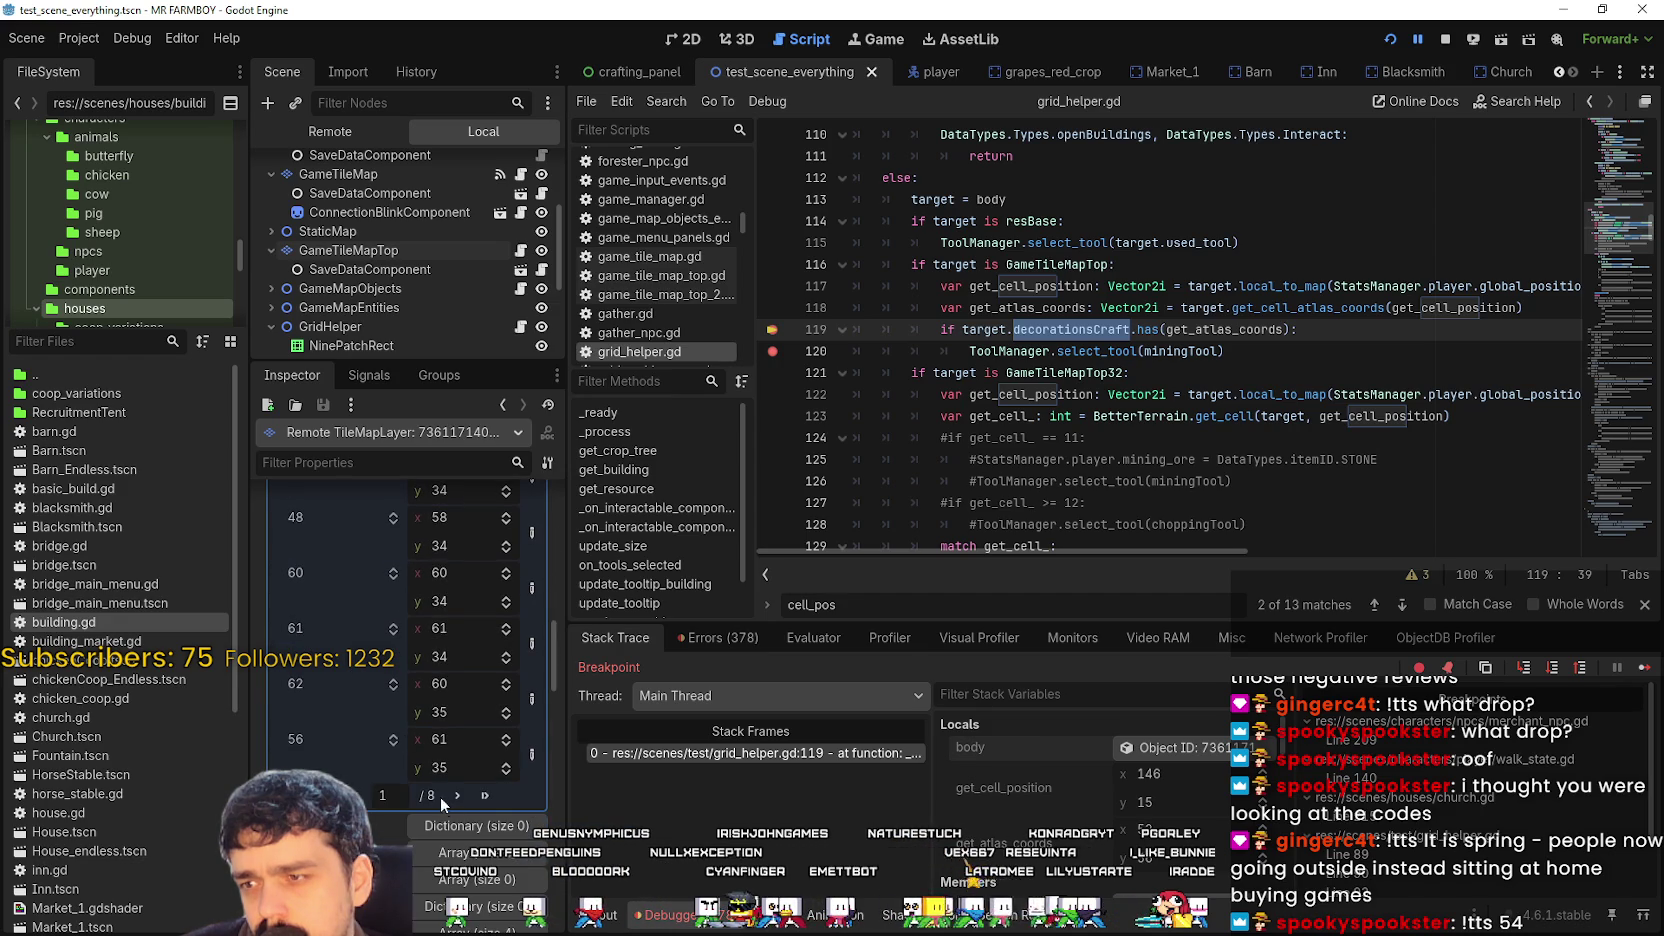
scroll(417, 722, "down", 10)
scroll(418, 723, "up", 4)
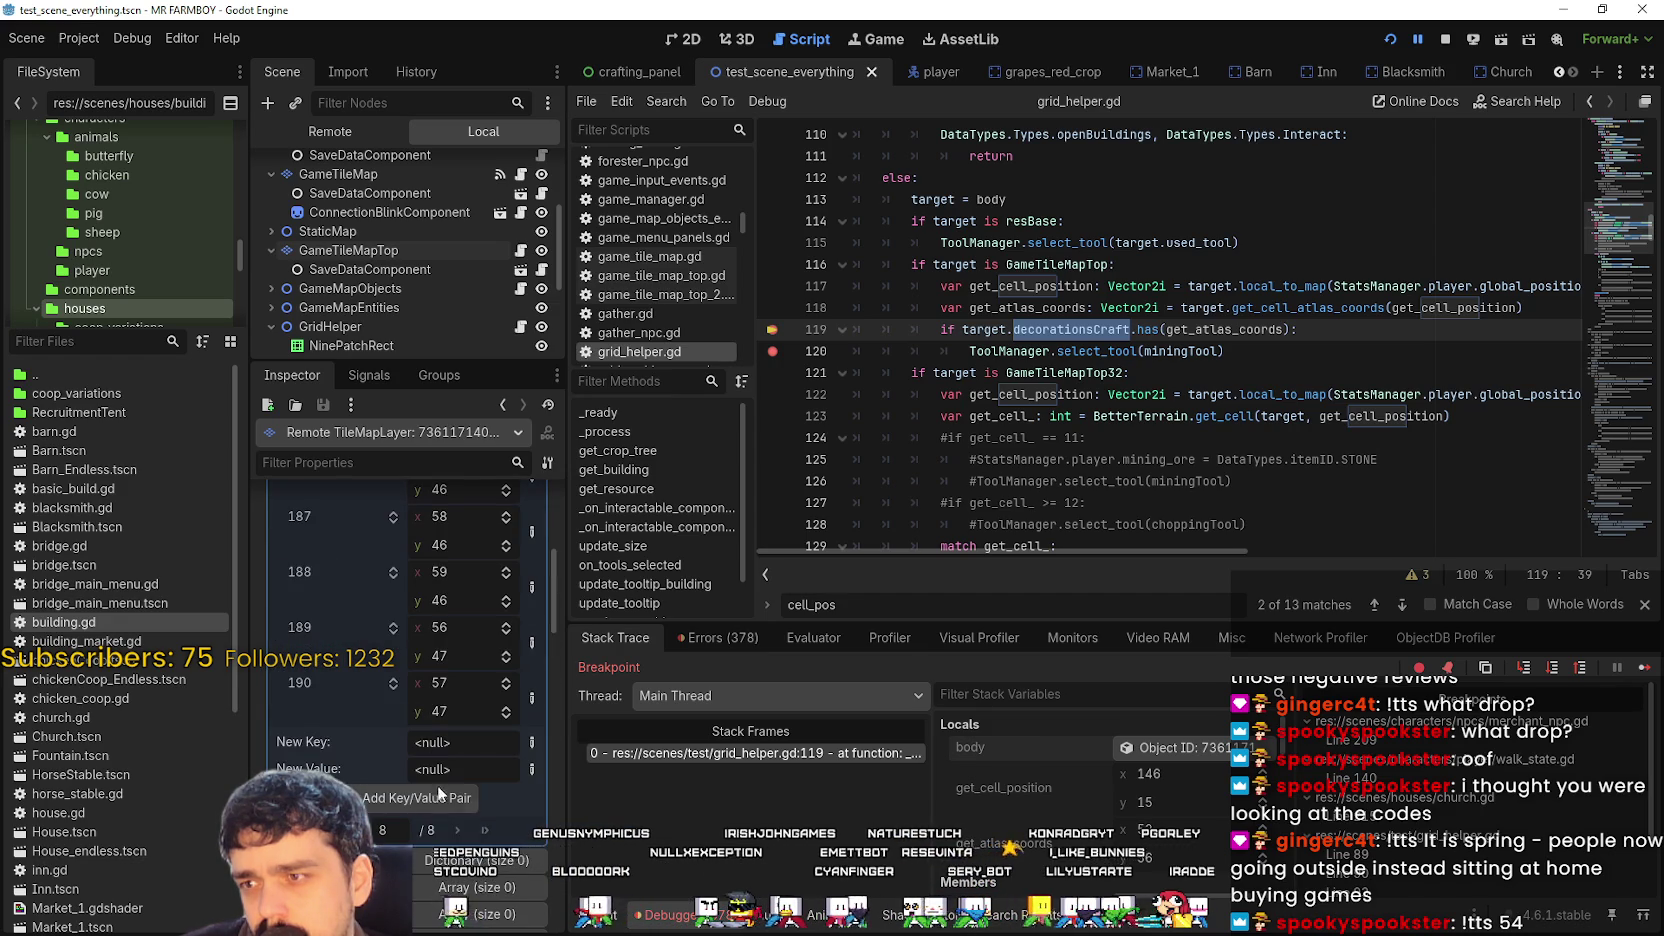
scroll(333, 771, "up", 2)
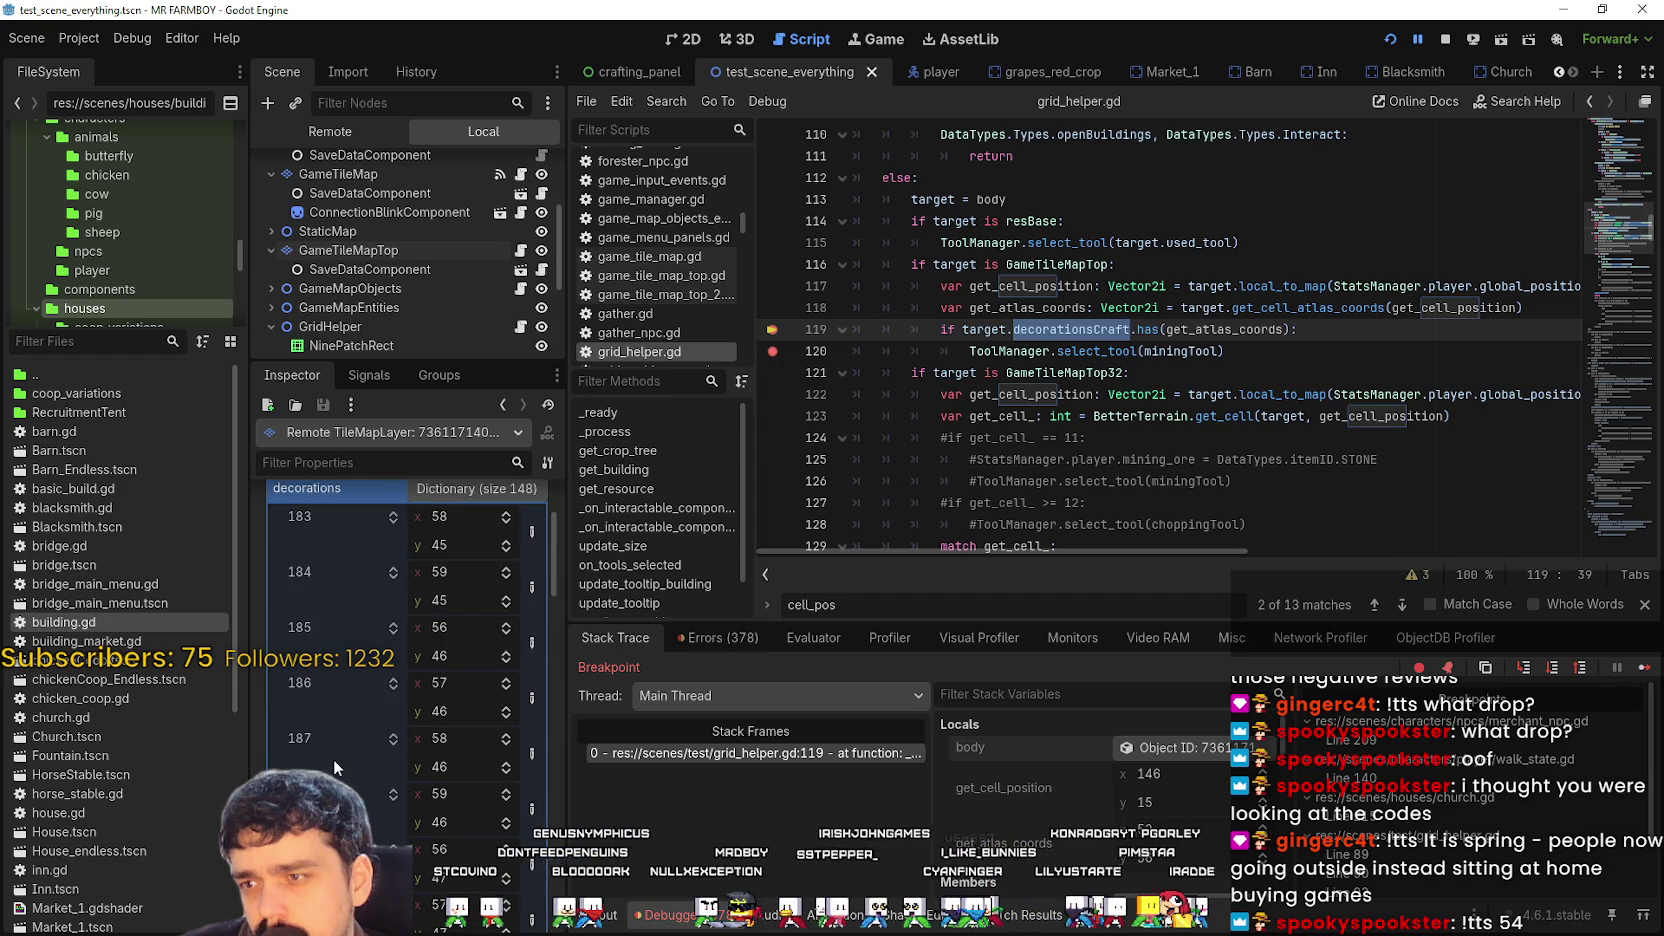
scroll(335, 753, "down", 2)
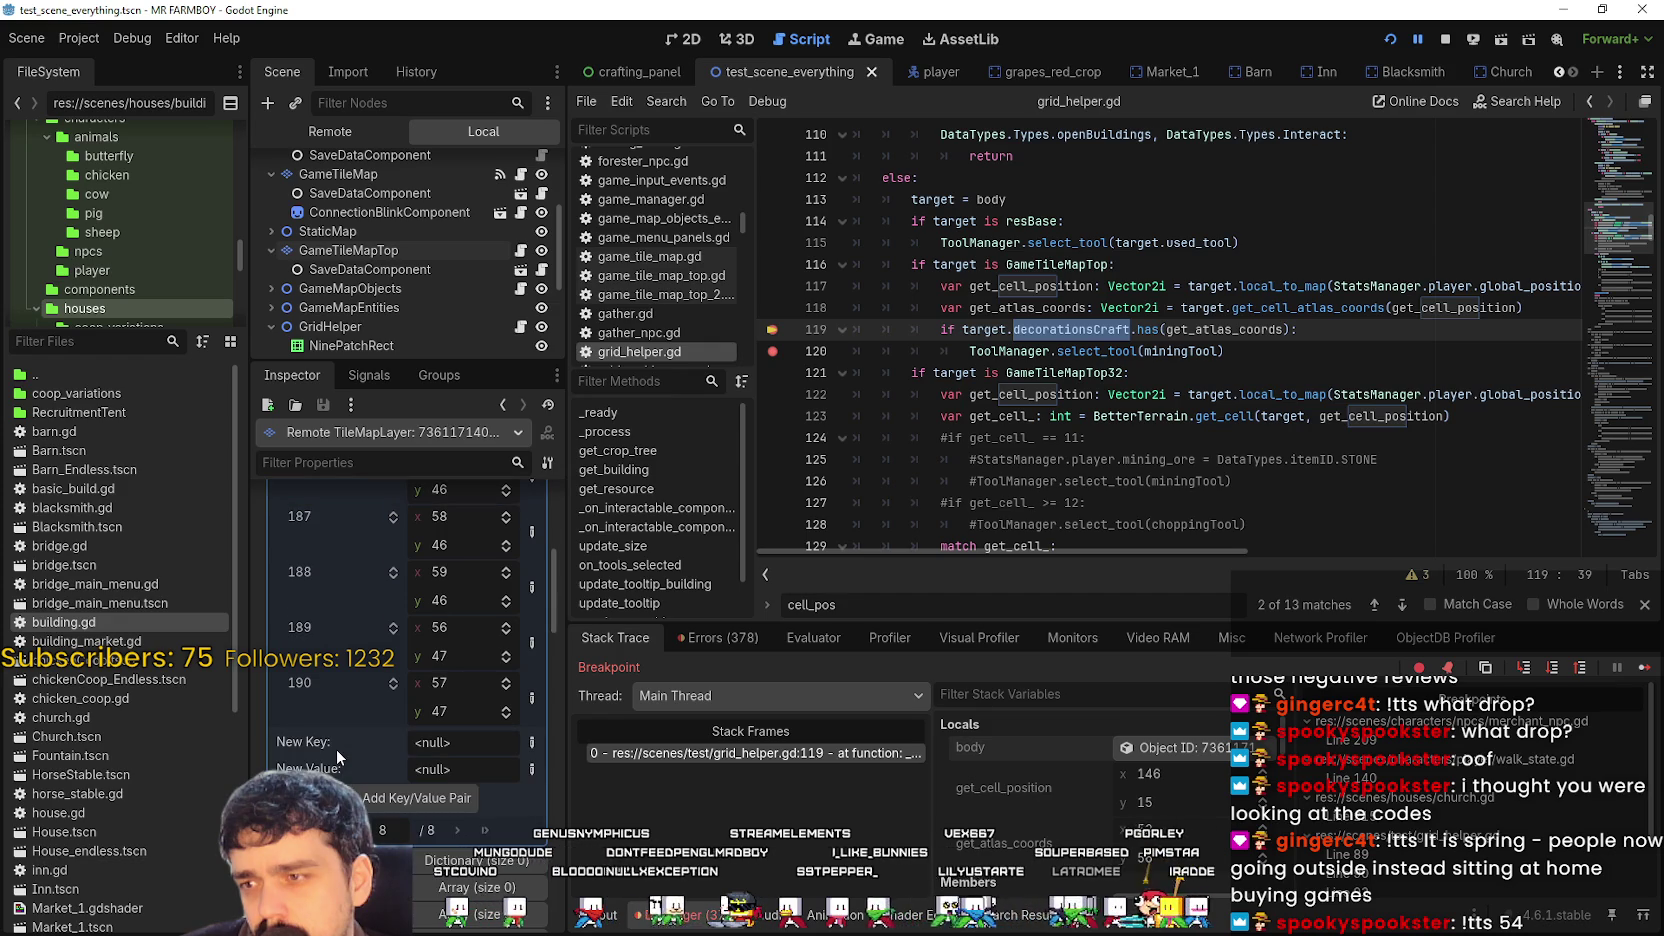
scroll(336, 740, "up", 2)
left_click(441, 605)
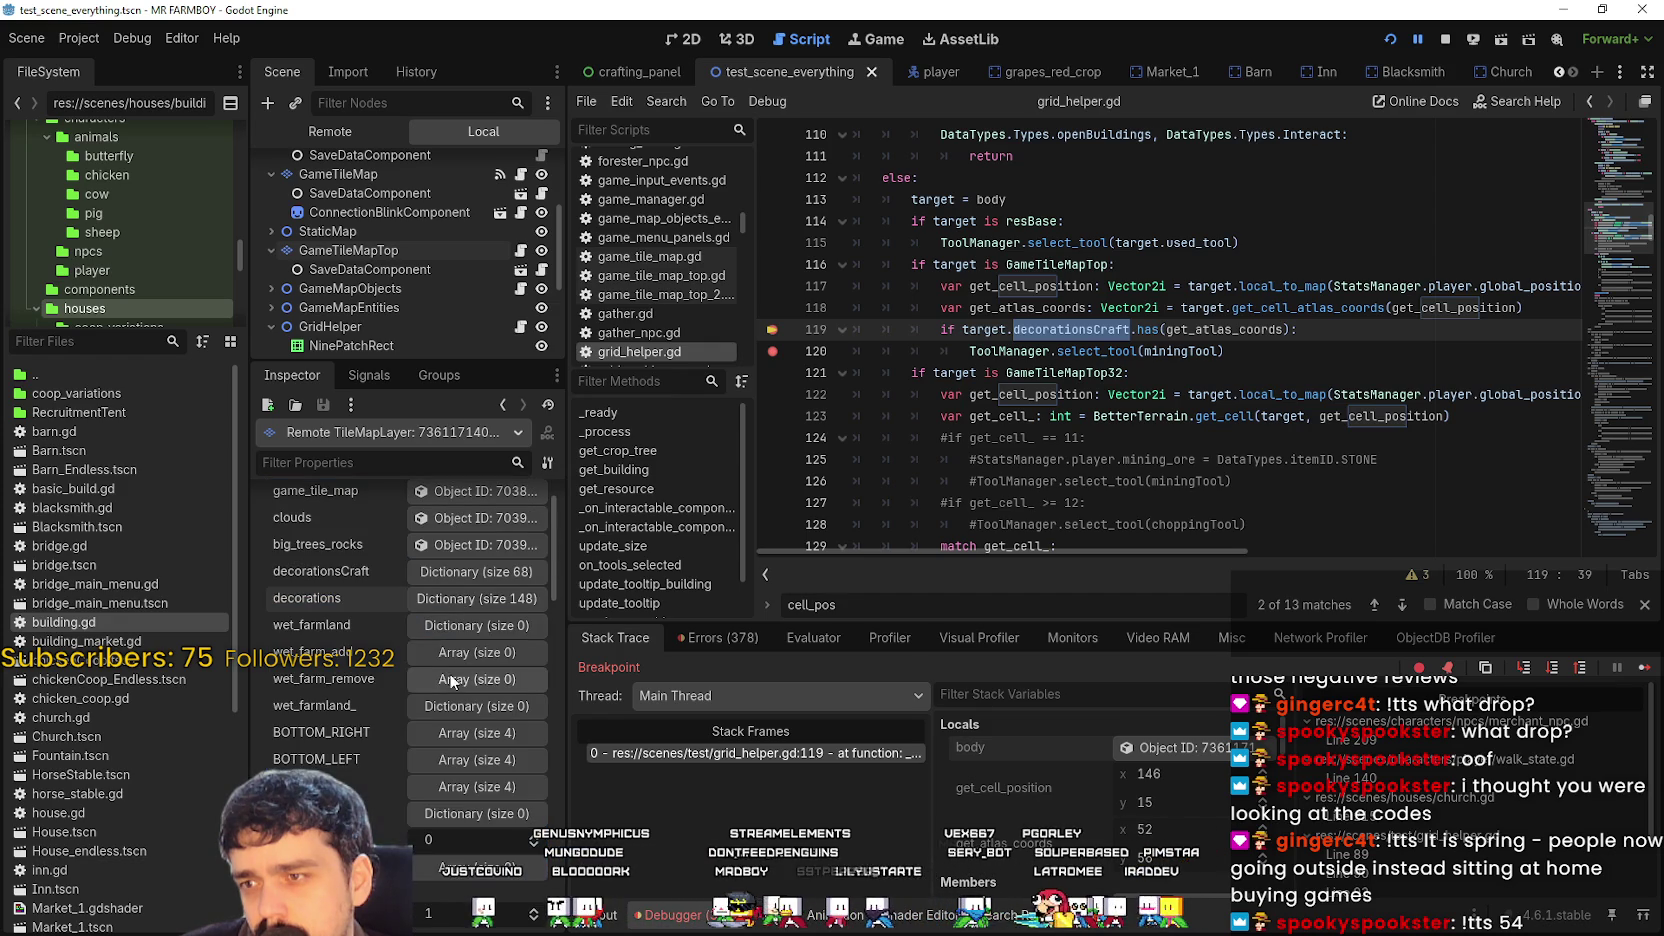
Resume the game and pick Wheat from the Crafting panel.
key("F12")
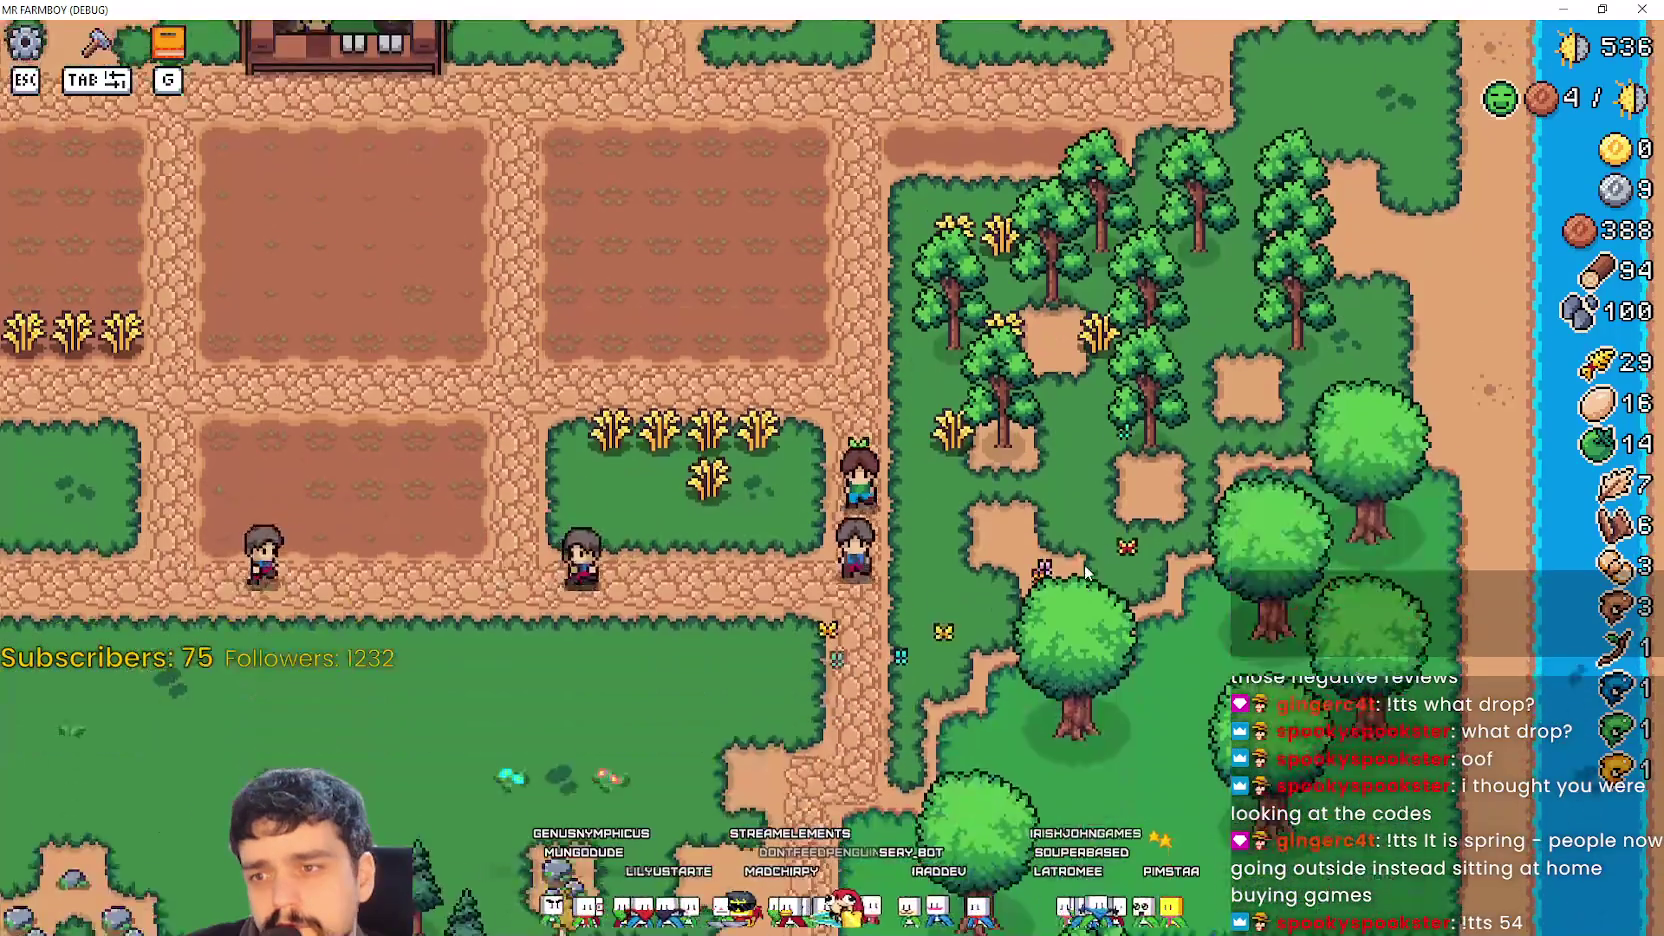
key("Tab")
key("Return")
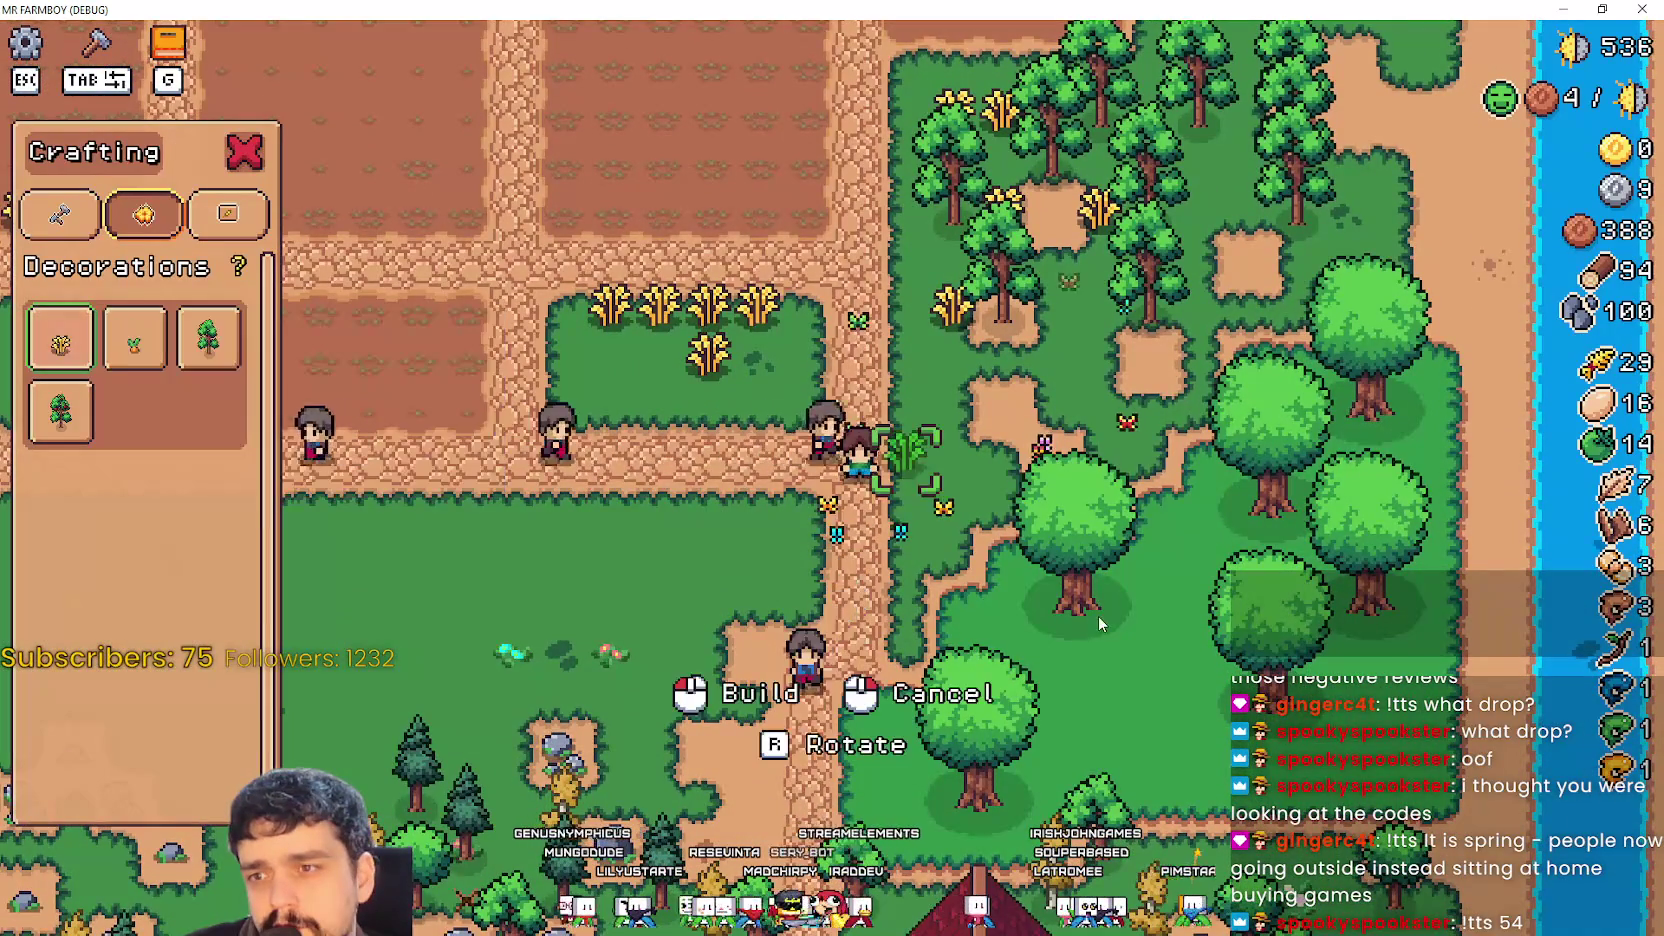
Expand decorationsCraft in the Inspector to compare its entries, then return to the game.
key("alt+Tab")
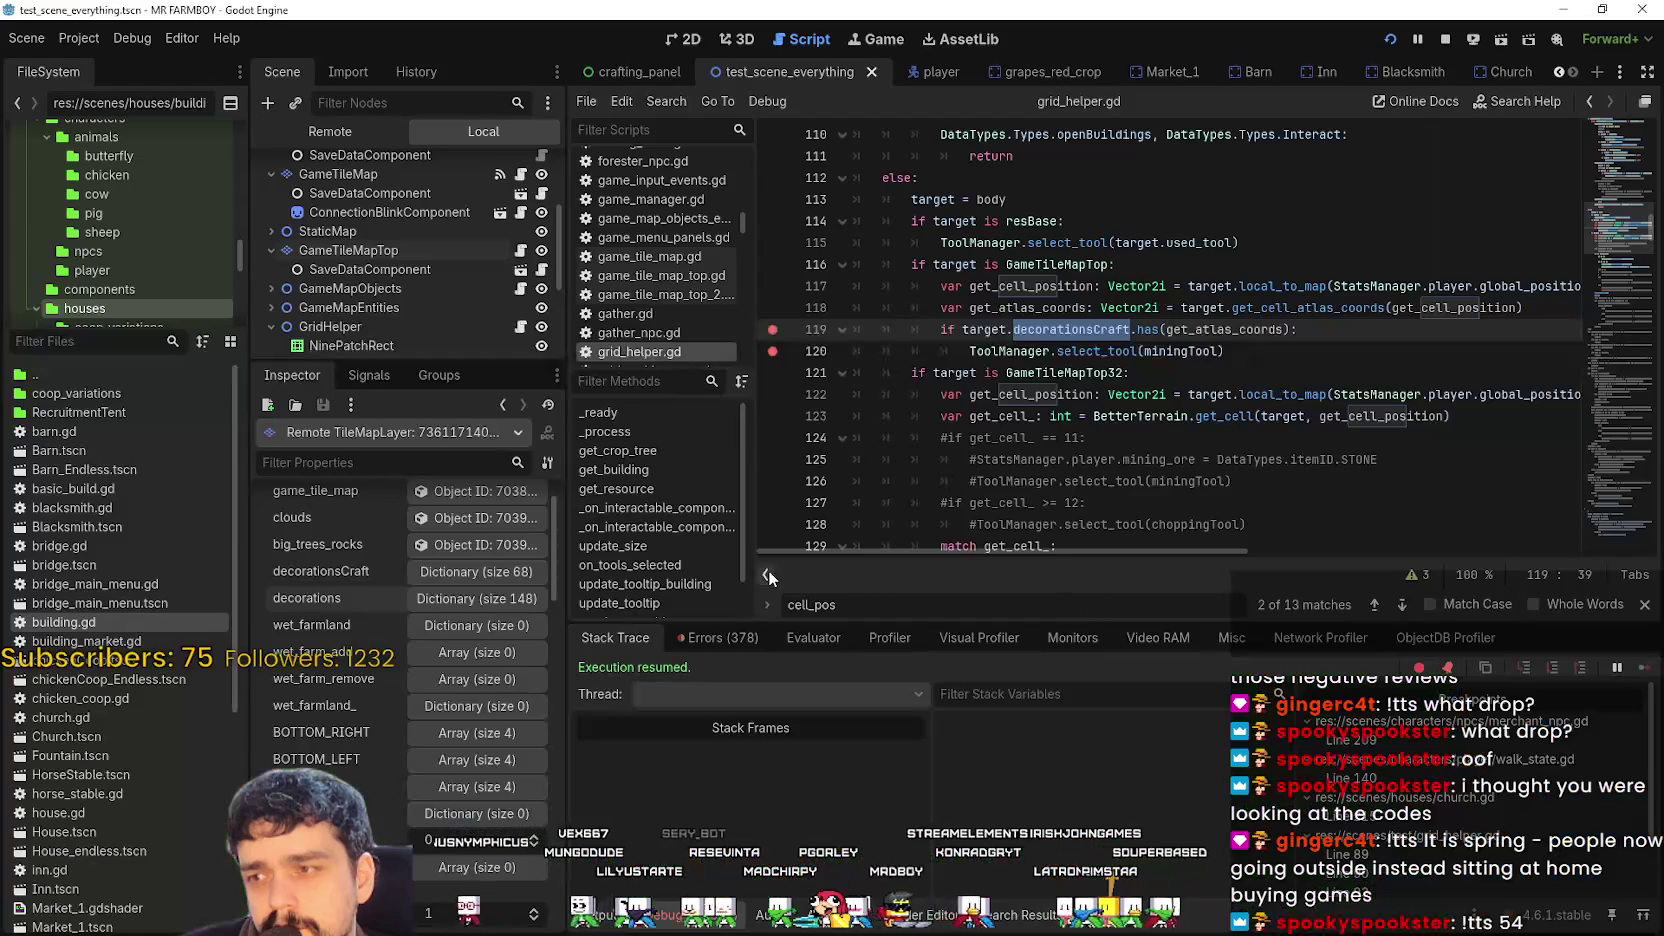
left_click(508, 592)
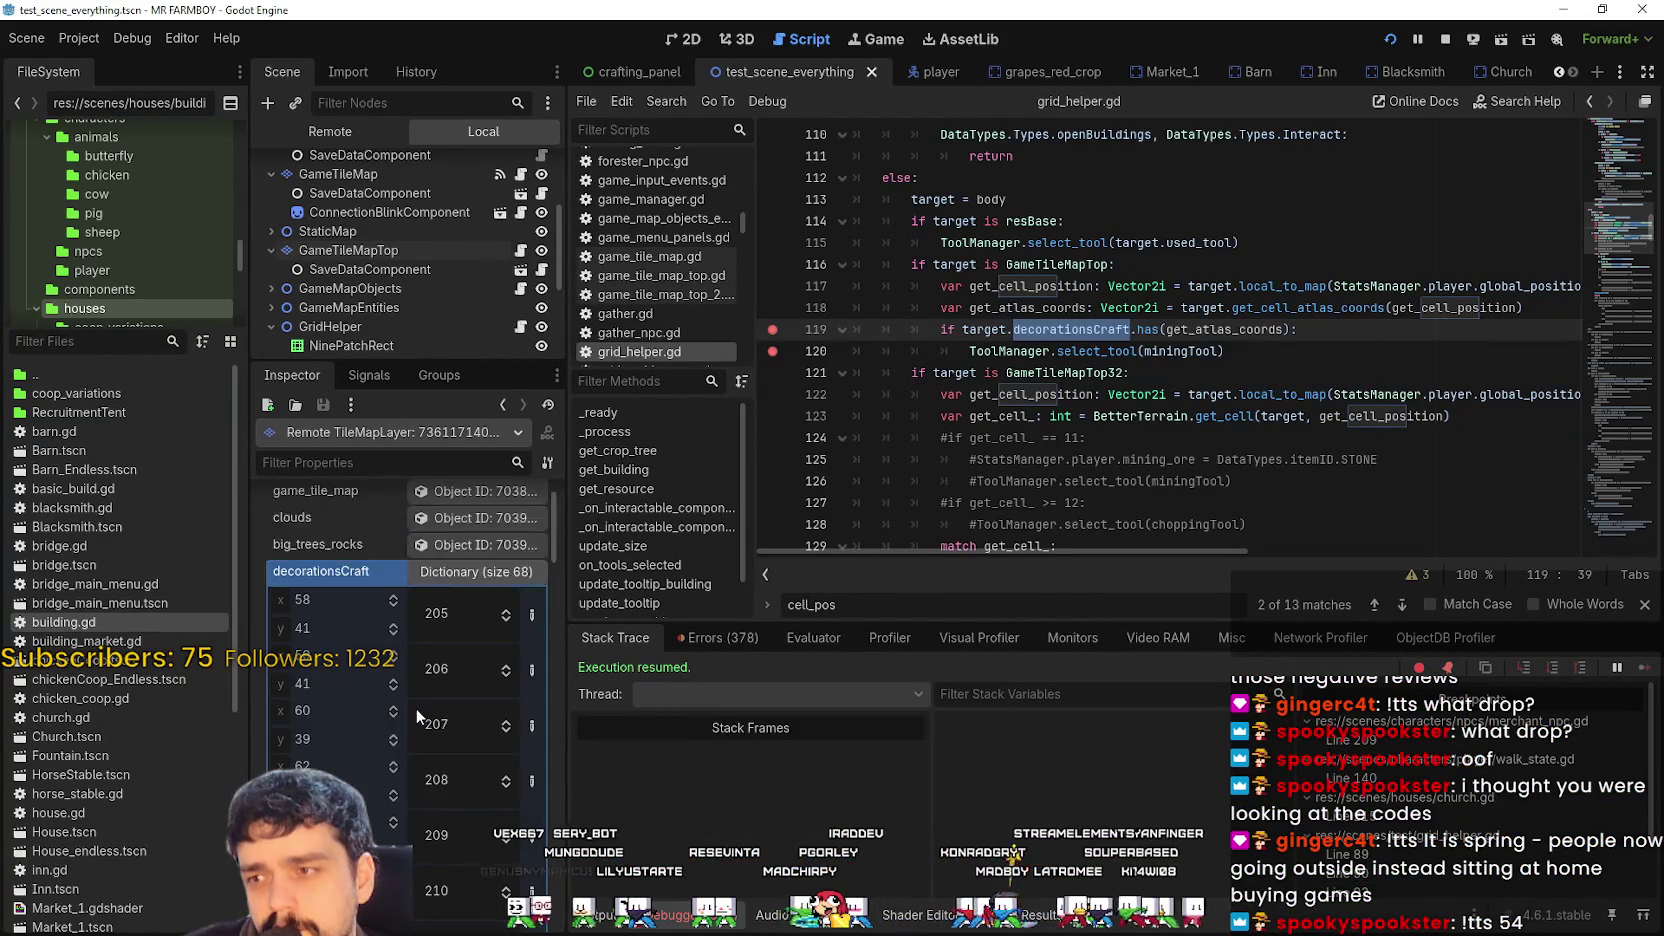
scroll(417, 710, "down", 5)
scroll(465, 727, "down", 10)
scroll(472, 748, "up", 3)
scroll(473, 731, "up", 3)
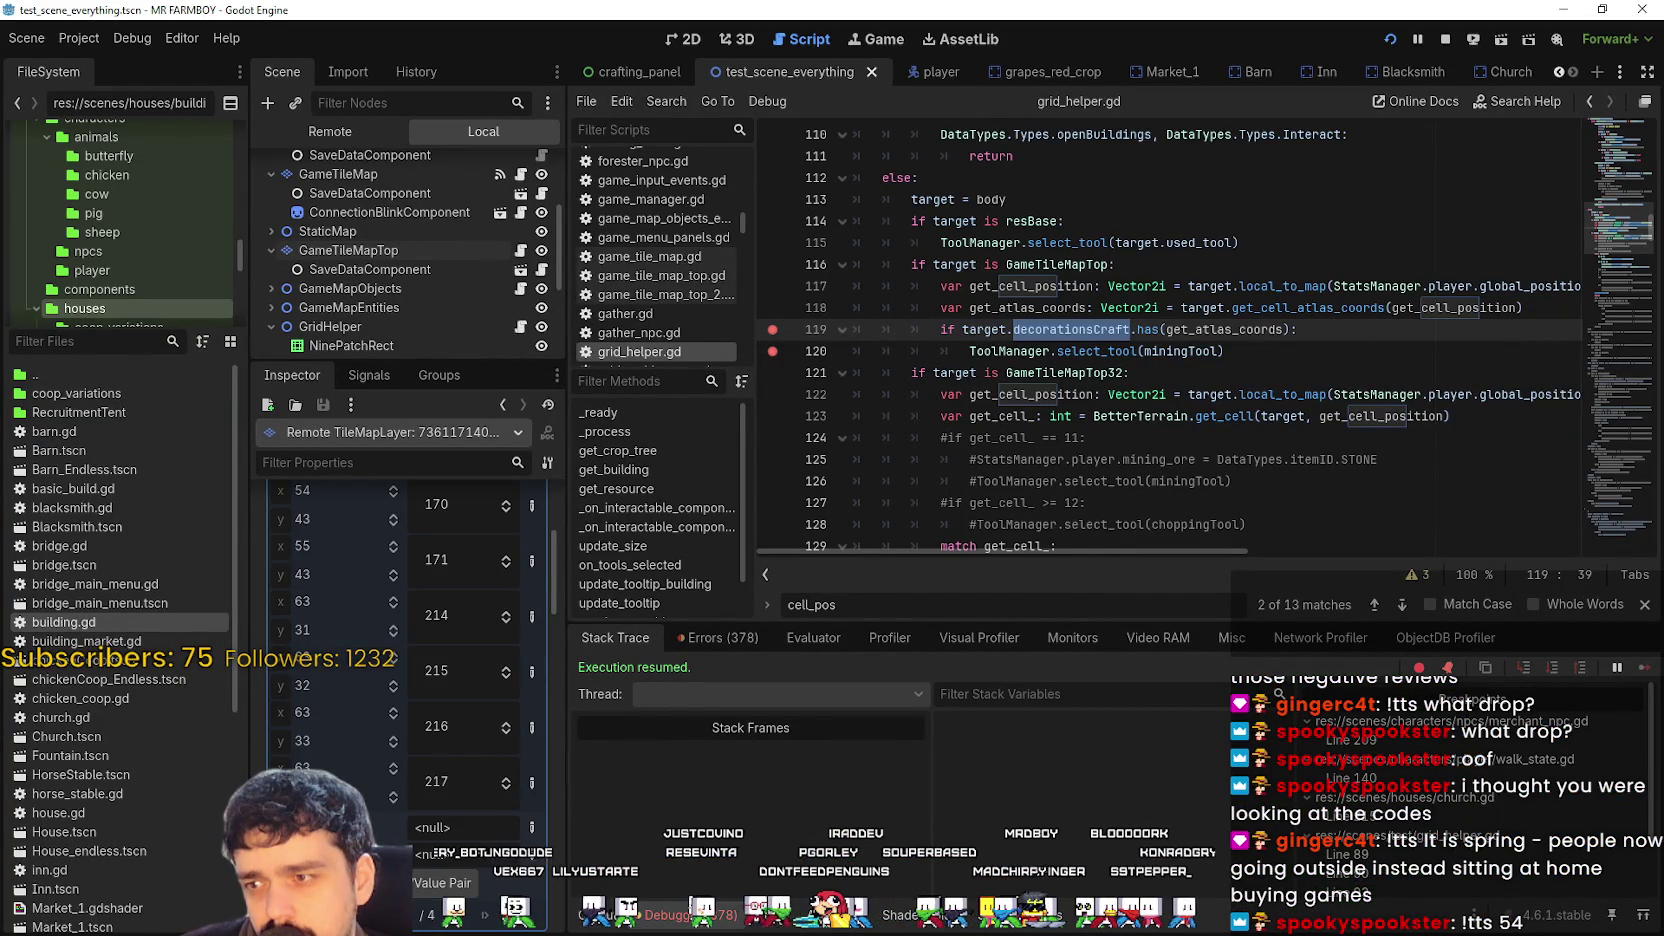
scroll(393, 783, "down", 3)
key("alt+Tab")
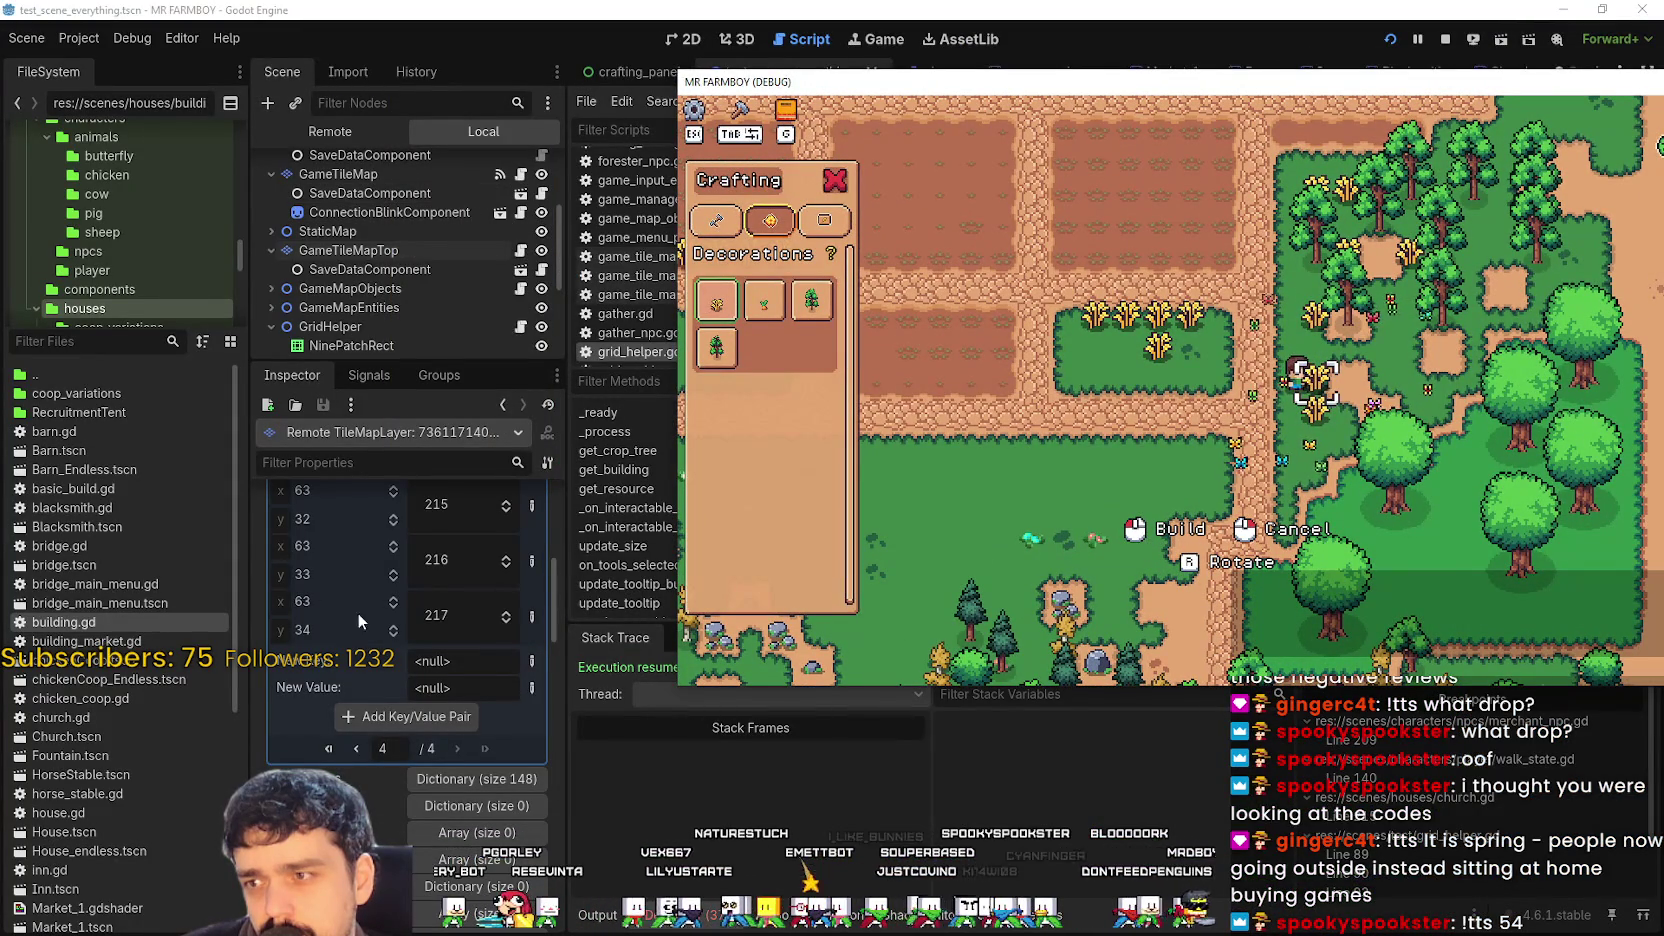
Walk the farmer left, right, south and north with Wheat ready, zoom out, then return to the editor.
scroll(395, 685, "up", 1)
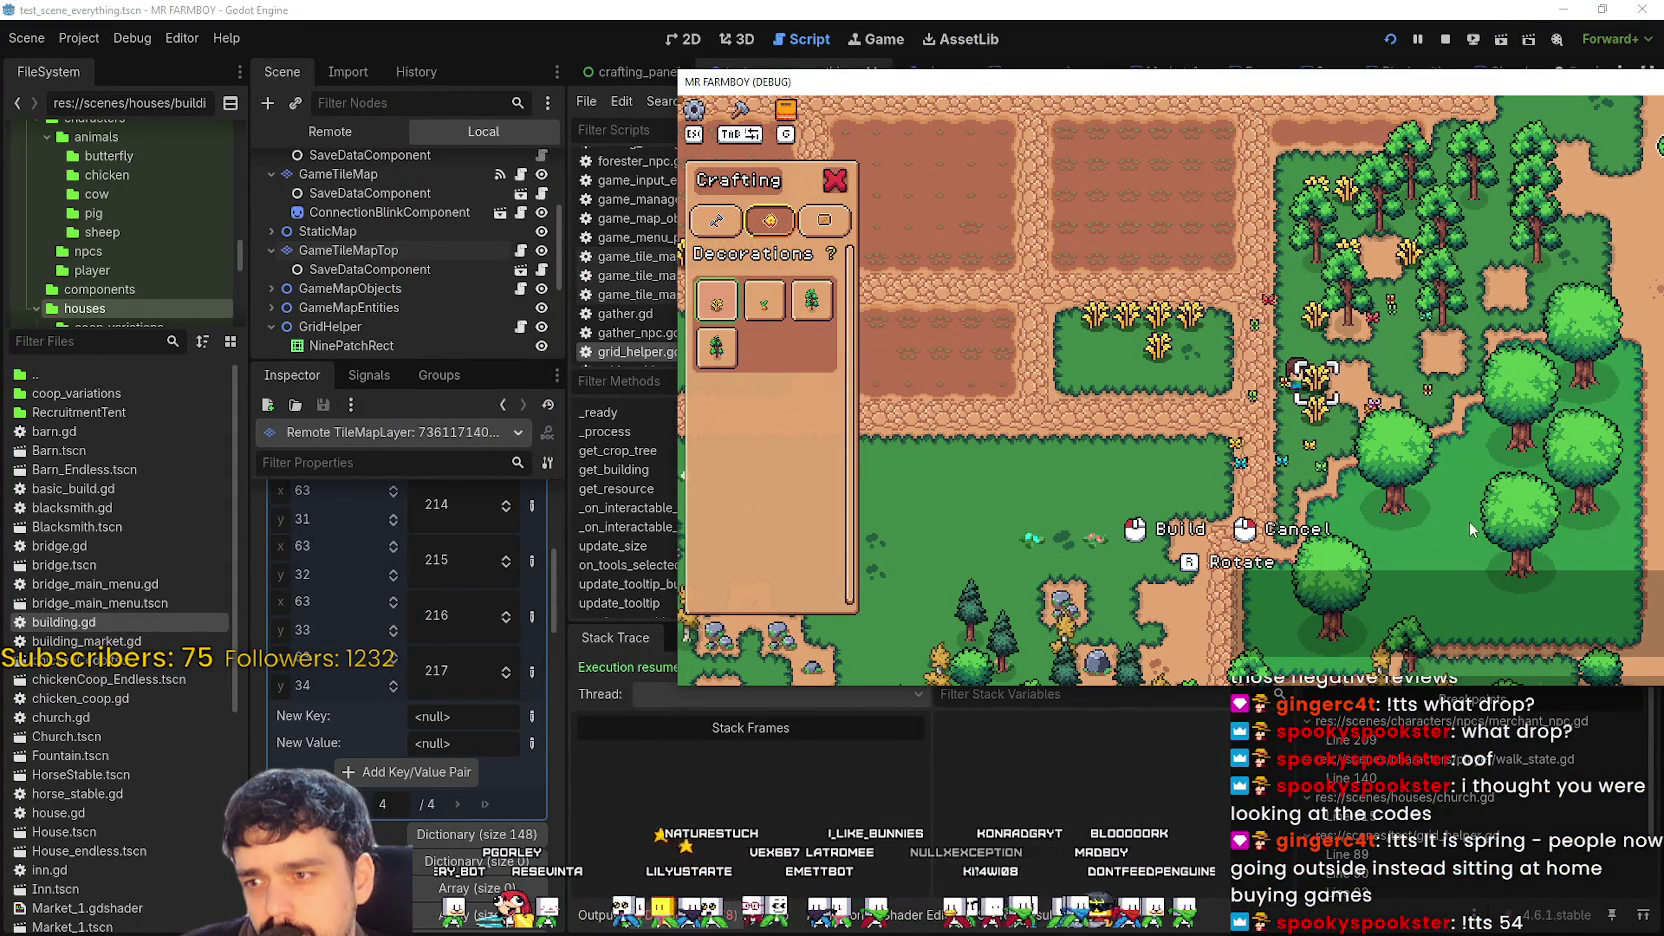
key("a")
key("d")
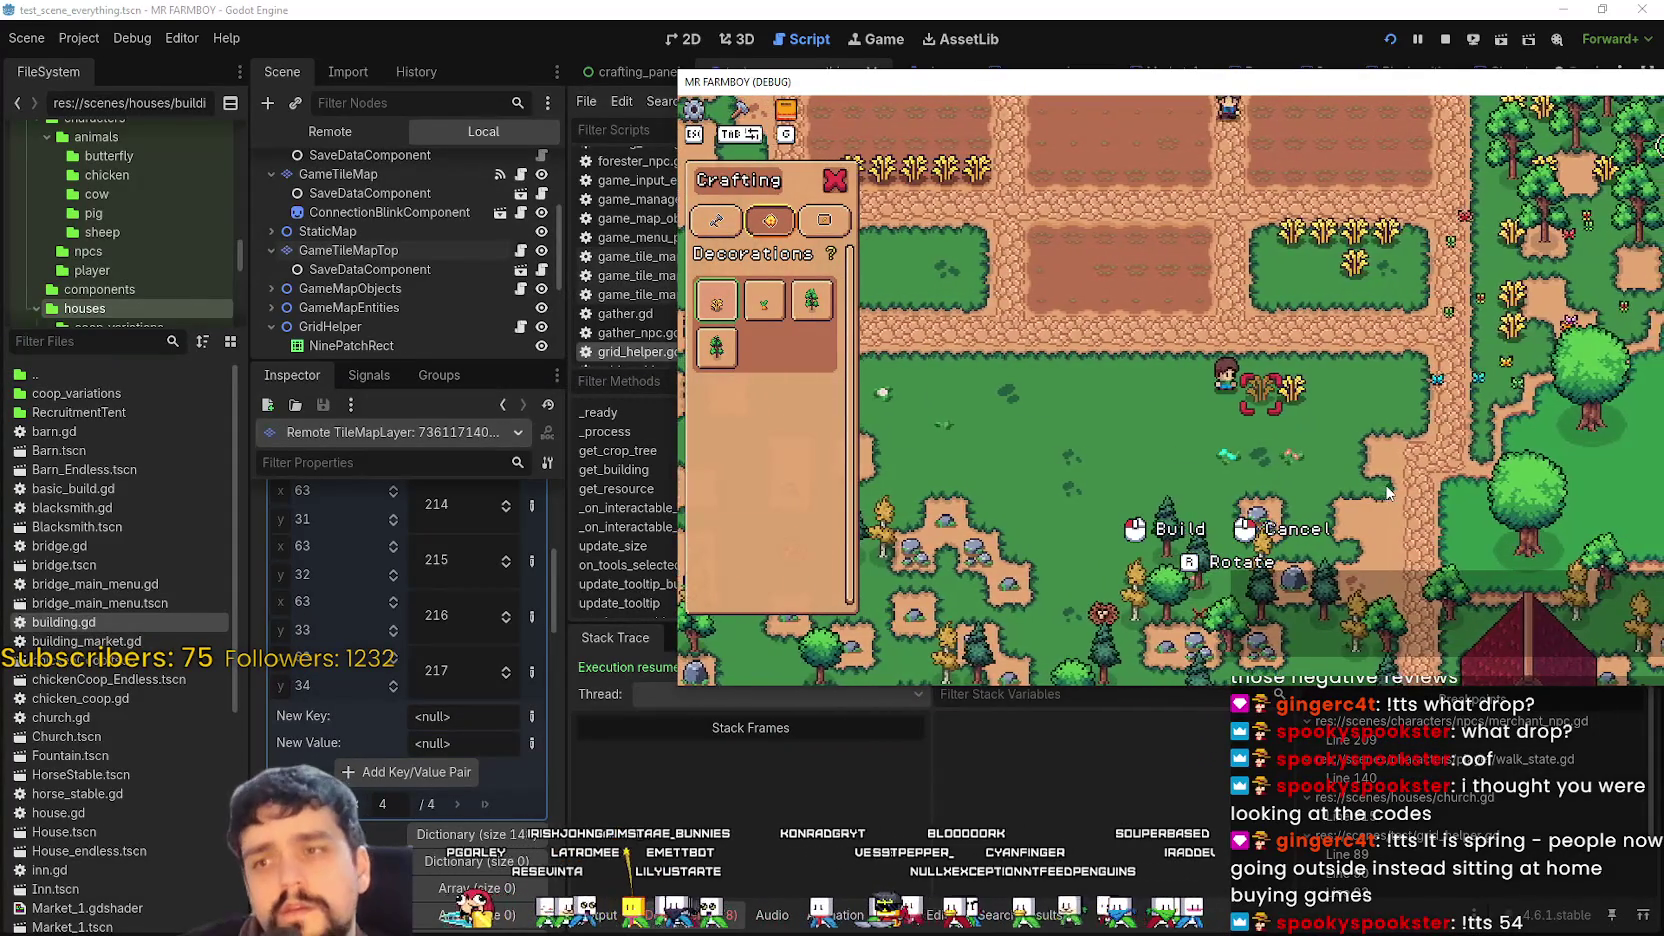
key("s")
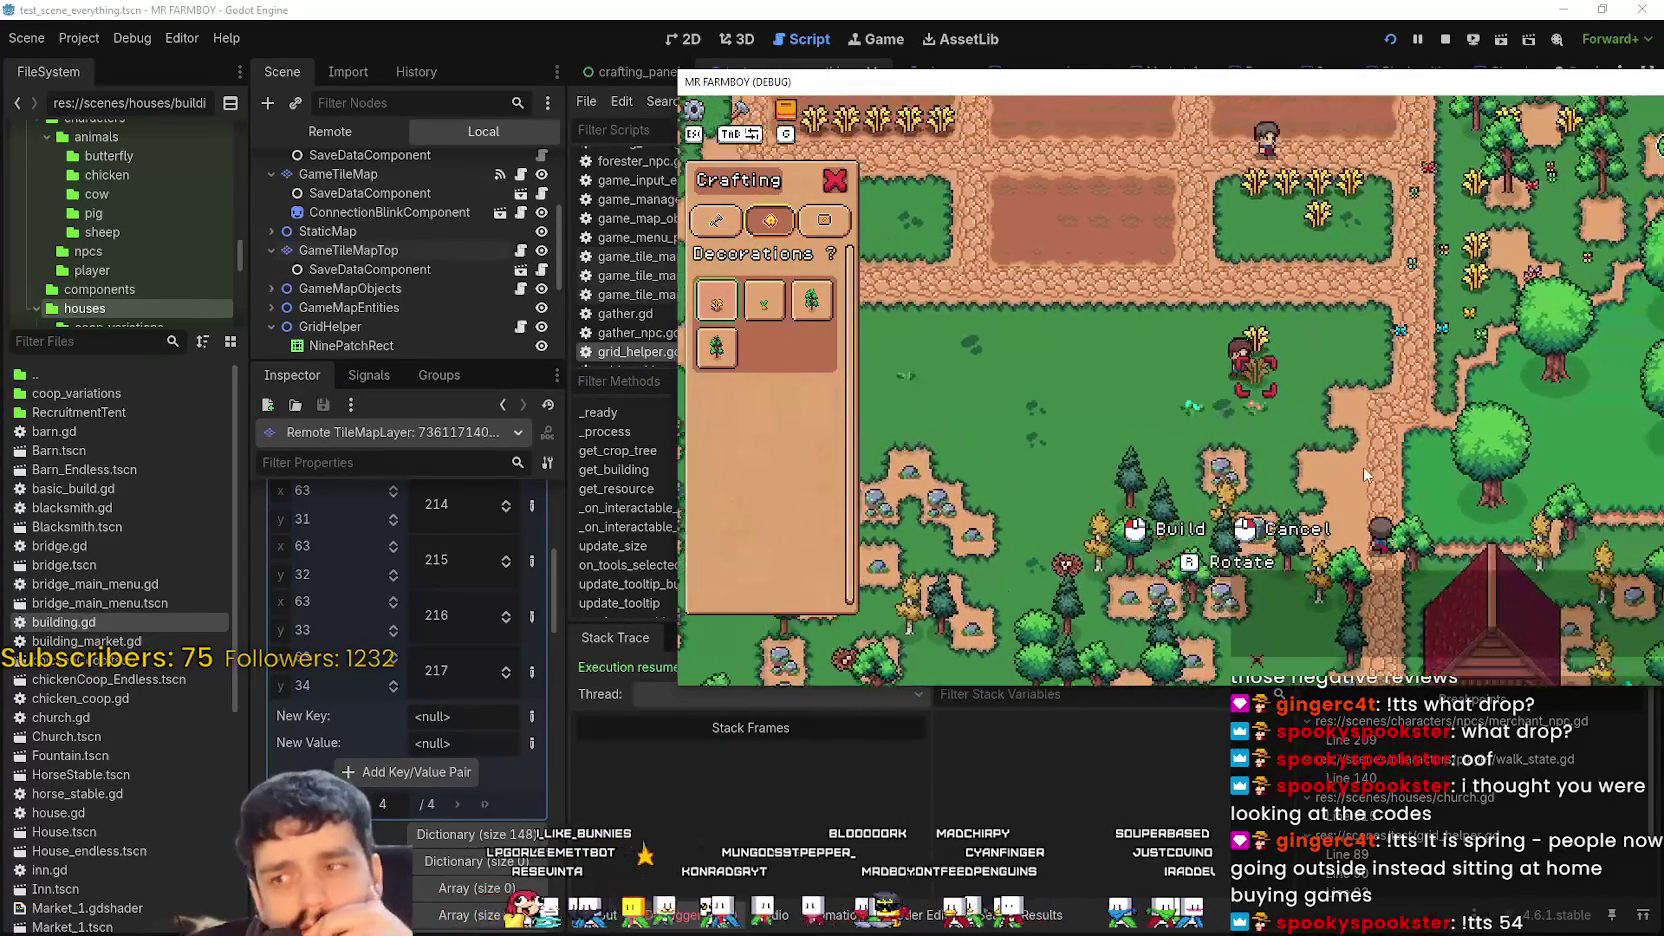
key("w")
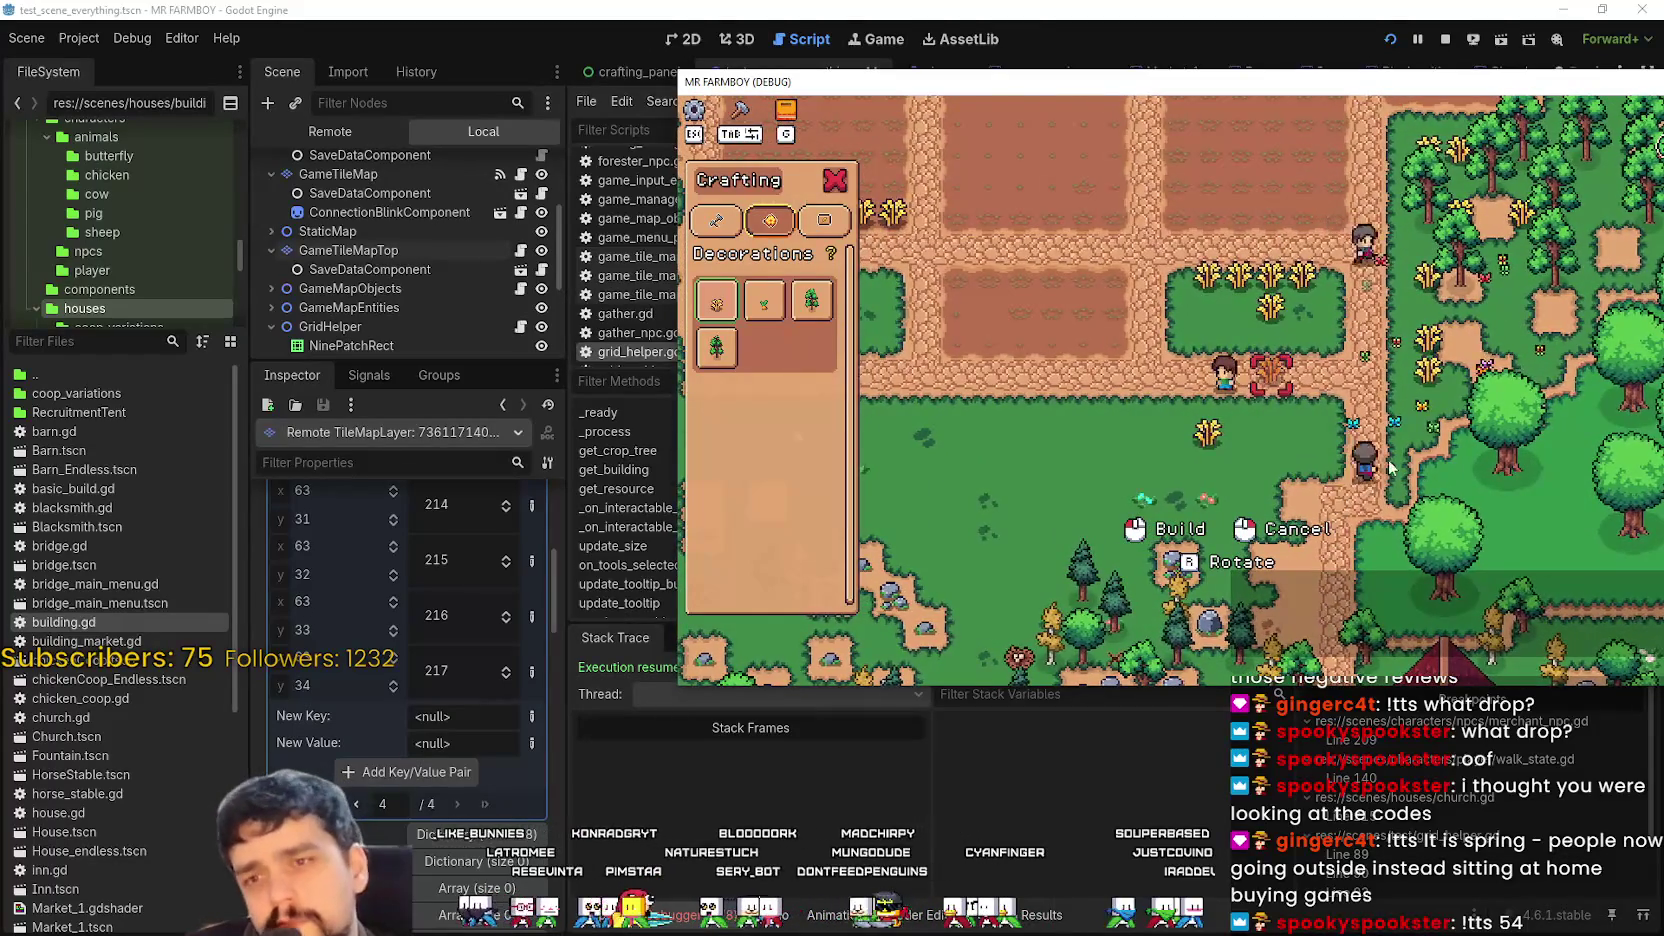
scroll(1392, 455, "down", 5)
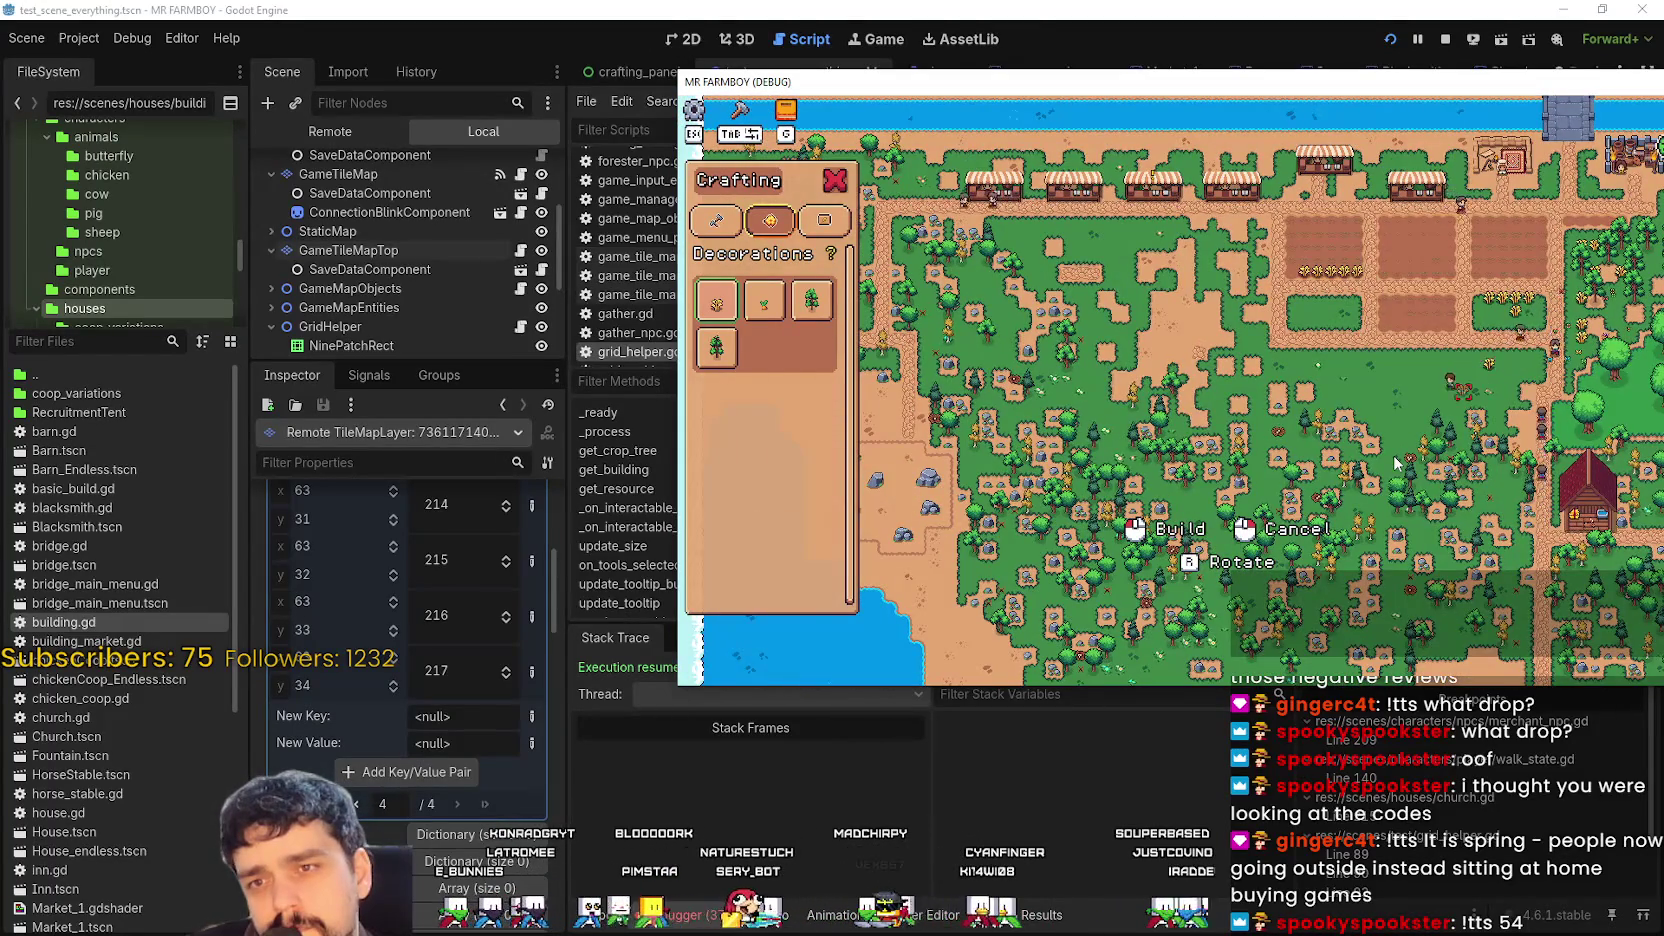
key("s")
key("w")
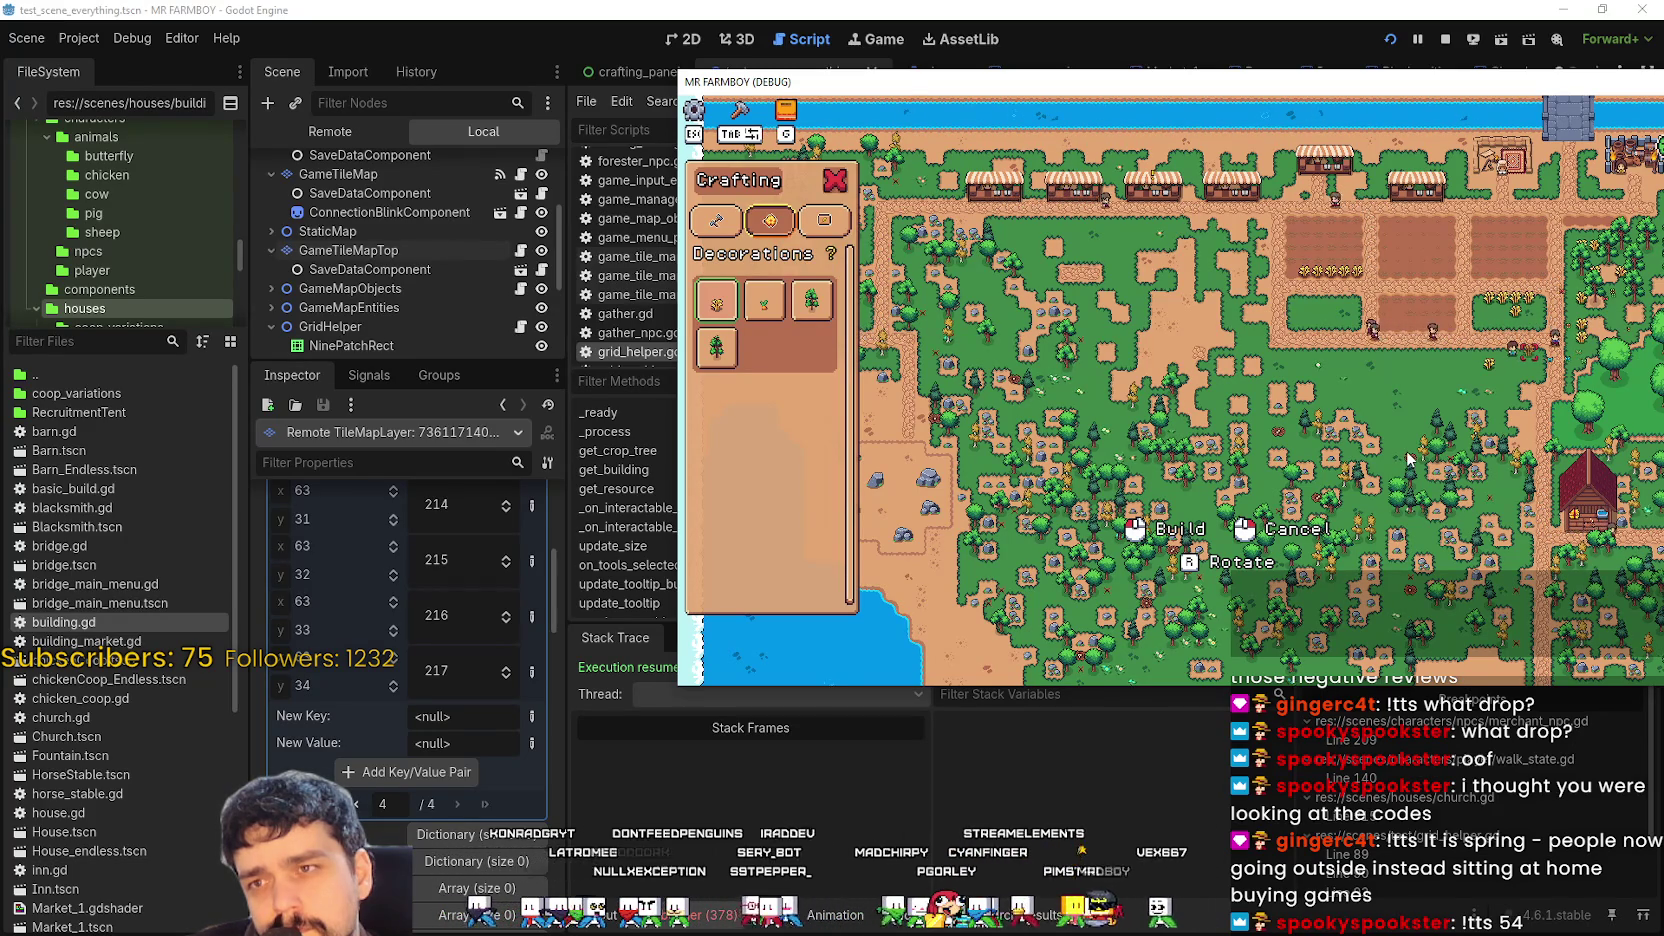
scroll(465, 670, "up", 5)
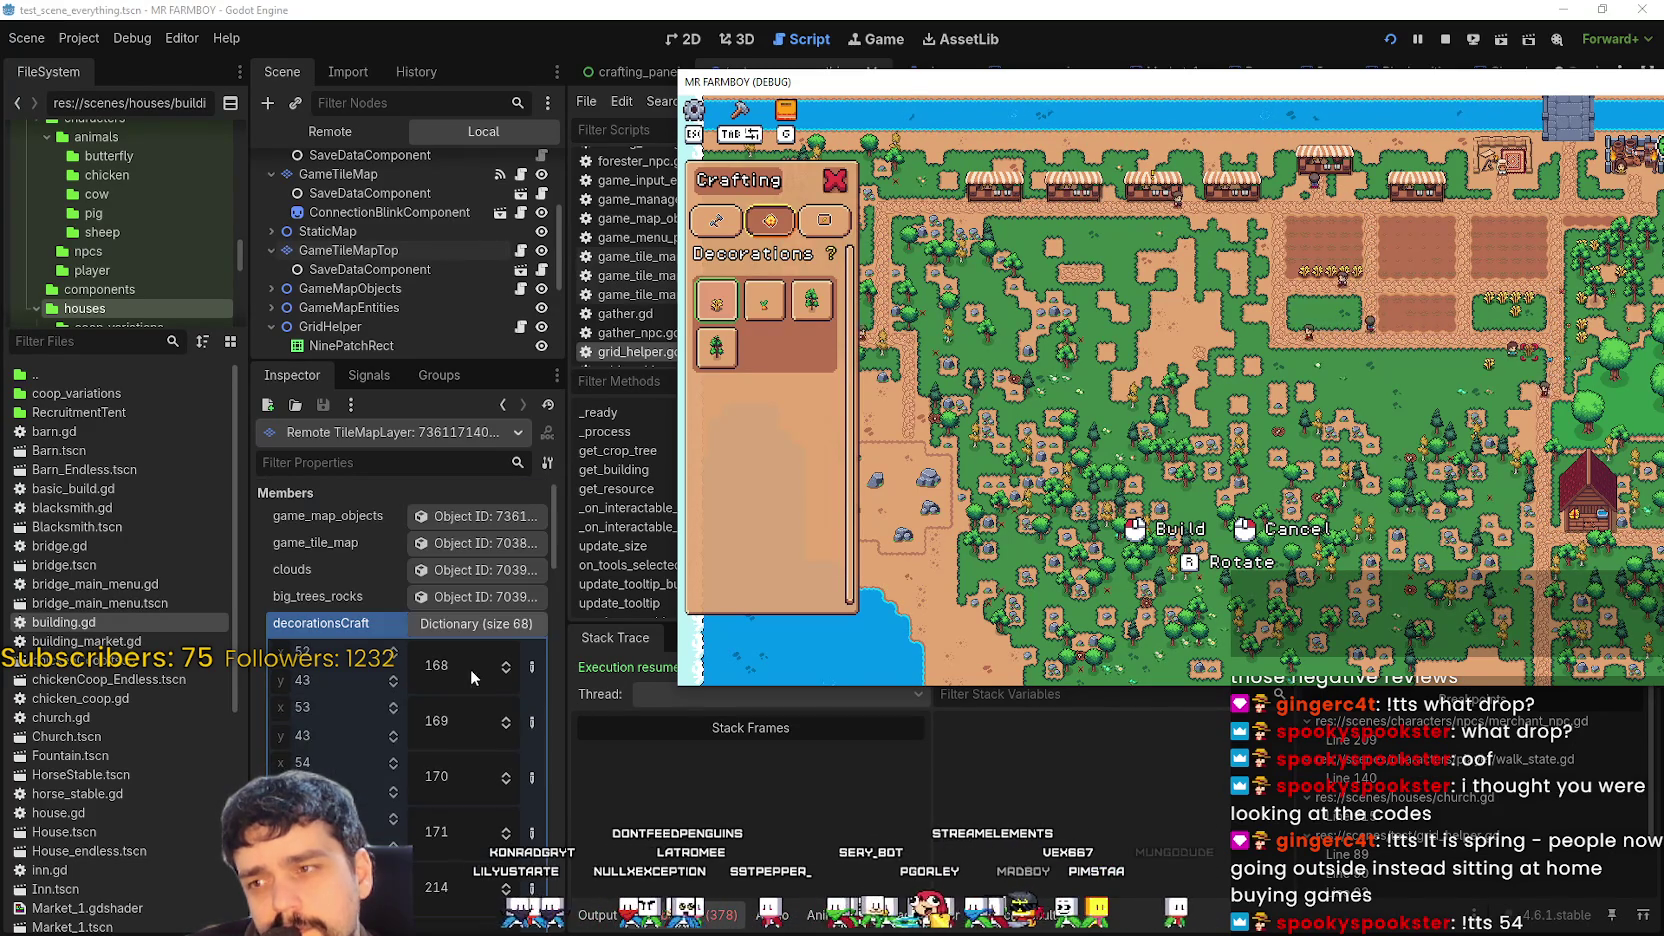
left_click(455, 625)
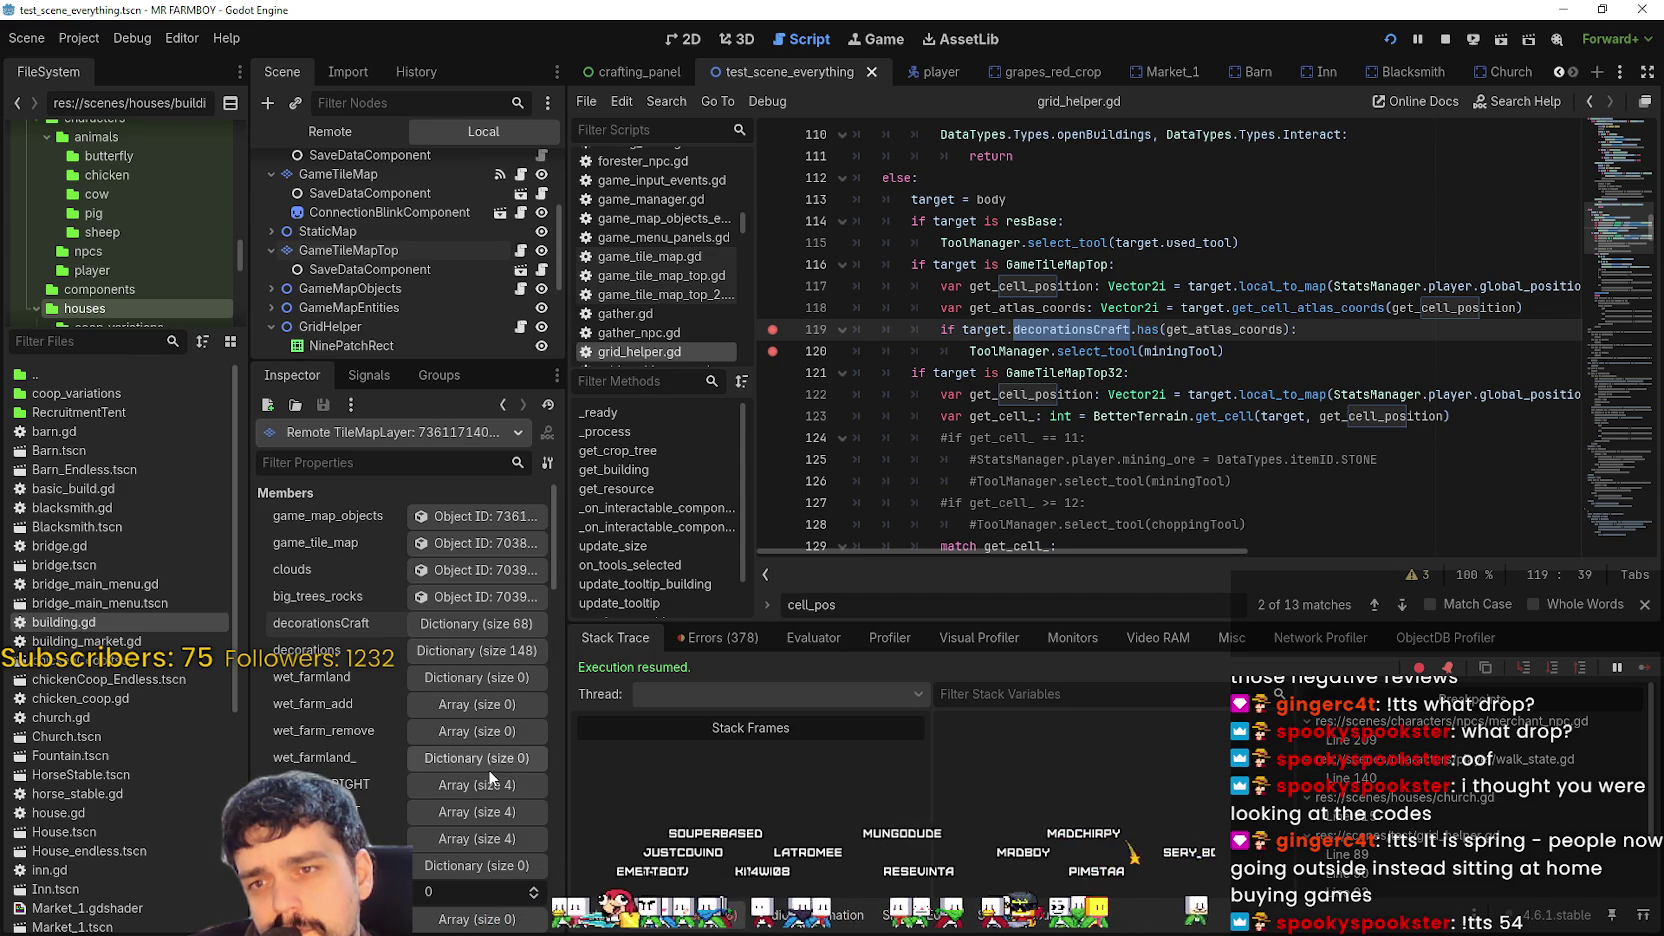
Expand and collapse the remote decorations and decorationsCraft dictionaries while reviewing line 118.
left_click(464, 656)
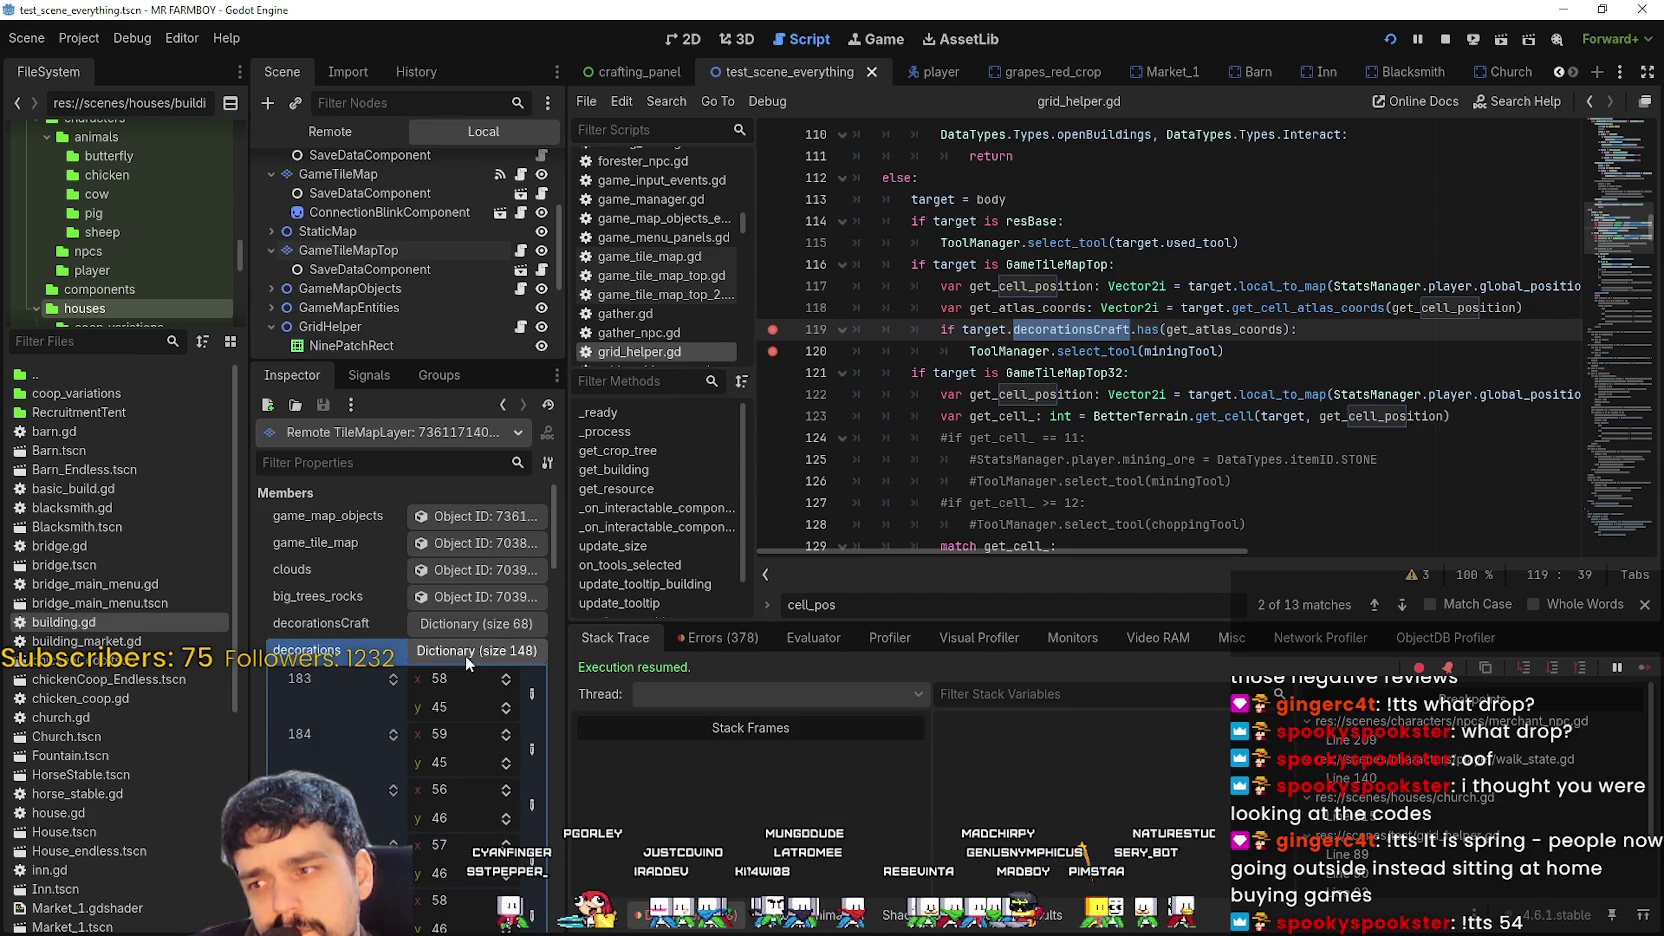
left_click(465, 655)
left_click(486, 623)
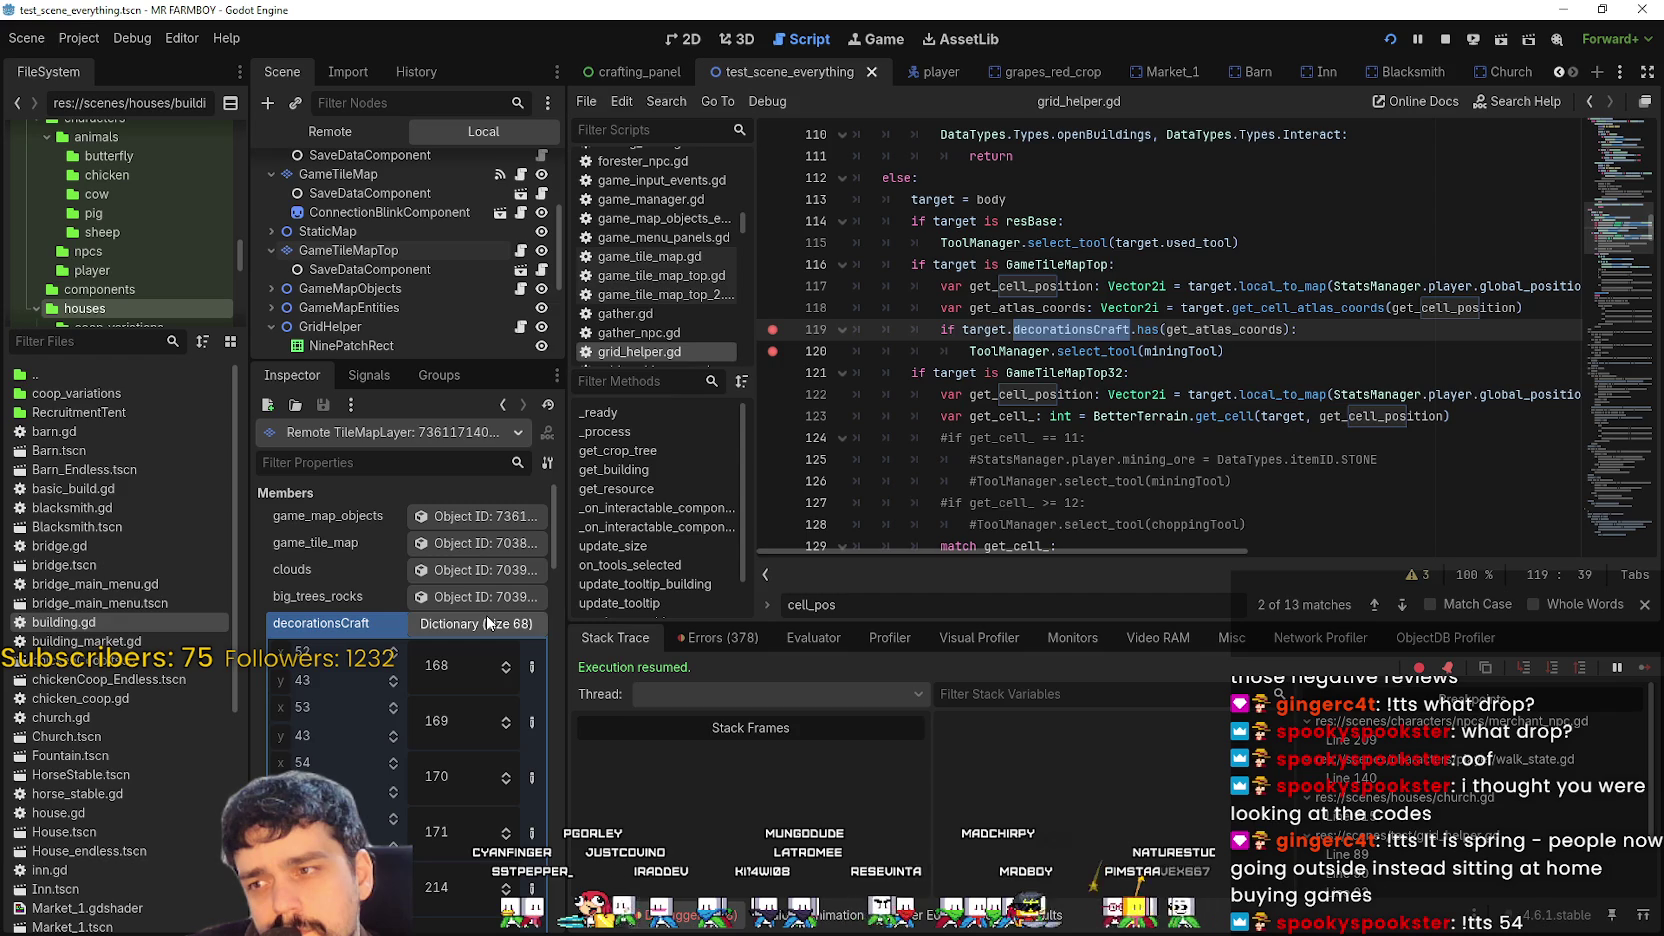
left_click(486, 623)
scroll(470, 650, "down", 2)
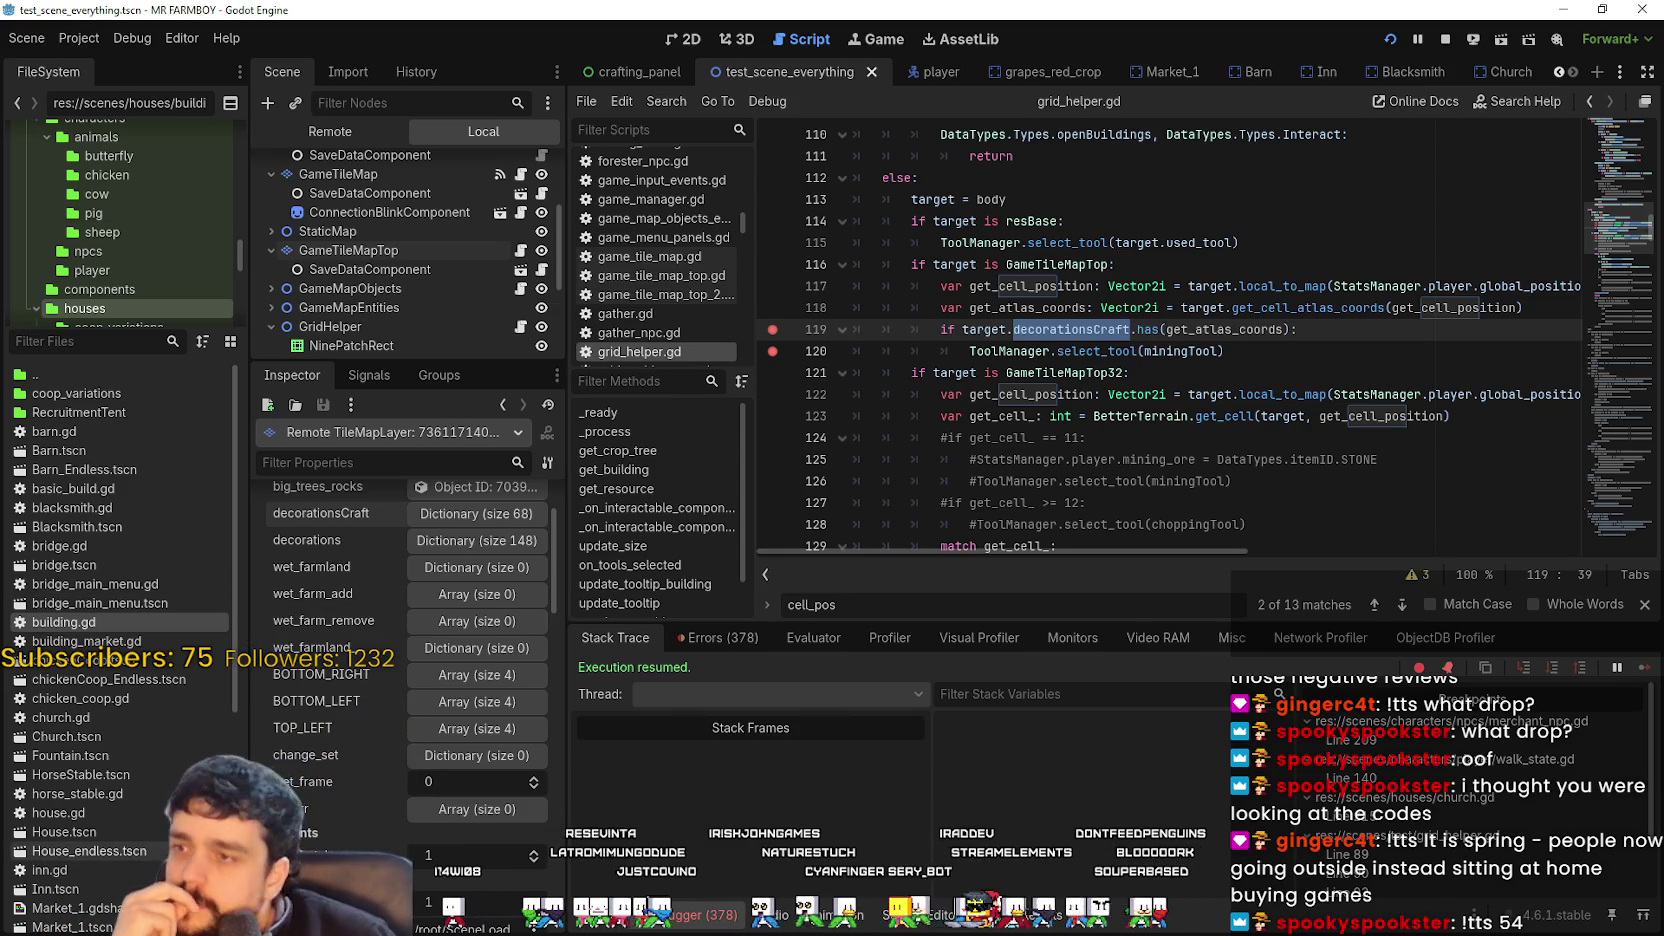
left_click(1184, 308)
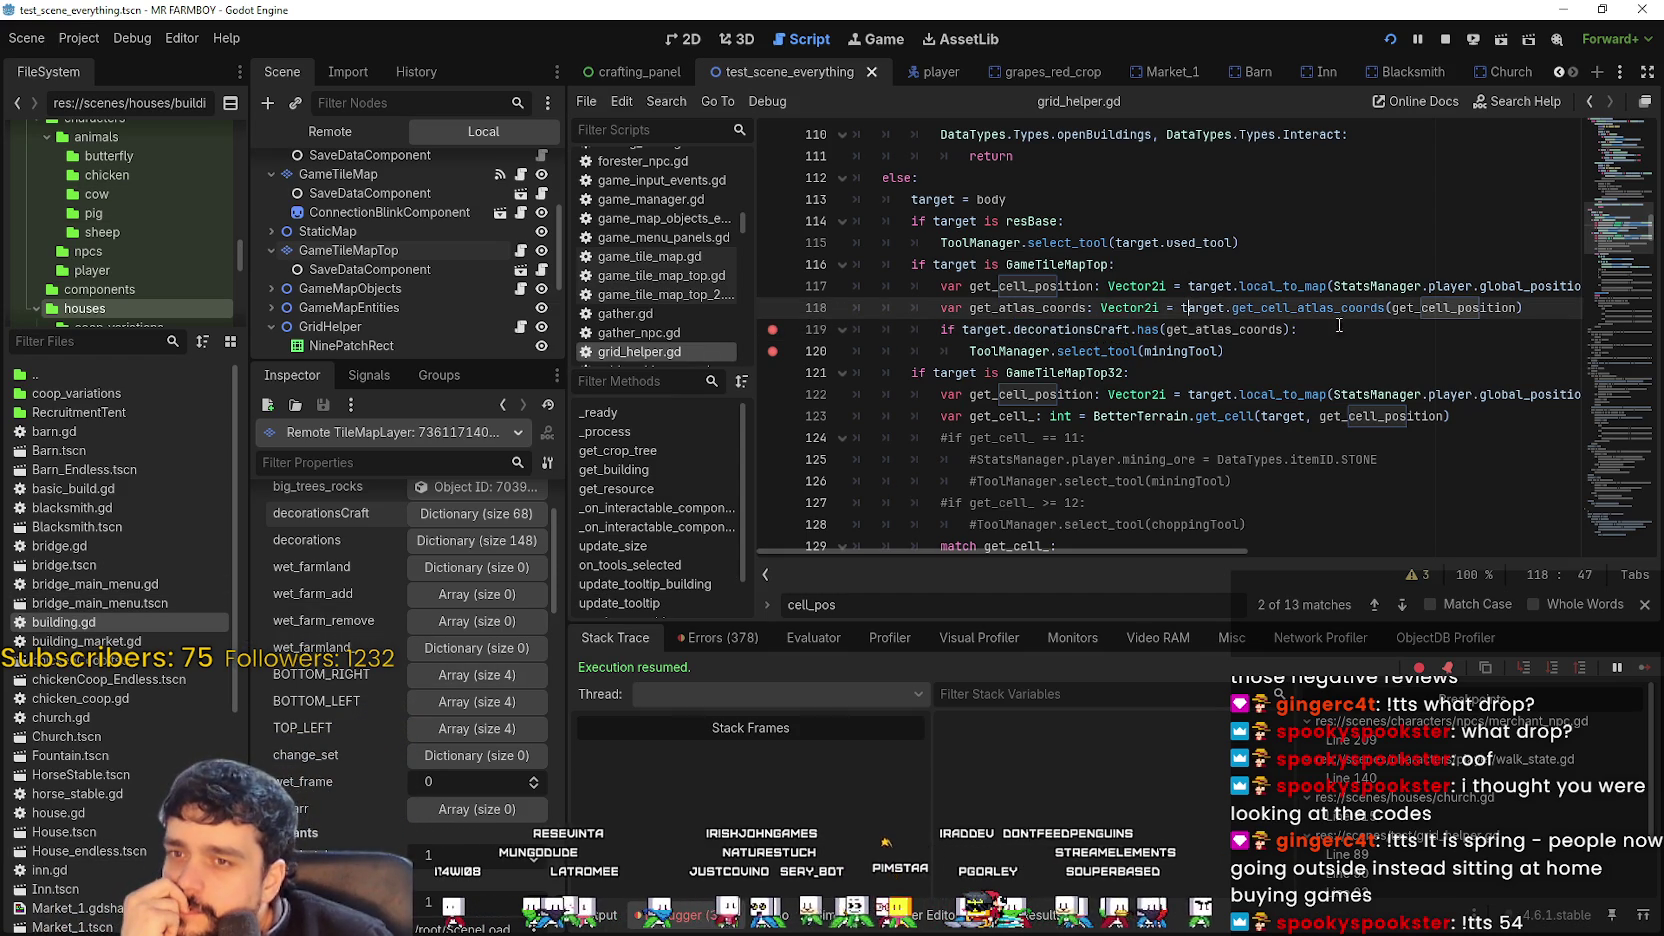
left_click(1511, 308)
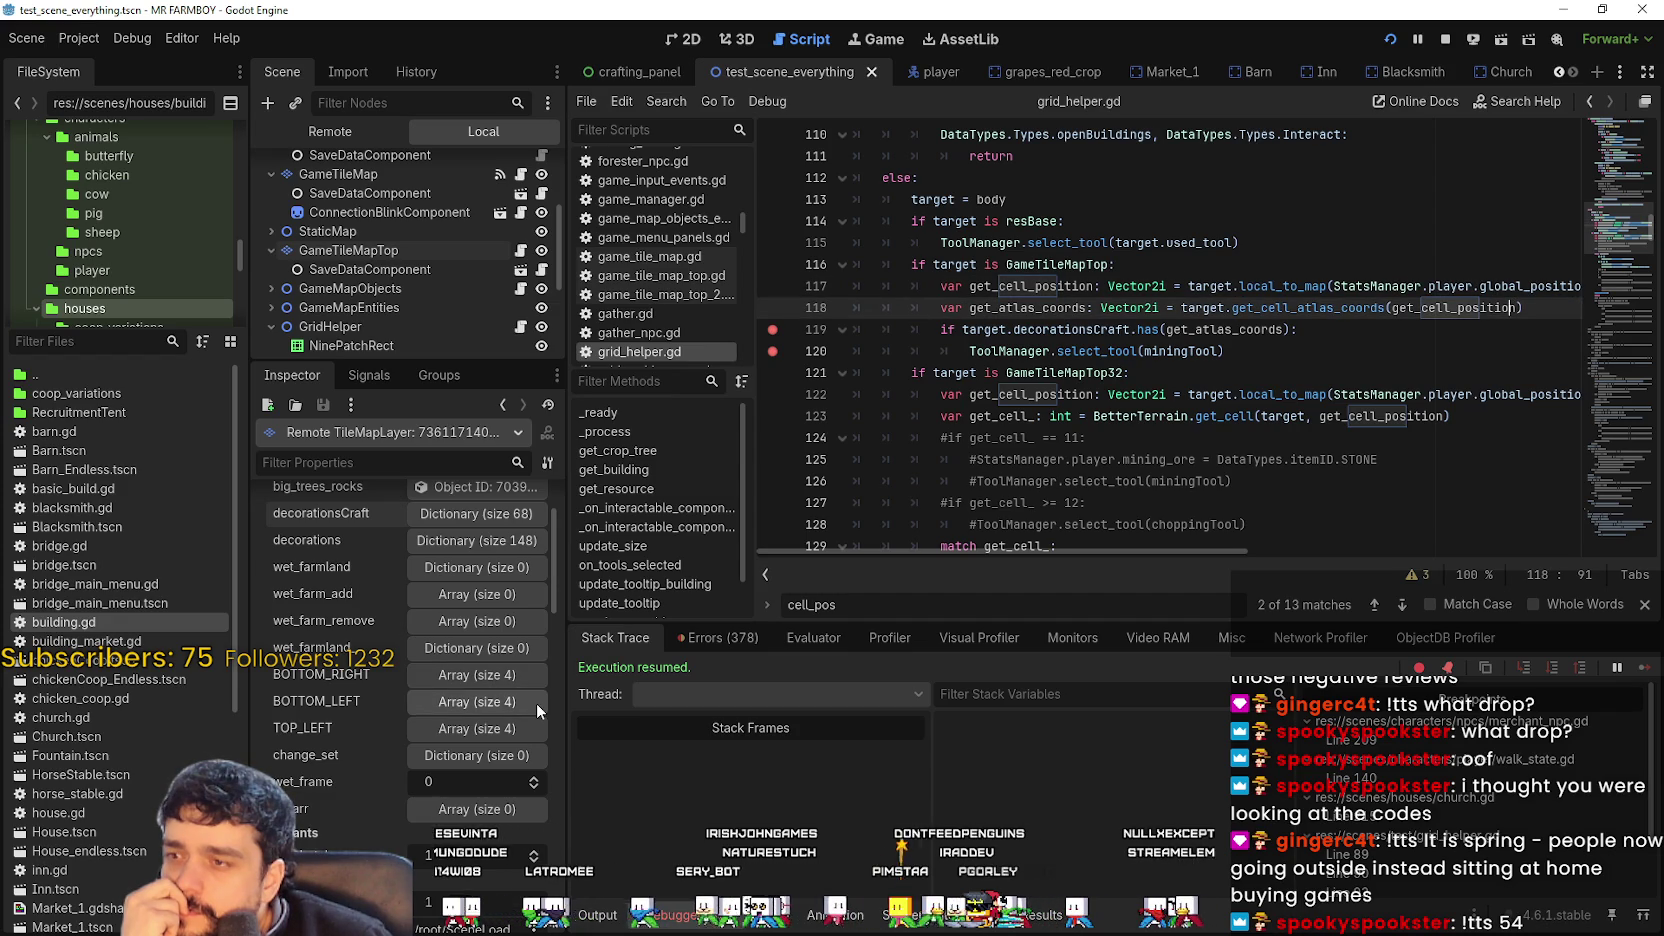
scroll(491, 682, "up", 2)
scroll(491, 682, "down", 1)
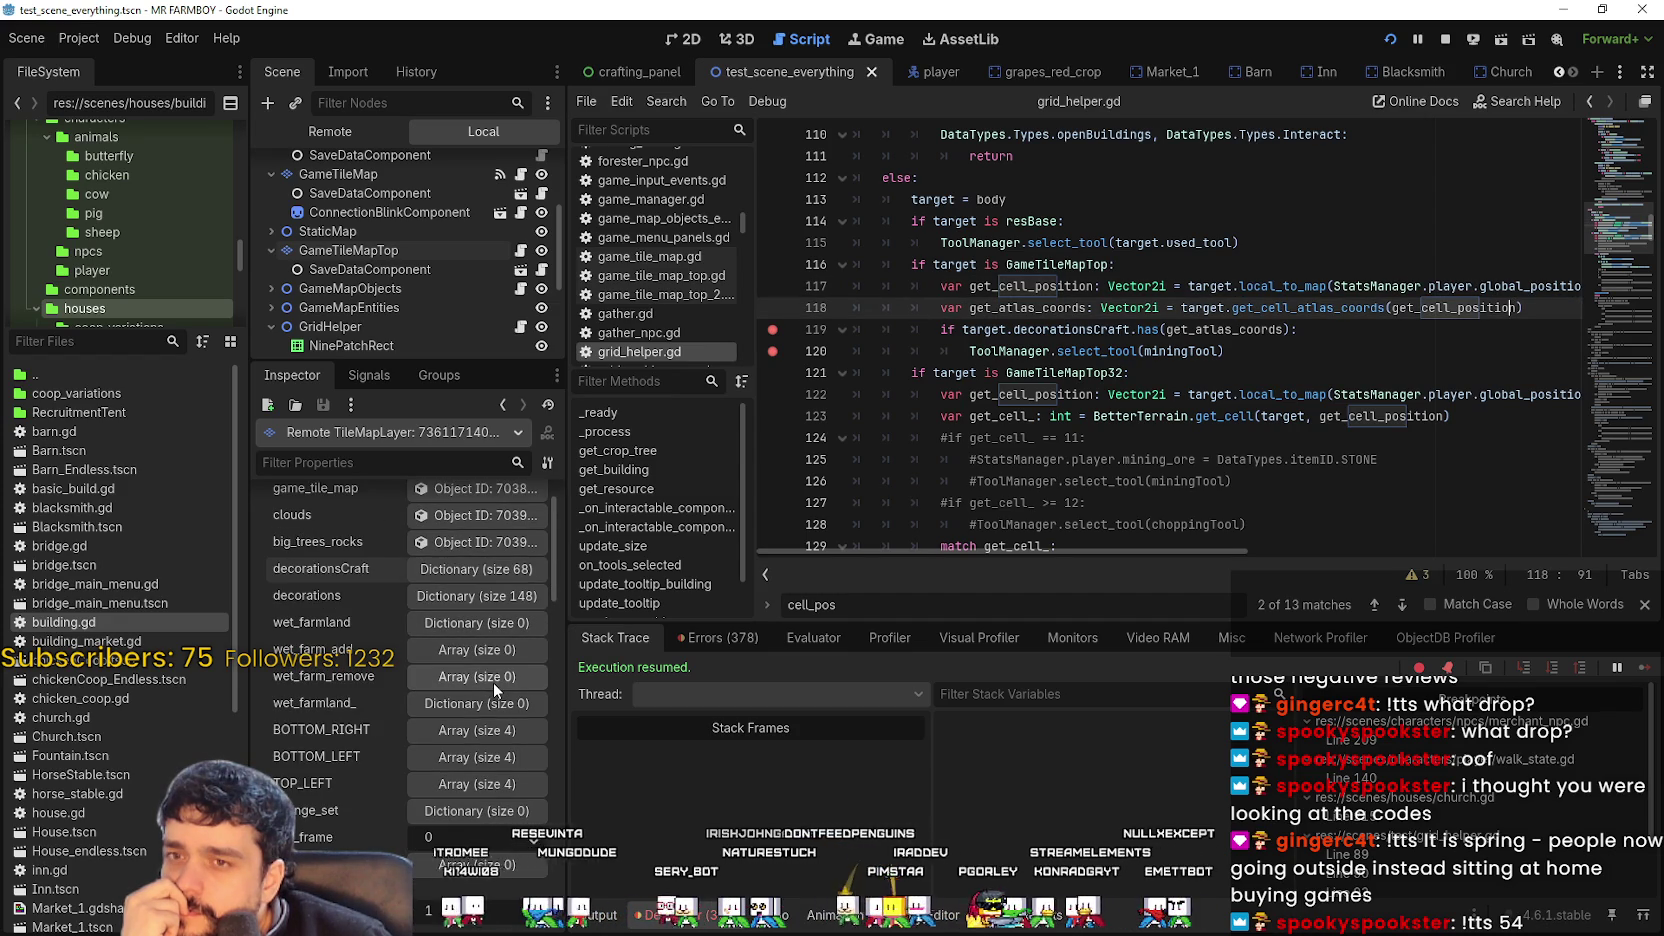
scroll(493, 682, "up", 2)
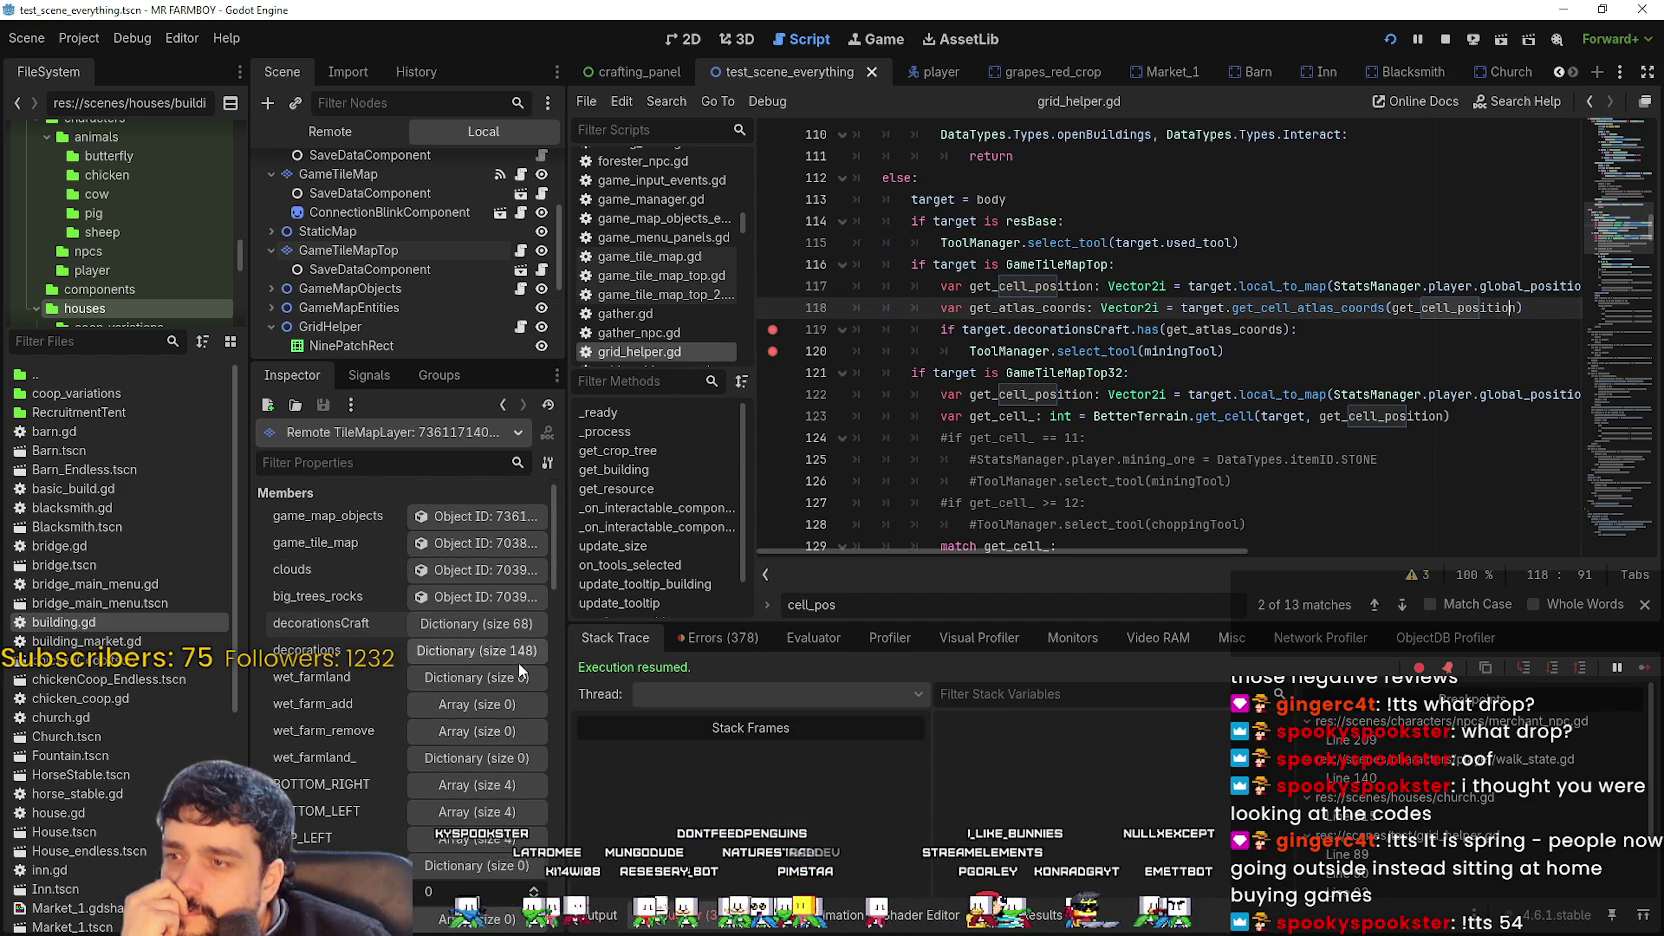
left_click(517, 658)
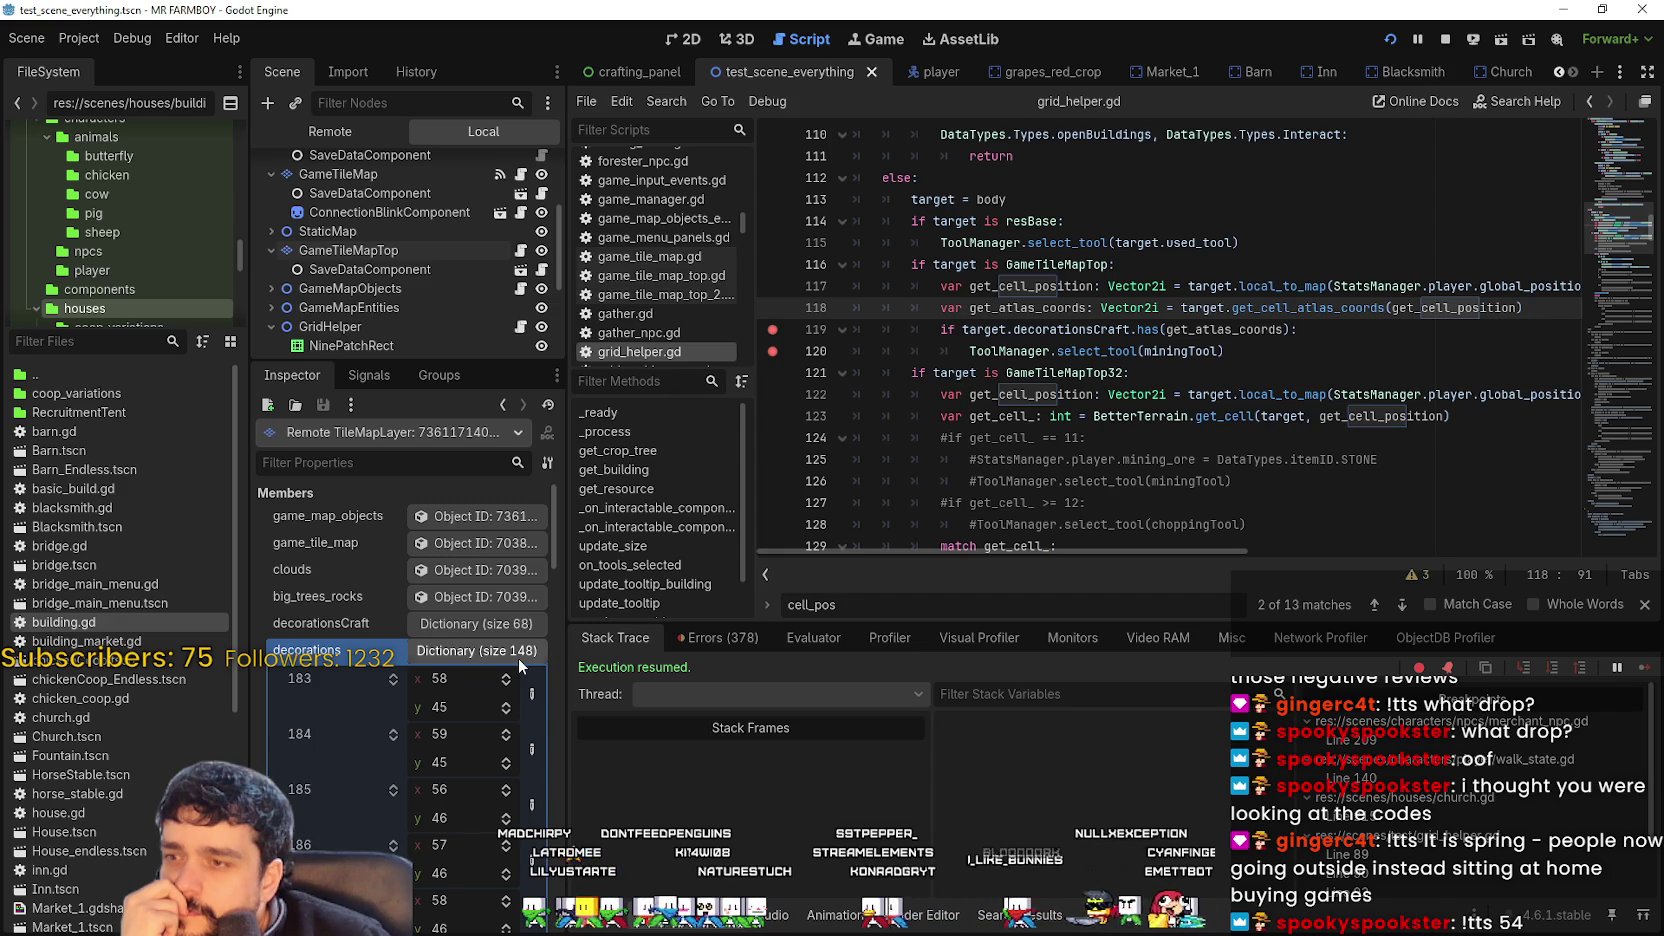
left_click(517, 658)
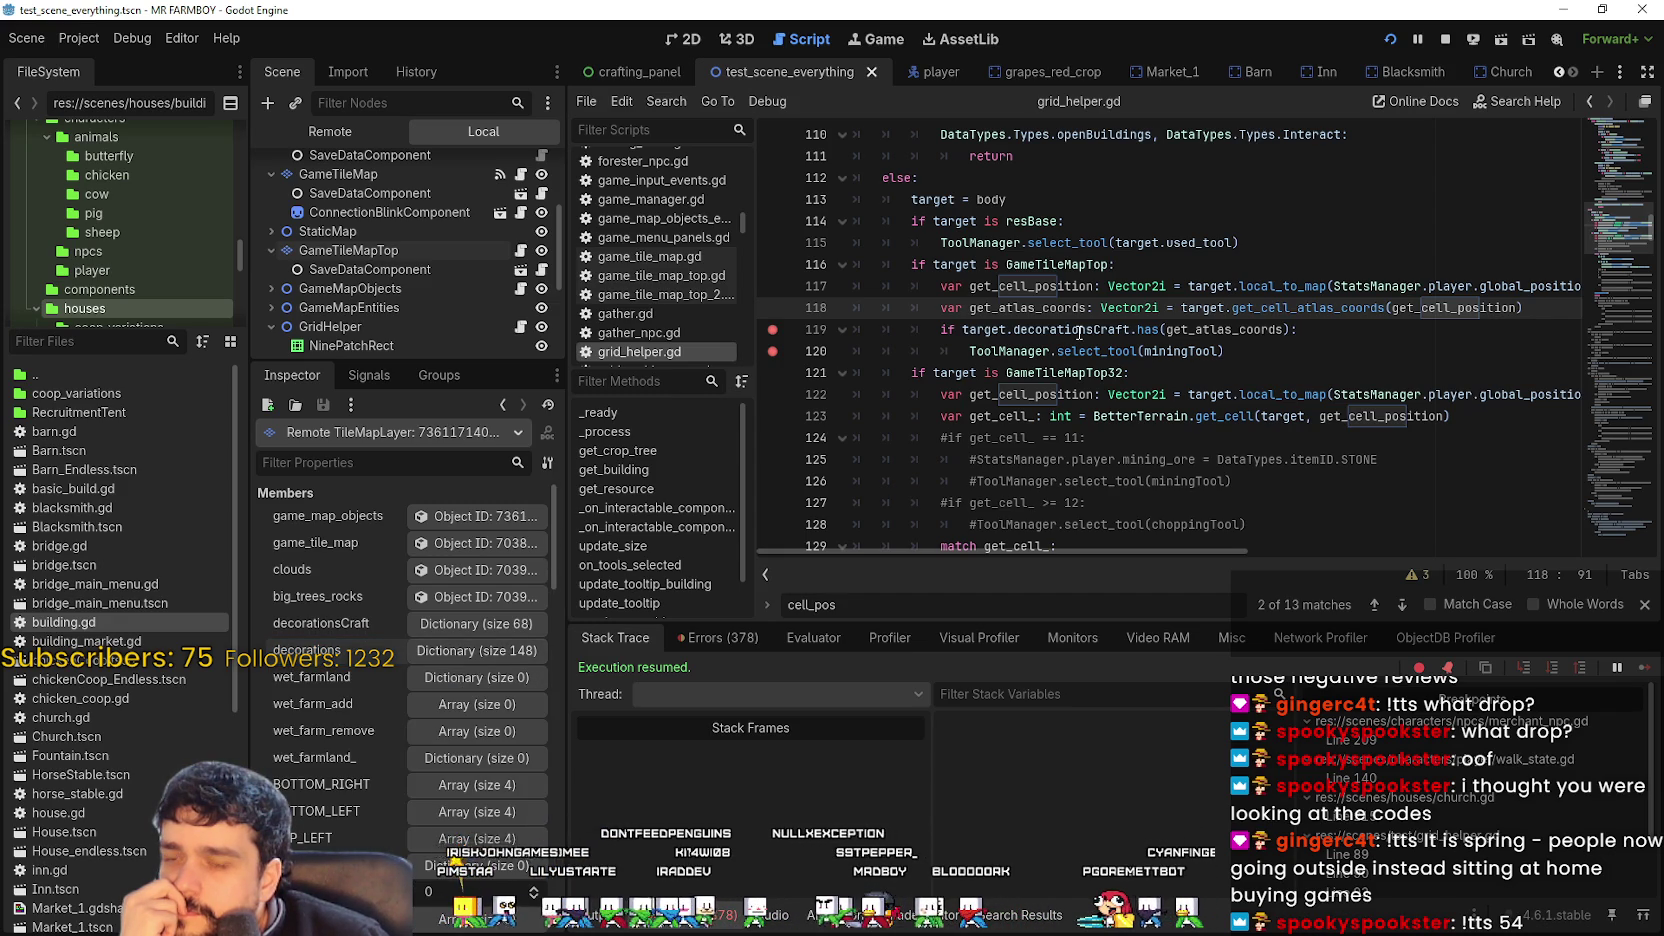
Check decorationsCraft's doc popup on line 119 and copy its name.
mouse_move(1079, 333)
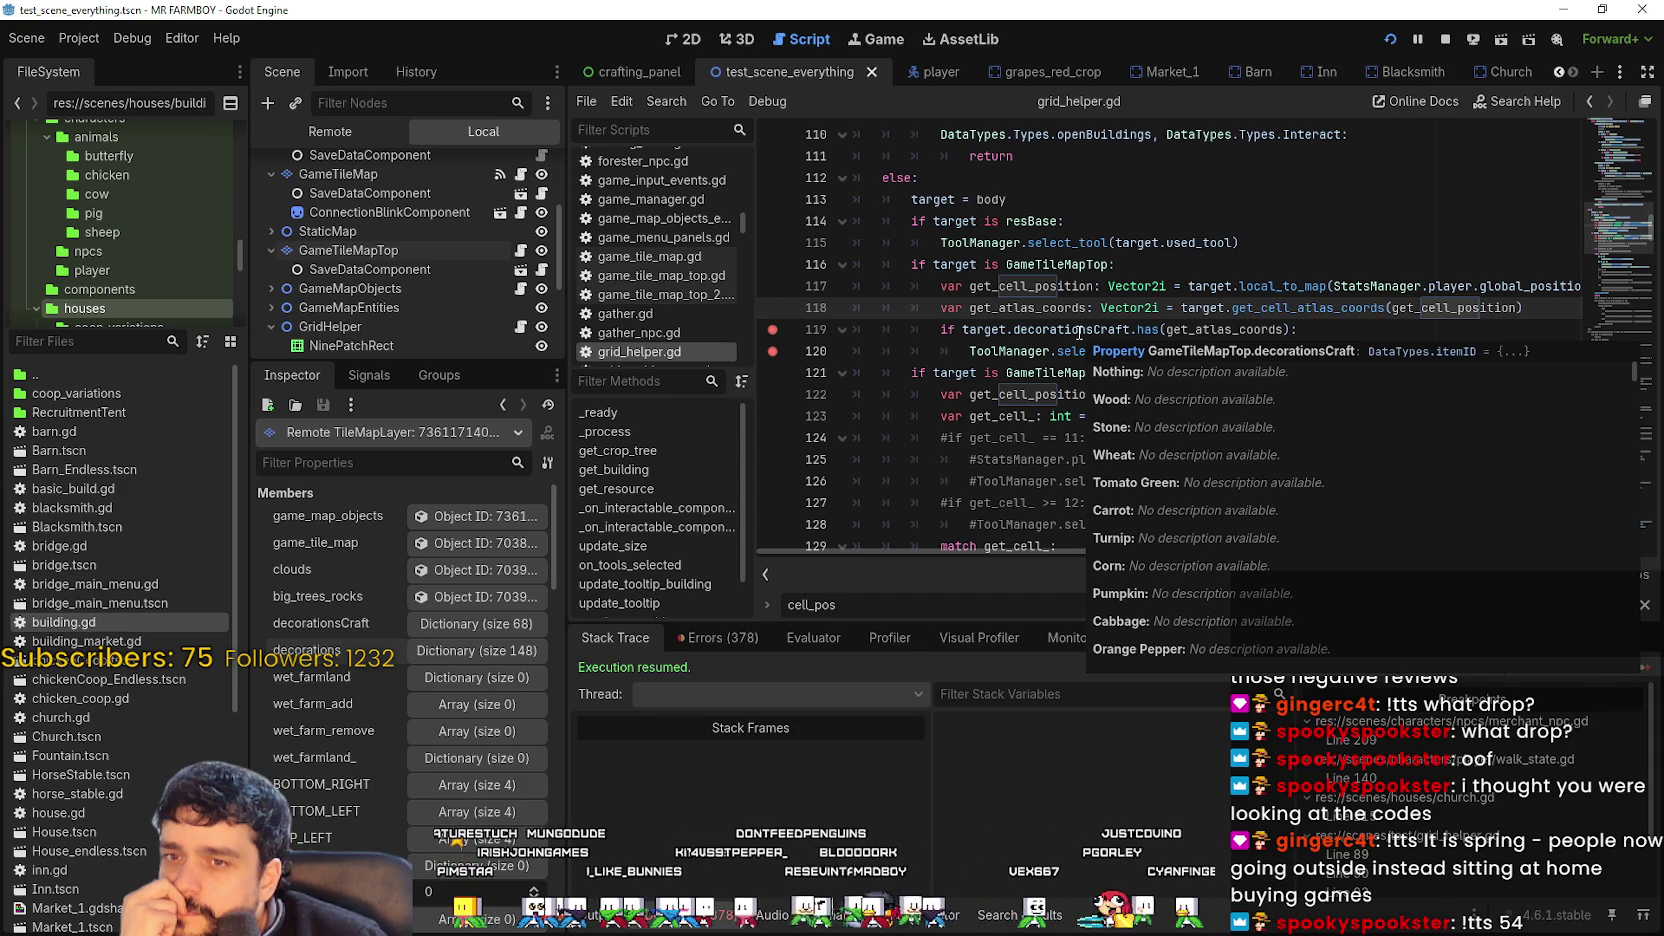
double_click(1079, 330)
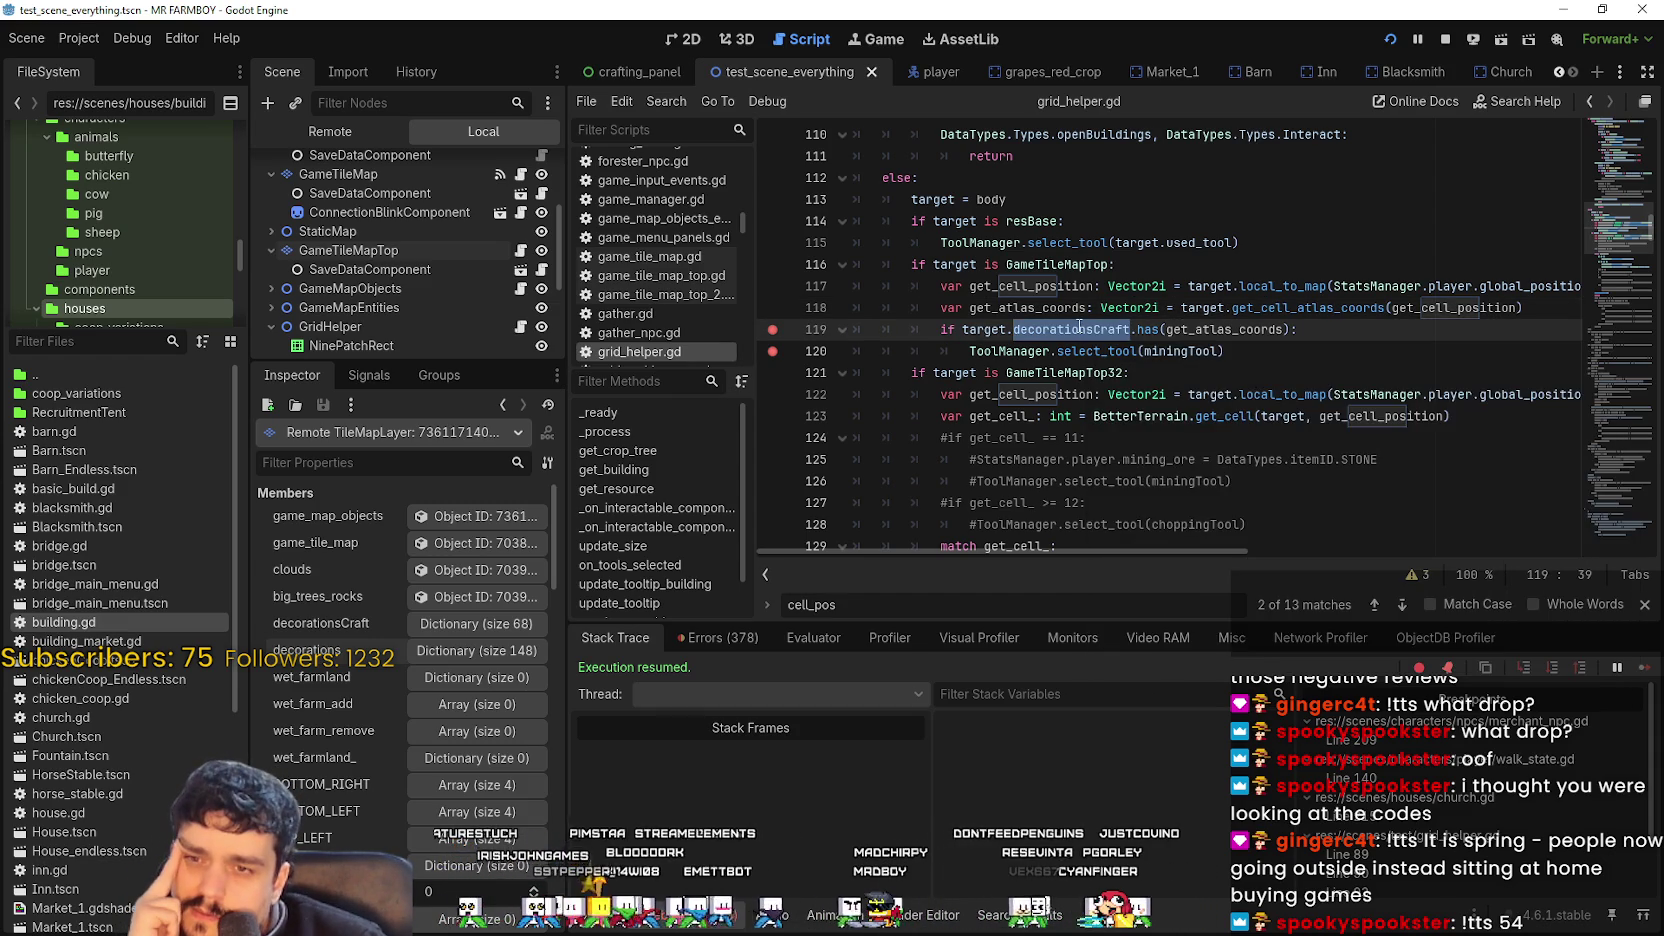
right_click(1068, 322)
left_click(1173, 354)
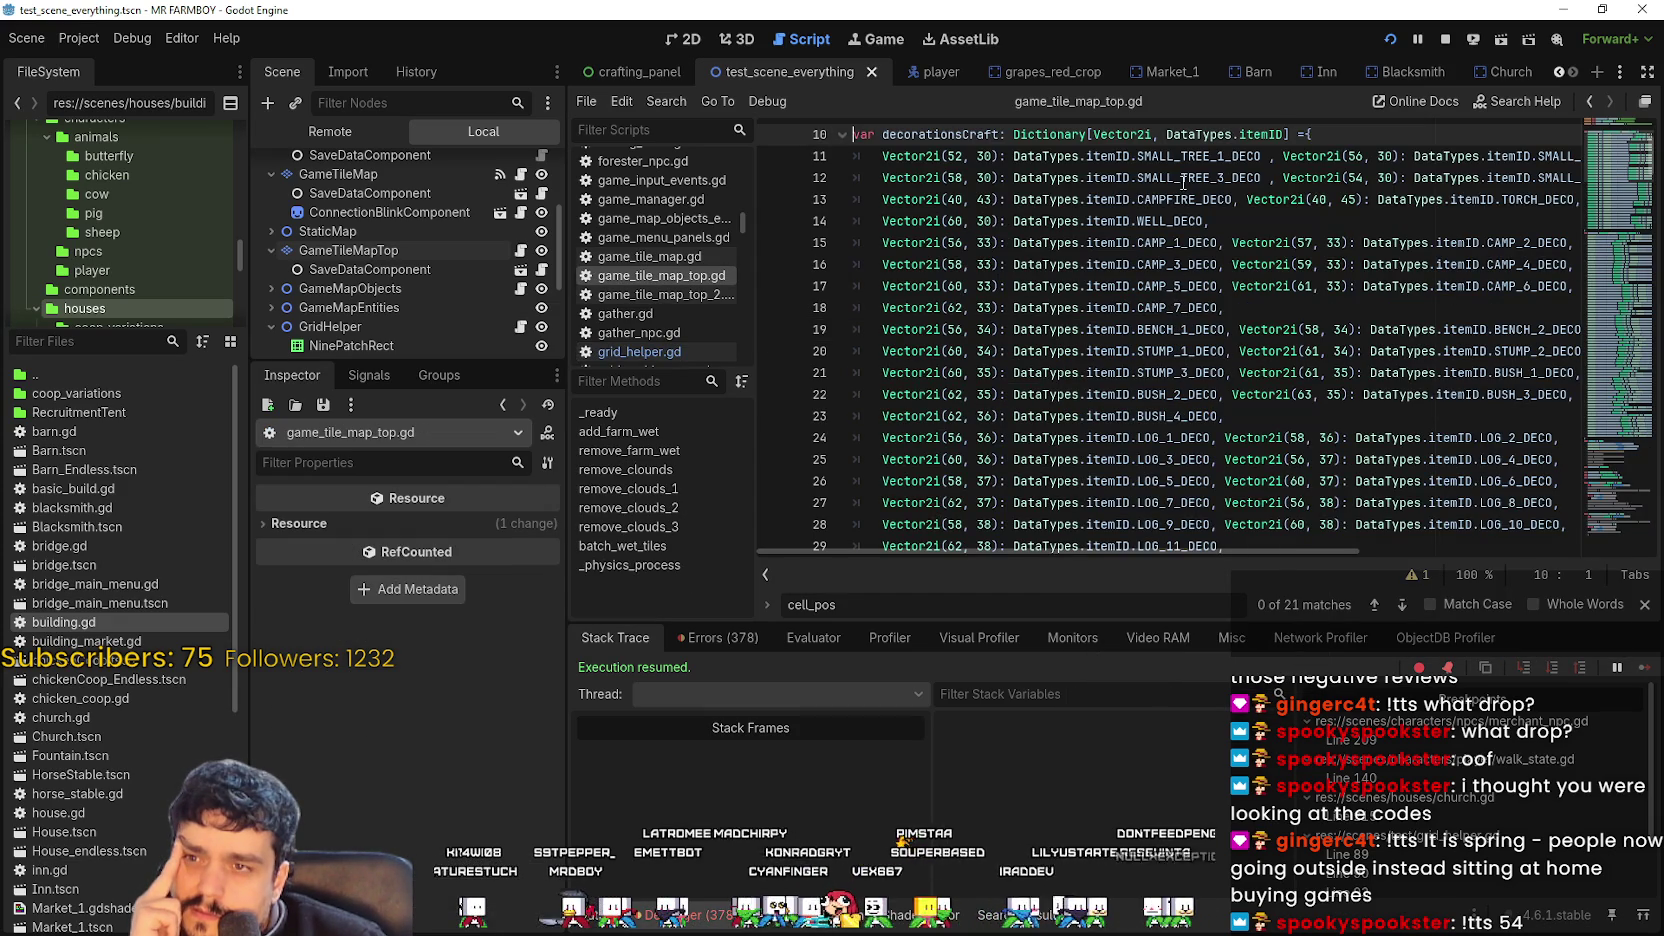
Inspect the Vector2i(52, 30) key on line 11 and scroll through the decorationsCraft and decorations dictionaries.
double_click(1135, 133)
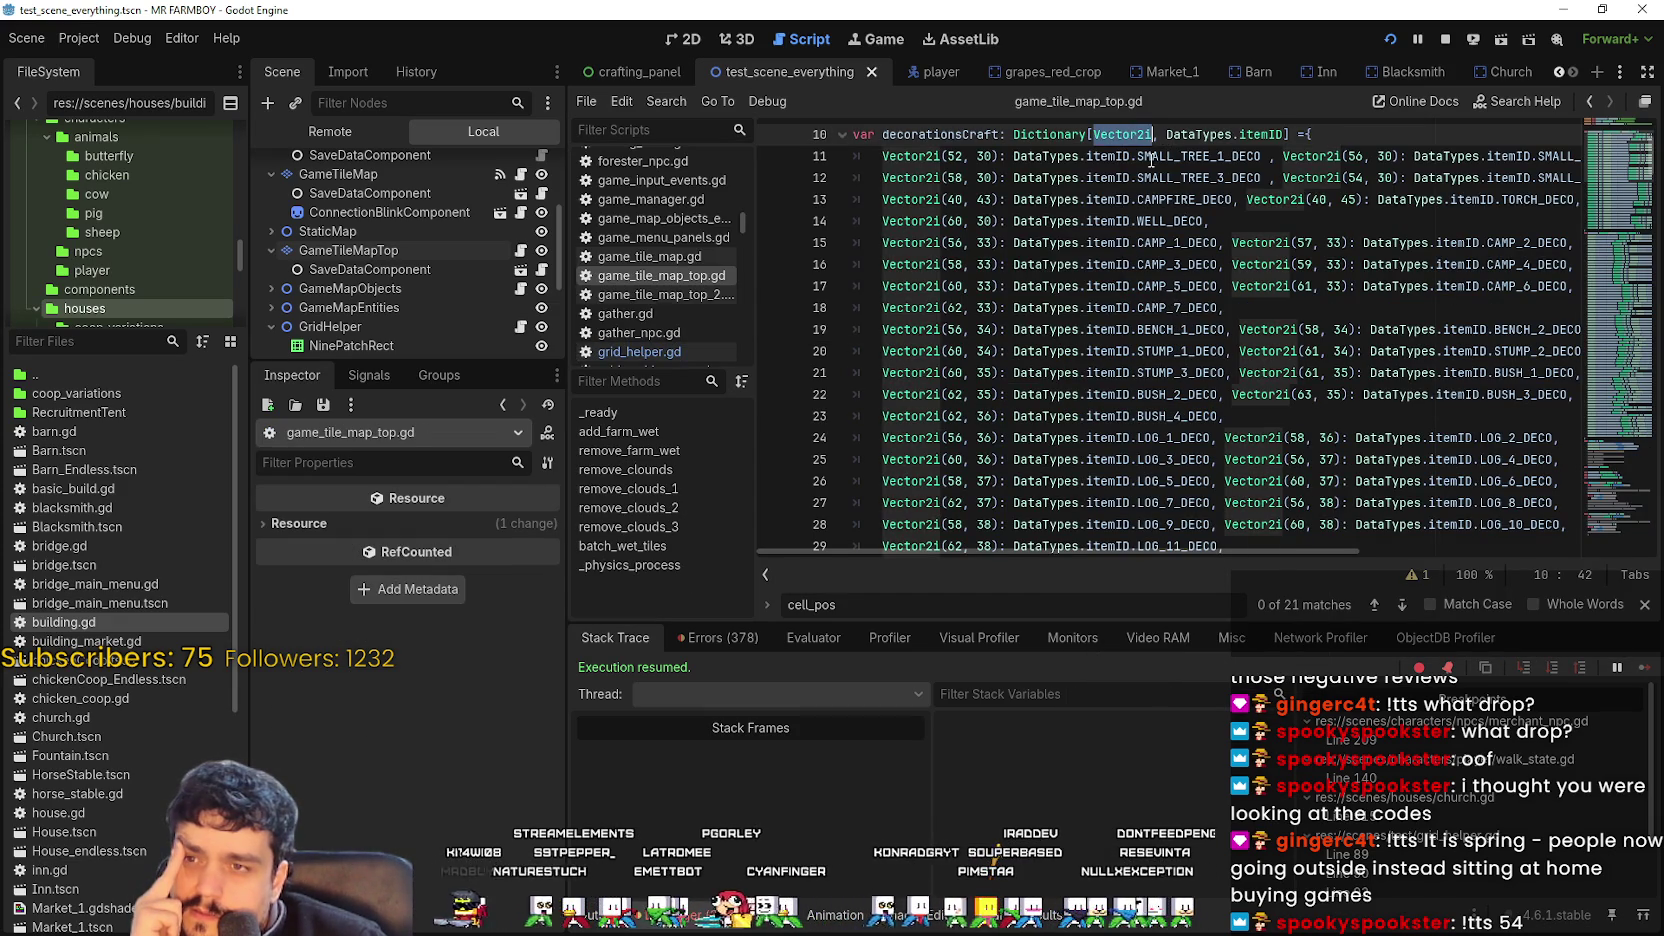
left_click_drag(882, 156, 1000, 155)
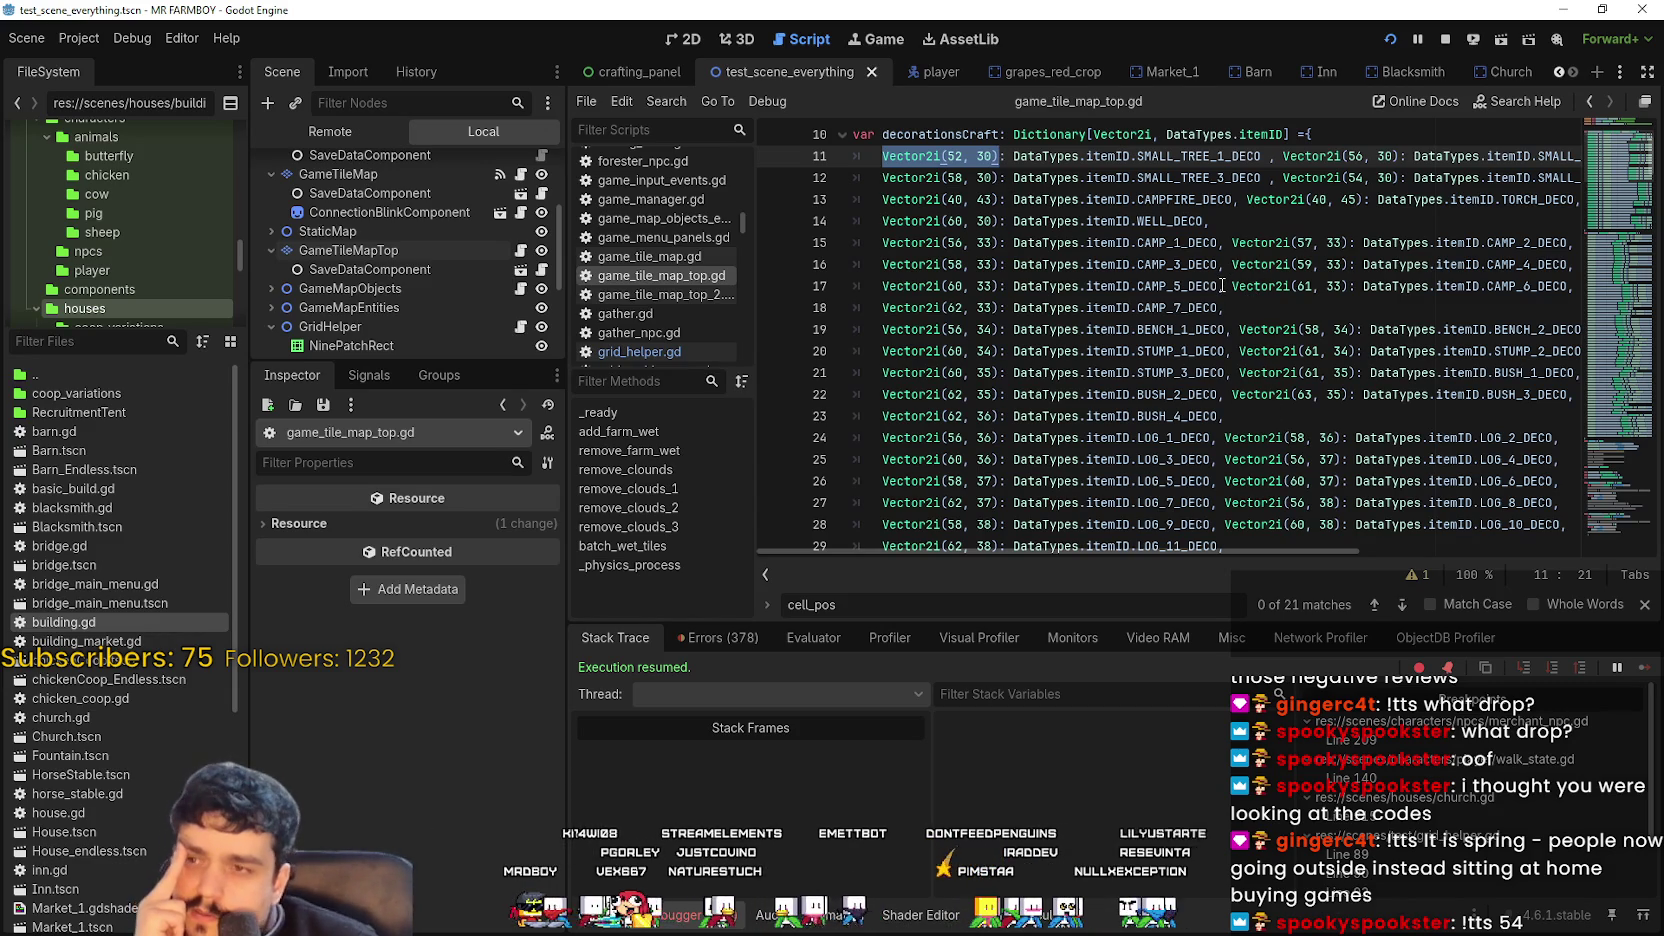
scroll(1221, 285, "down", 9)
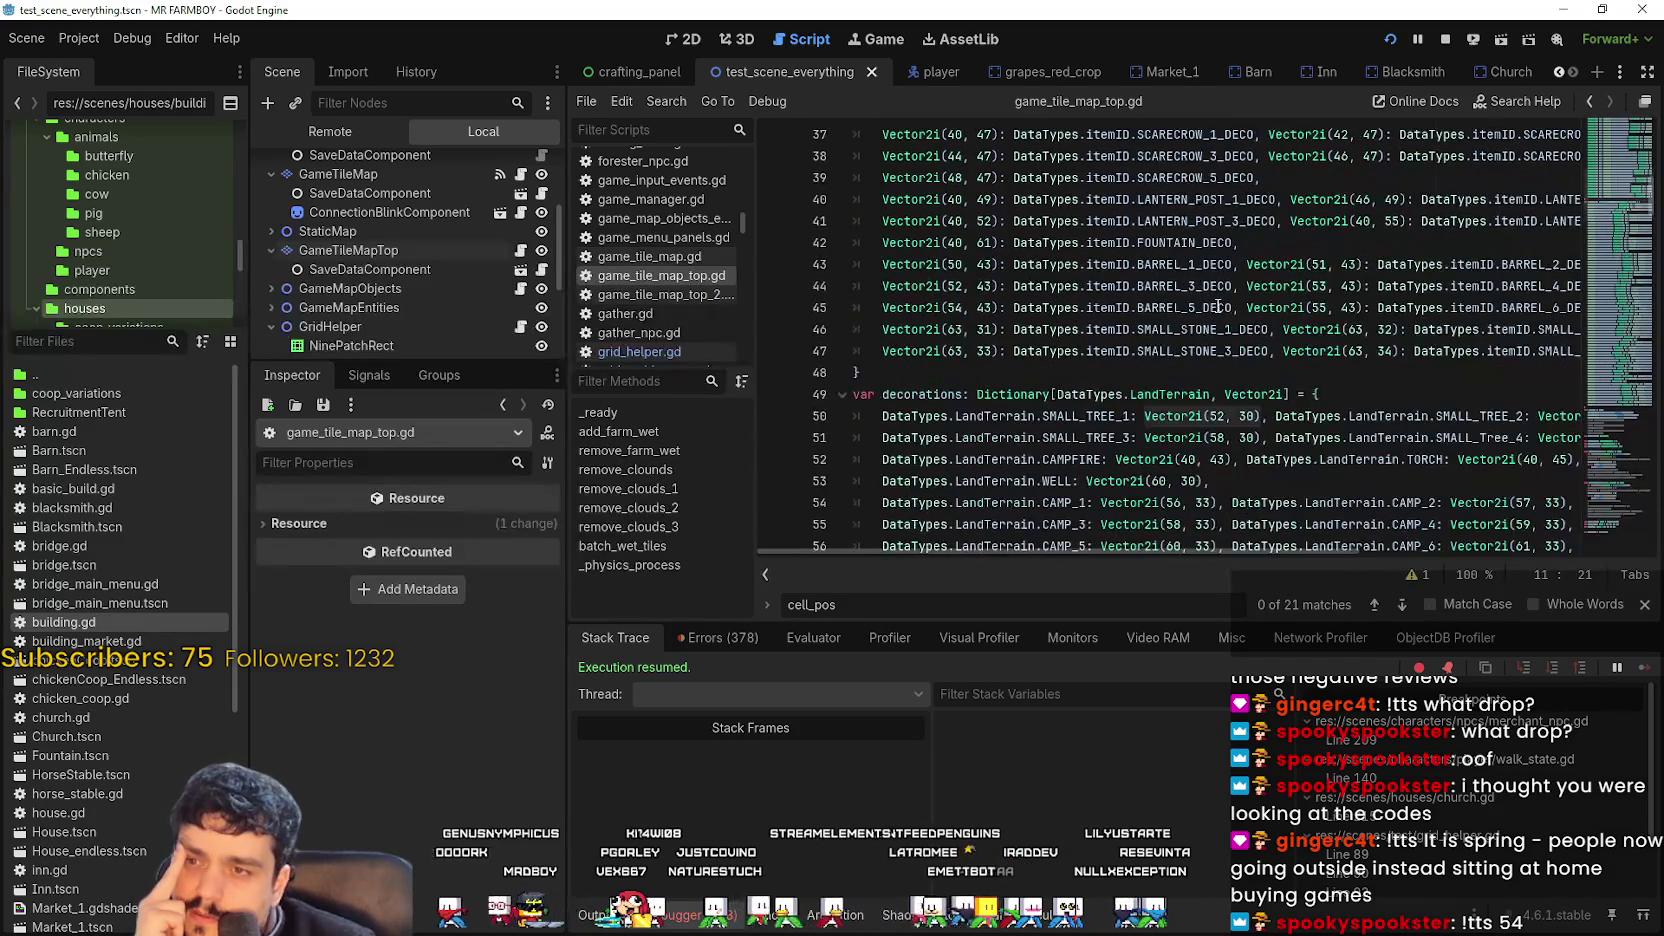
scroll(1314, 415, "up", 8)
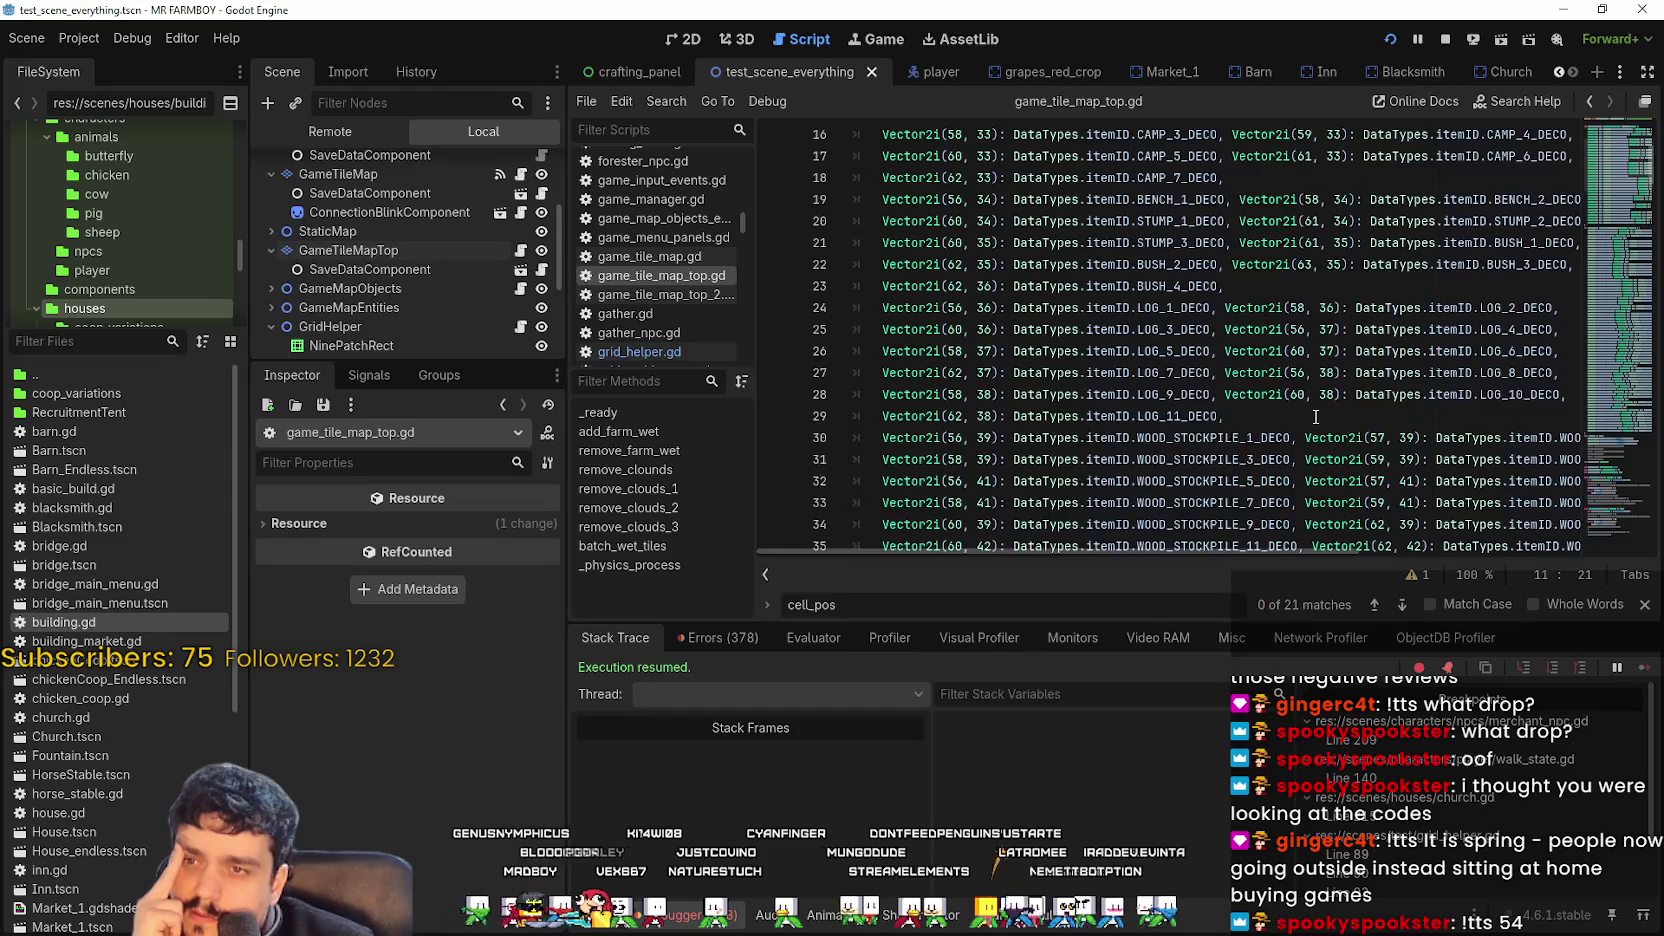
scroll(1314, 415, "up", 3)
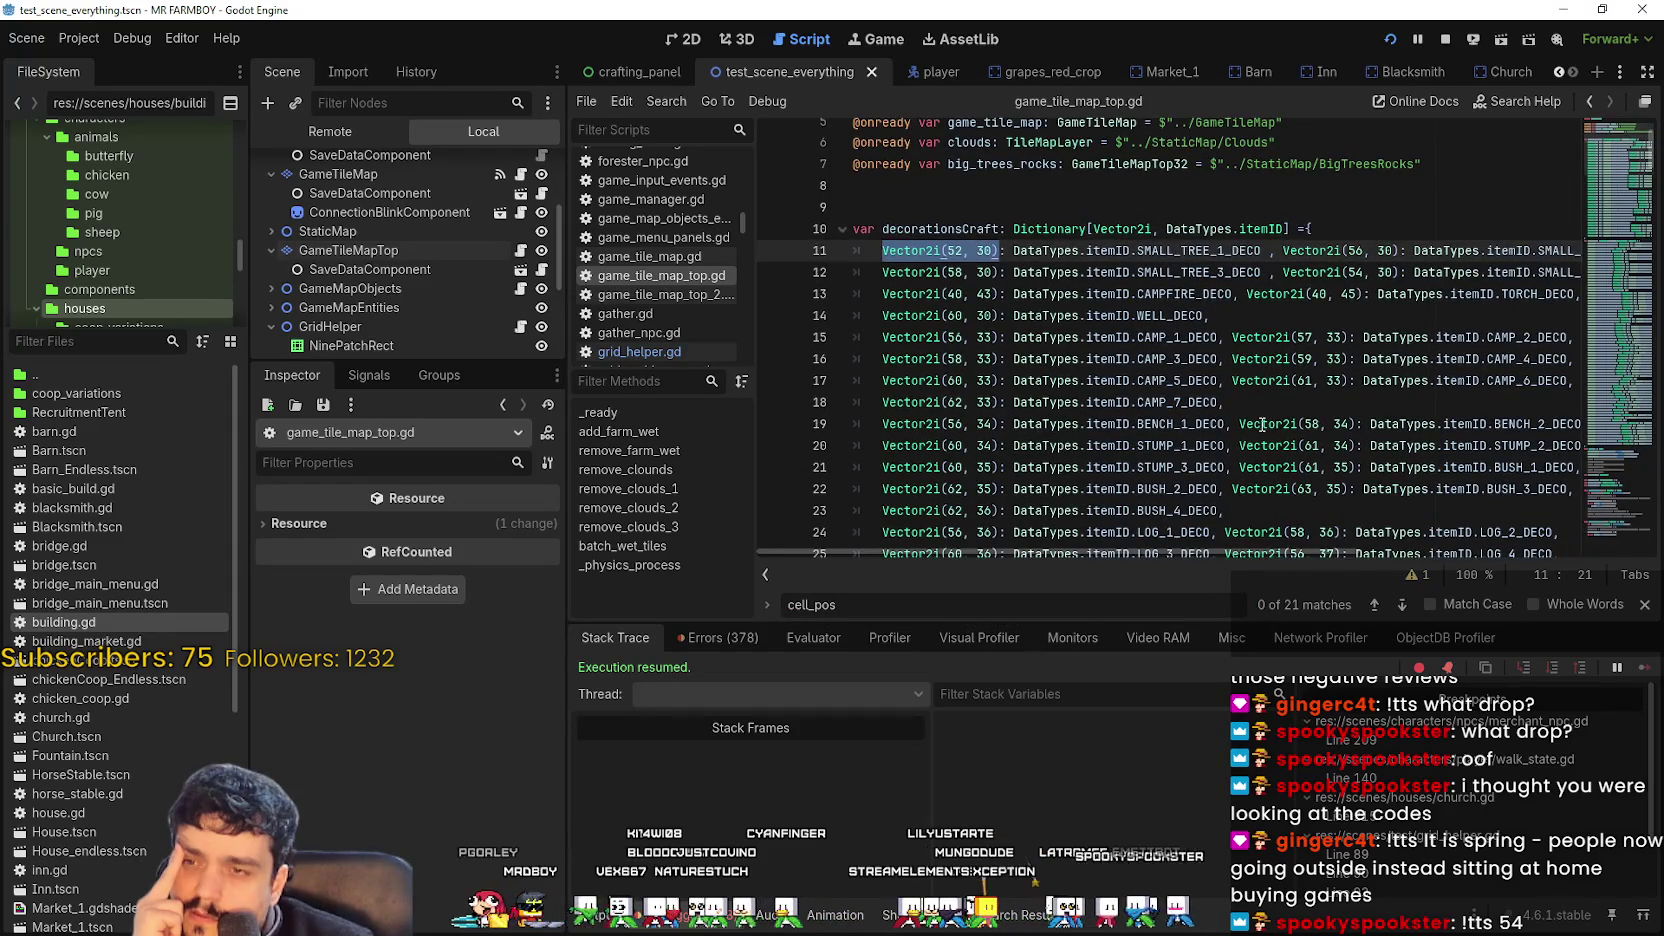
scroll(1262, 424, "down", 7)
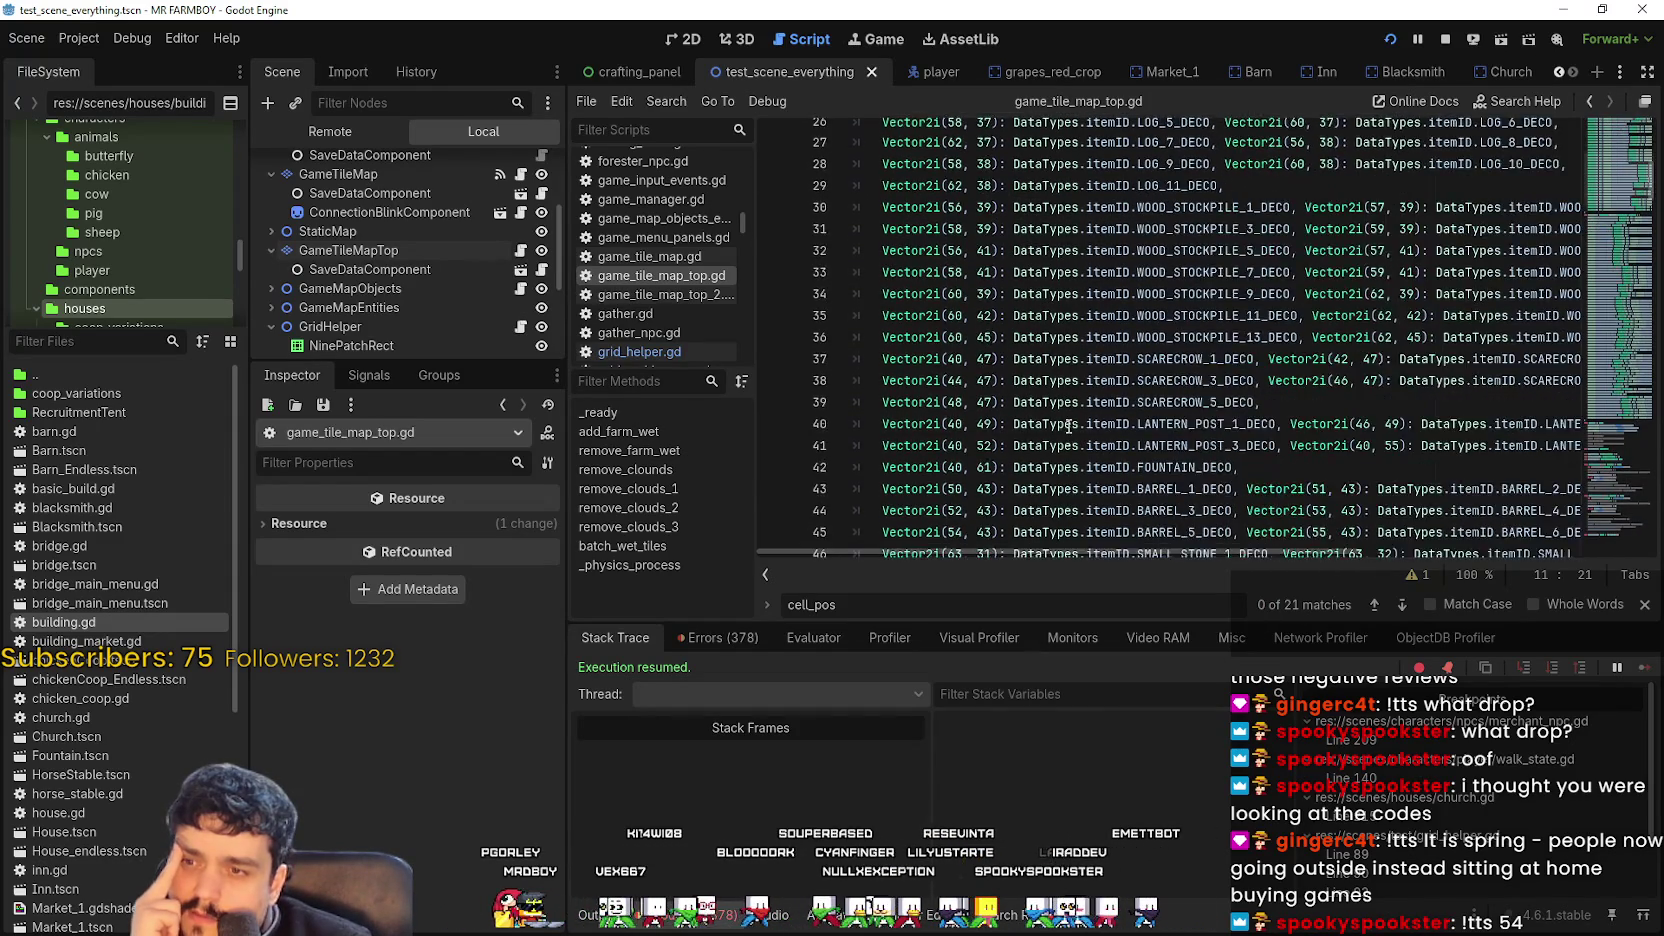
scroll(1069, 427, "down", 4)
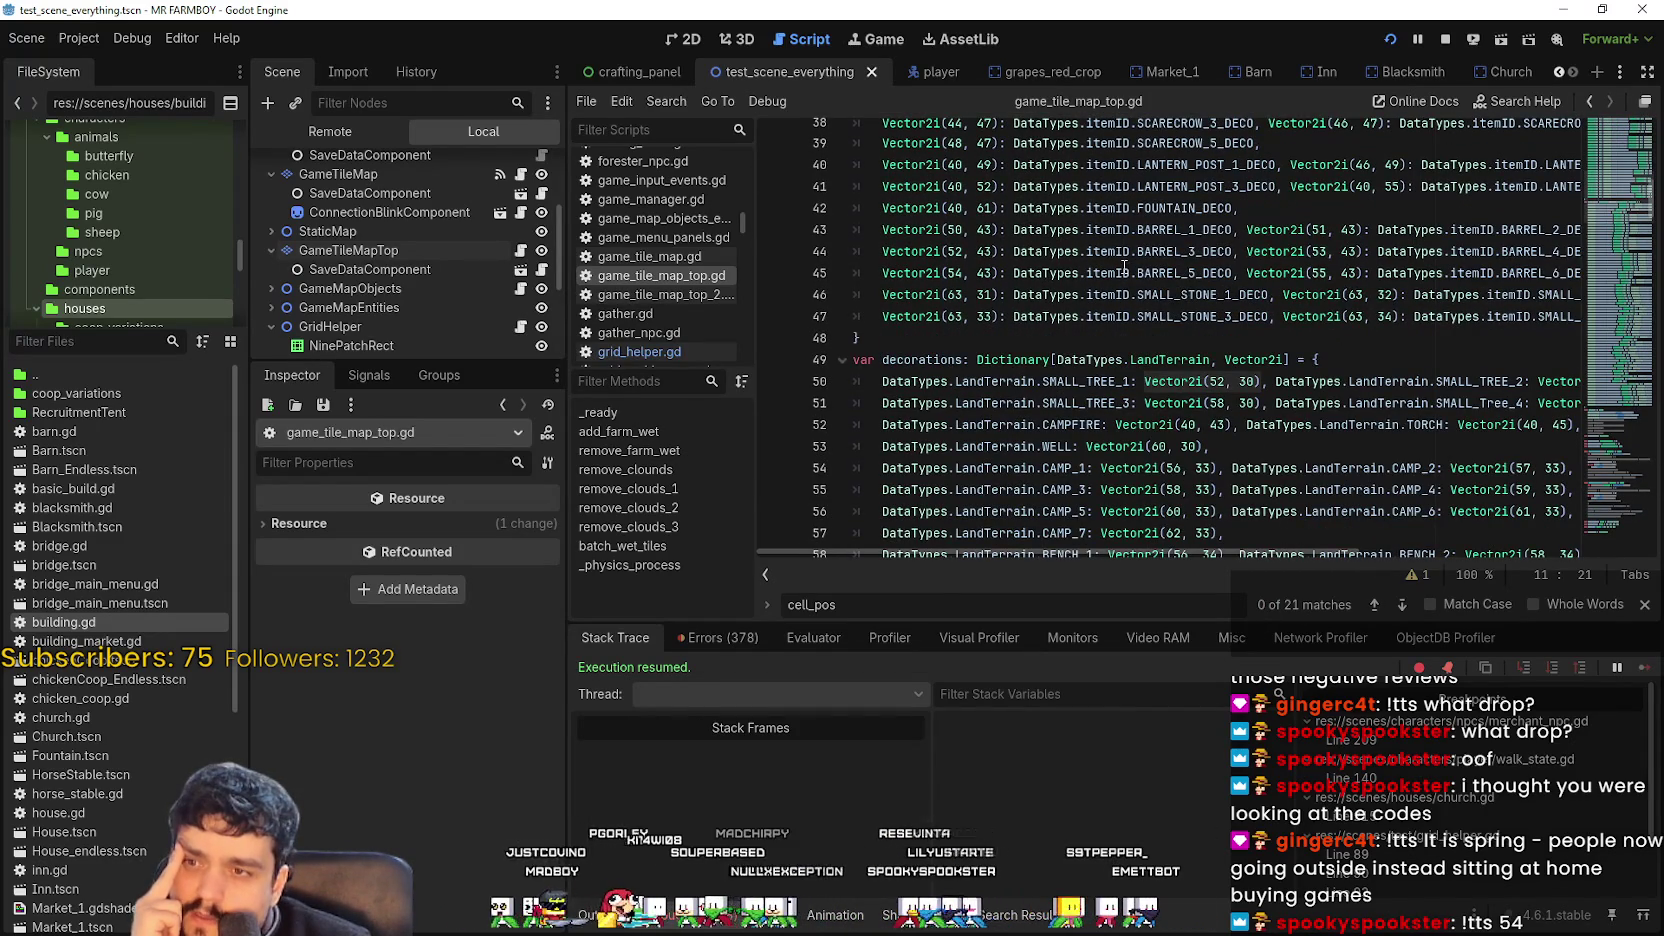
scroll(1130, 300, "up", 6)
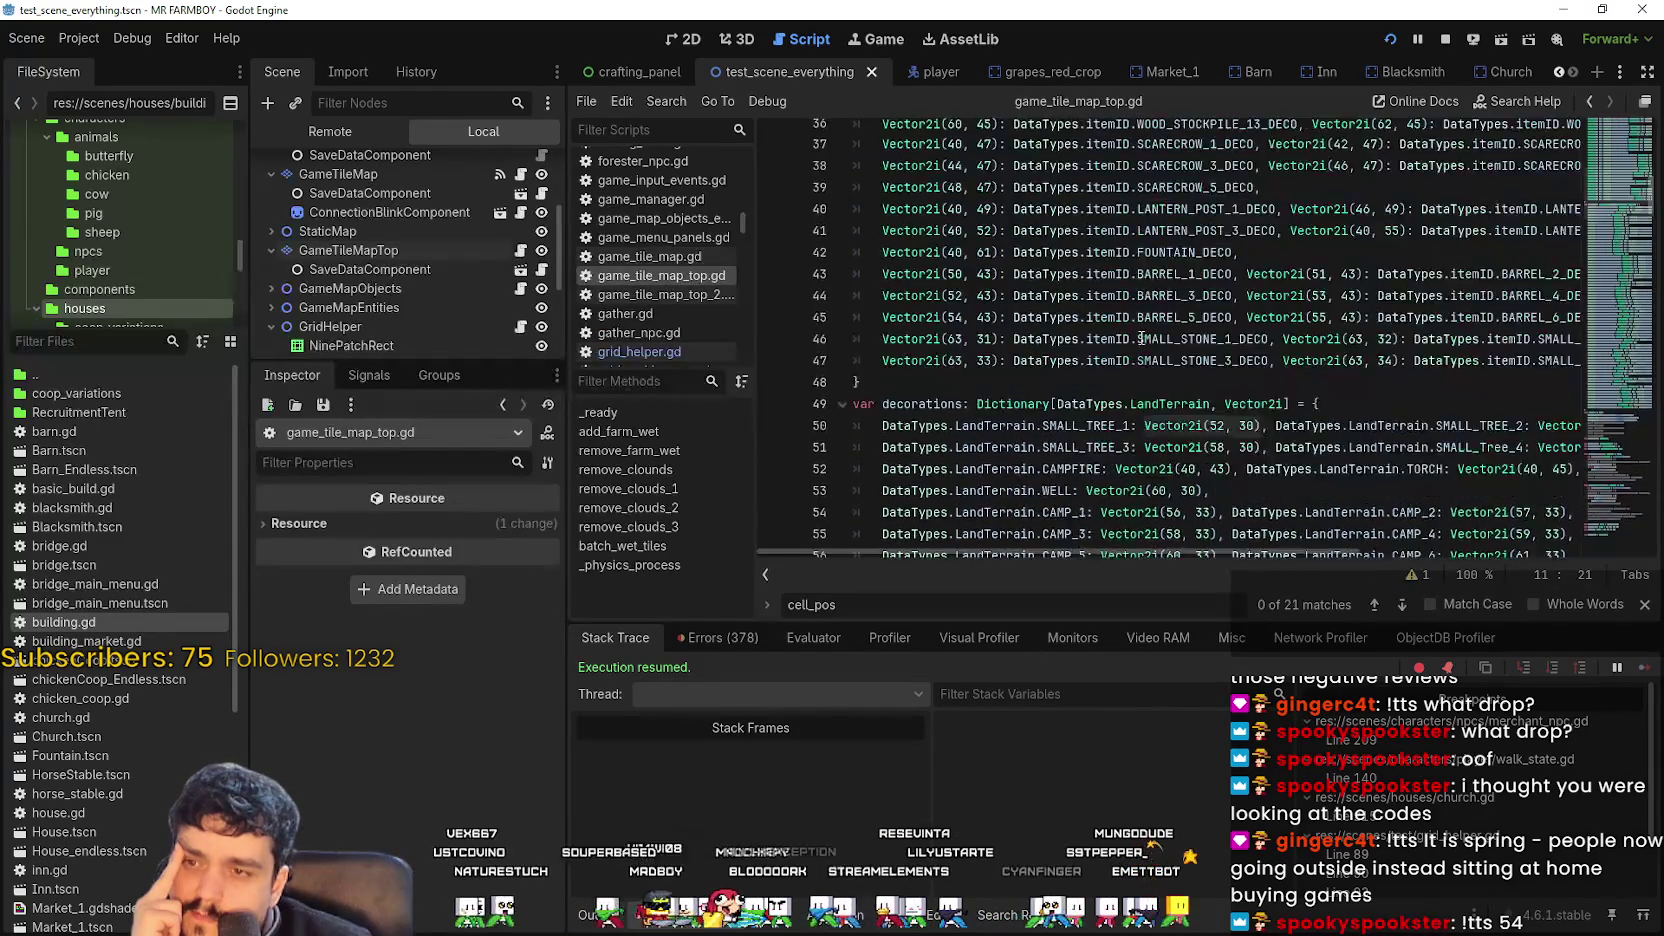
scroll(1120, 306, "down", 3)
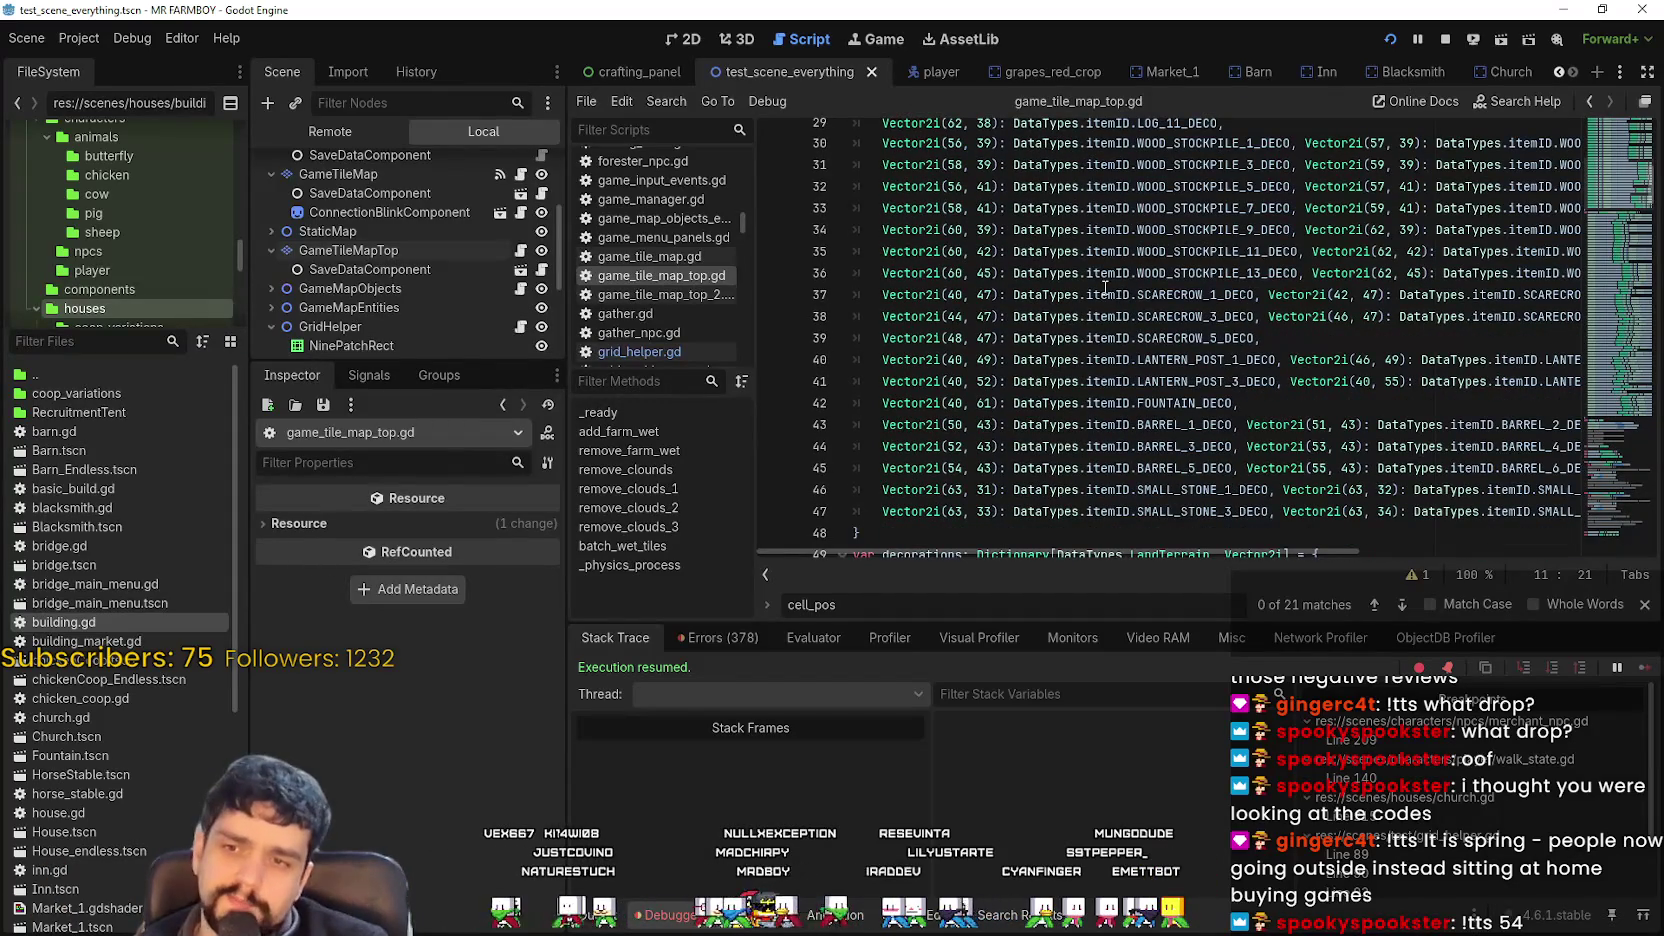
key("ctrl+f")
Search the script for WHEAT and select SIGN_WHEAT at Vector2i(52, 53) on line 86.
type("W")
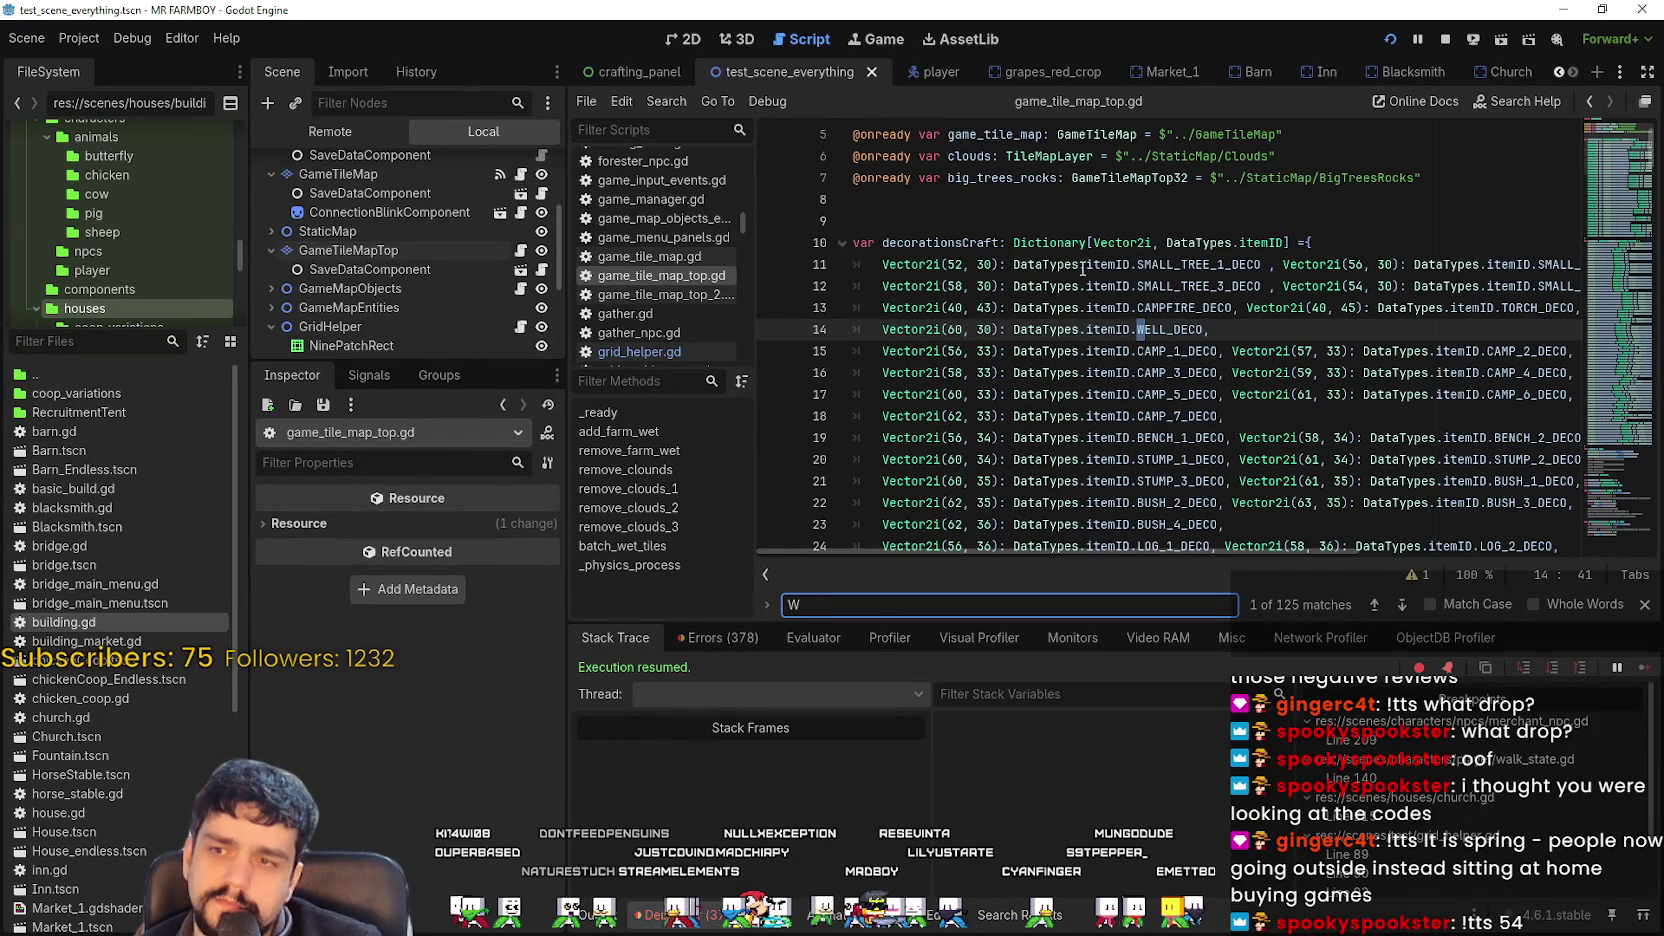
type("HEAT")
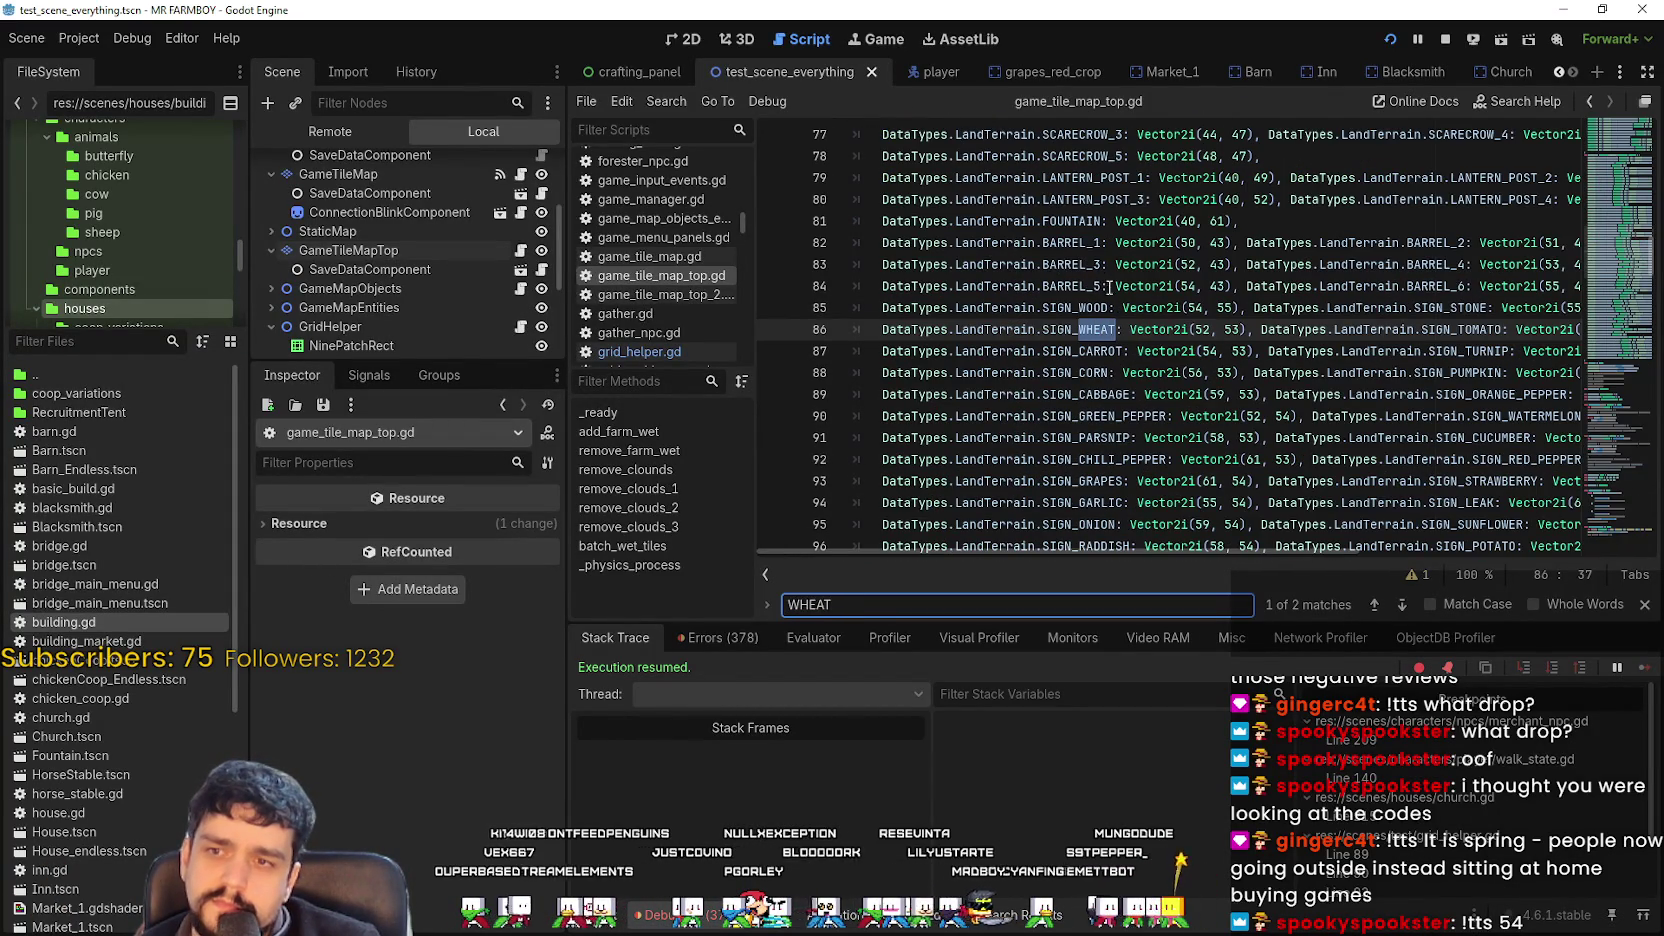
scroll(1085, 275, "up", 9)
scroll(1095, 290, "up", 3)
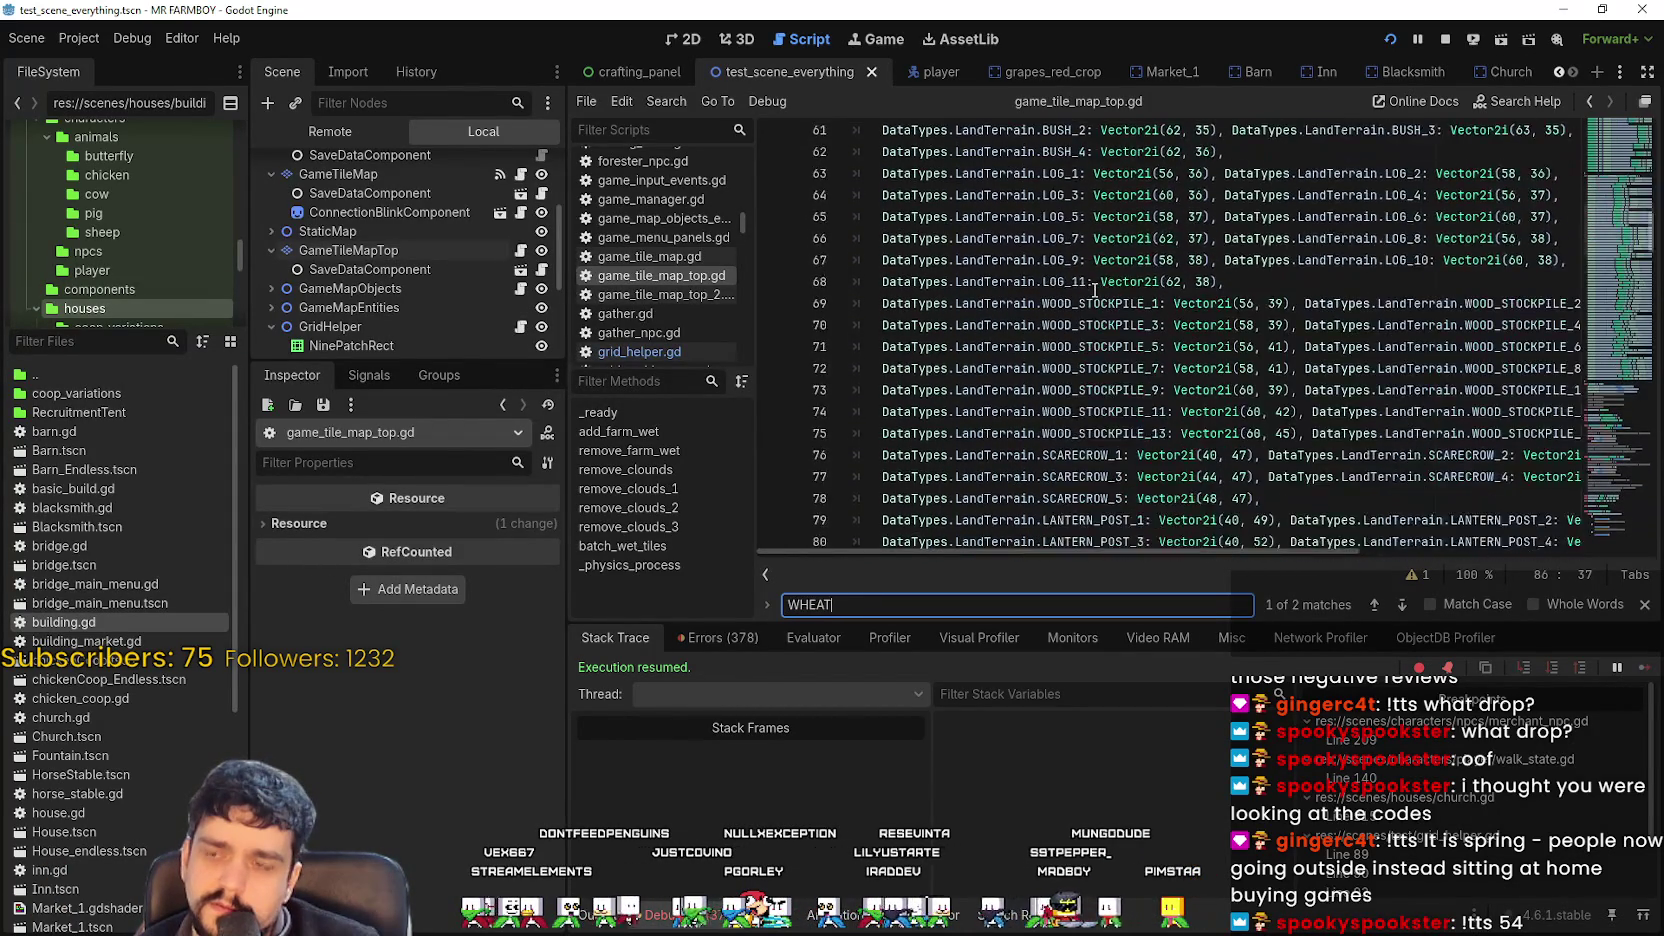
scroll(1093, 289, "down", 10)
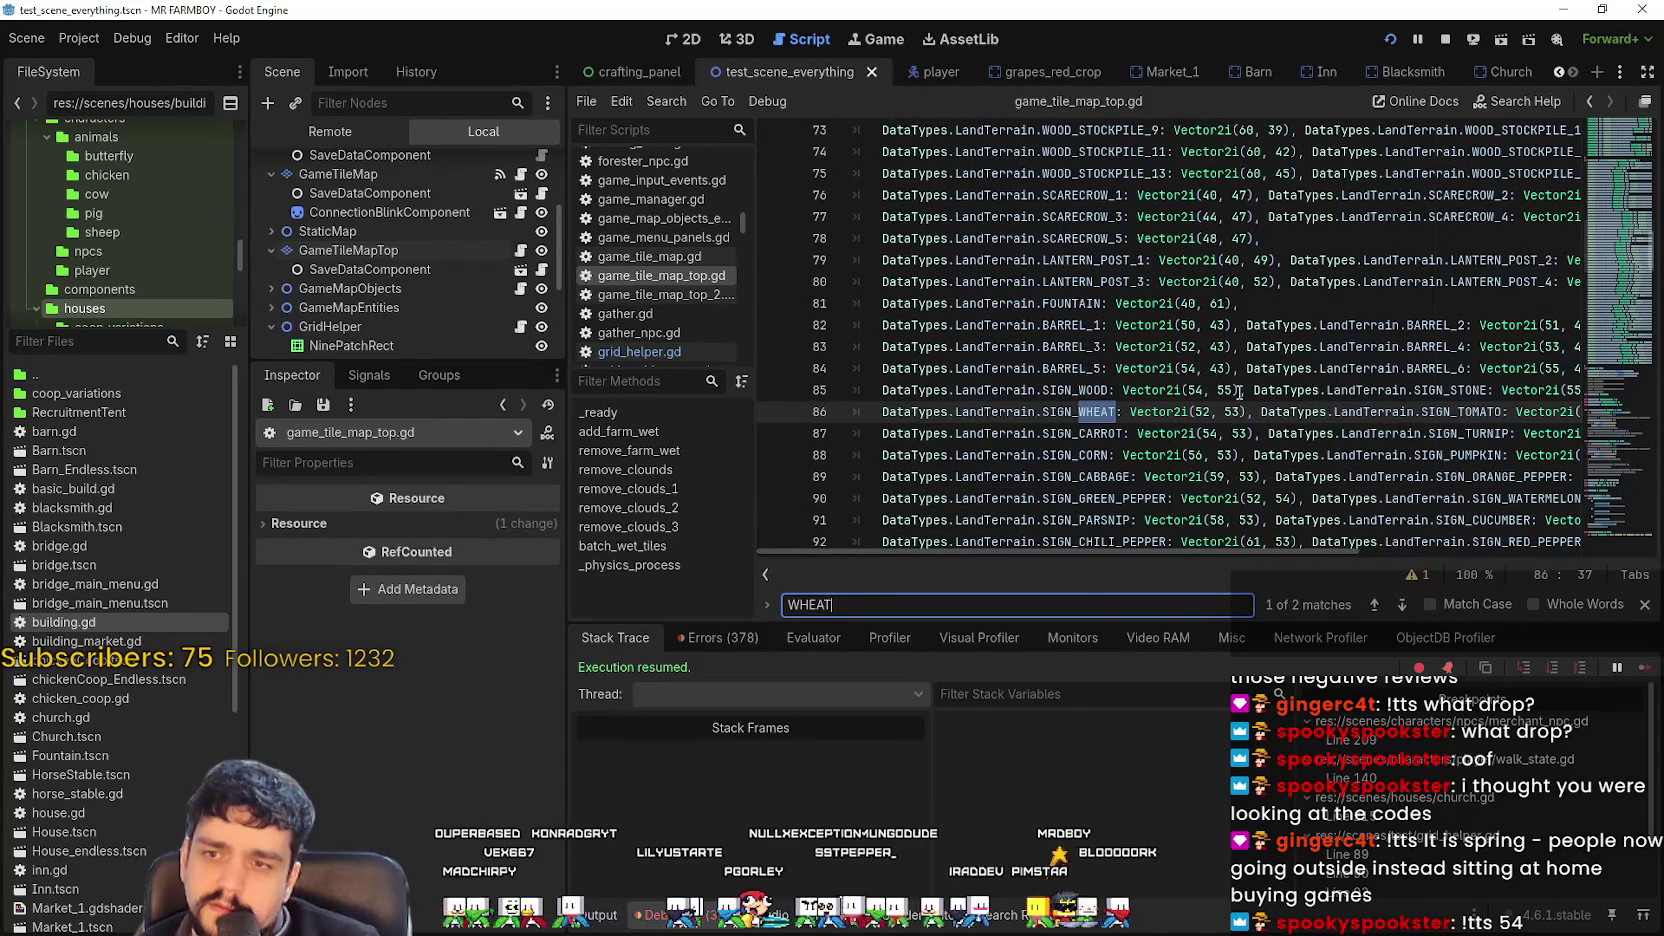
left_click(1248, 412)
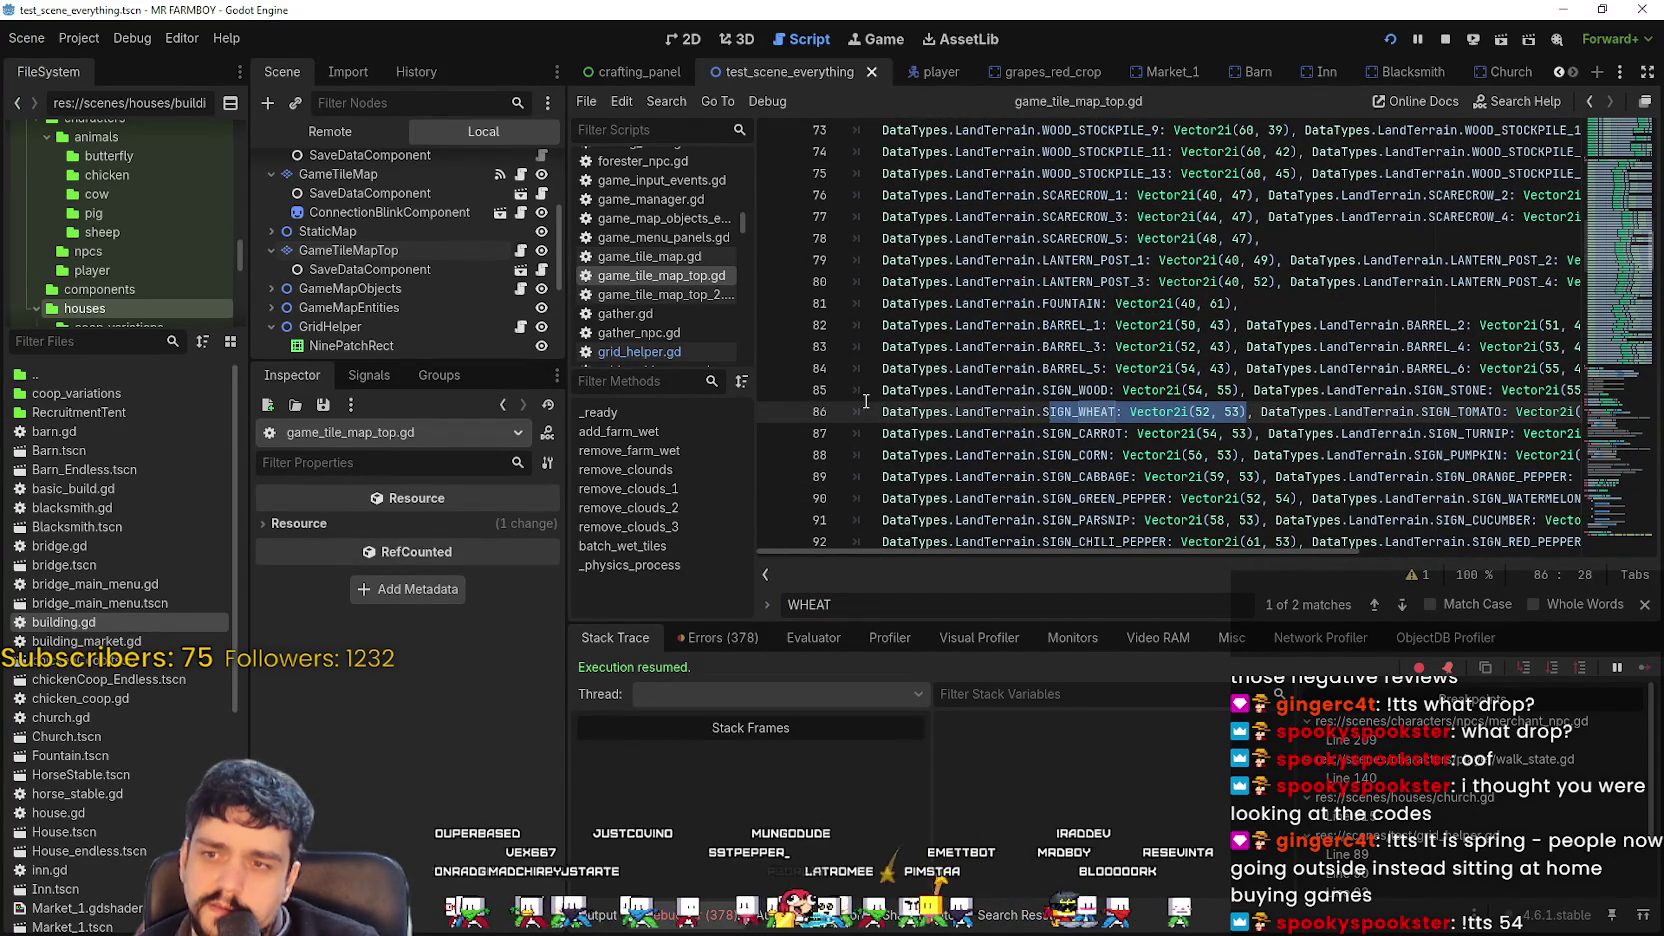
double_click(1055, 412)
Step to the next match, WHEAT: Vector2i(52, 56) on line 105.
left_click(1405, 603)
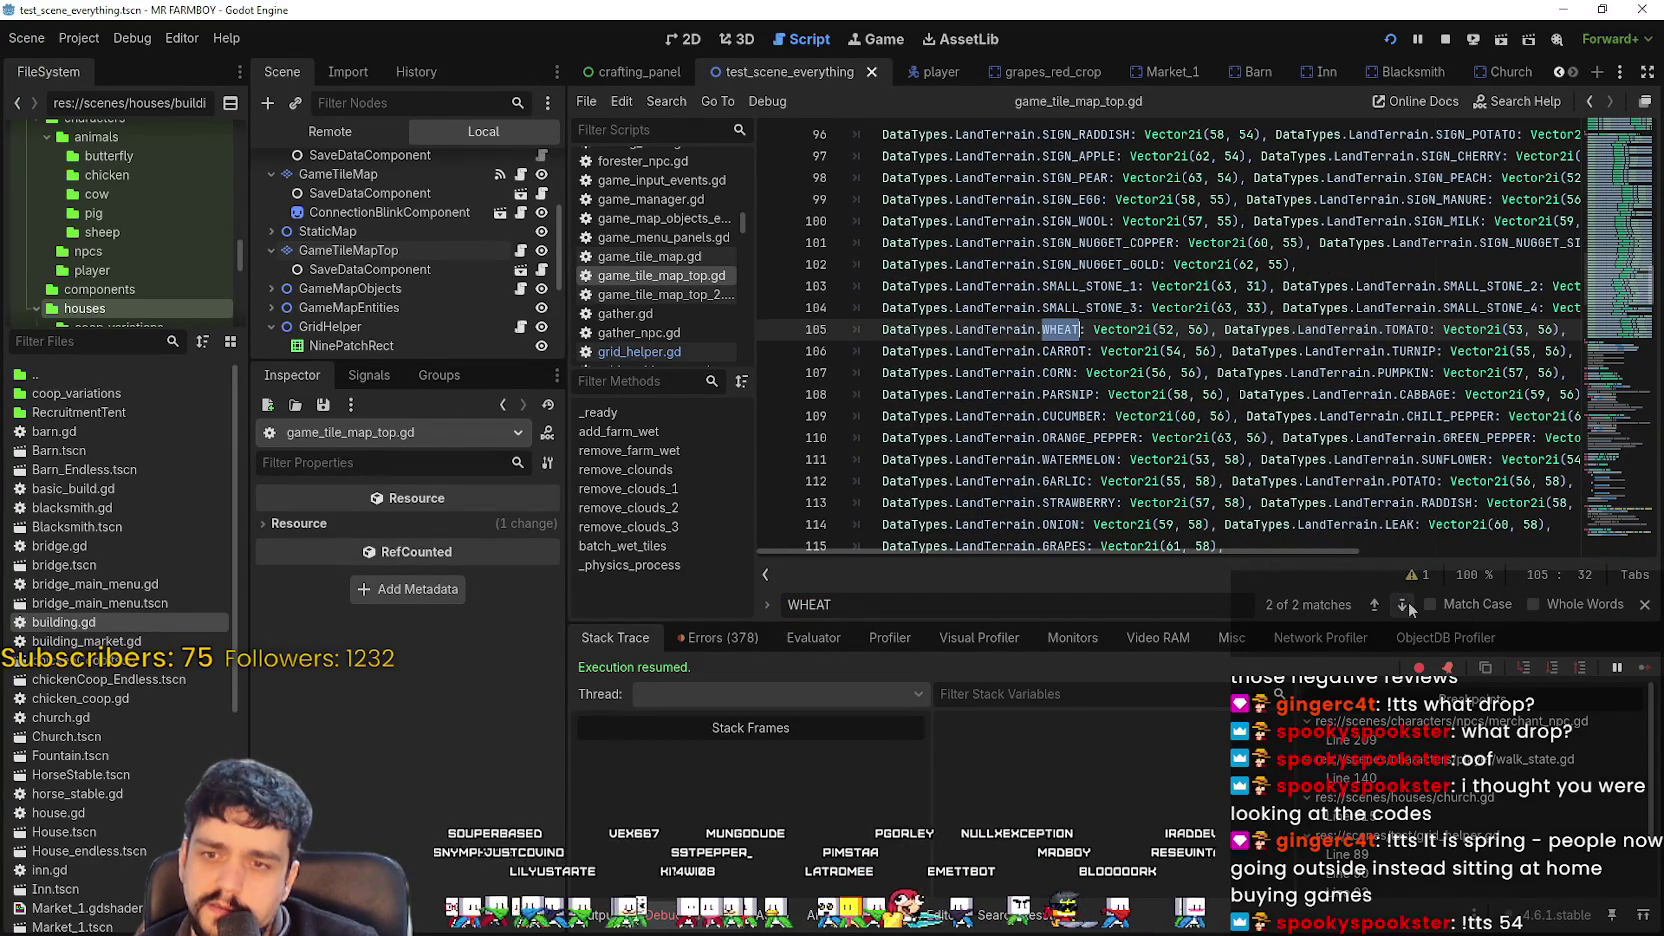
scroll(1042, 355, "up", 3)
scroll(1042, 355, "up", 15)
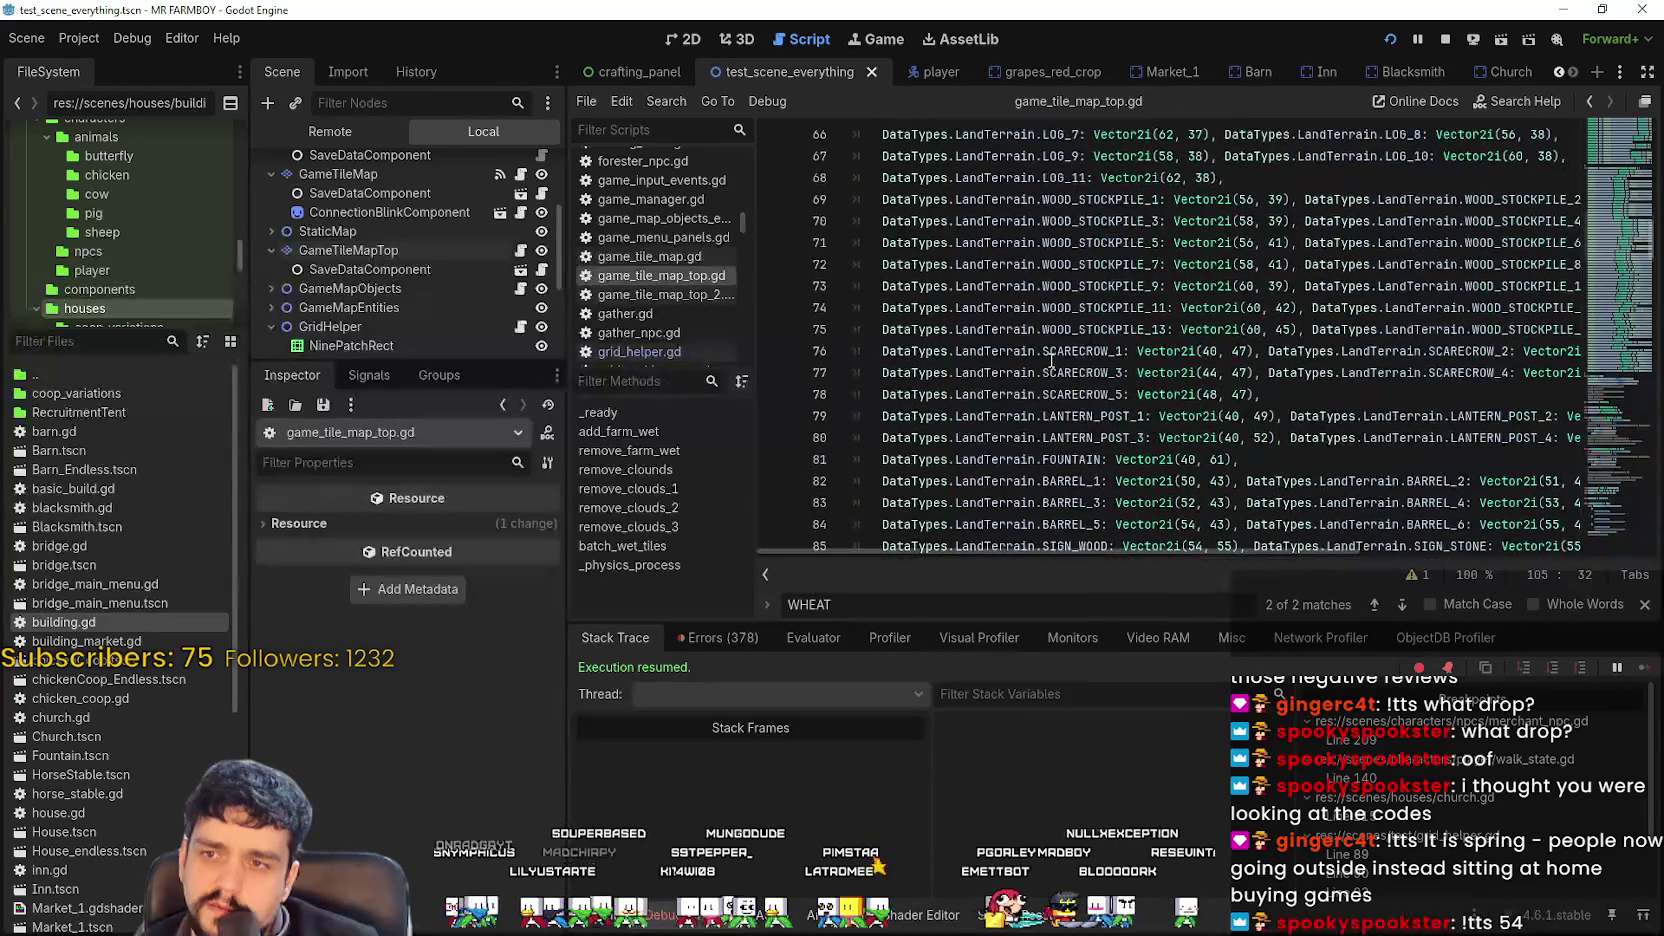
scroll(992, 390, "down", 18)
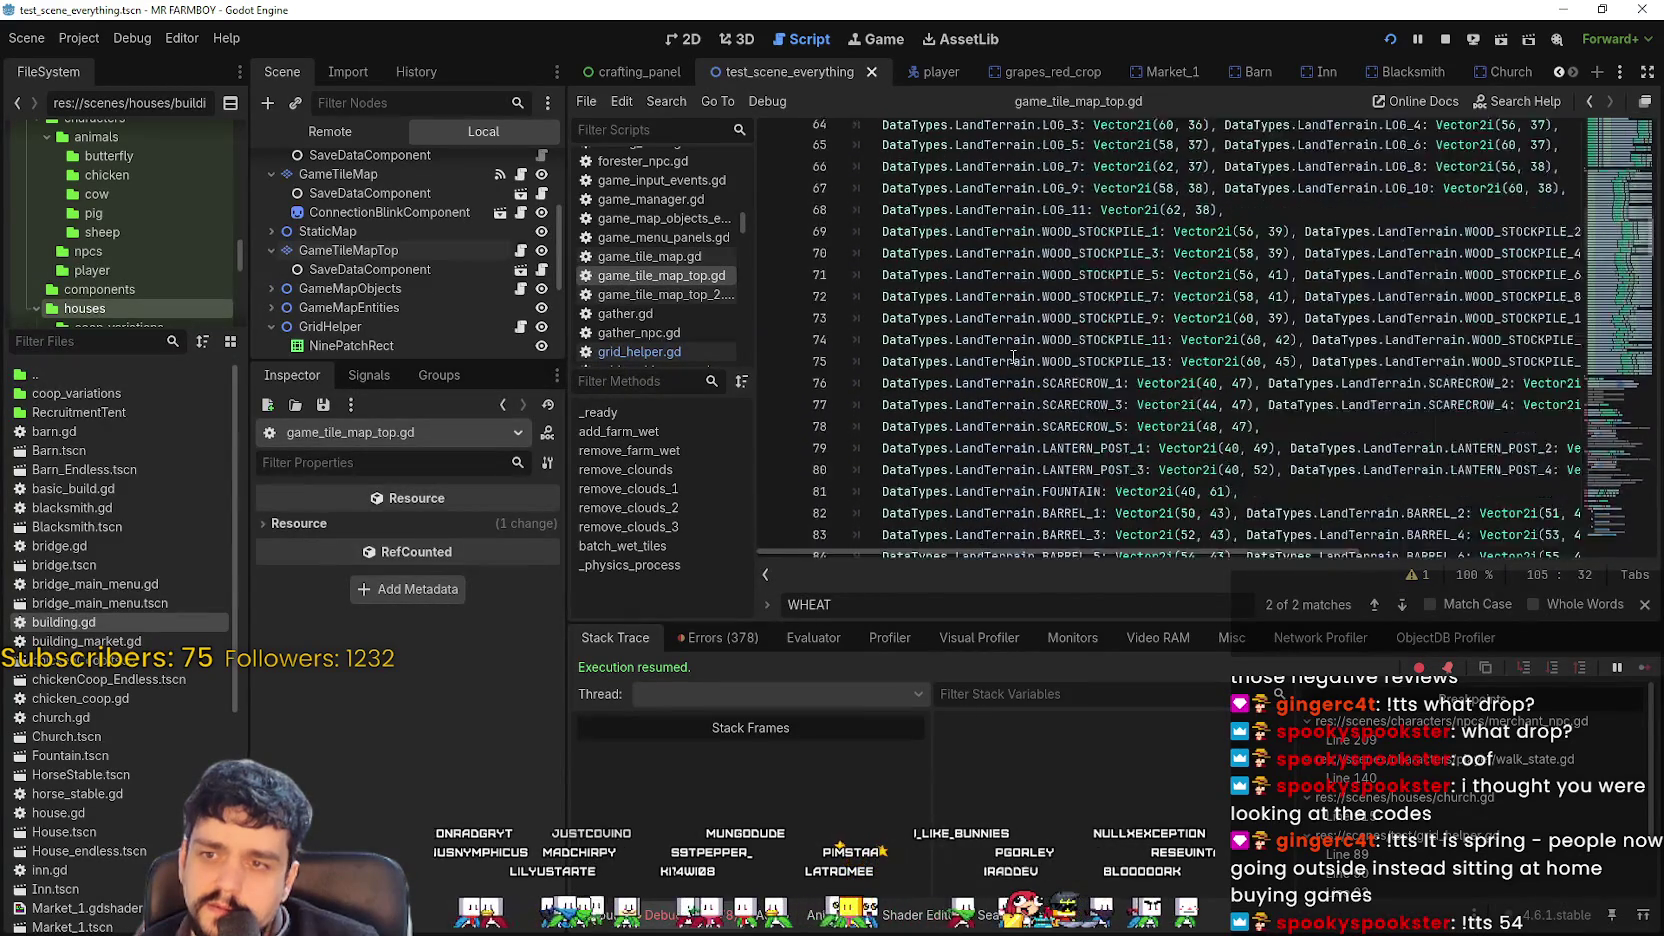
left_click(1402, 604)
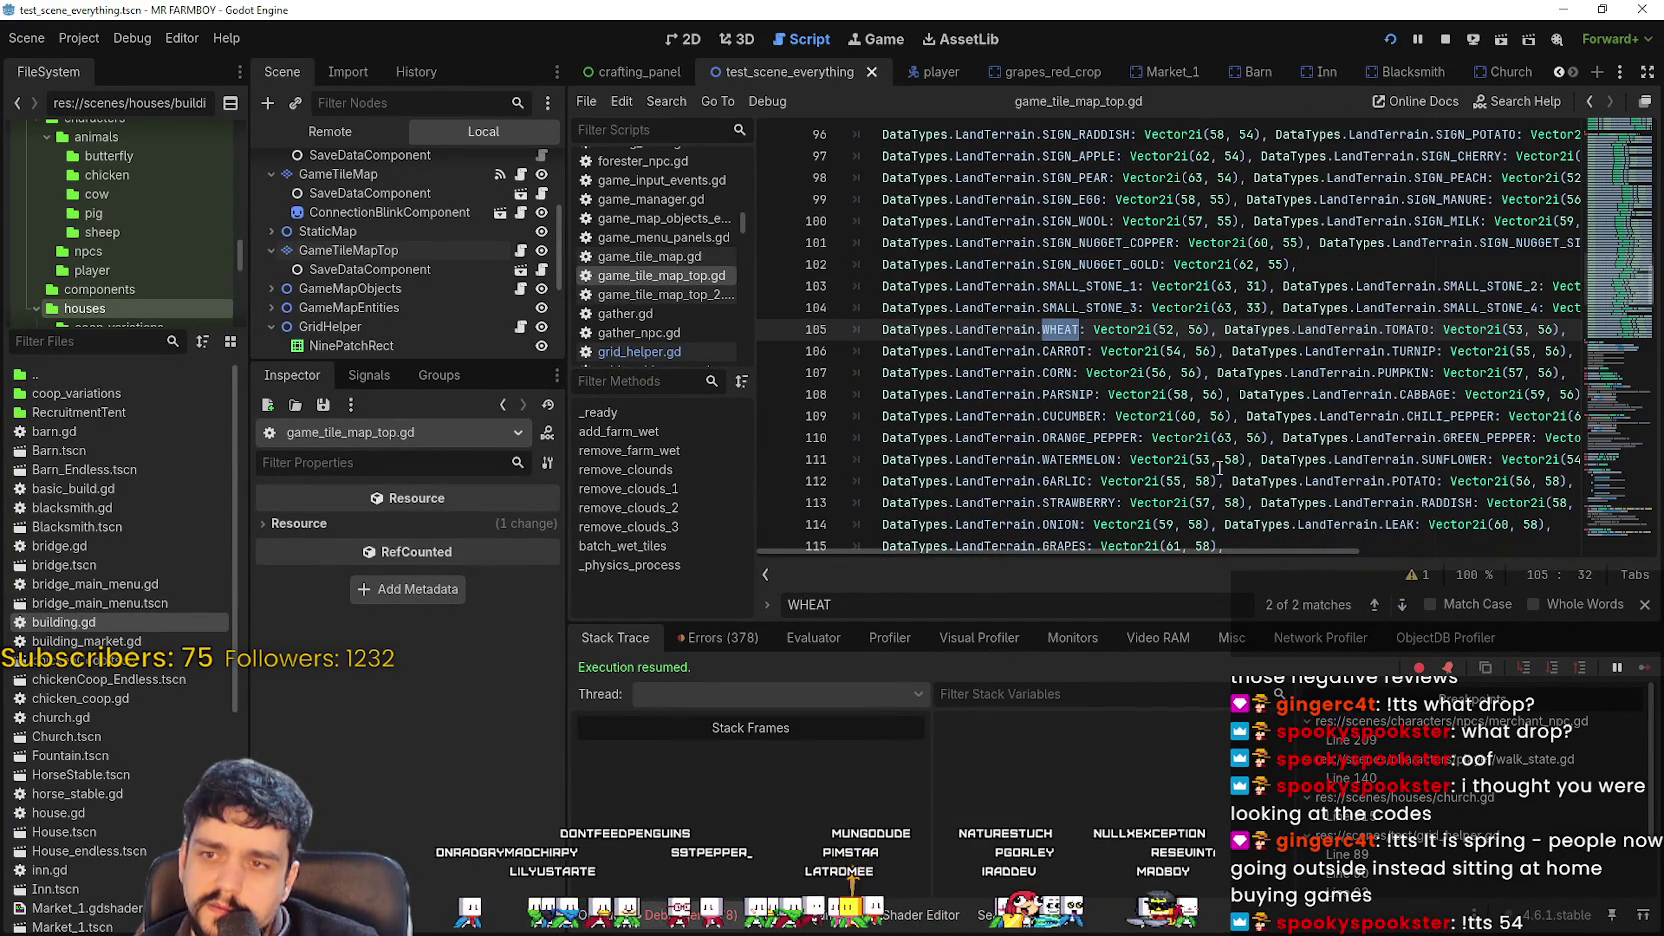
scroll(1243, 484, "up", 16)
scroll(1199, 430, "down", 10)
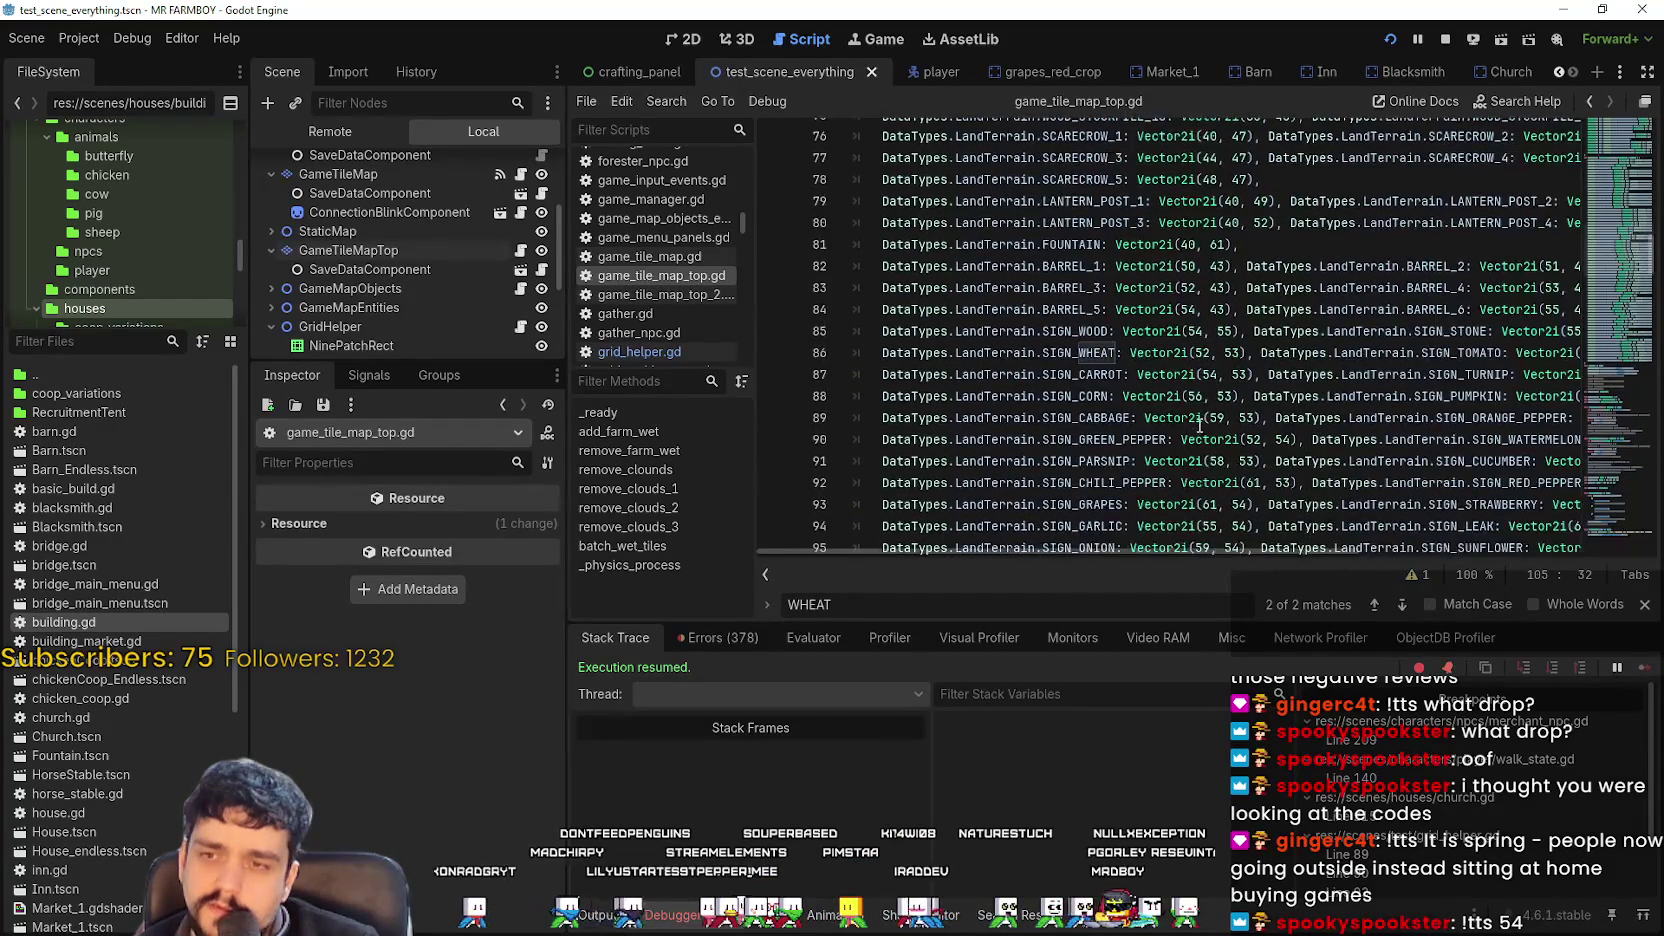
scroll(1199, 427, "down", 7)
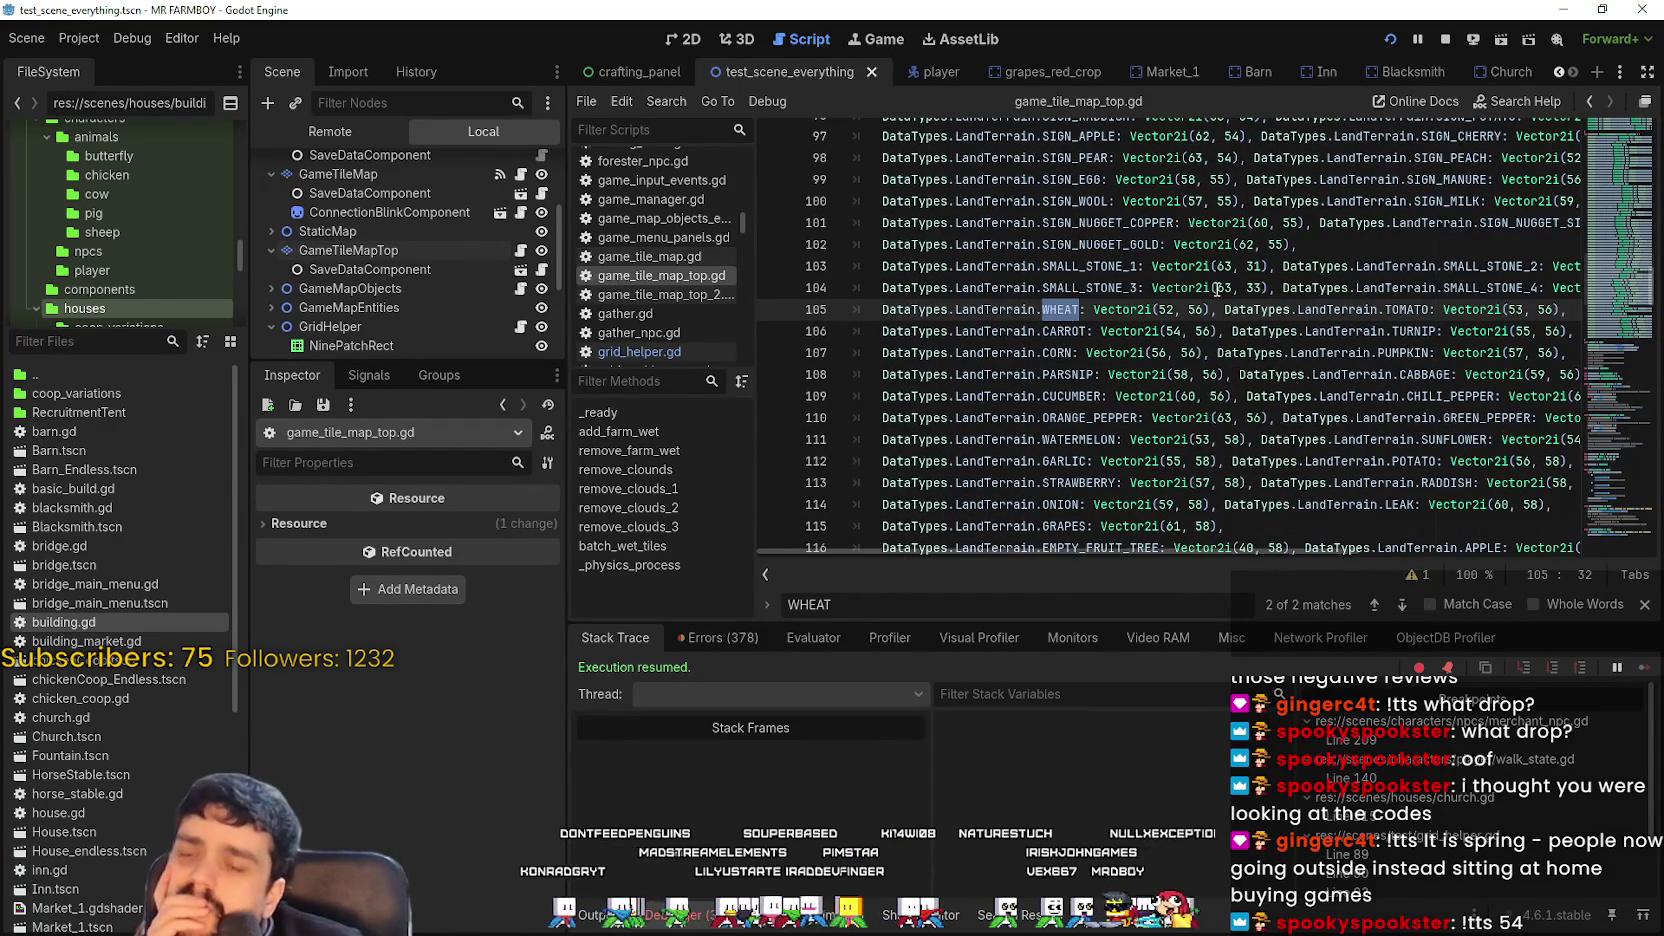
Scroll through the decorations dictionary down to the WHEAT terrain entry.
left_click_drag(1207, 309, 1093, 309)
scroll(1267, 327, "up", 16)
scroll(1267, 327, "up", 16)
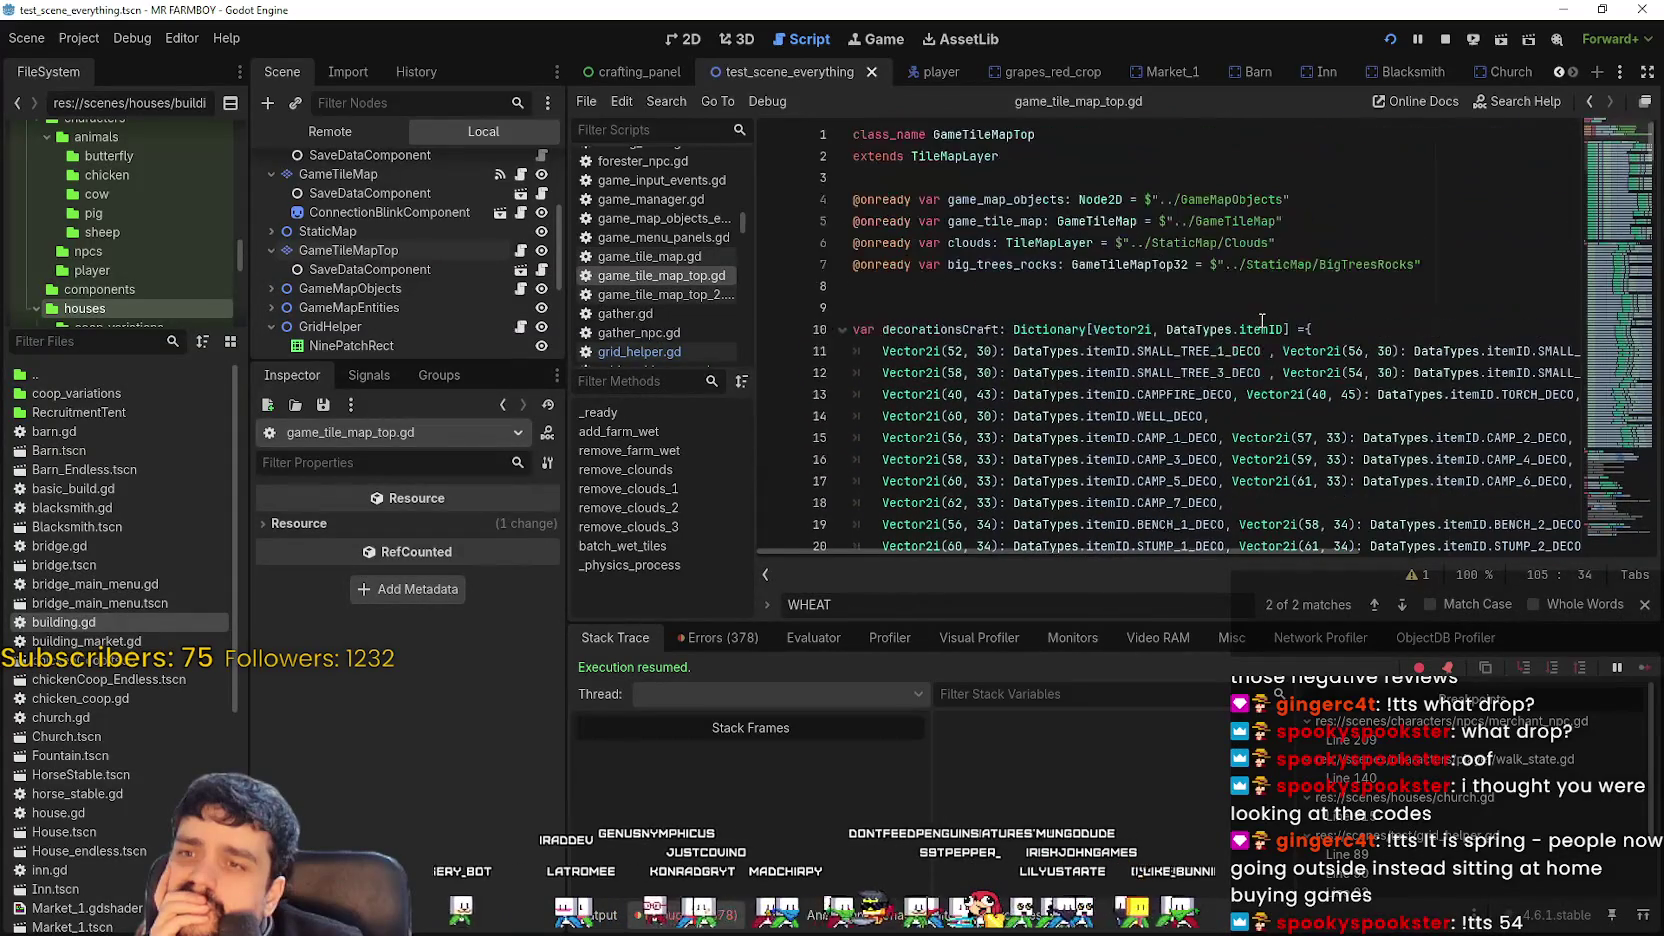
scroll(1262, 320, "down", 3)
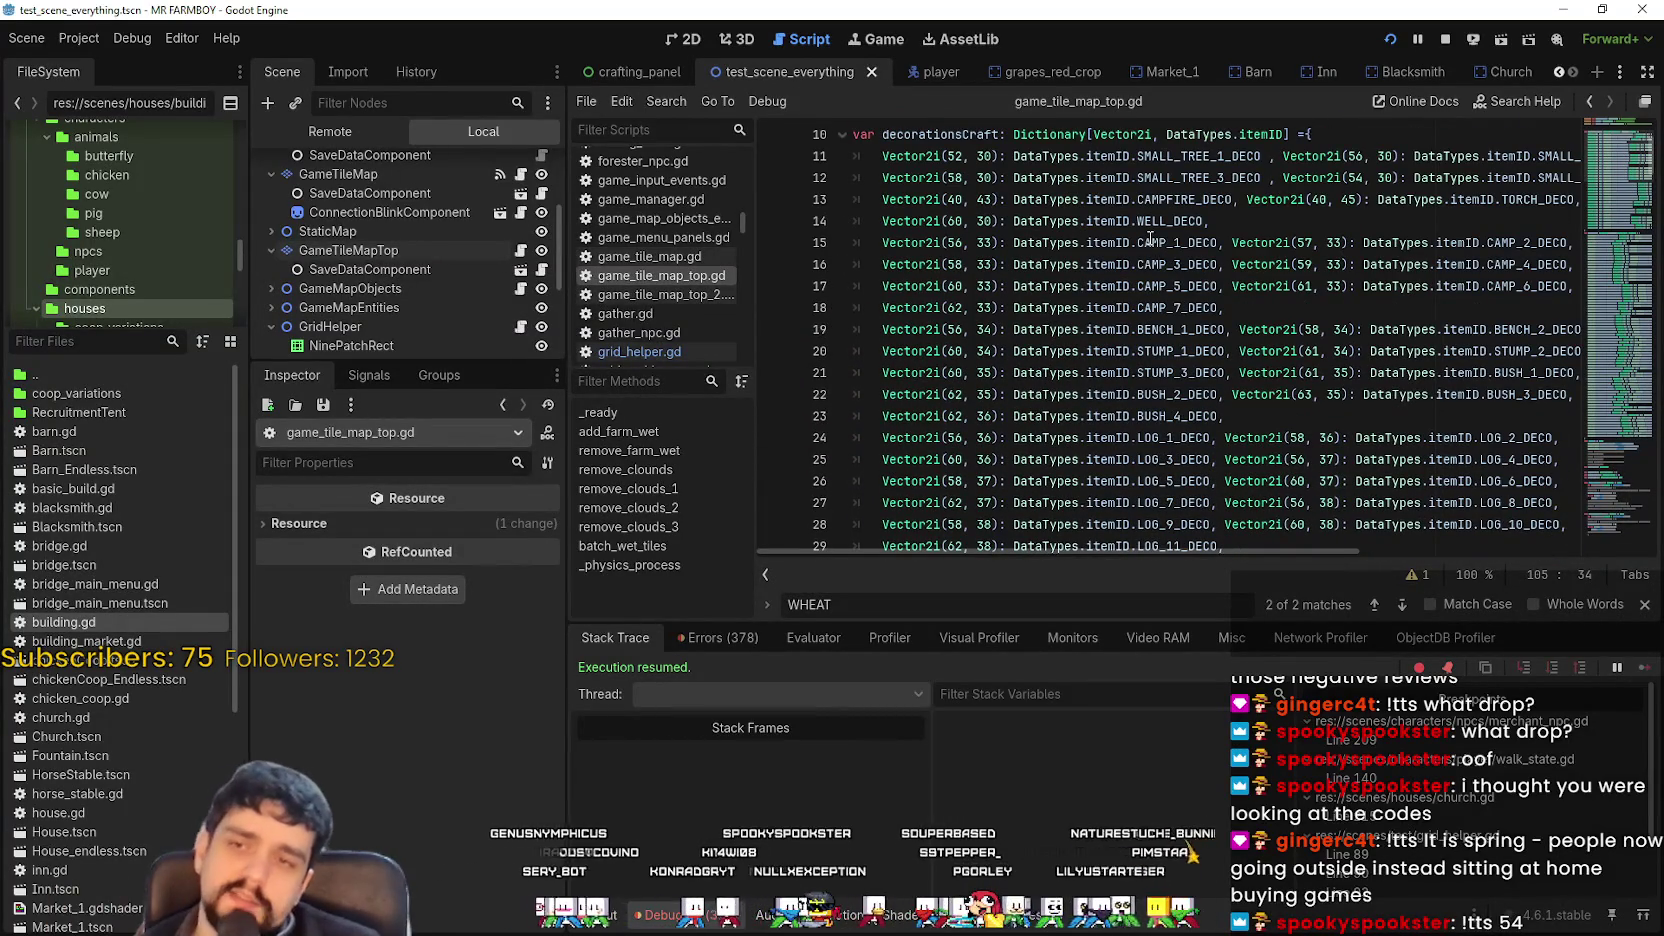
scroll(1178, 362, "down", 3)
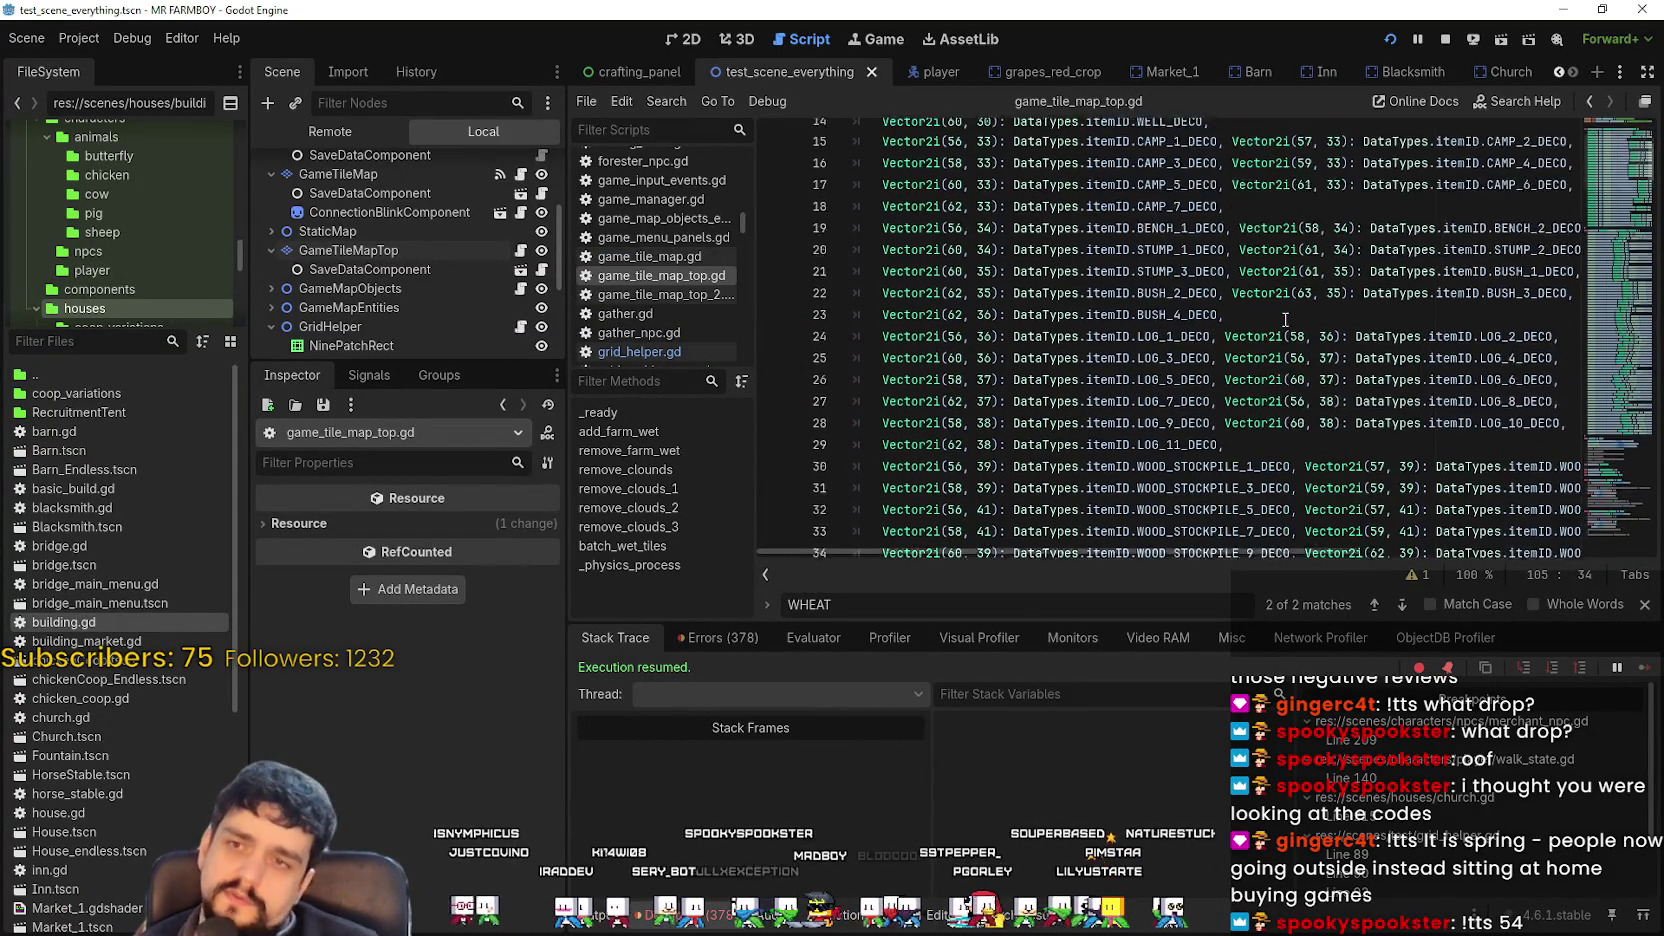
scroll(1173, 345, "up", 4)
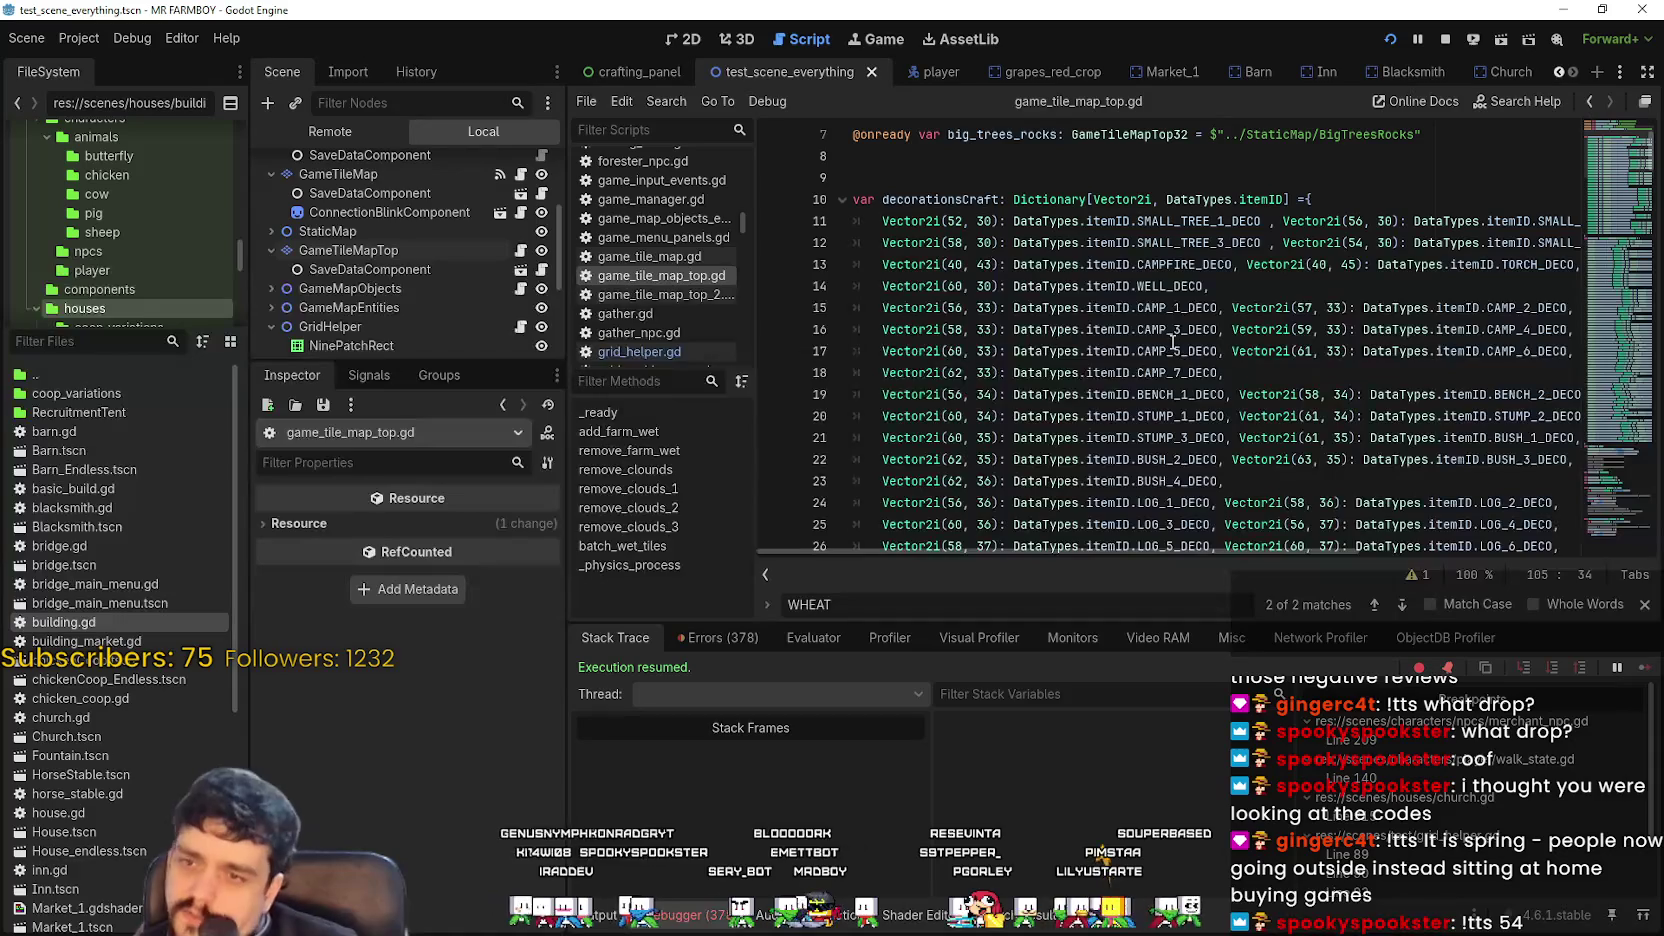
scroll(1170, 336, "up", 1)
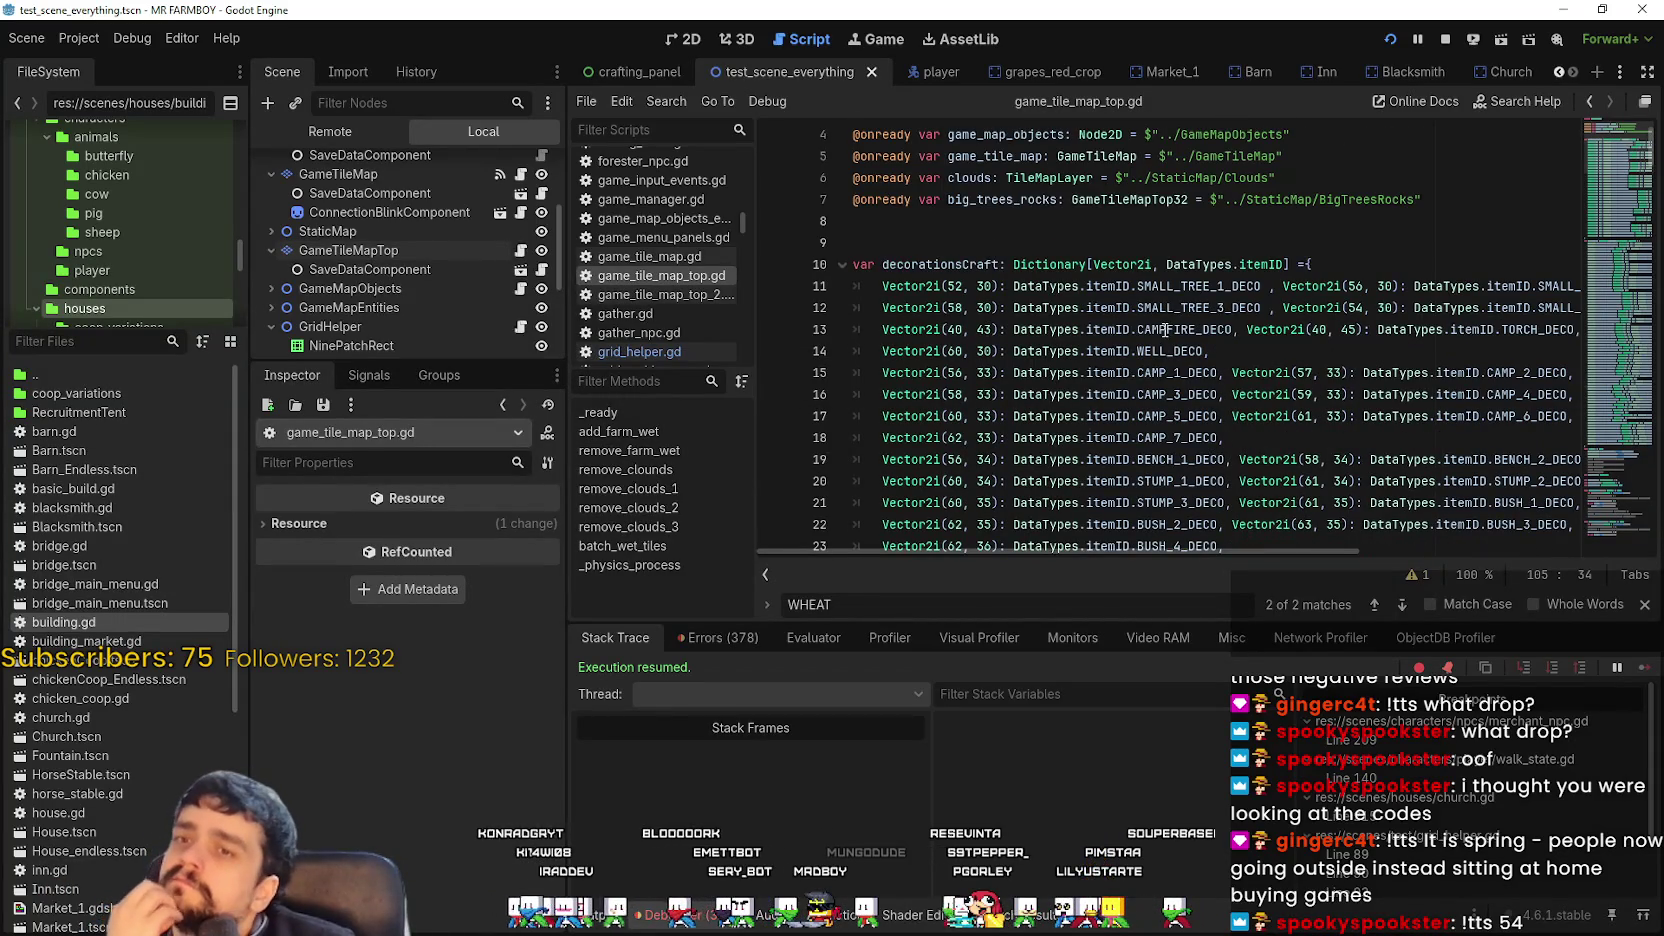
scroll(1165, 330, "down", 5)
scroll(1062, 258, "up", 6)
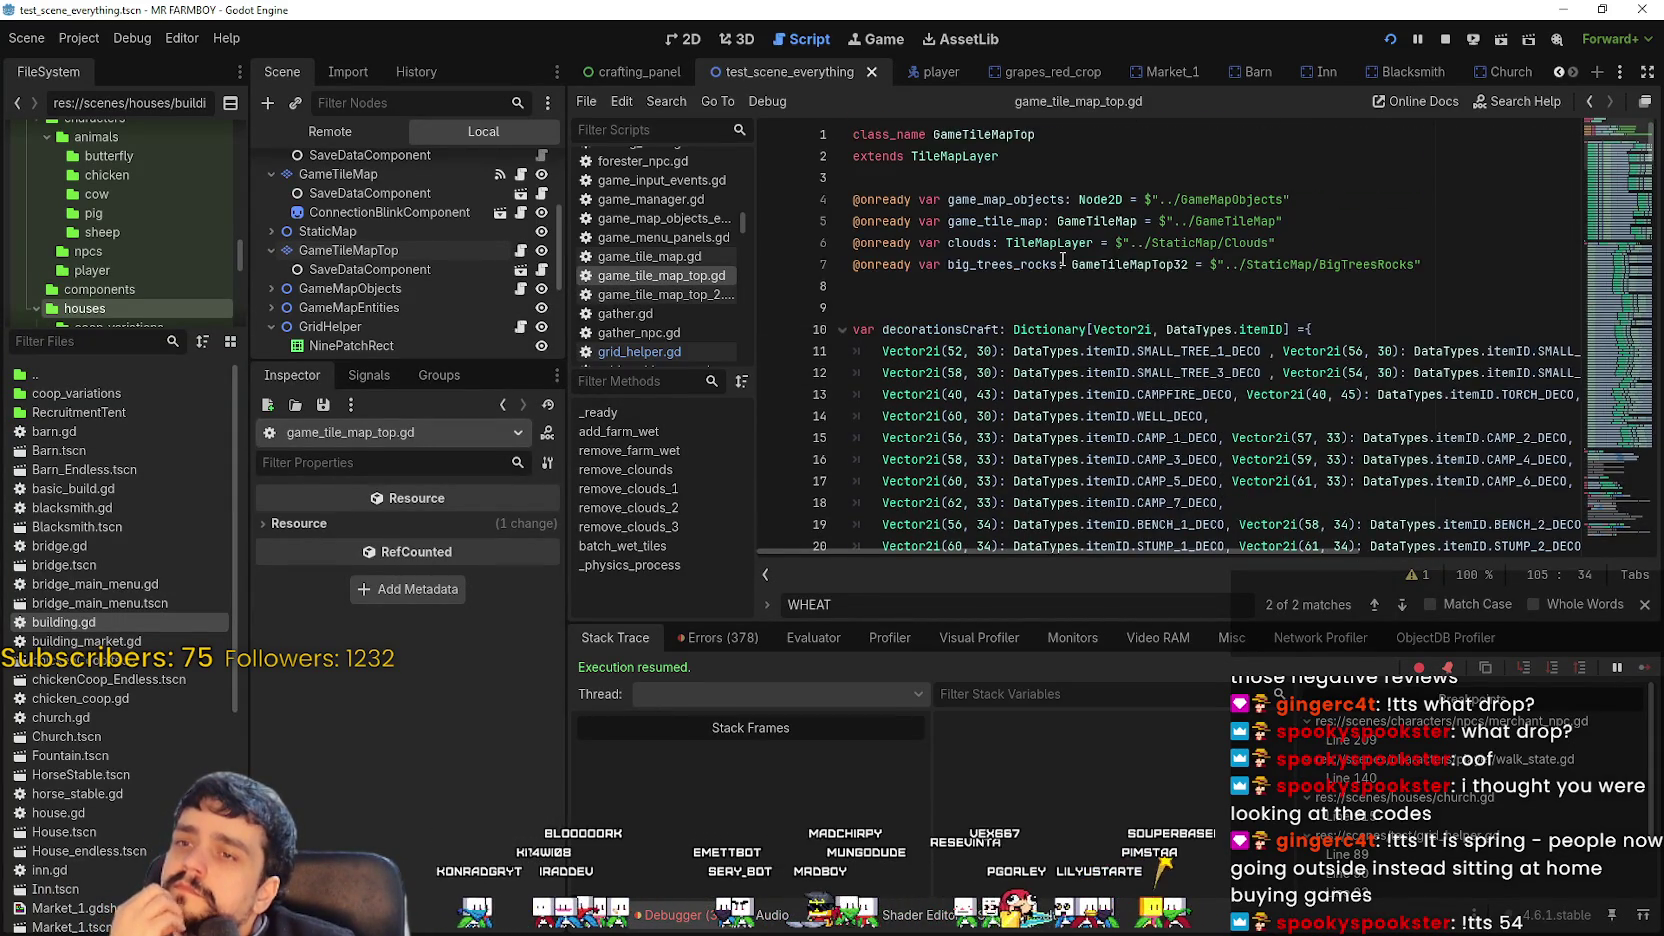
scroll(930, 290, "down", 8)
scroll(940, 287, "down", 8)
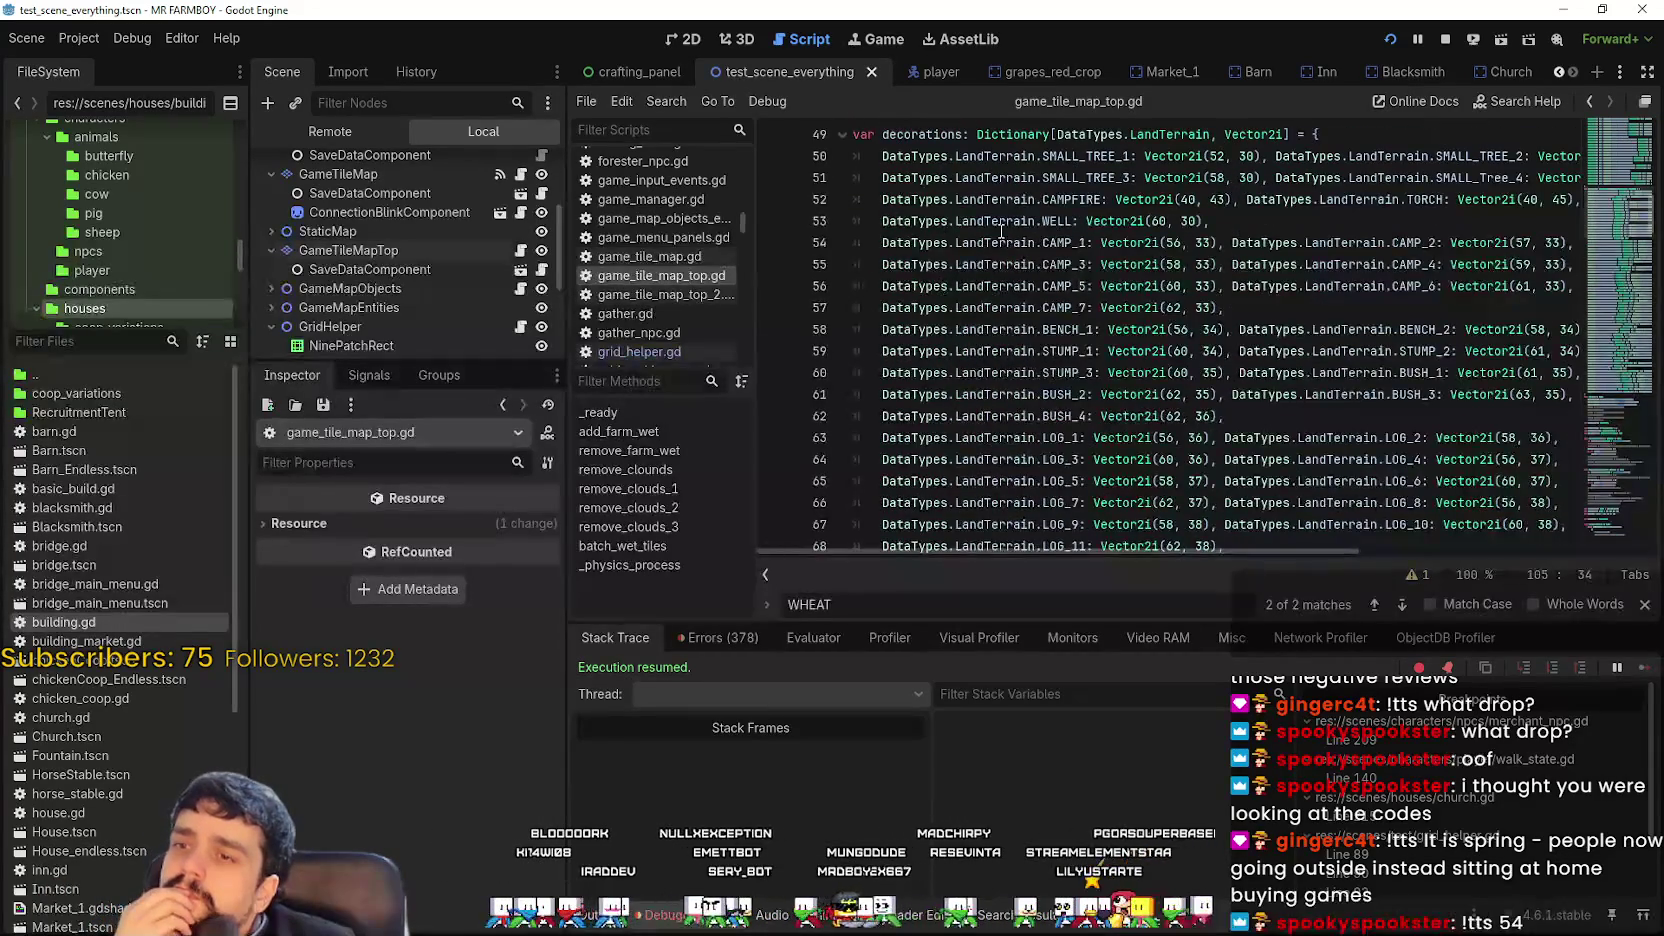
scroll(1000, 236, "up", 2)
left_click(985, 270)
scroll(1100, 330, "down", 6)
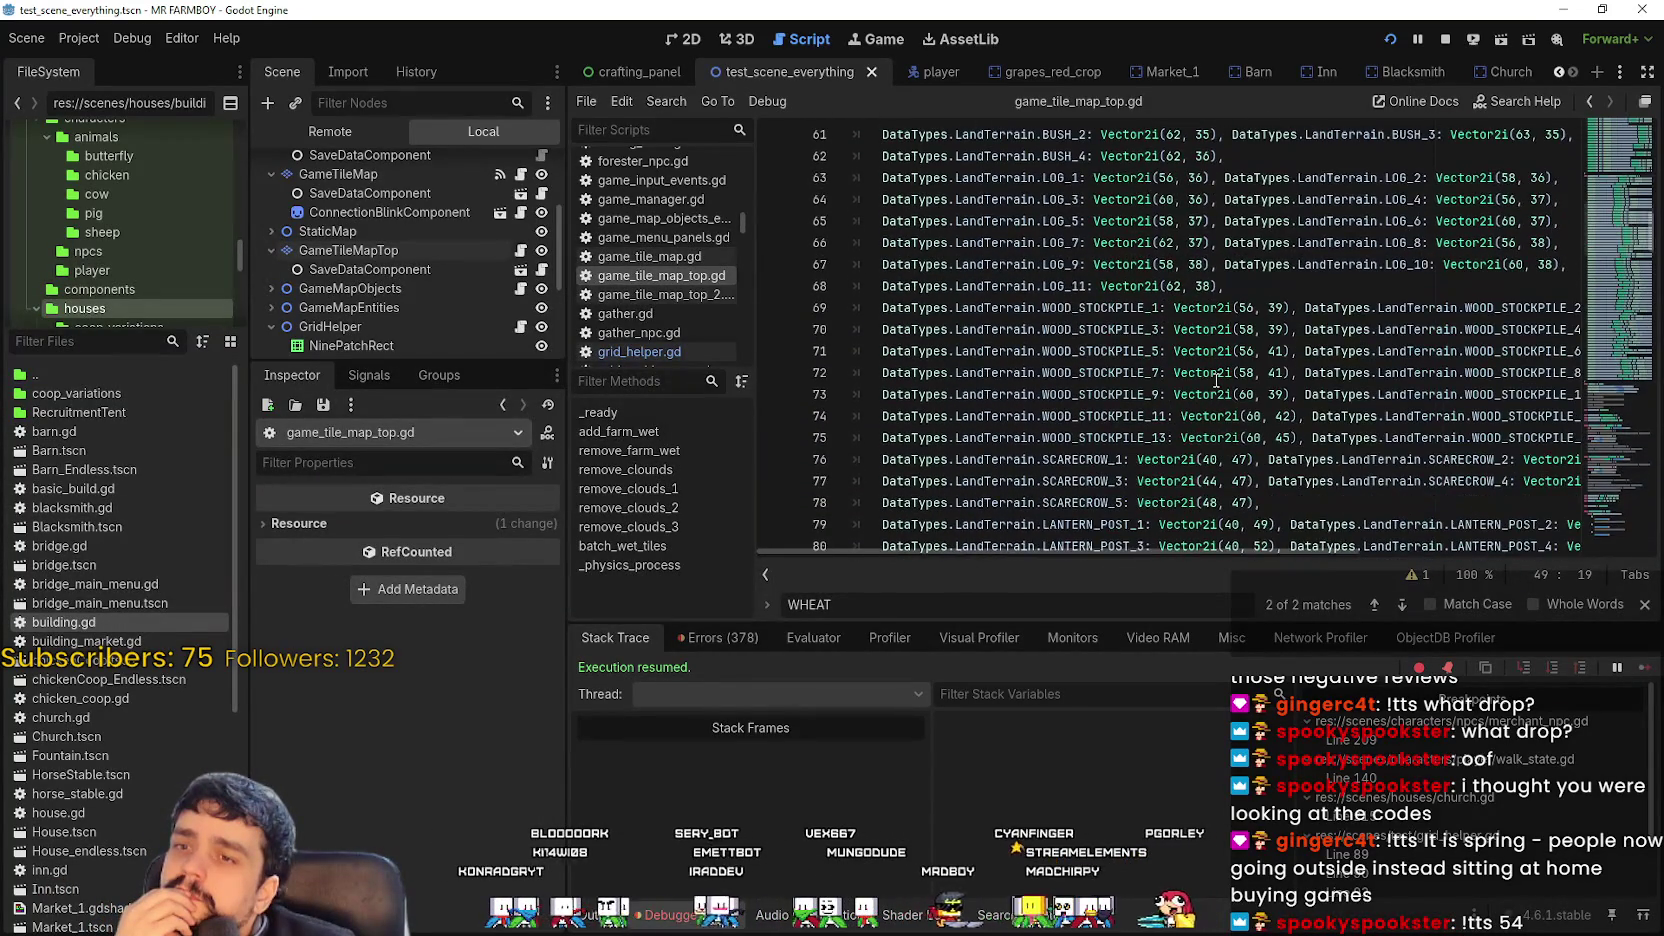
scroll(1000, 270, "down", 2)
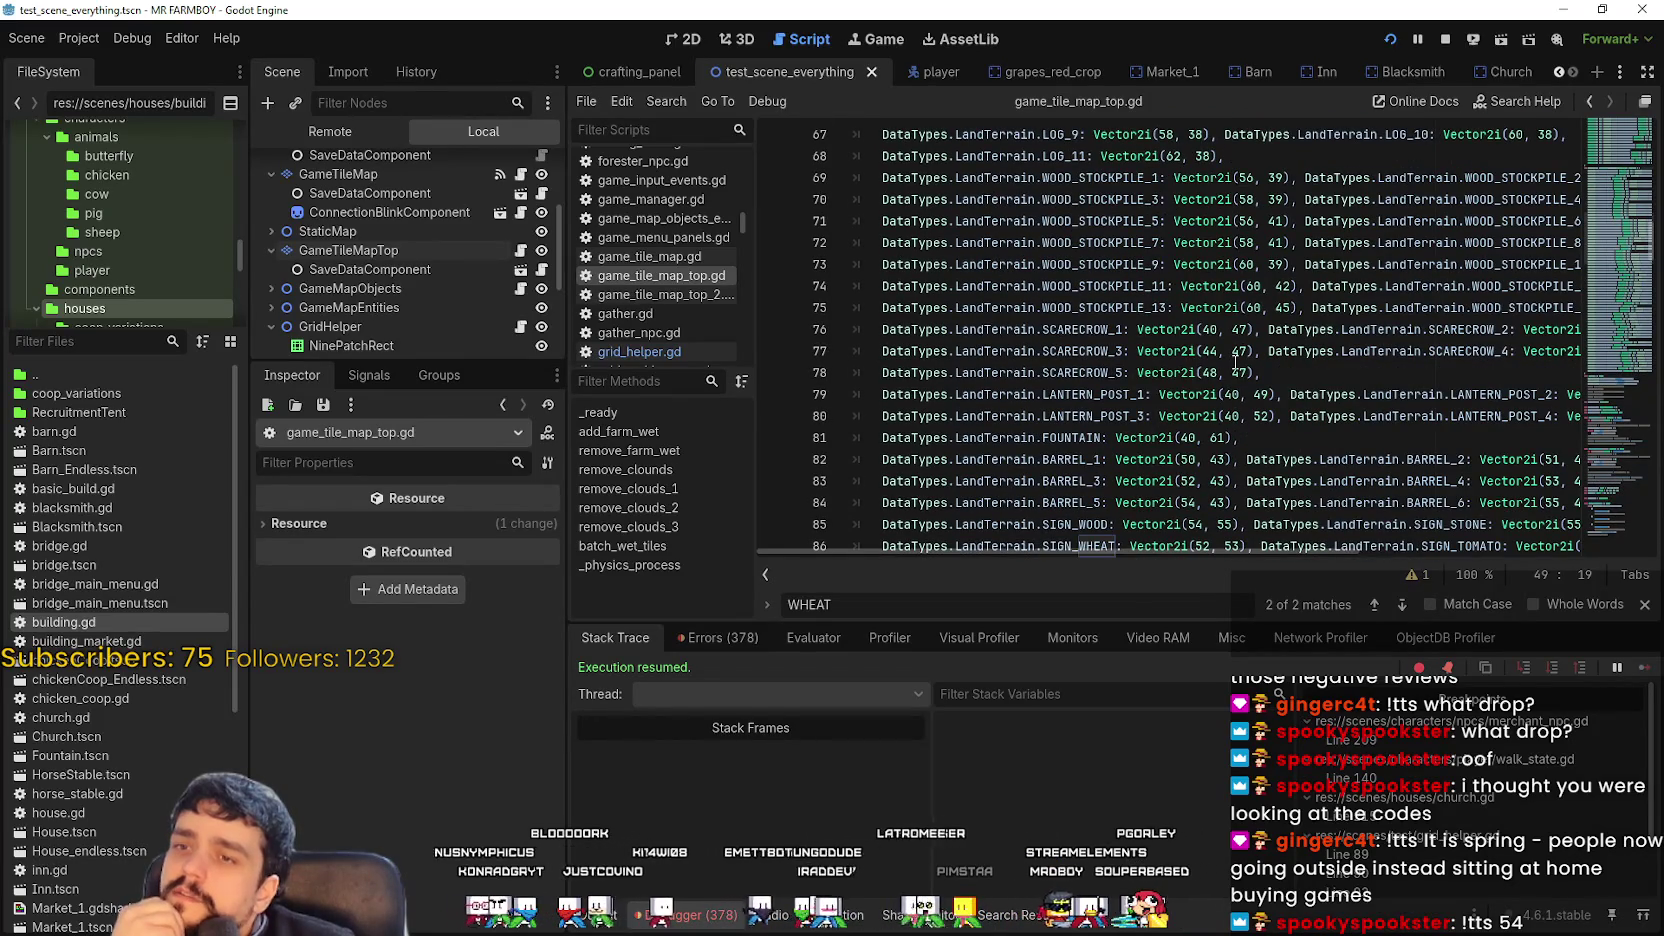
scroll(1236, 361, "down", 6)
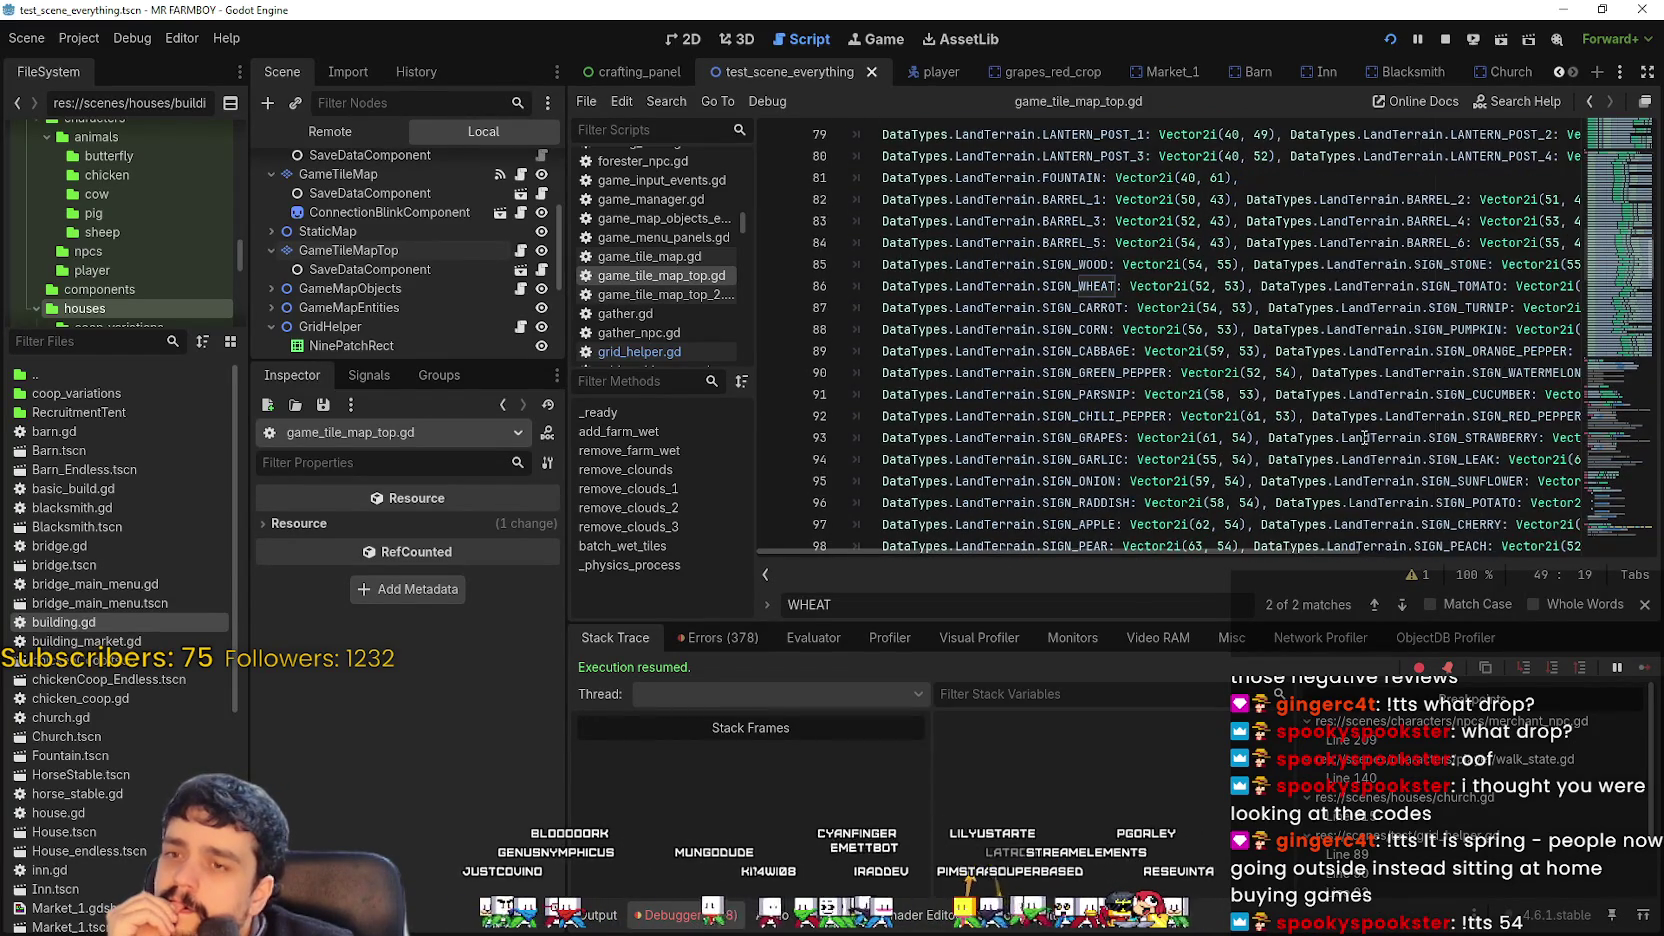
scroll(1335, 414, "down", 5)
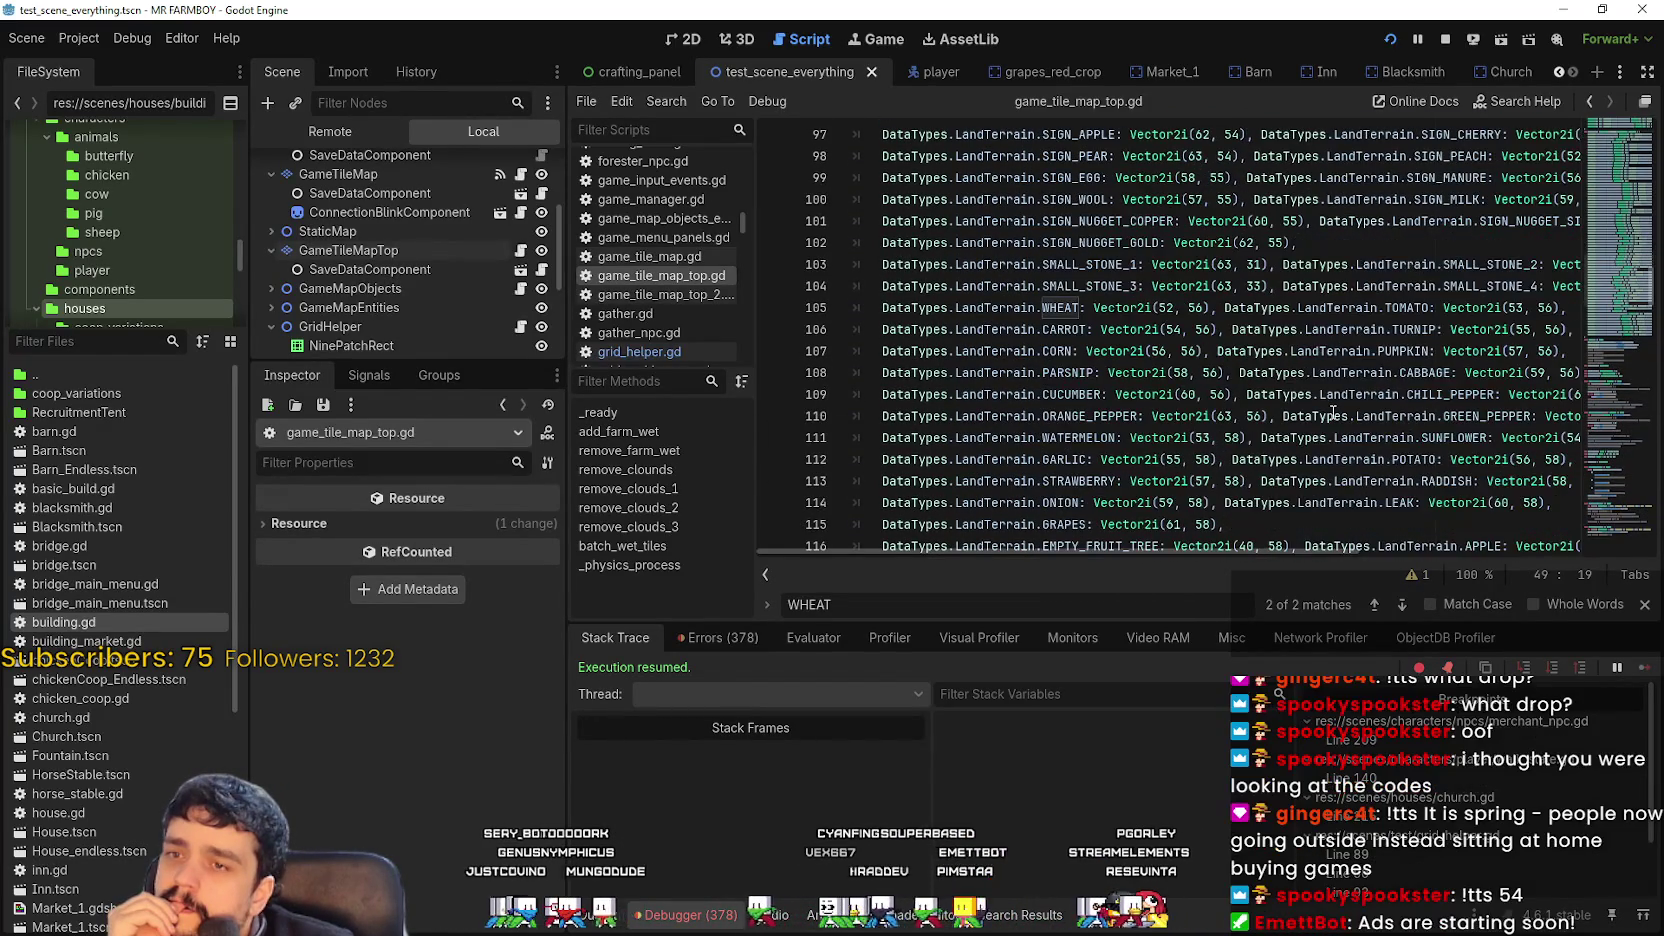
scroll(1210, 352, "down", 2)
scroll(1350, 403, "down", 2)
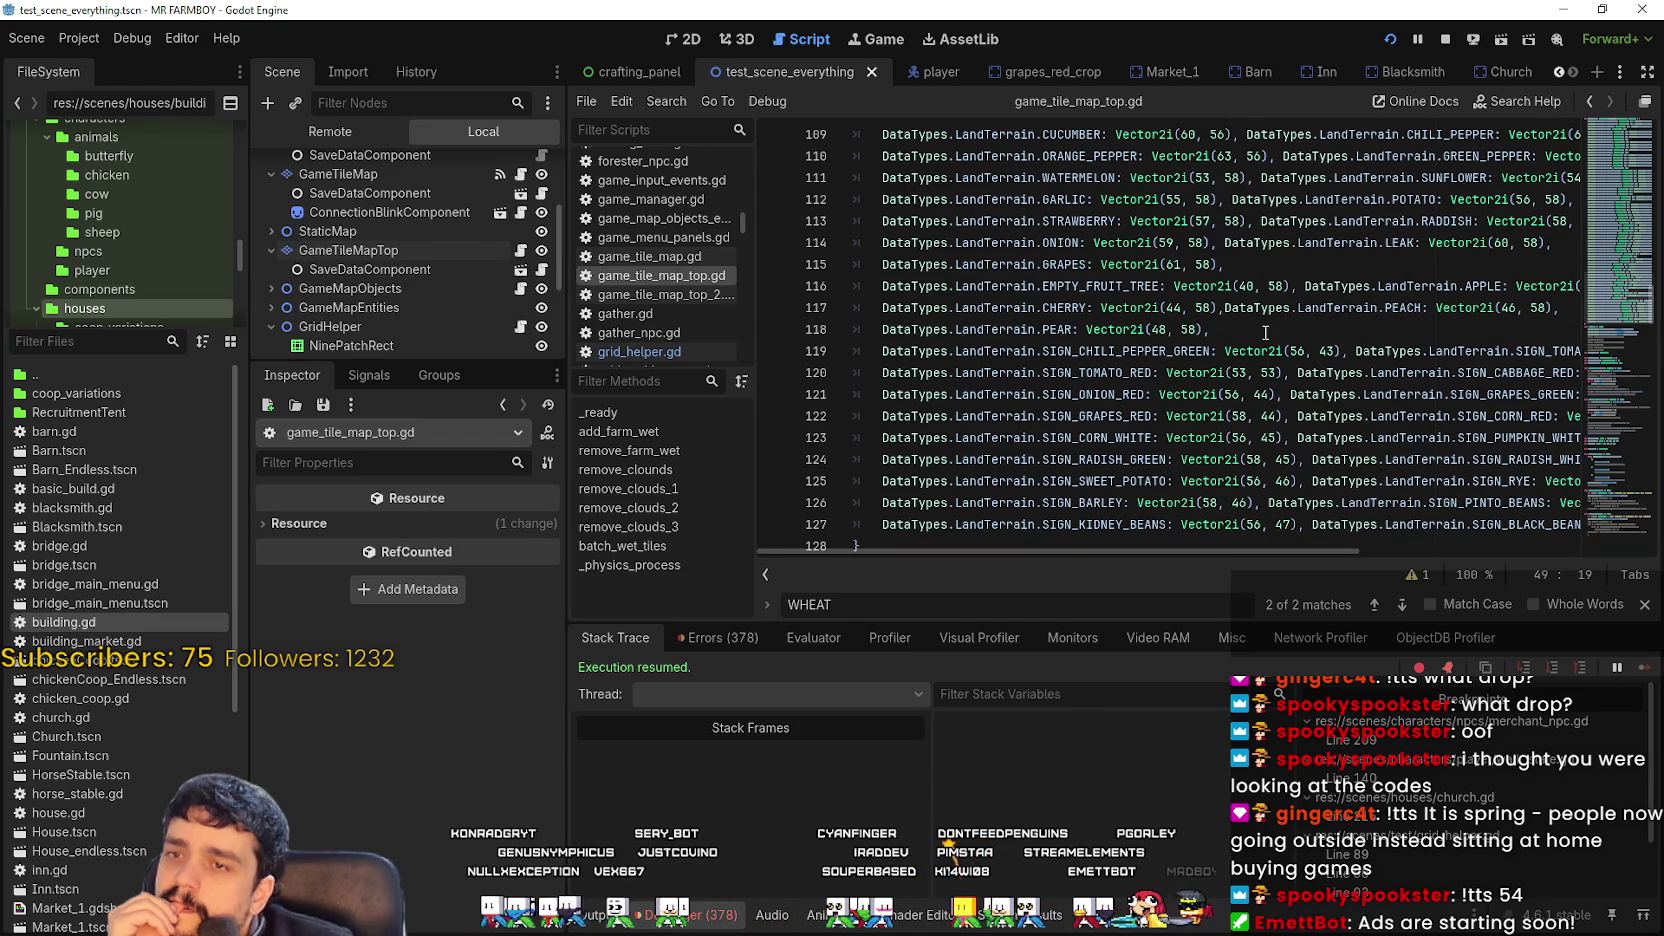
Copy the WHEAT: Vector2i(52, 56) entry and return to SMALL_STONE_4_DECO on line 47.
left_click_drag(1265, 333, 996, 262)
scroll(1143, 310, "up", 6)
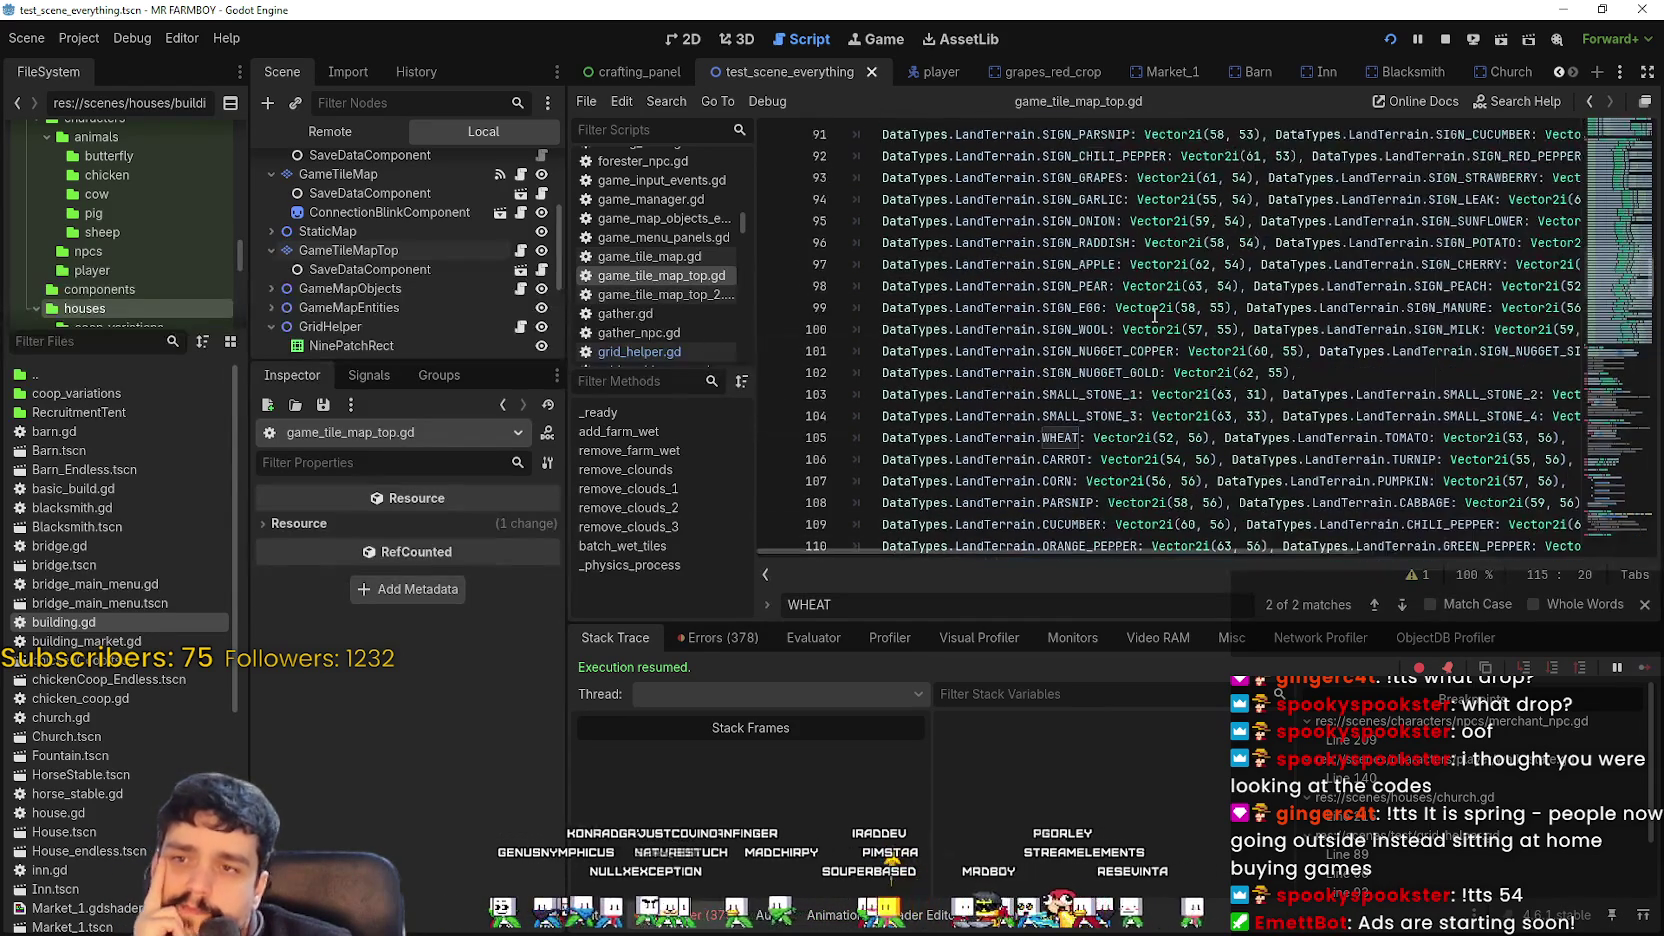
left_click_drag(1212, 436, 880, 433)
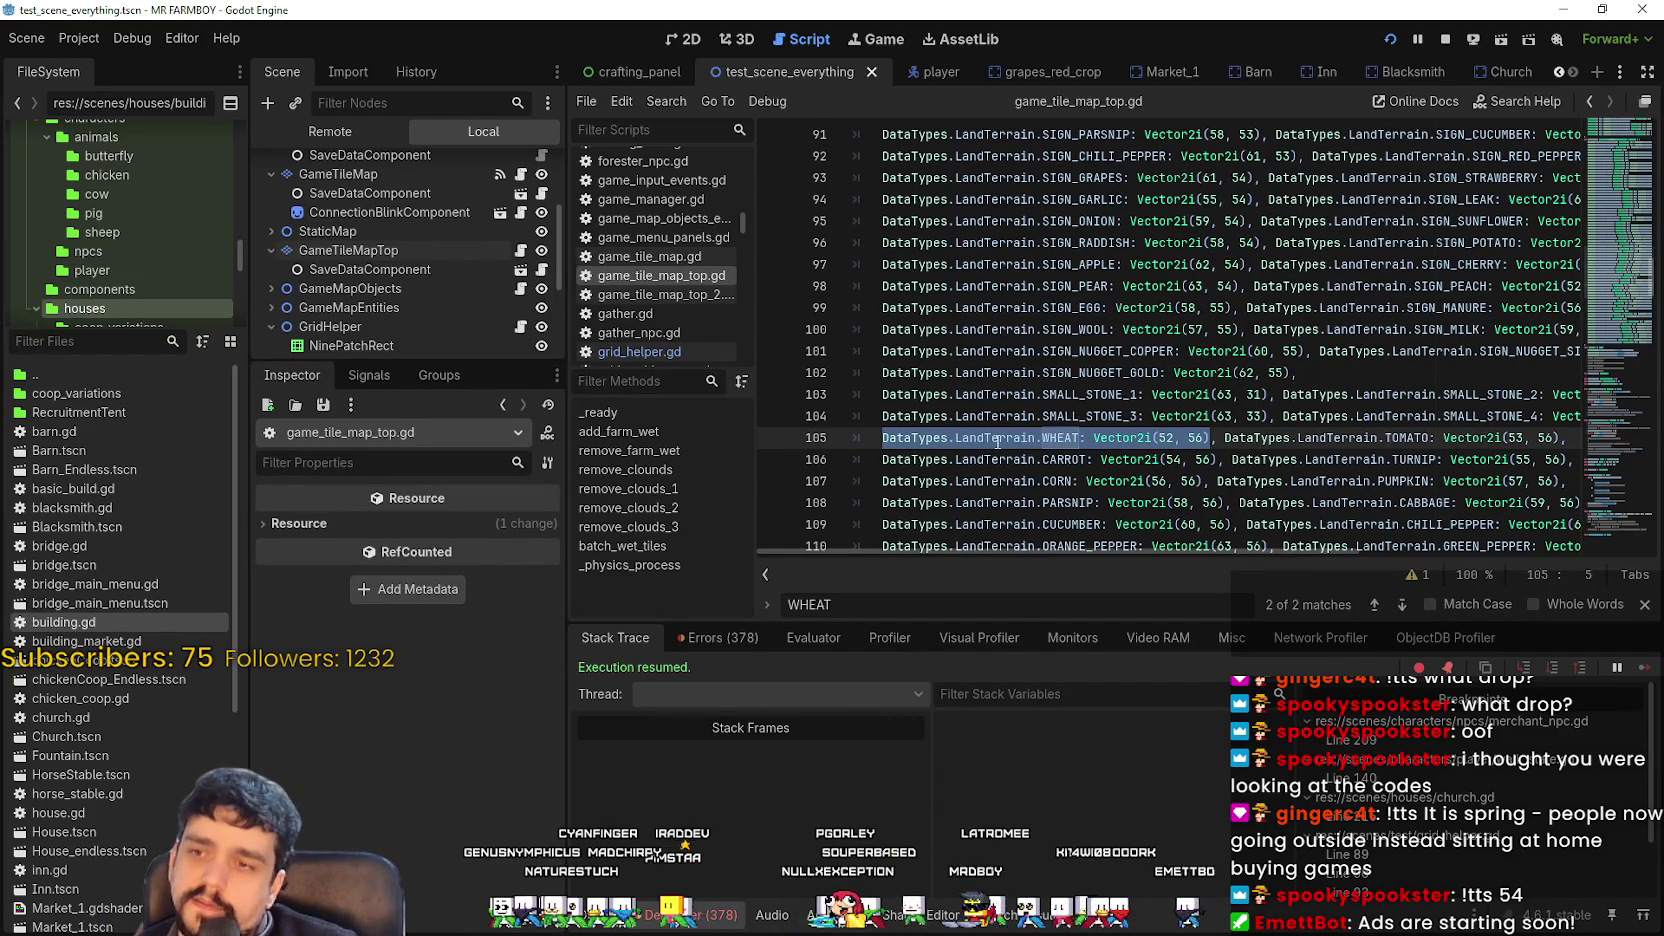
scroll(1135, 450, "up", 15)
scroll(1160, 390, "up", 2)
left_click_drag(1335, 334, 1580, 330)
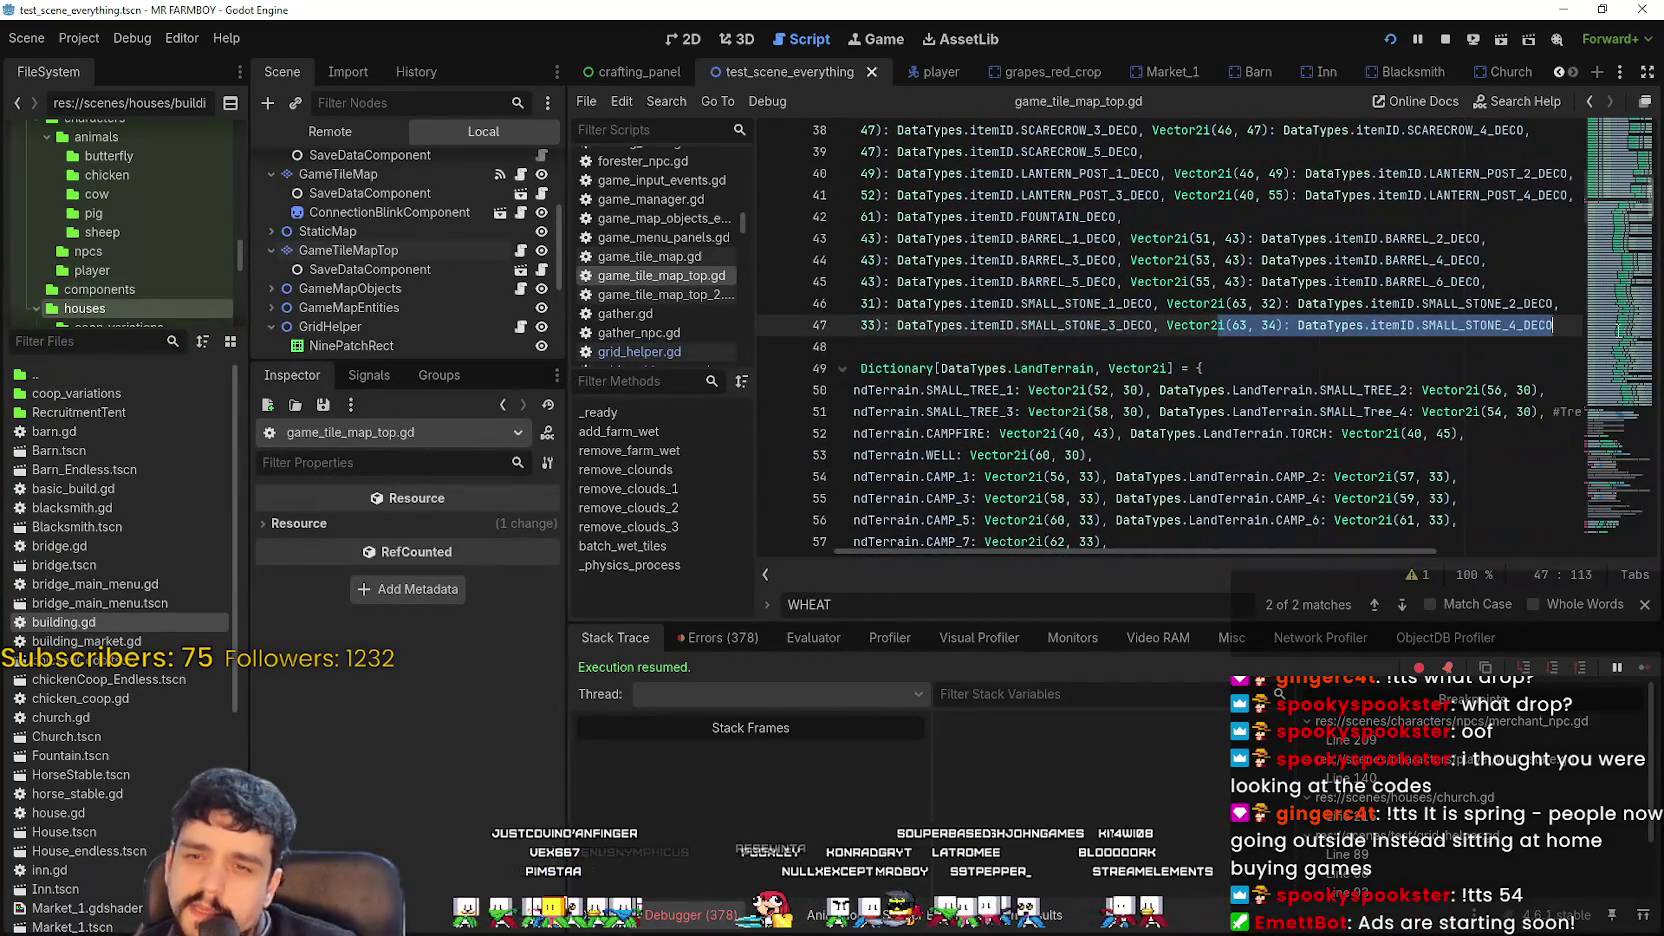
Add line 48 after SMALL_STONE_4_DECO with the entry reordered to Vector2i(52, 56): WHEAT.
left_click(1557, 324)
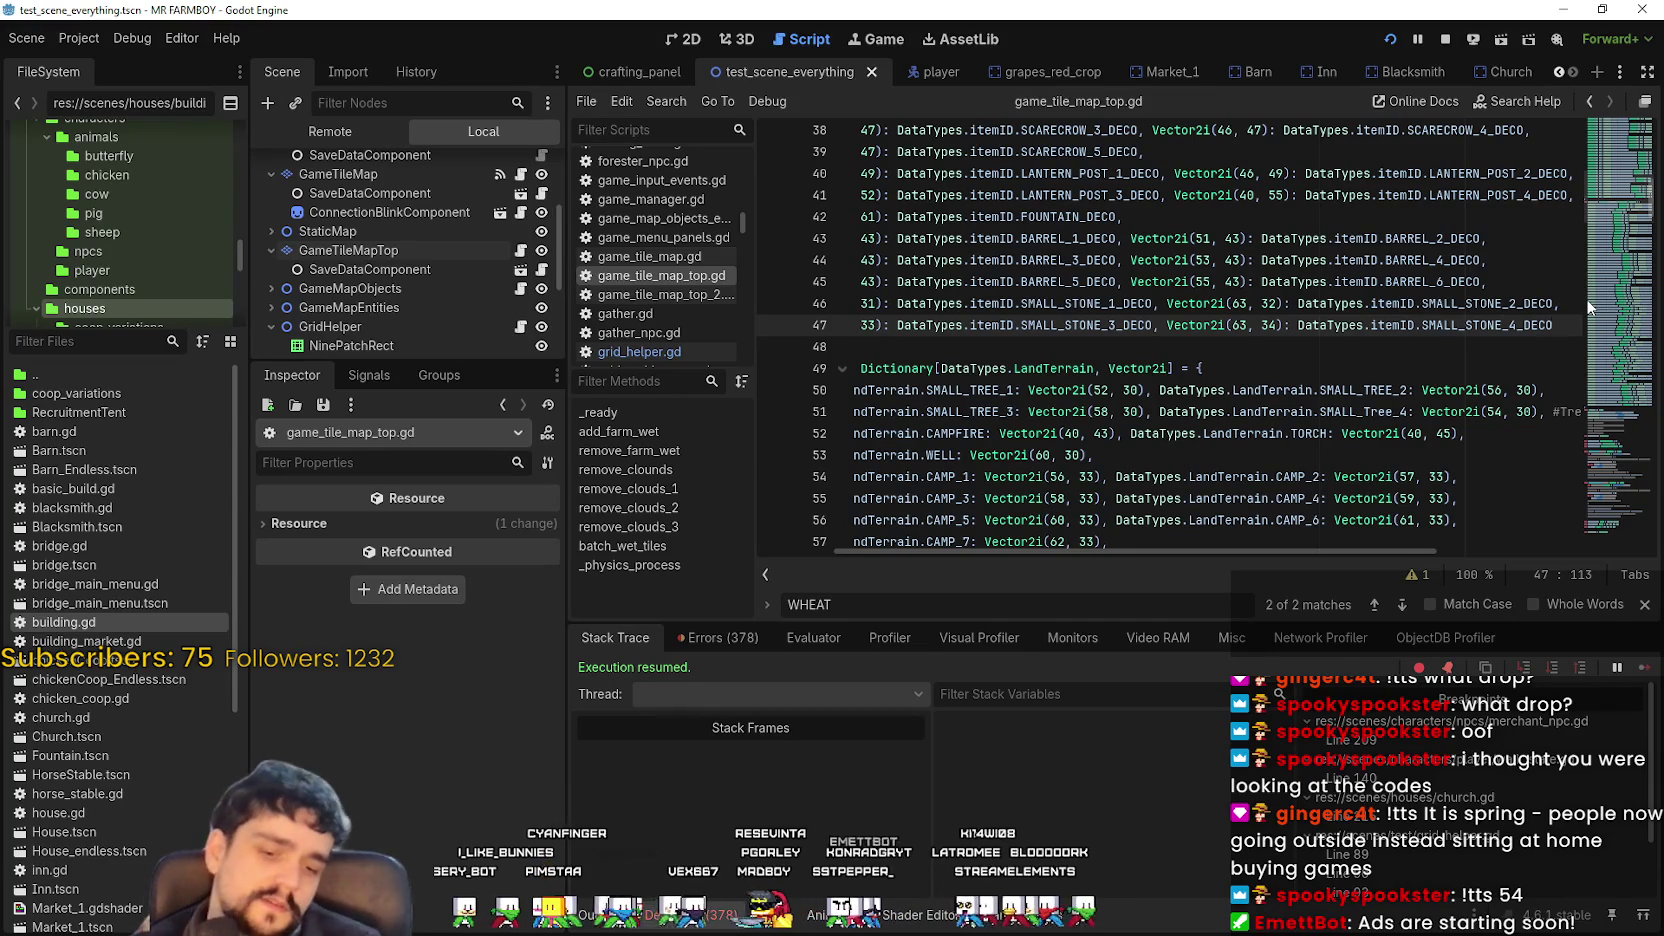
type(",")
key("Return")
type("DataTypes.LandTerrain.WHEAT: Vector2i(52, 56)")
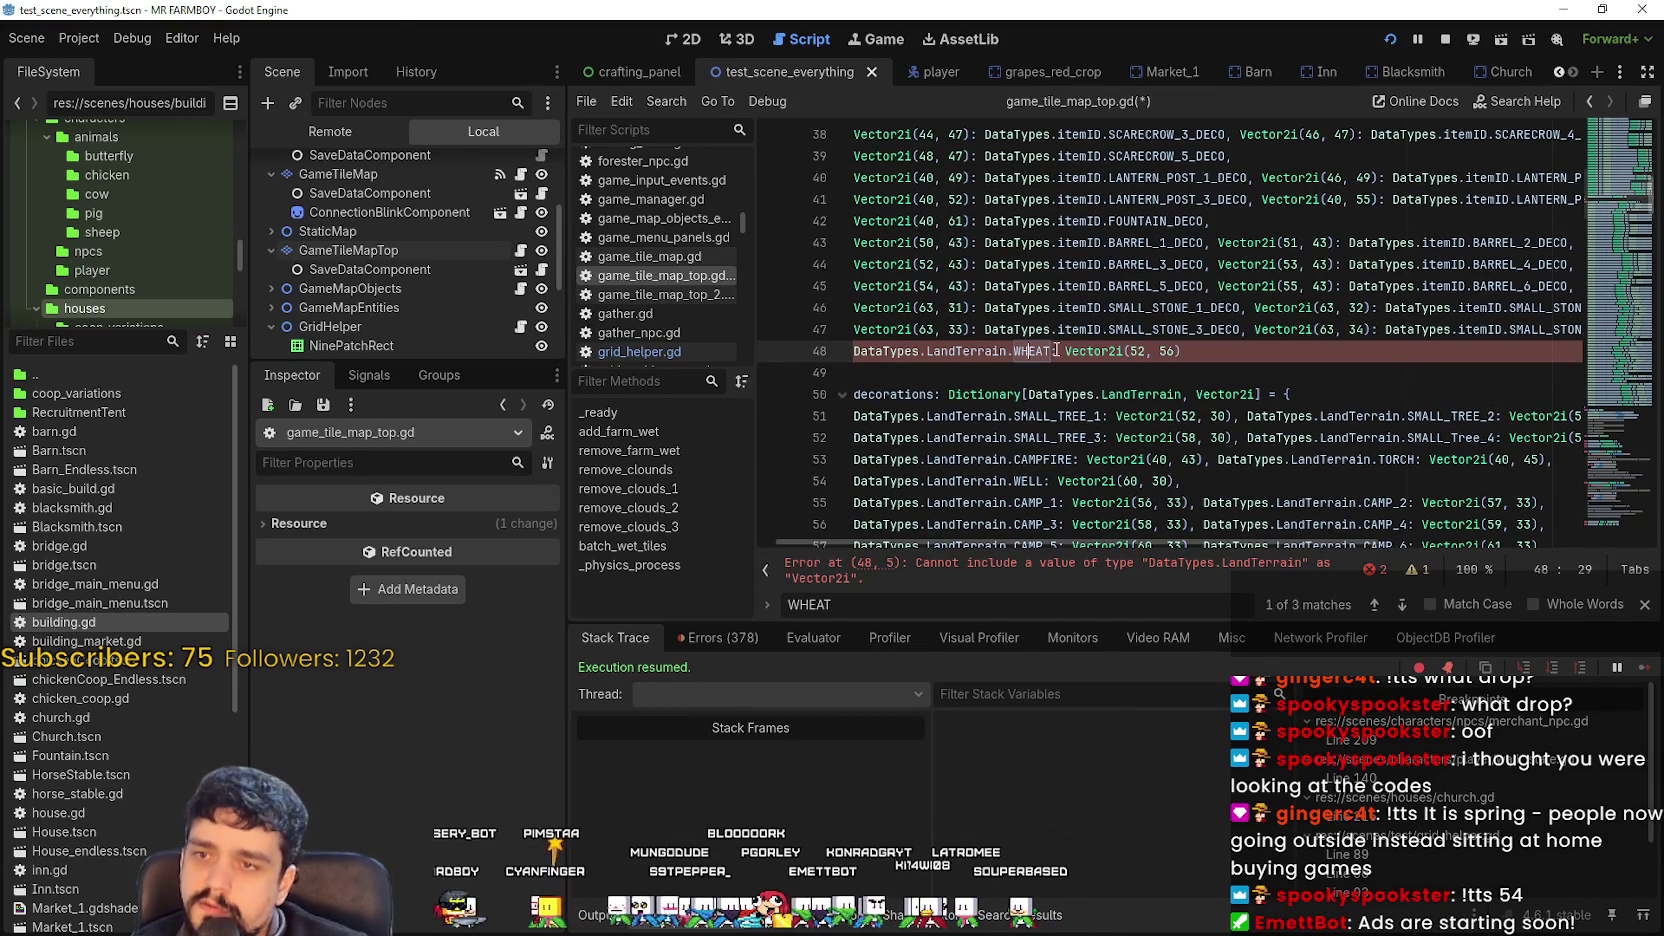
key("shift+Home")
key("ctrl+c")
key("BackSpace")
key("Right")
key("BackSpace")
key("BackSpace")
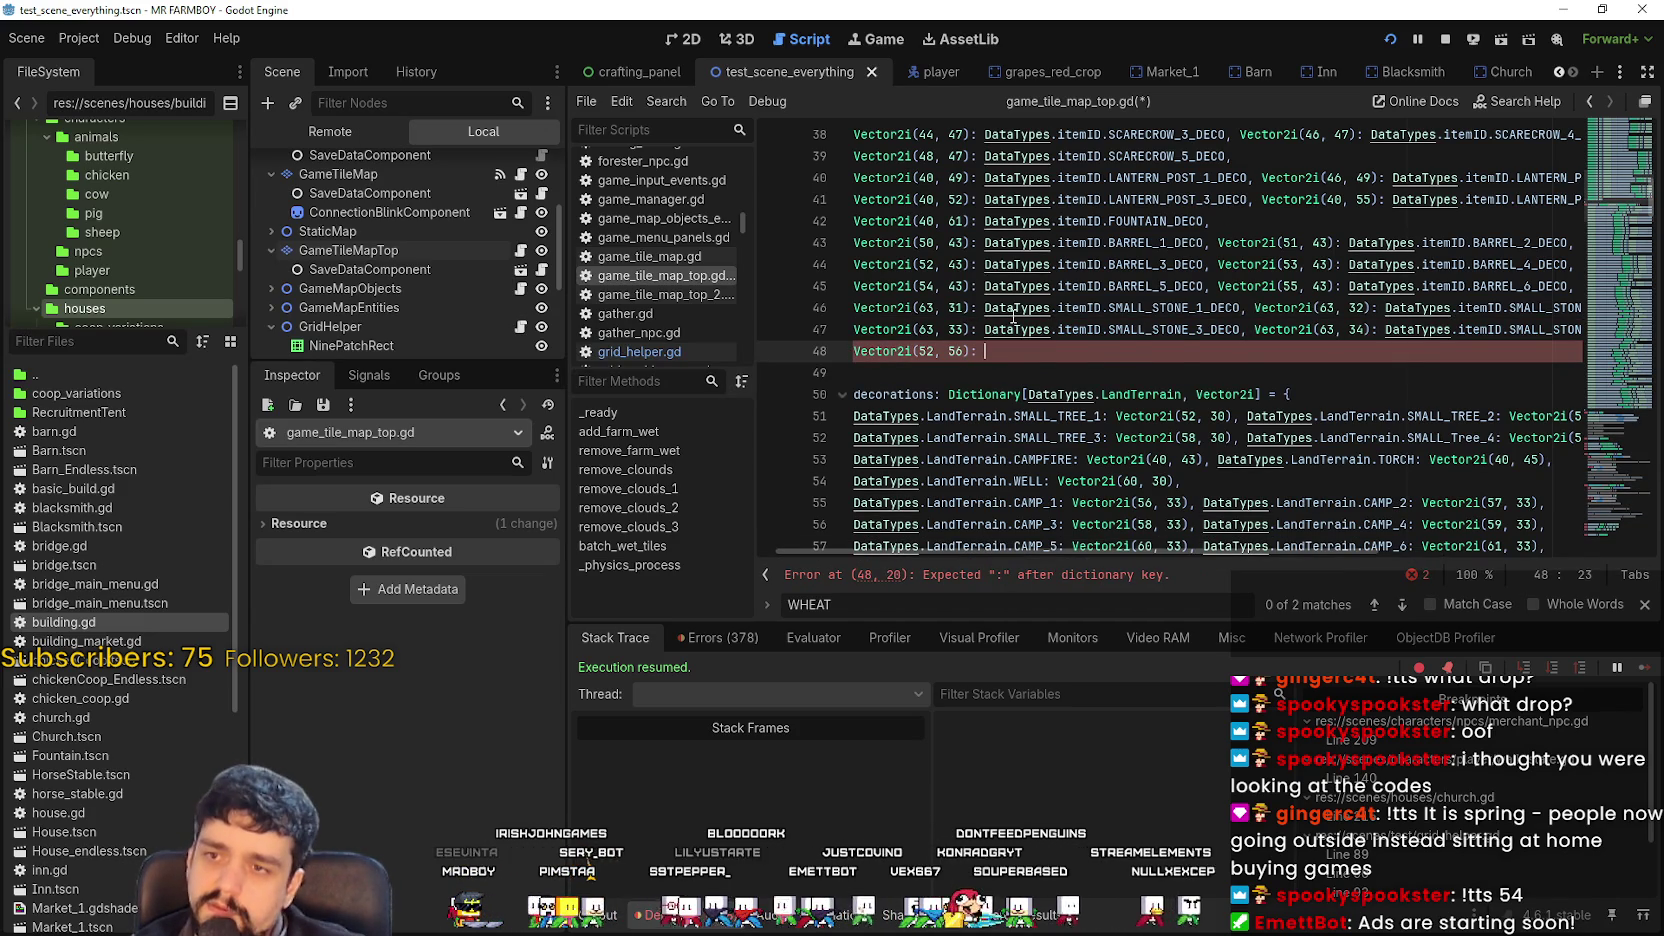
key("ctrl+v")
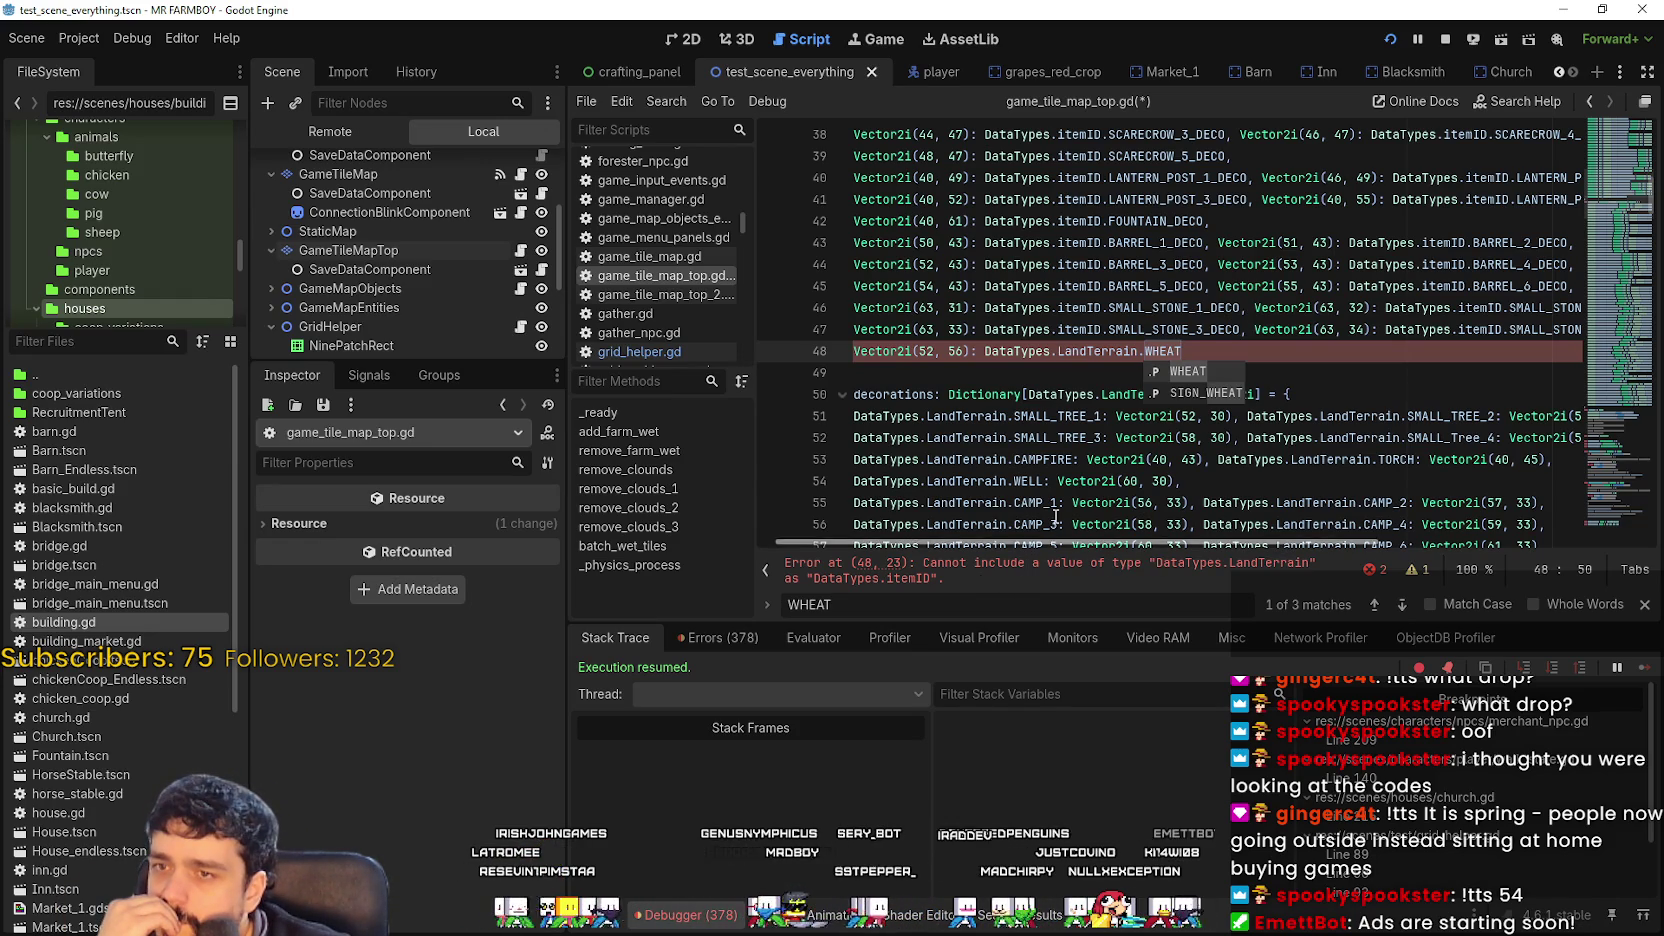
Replace LandTerrain with itemID so line 48 reads DataTypes.itemID.WHEAT.
double_click(1108, 352)
scroll(1205, 450, "down", 3)
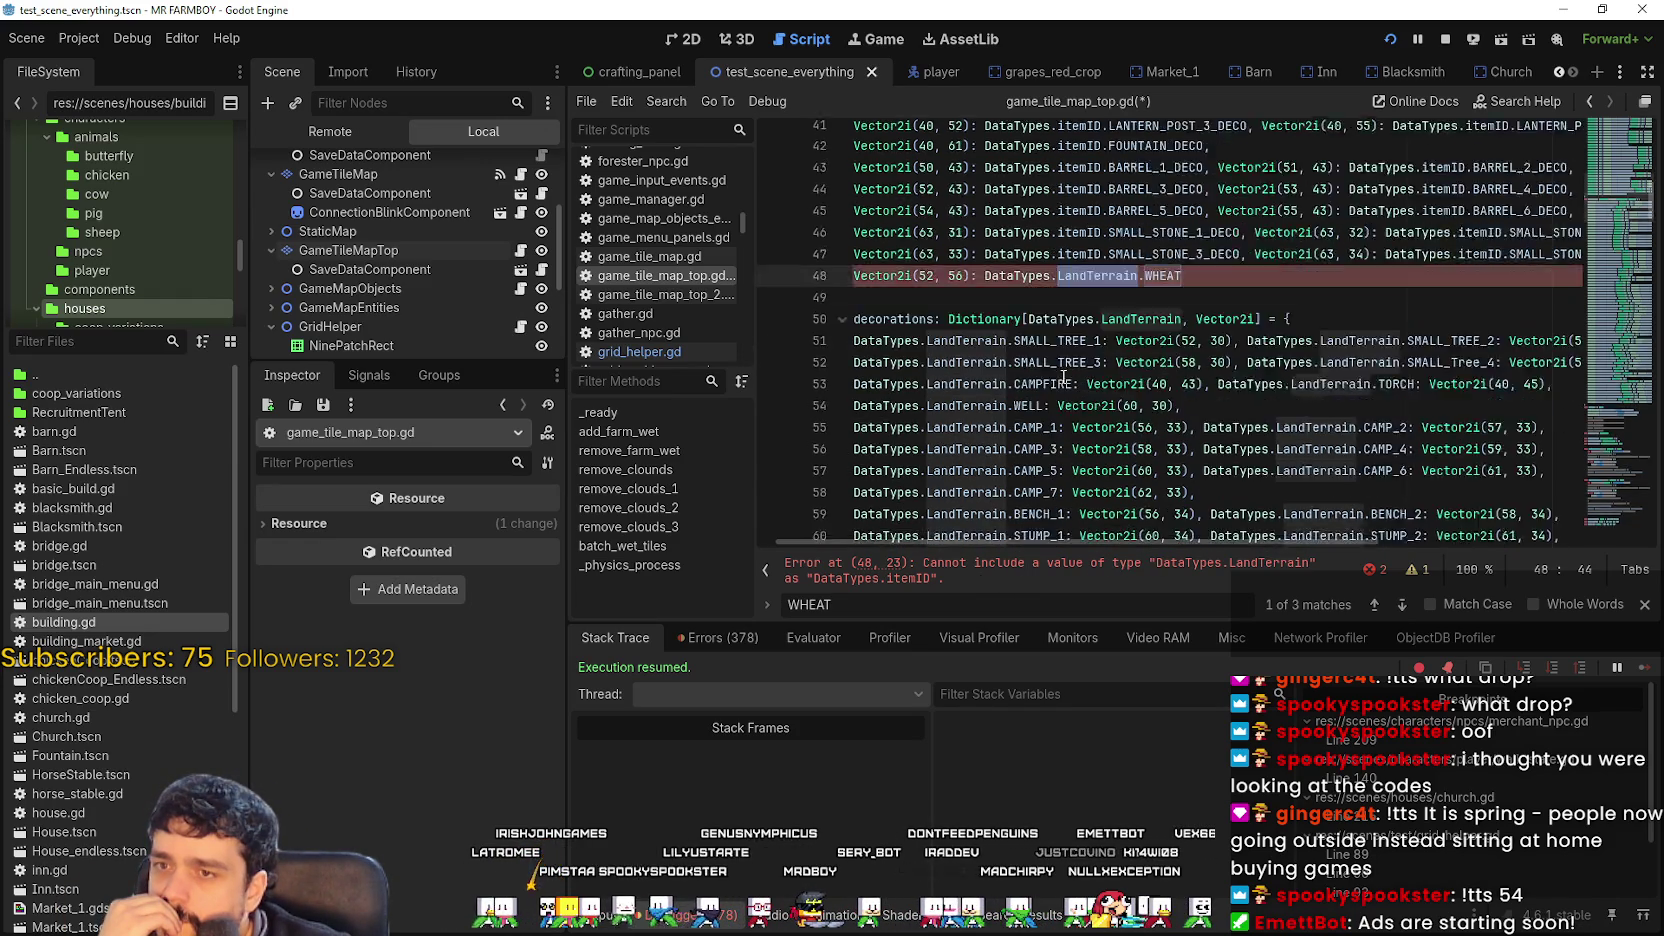
scroll(1205, 450, "up", 3)
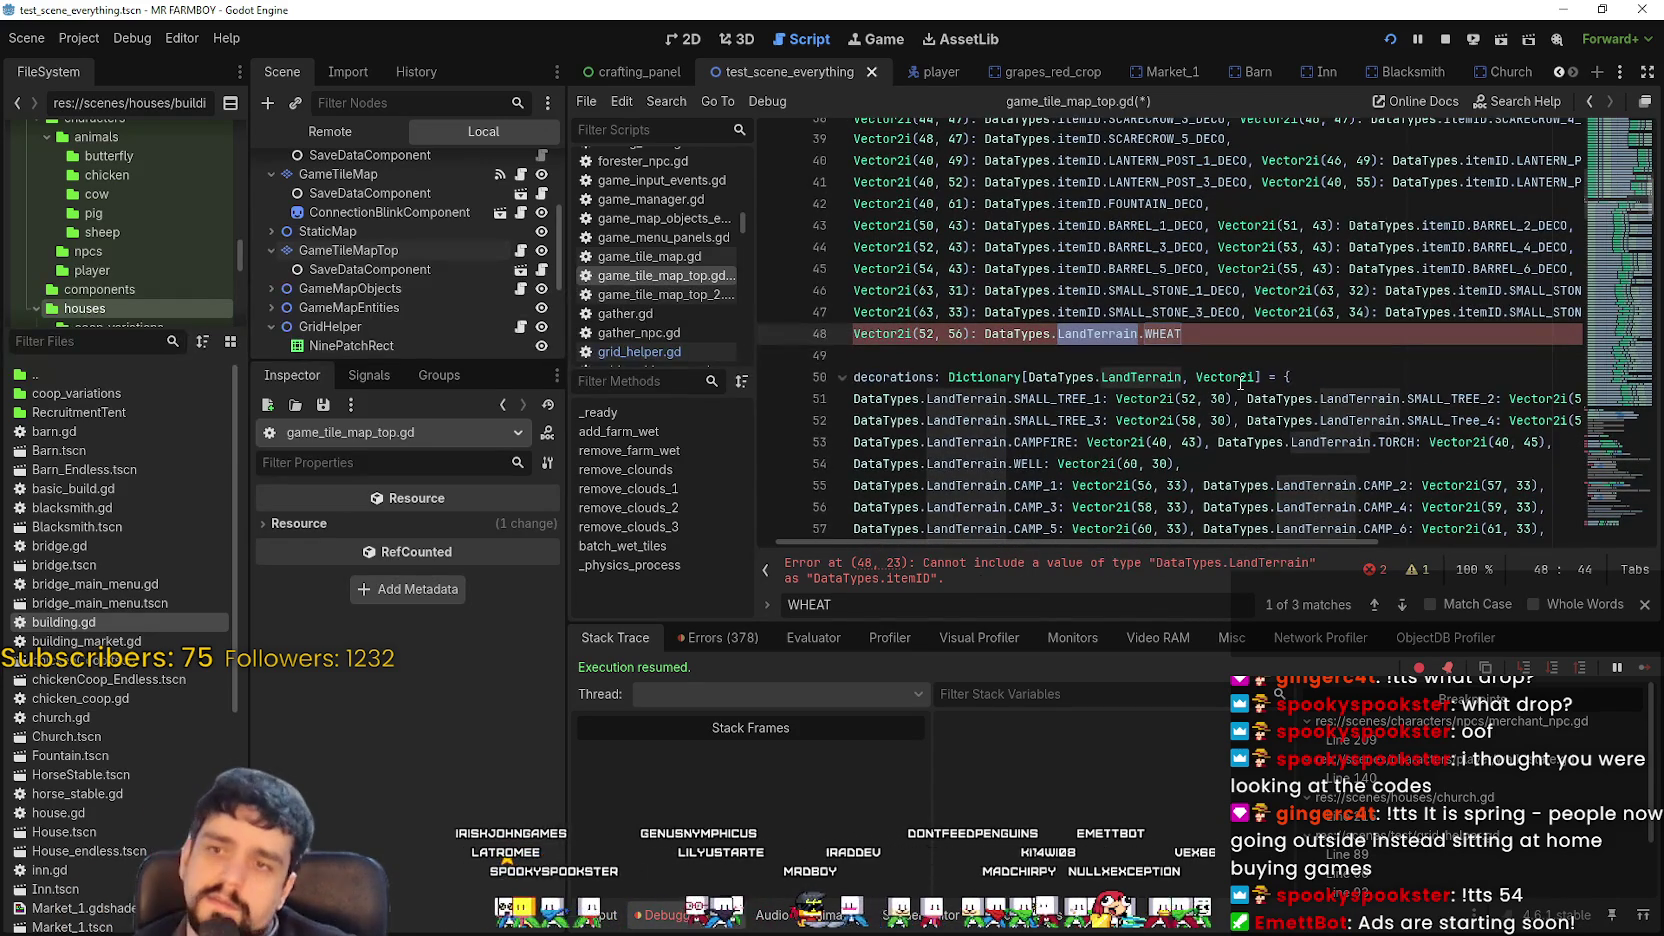
type("item")
key("Return")
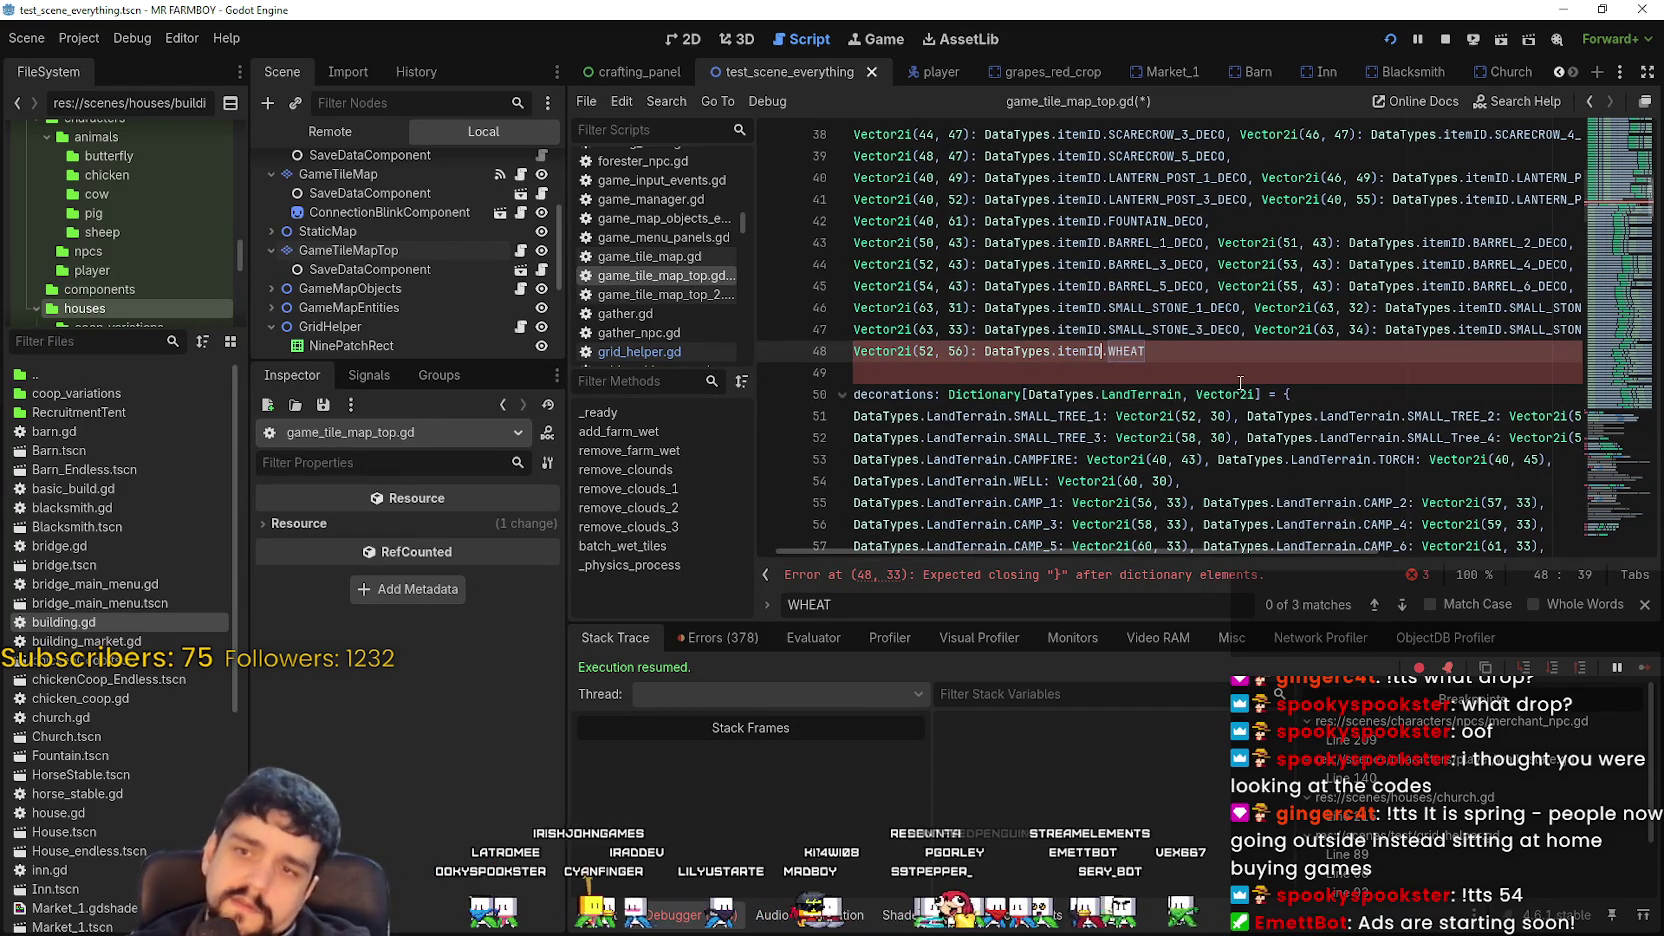
Close the find bar and save game_tile_map_top.gd.
left_click(1237, 347)
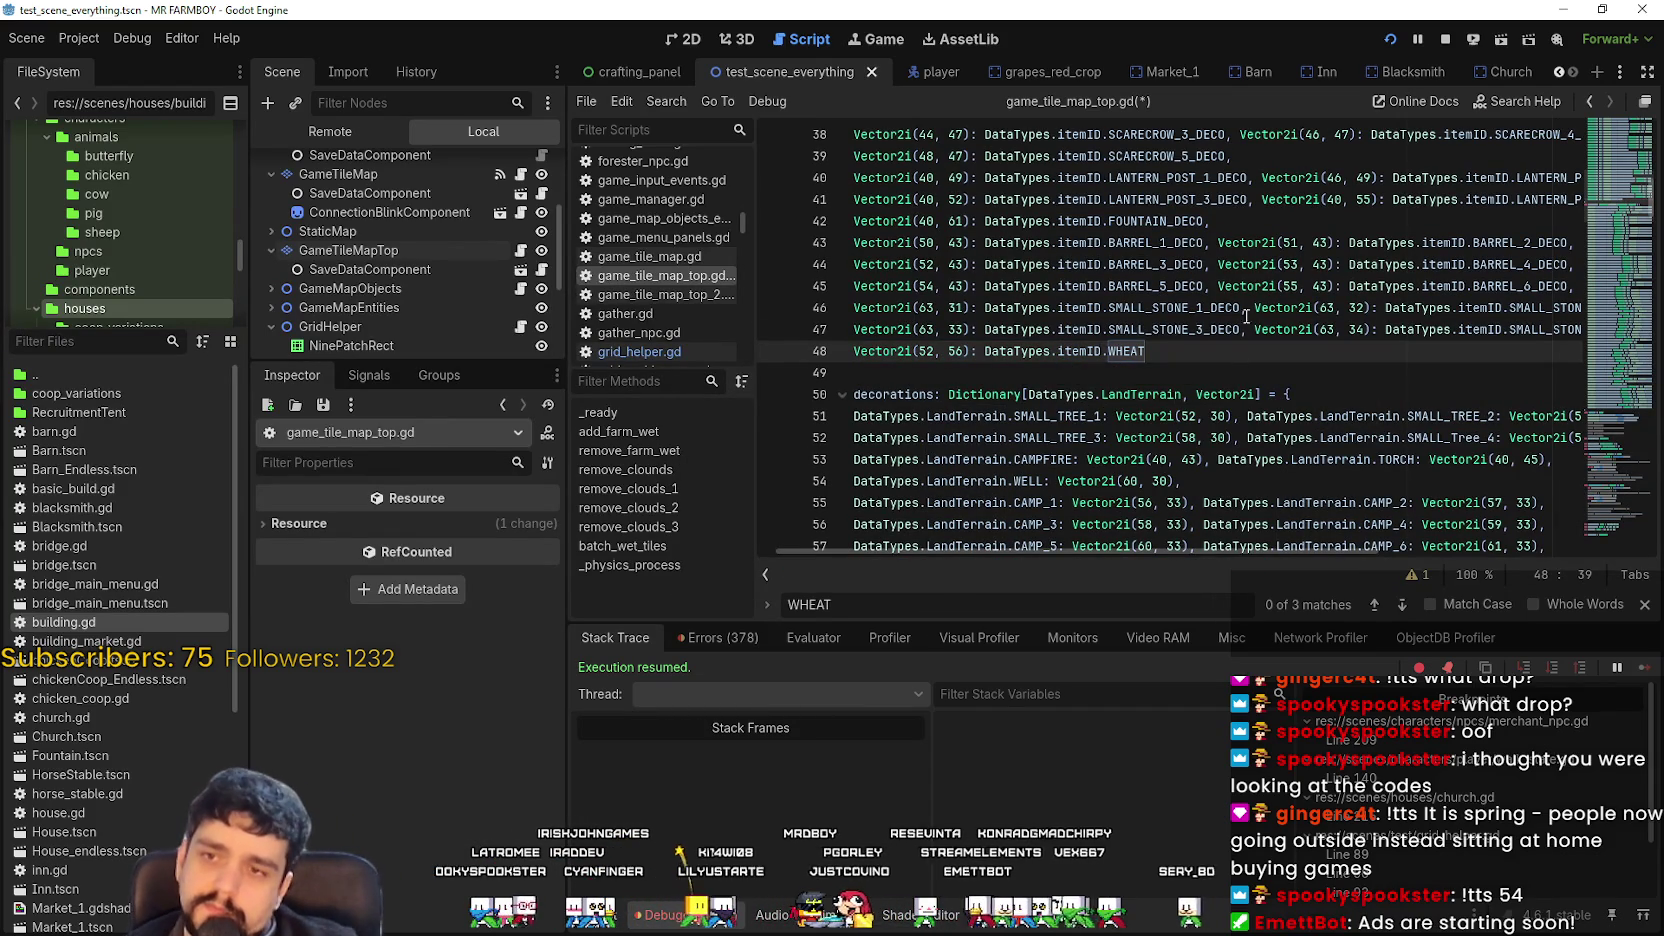
scroll(1180, 549, "left", 2)
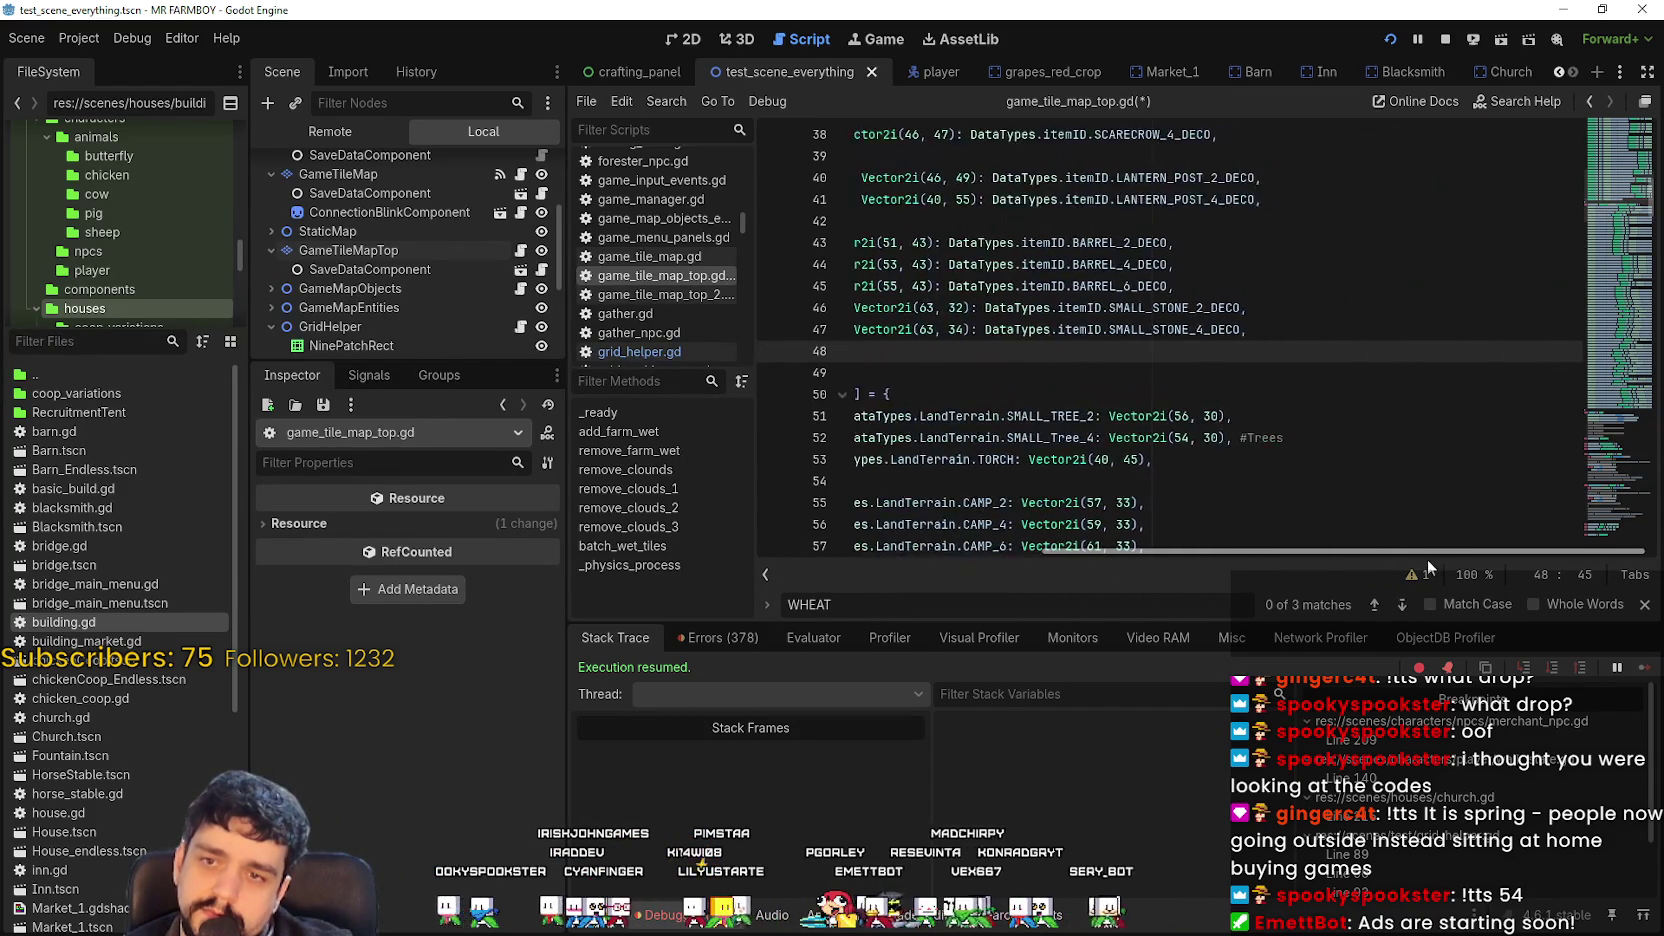
left_click(1645, 604)
left_click(1398, 368)
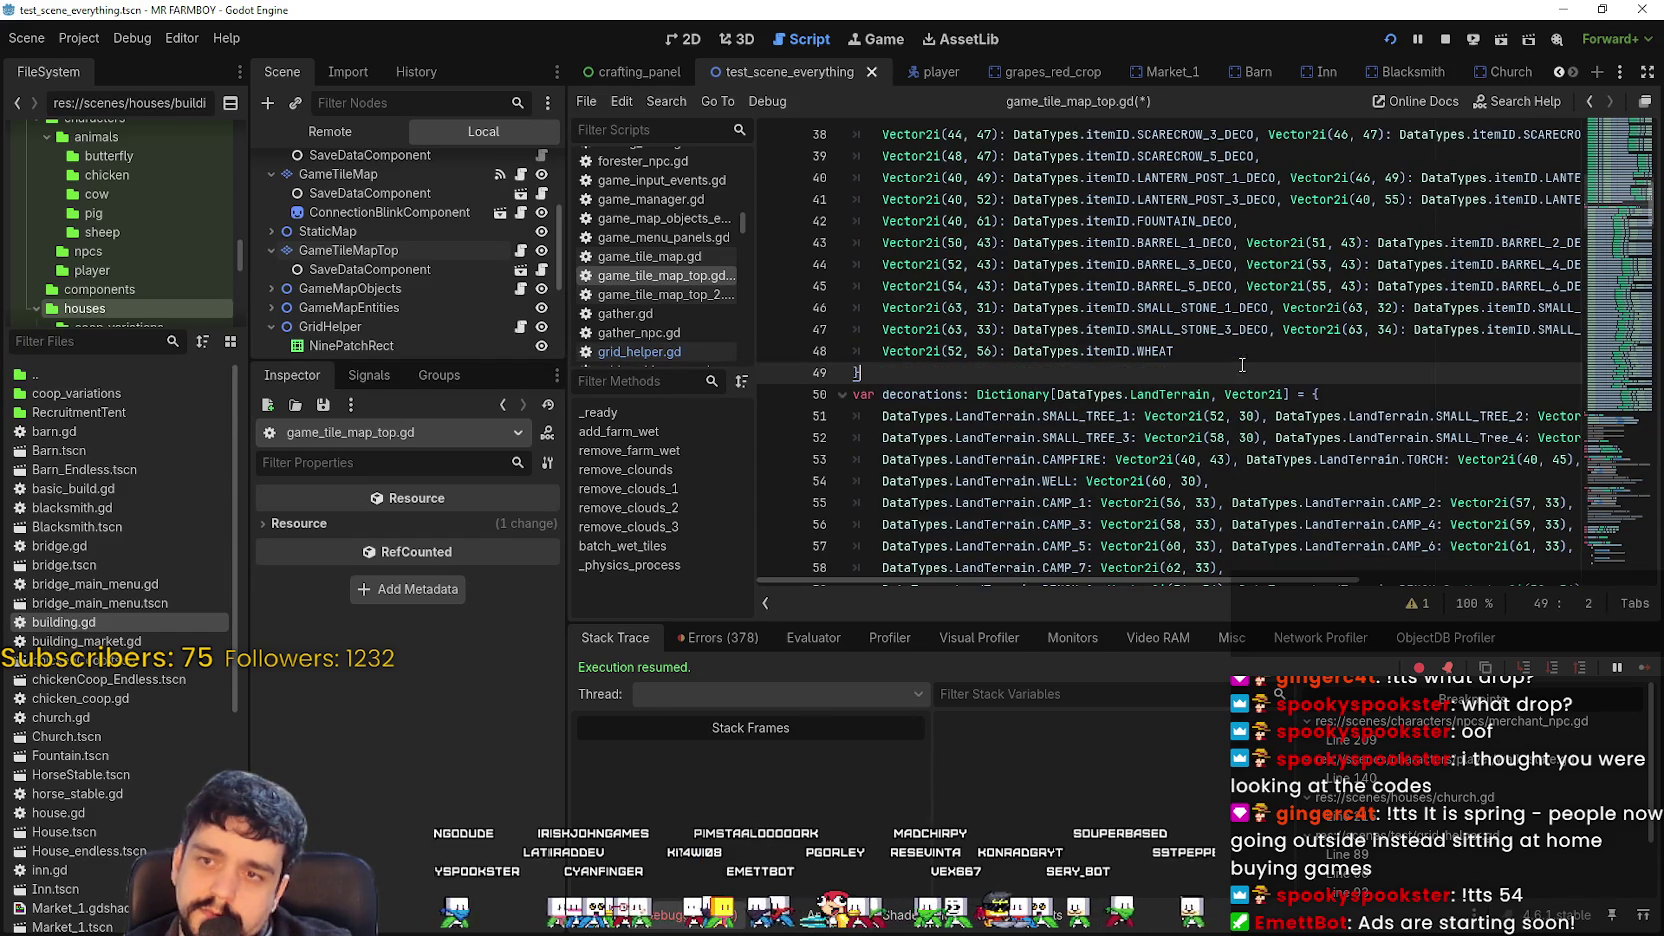
key("ctrl+s")
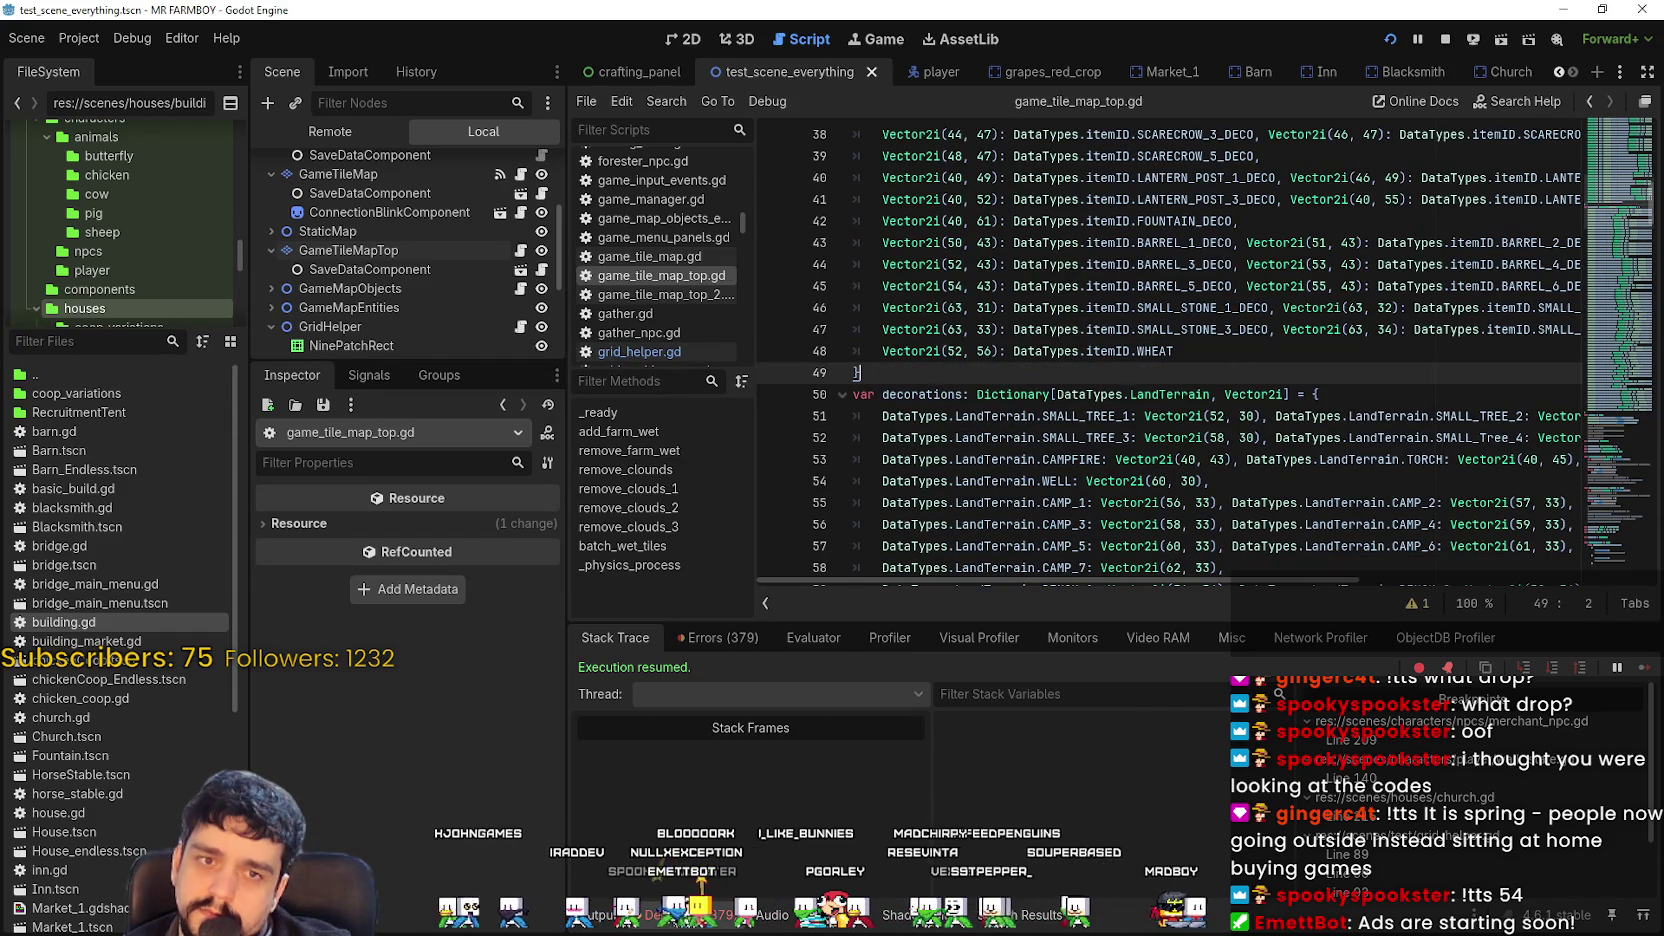
key("alt+Tab")
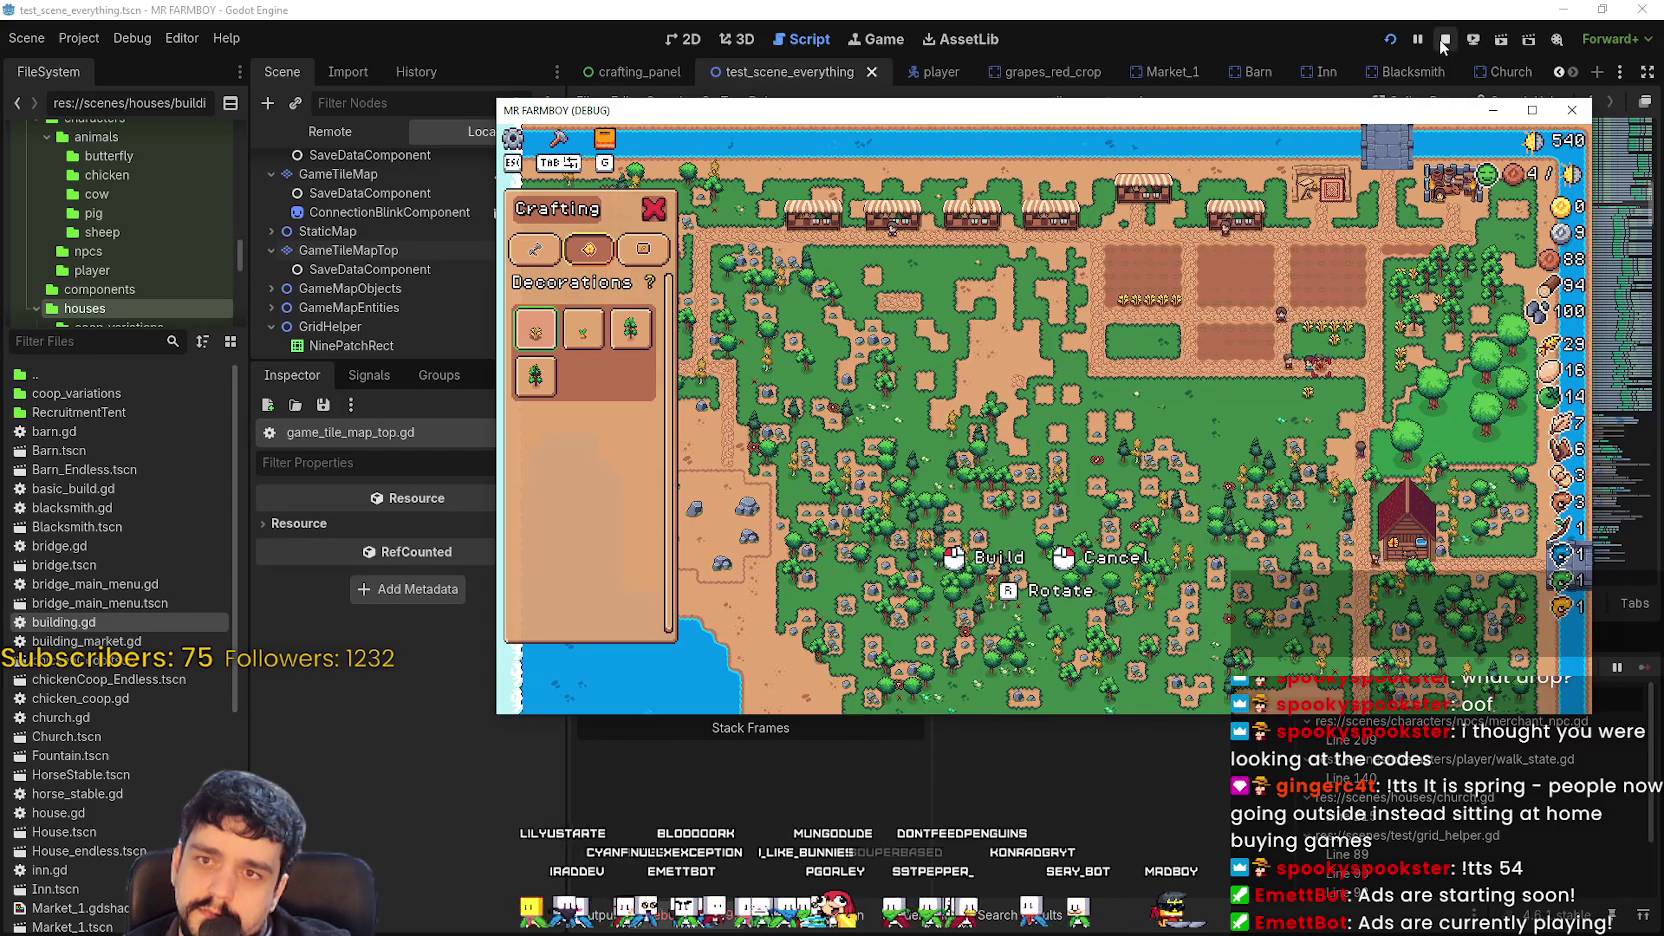
Relaunch the game, walk the farmer down the crop column and water the wheat crop.
left_click(1445, 39)
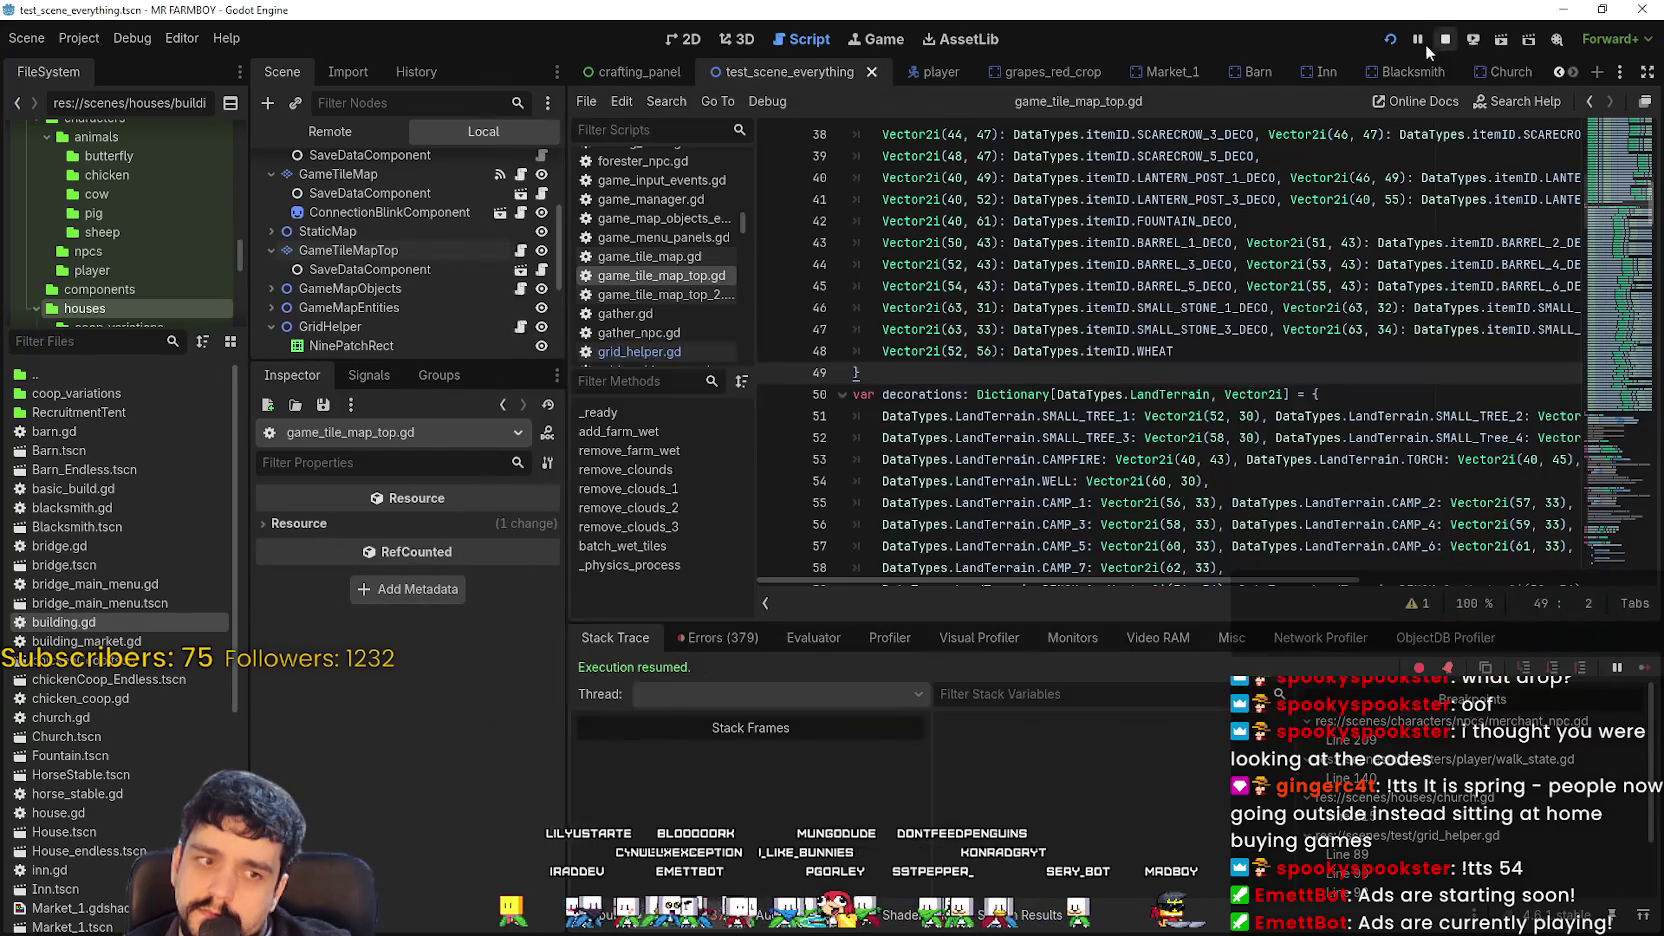
left_click(1392, 42)
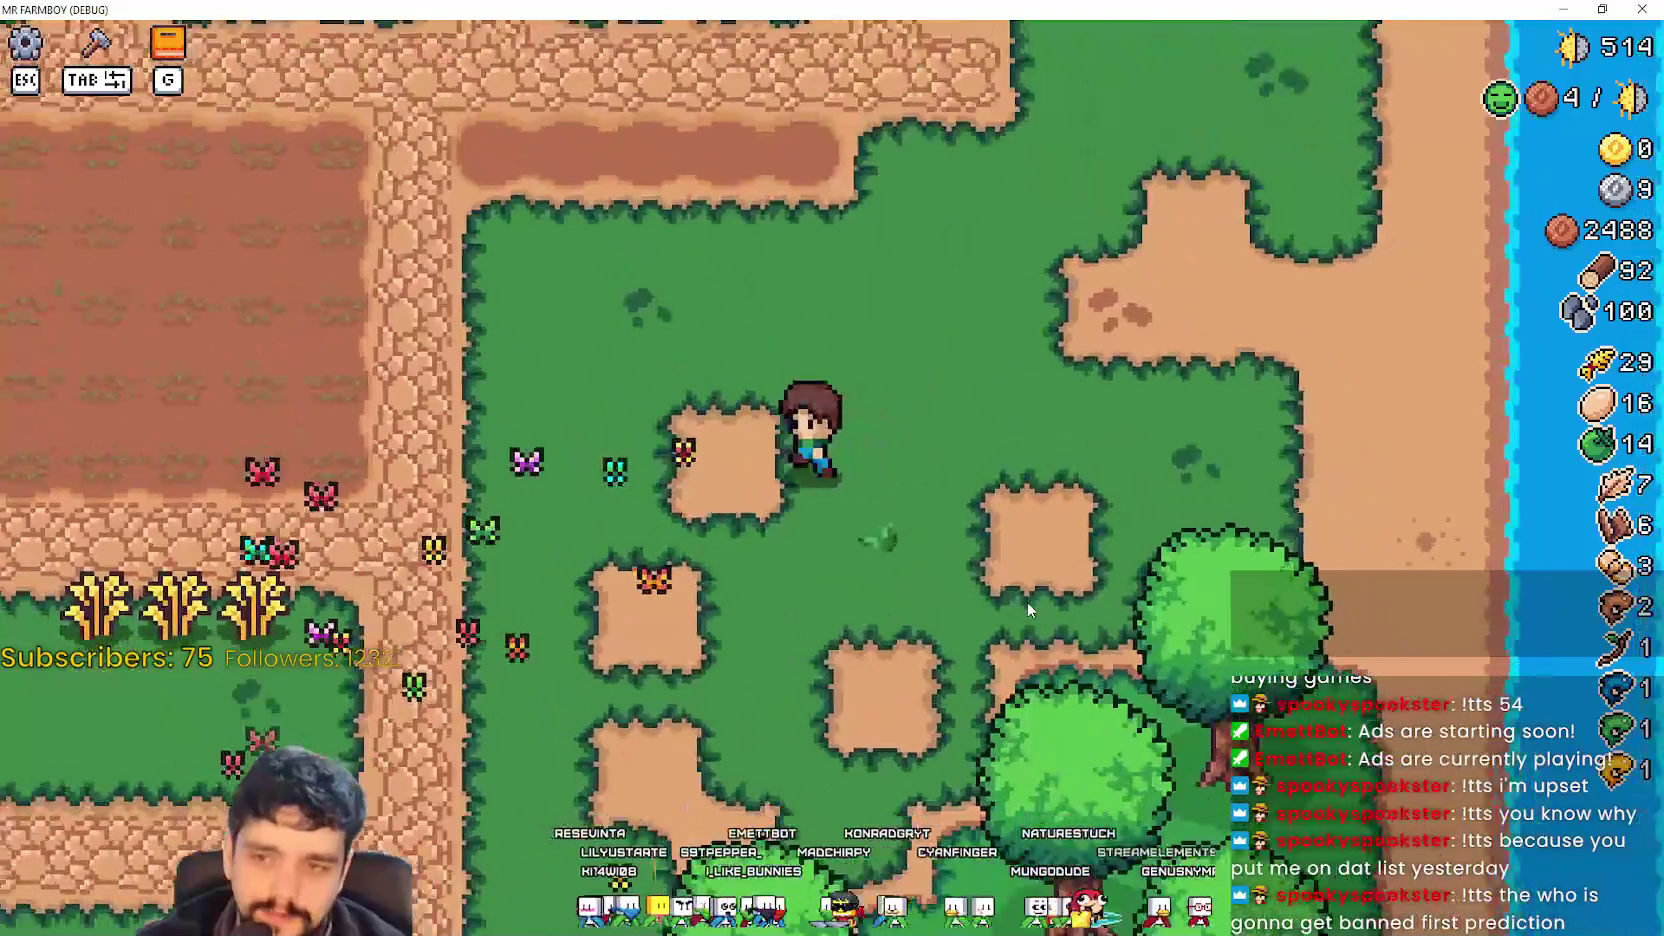
key("w")
key("a")
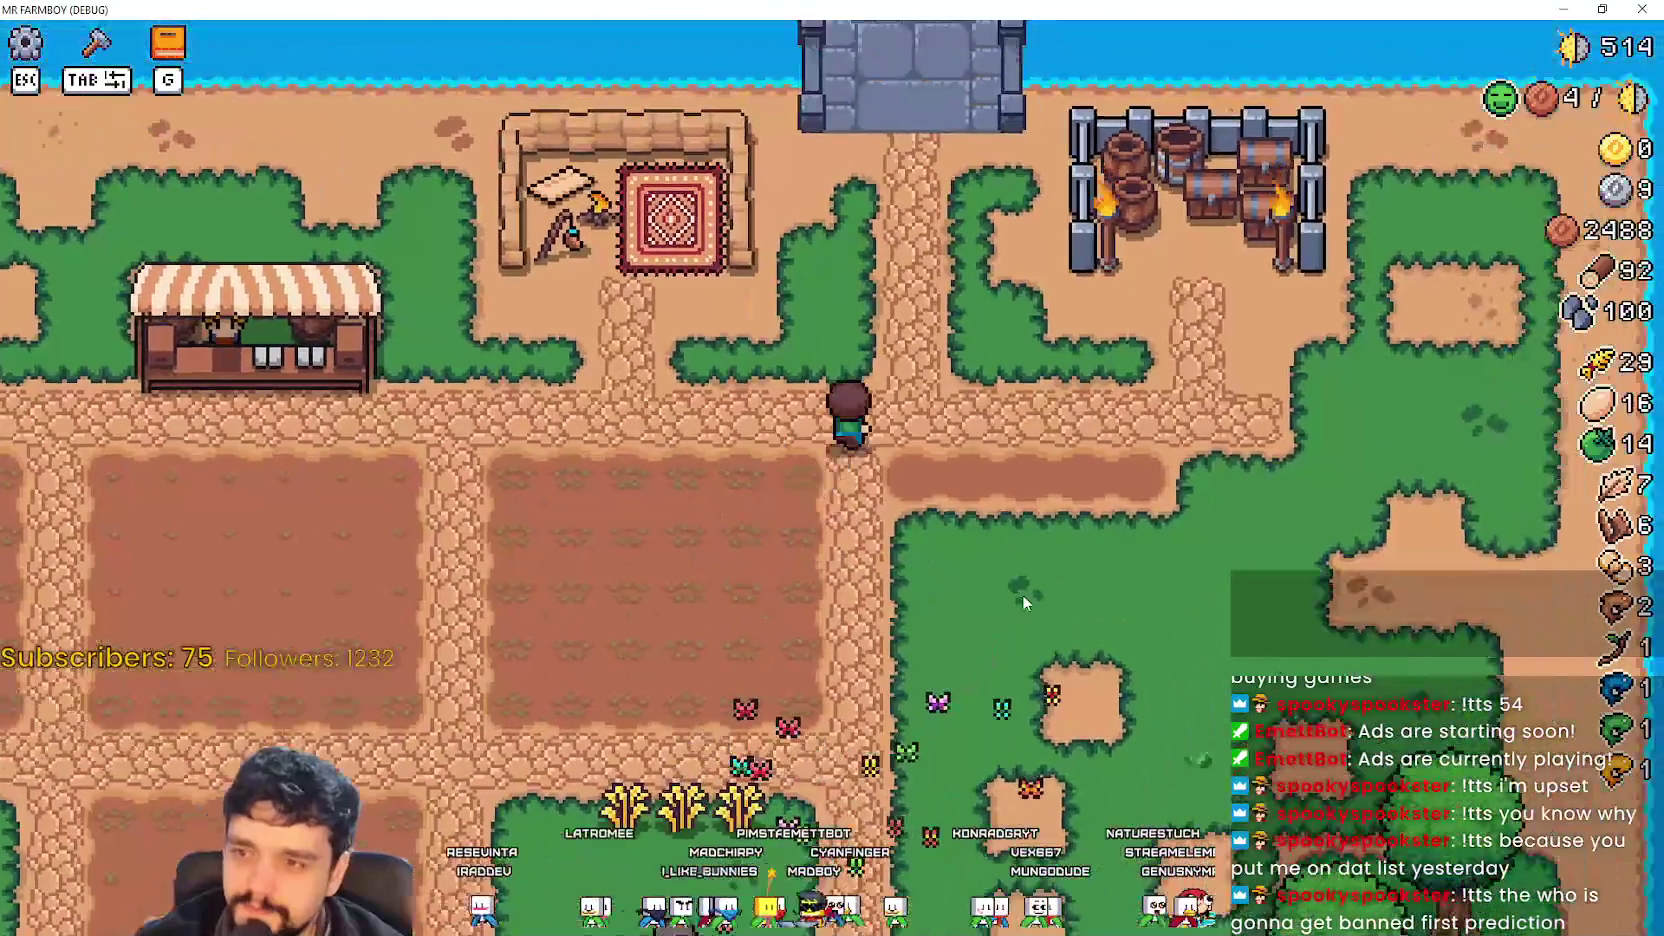
key("s")
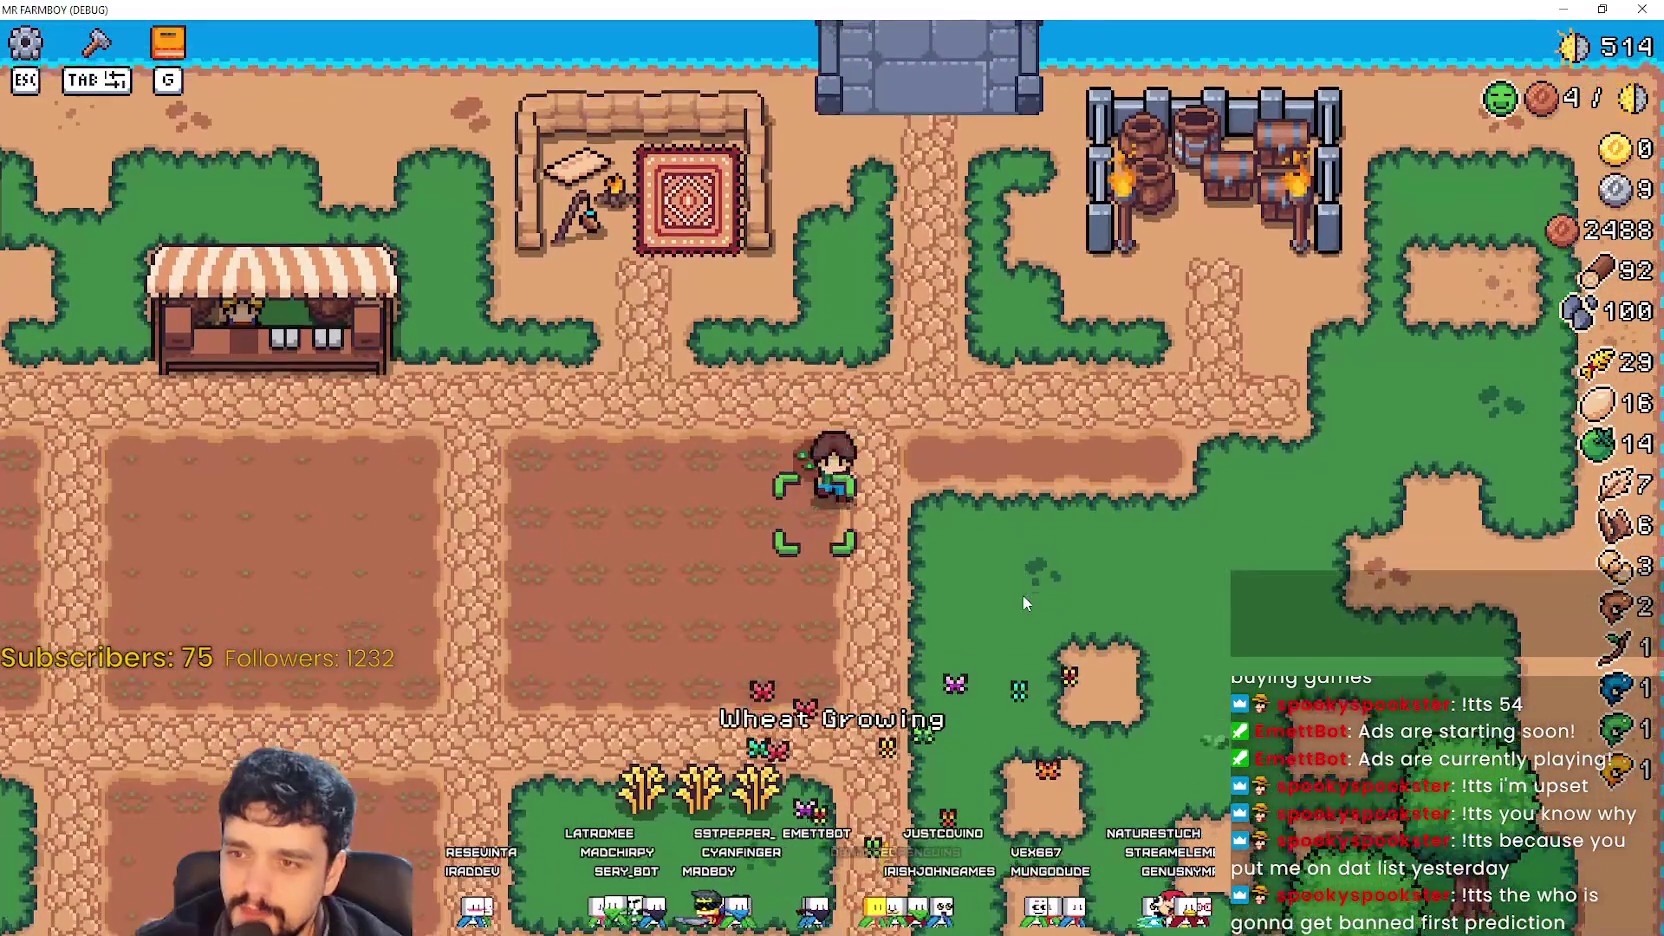
key("s")
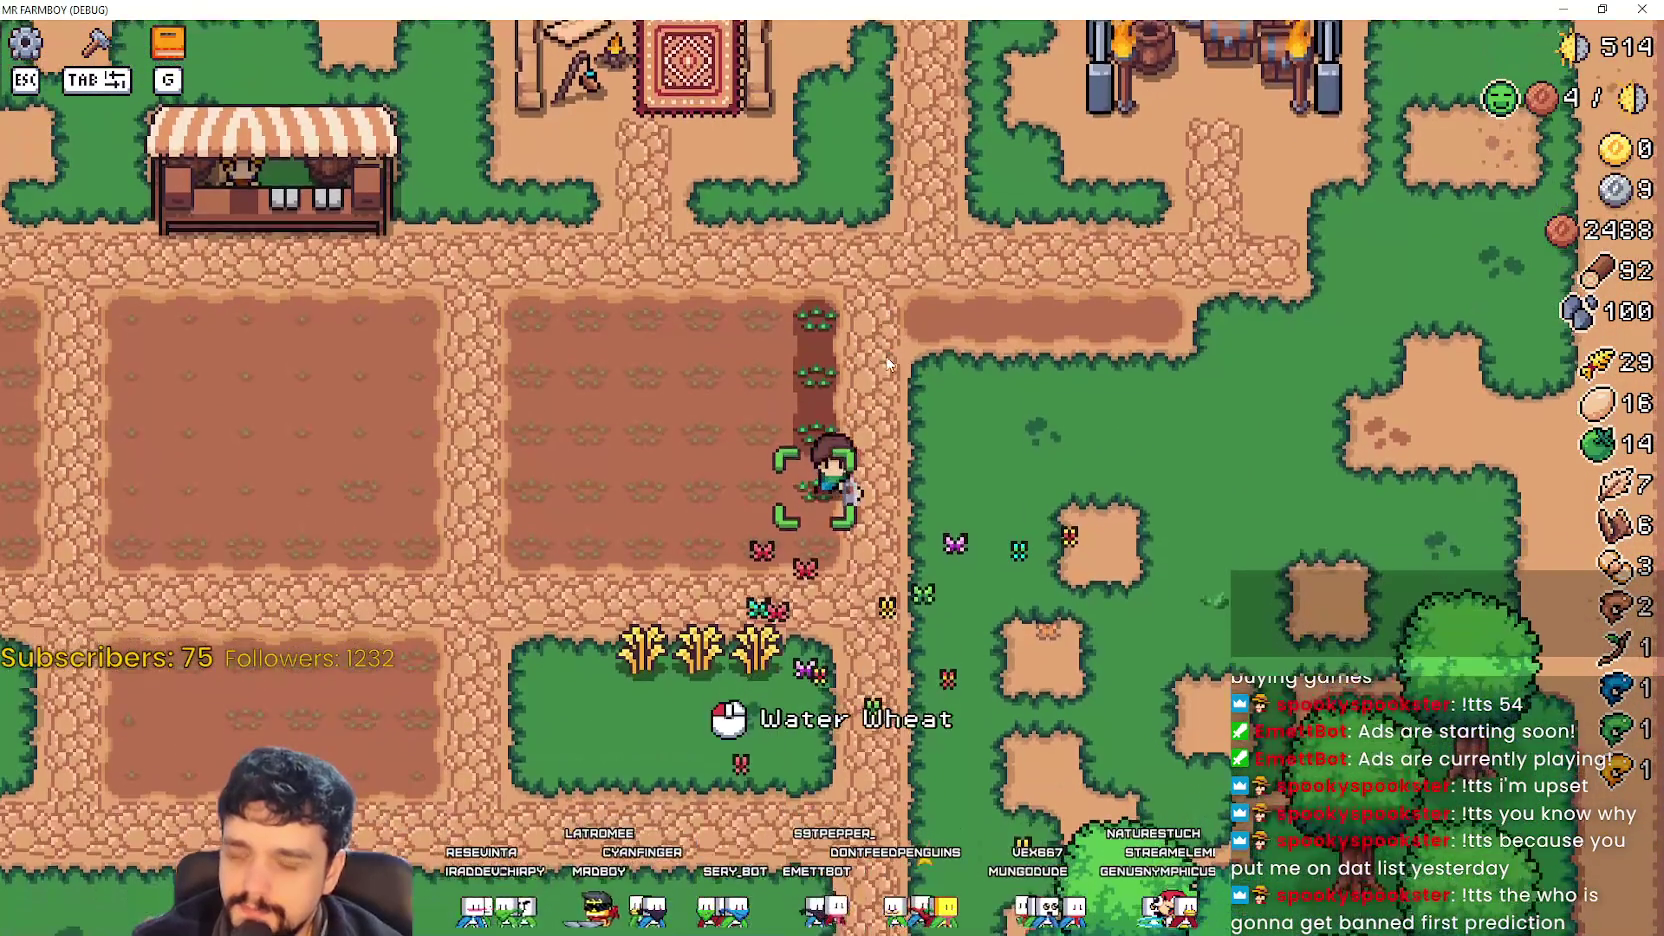
key("s")
key("a")
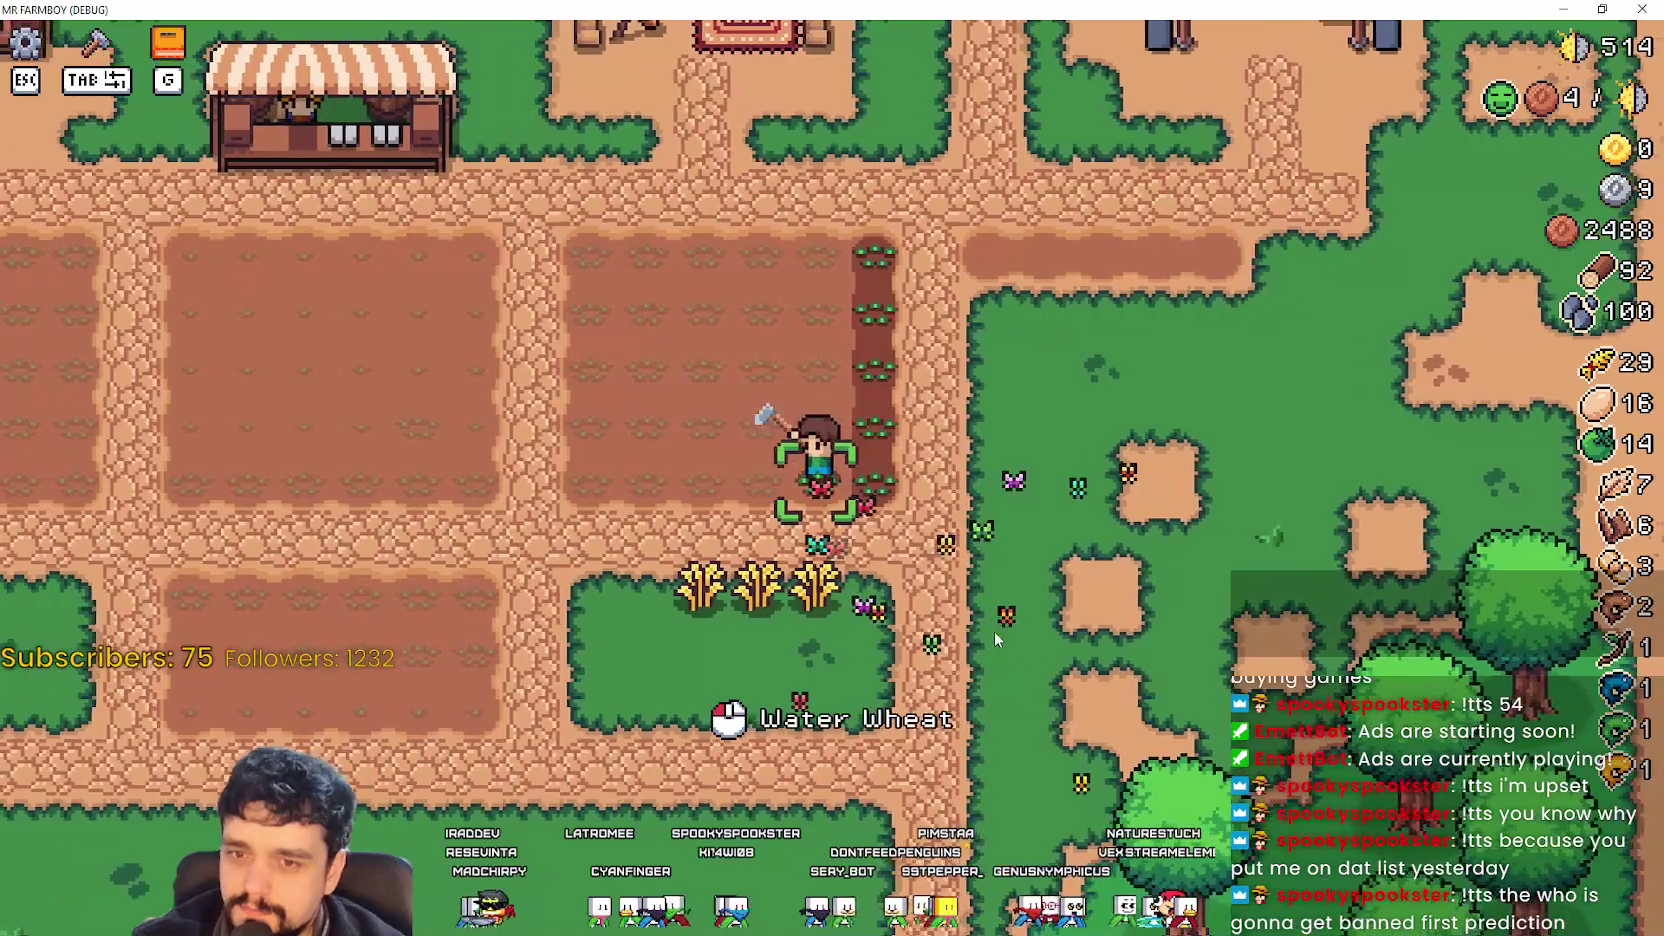
key("w")
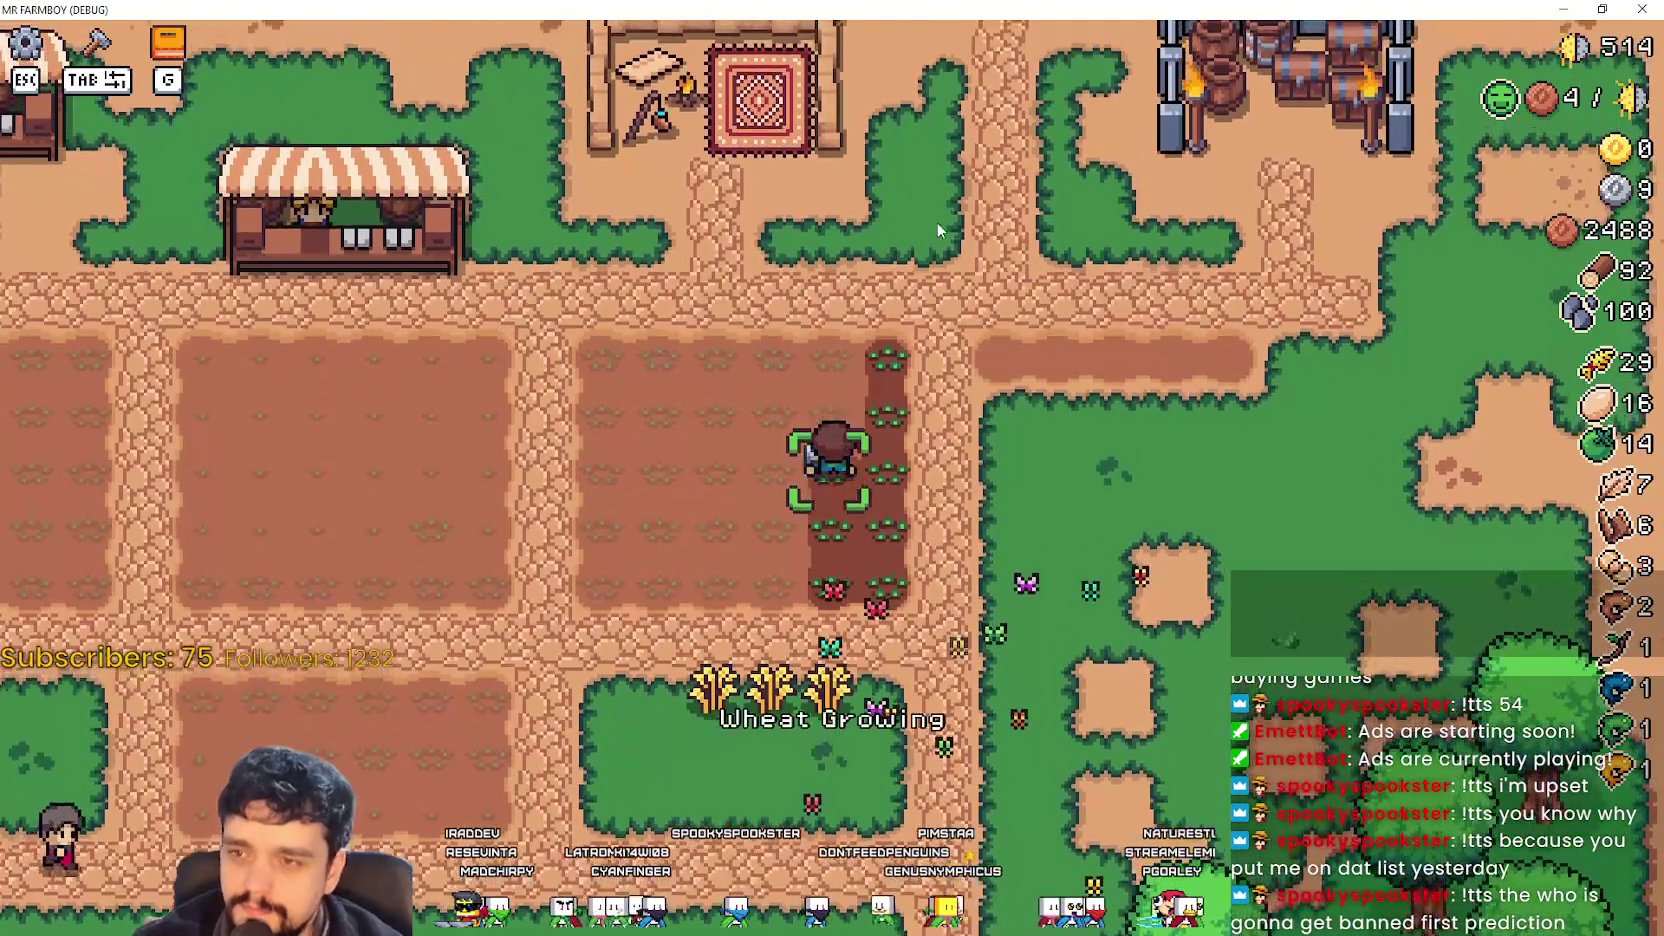
key("w")
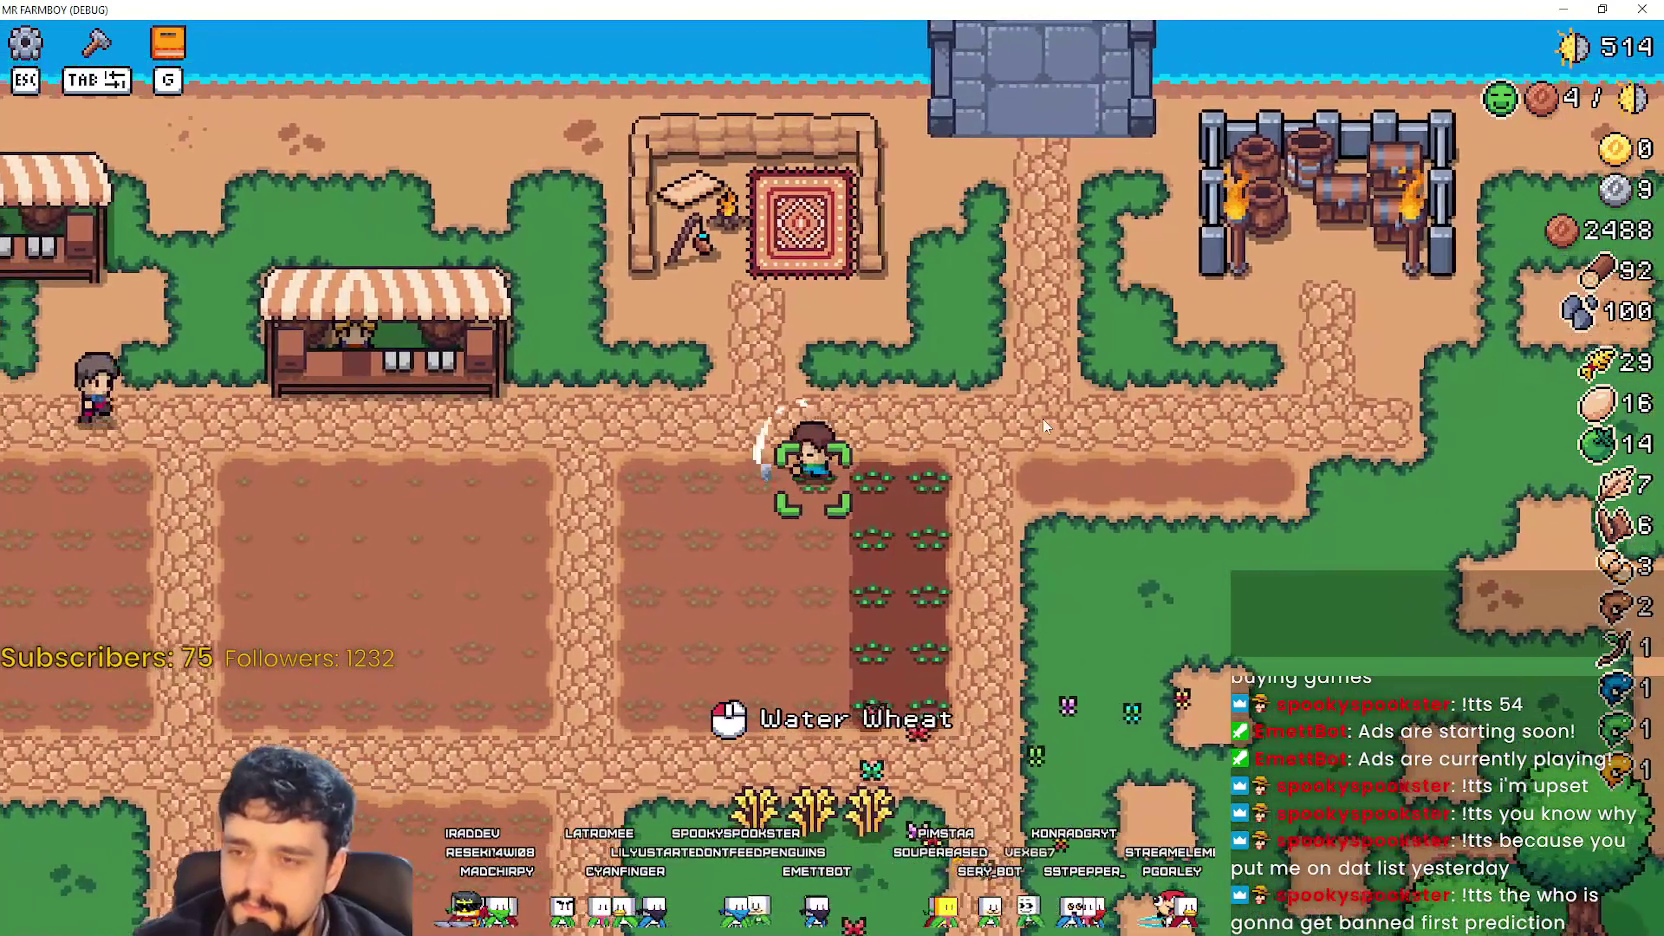
key("s")
left_click(1061, 584)
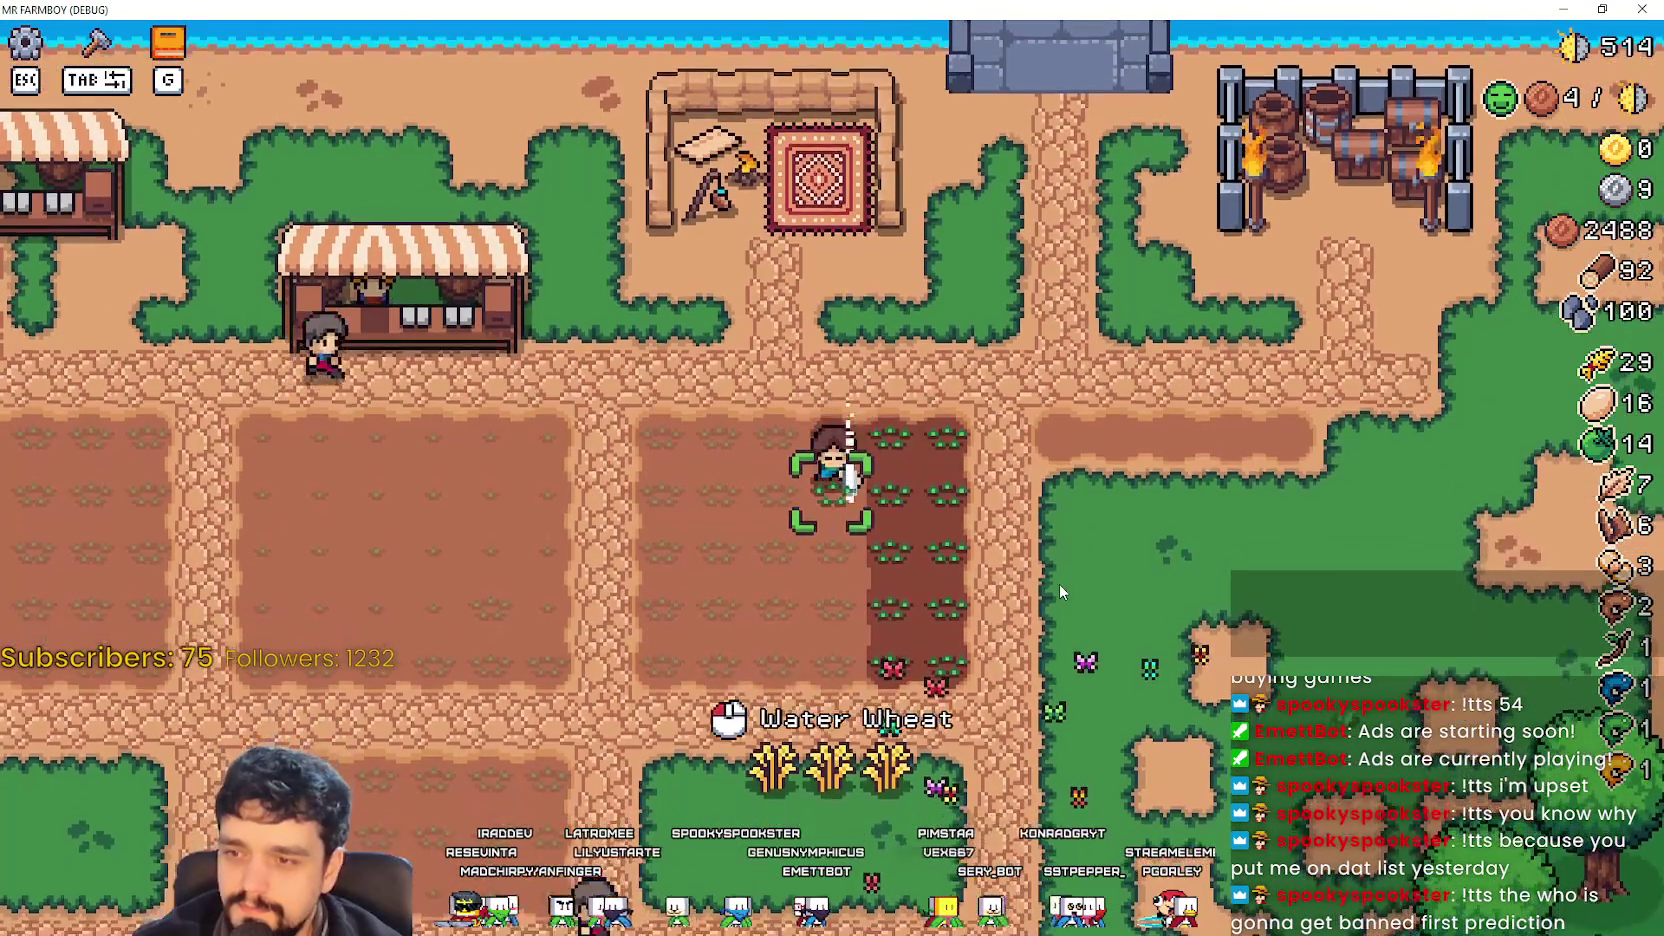
Keep walking the farmer around the crop plot past the wheat decorations.
key("s")
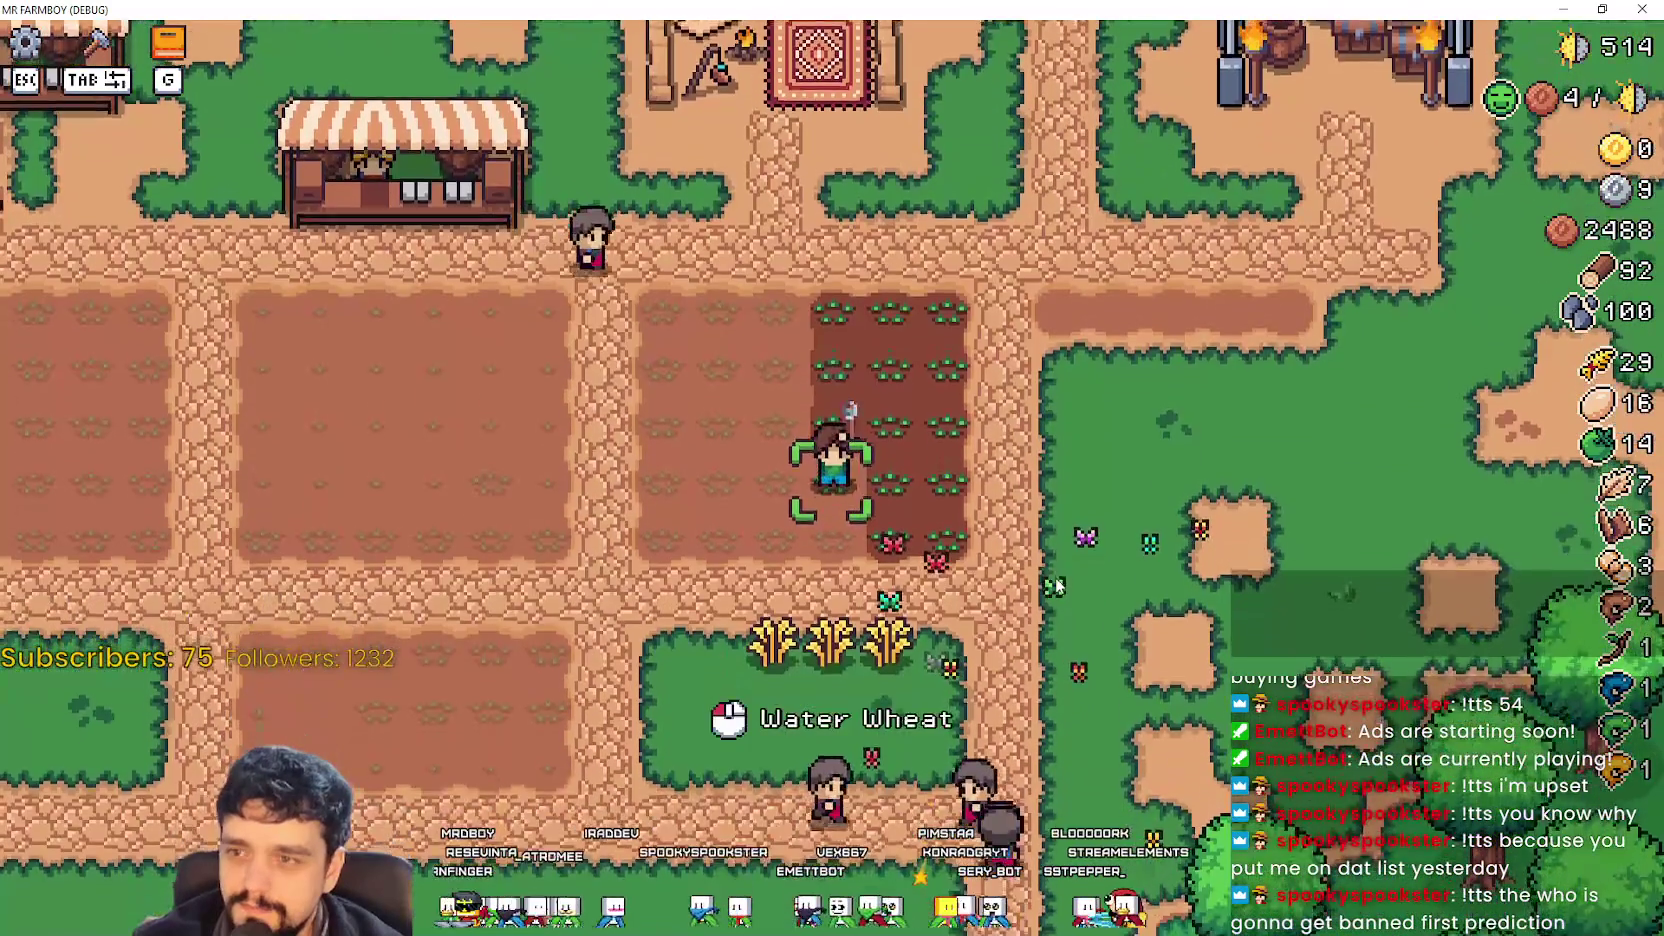
key("d")
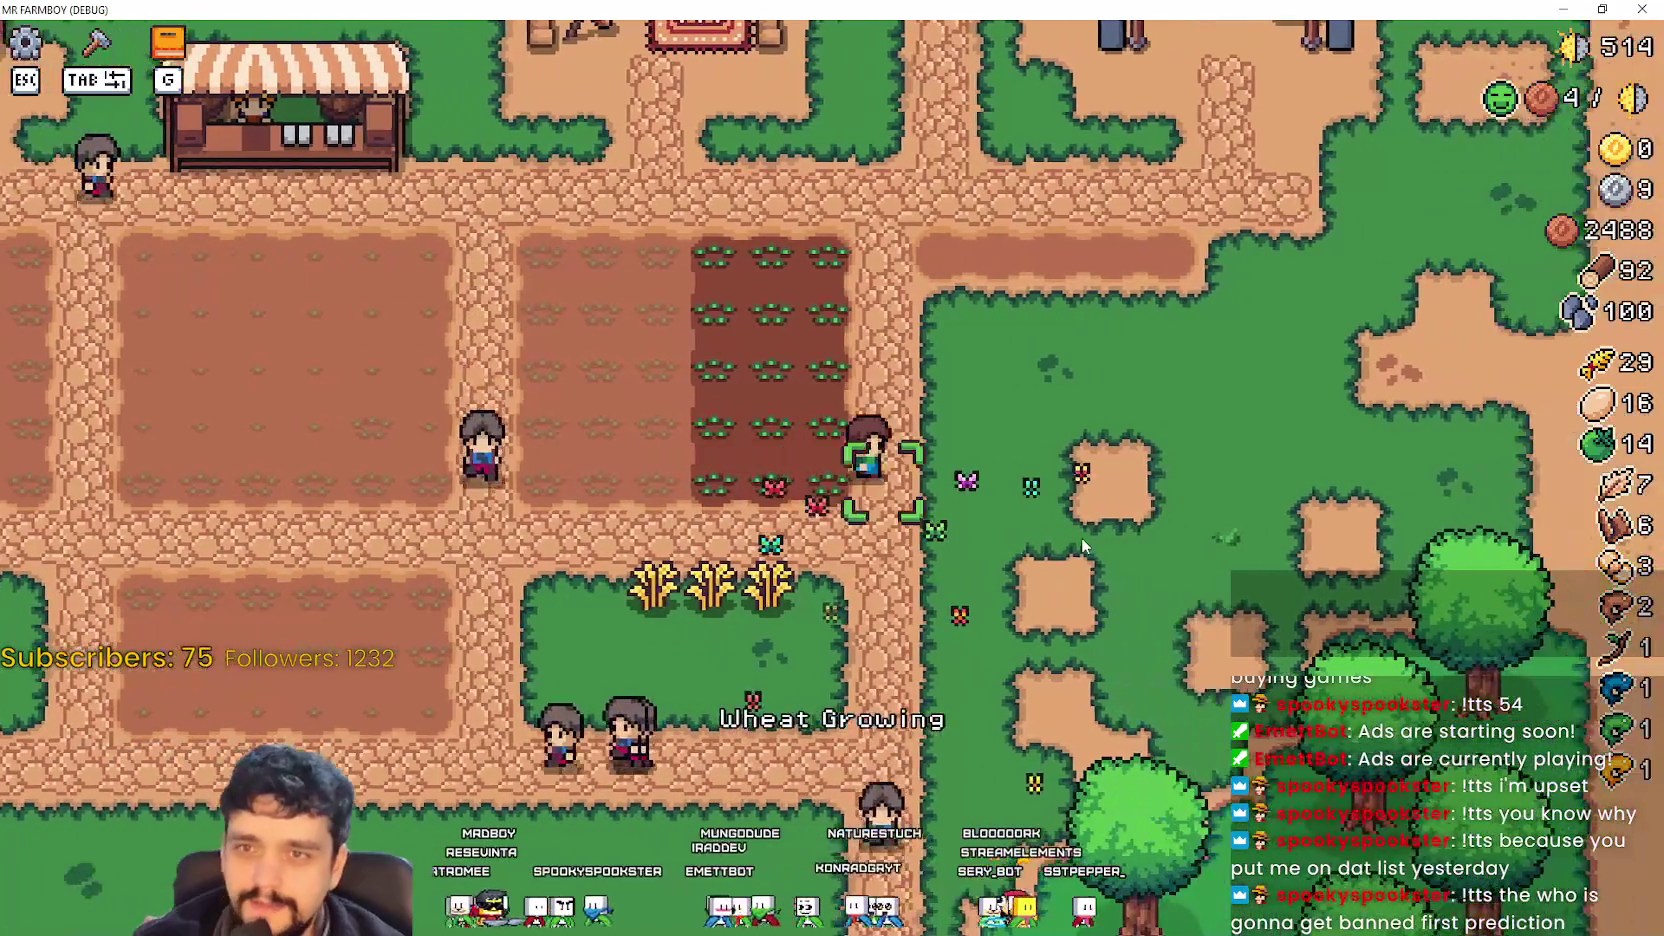
key("w")
key("d")
key("a")
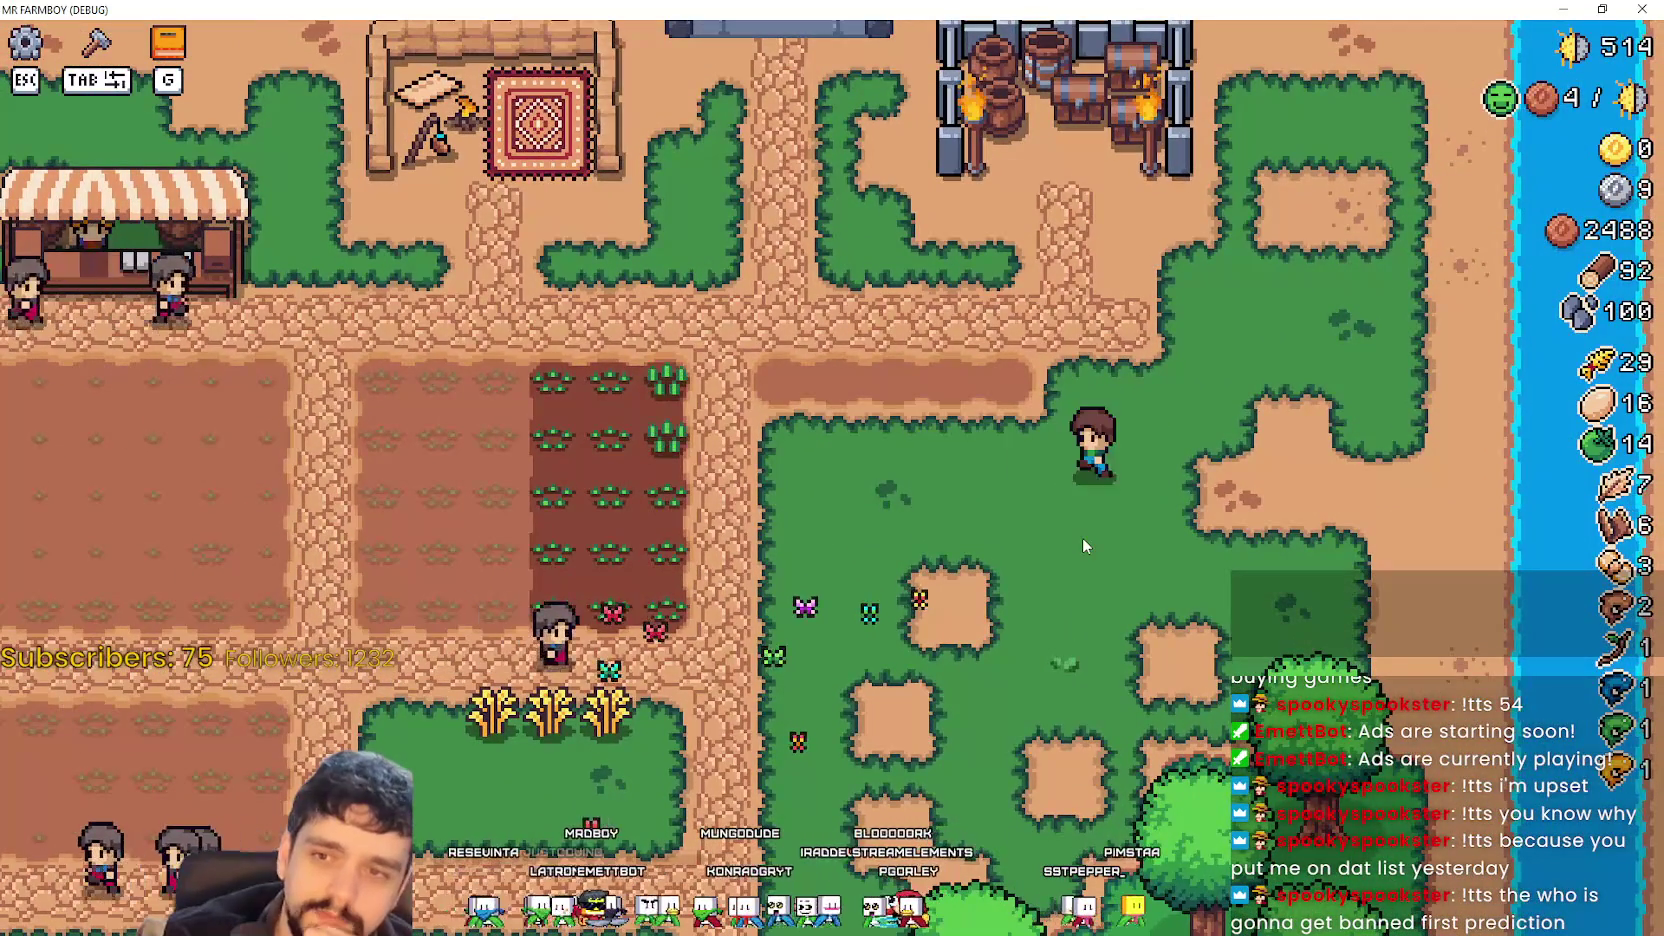
key("a")
key("w")
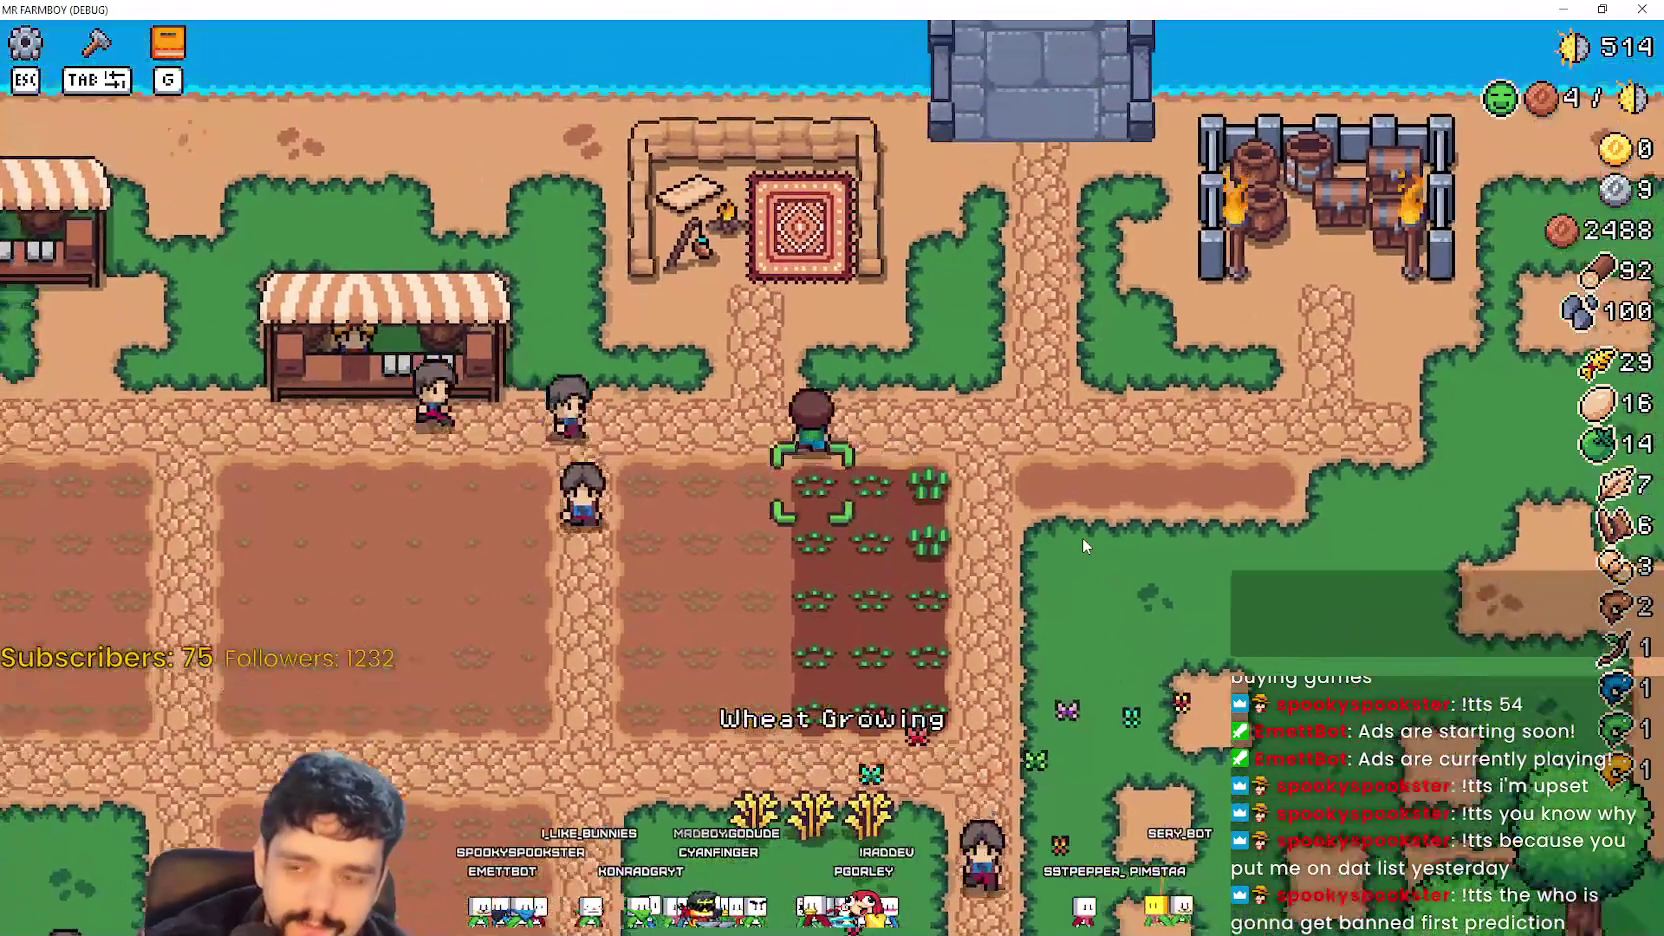
key("s")
key("d")
key("w")
key("d")
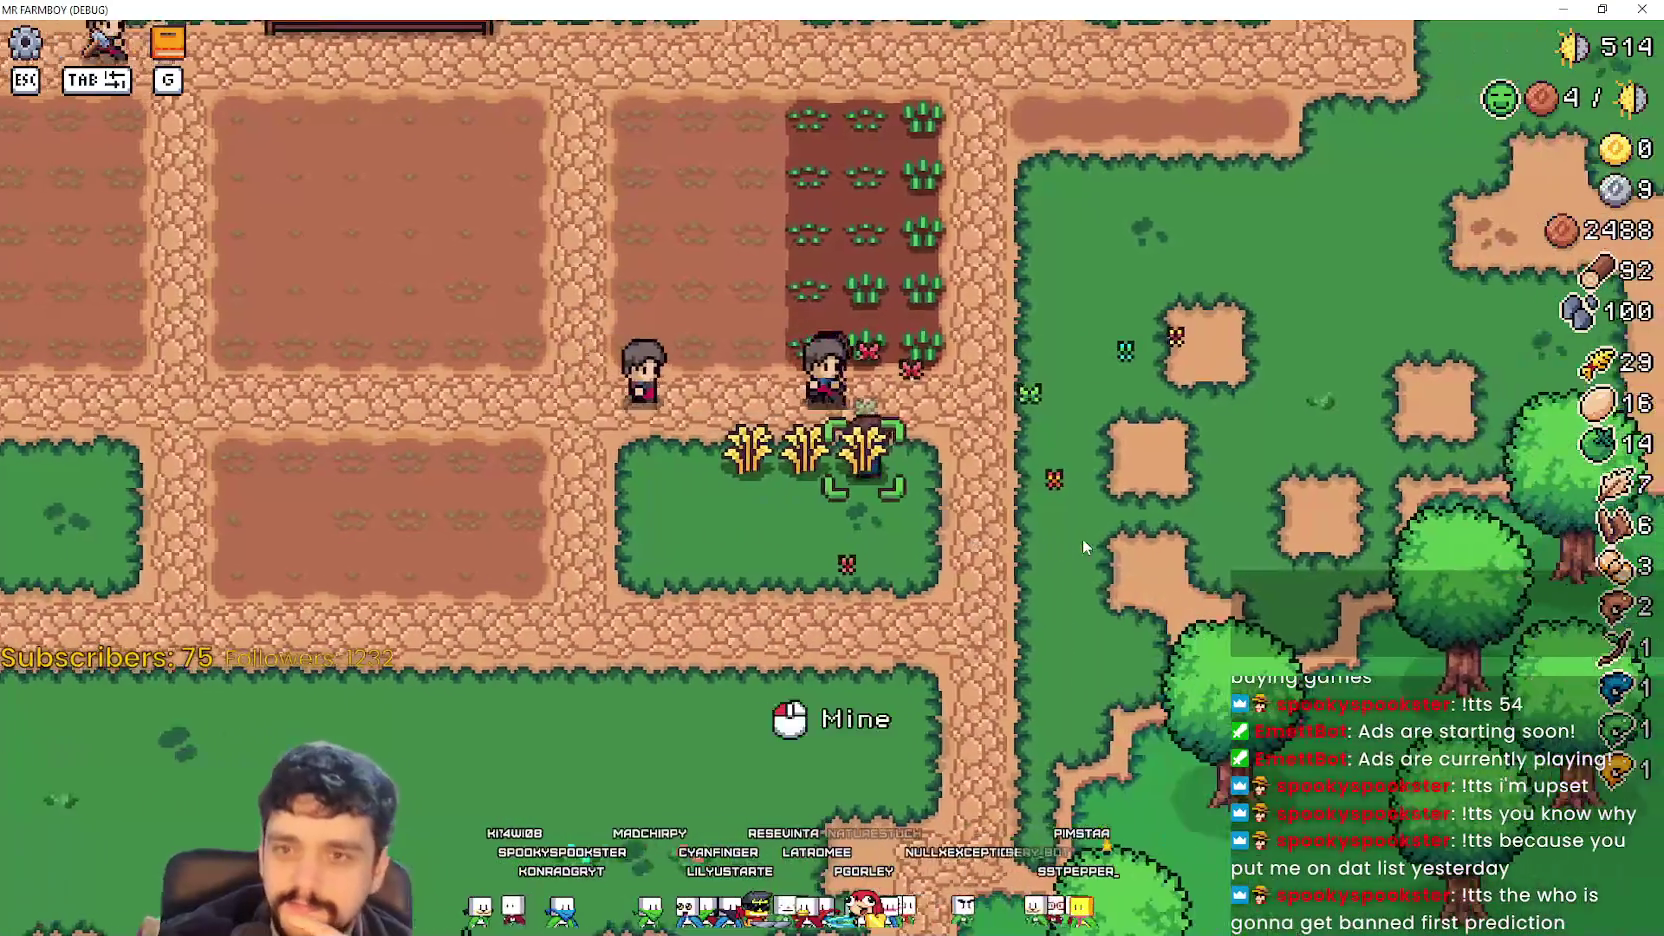
key("d")
key("w")
Close the game window and hide the notes to reveal the Godot script editor.
key("alt+Tab")
key("alt+Tab")
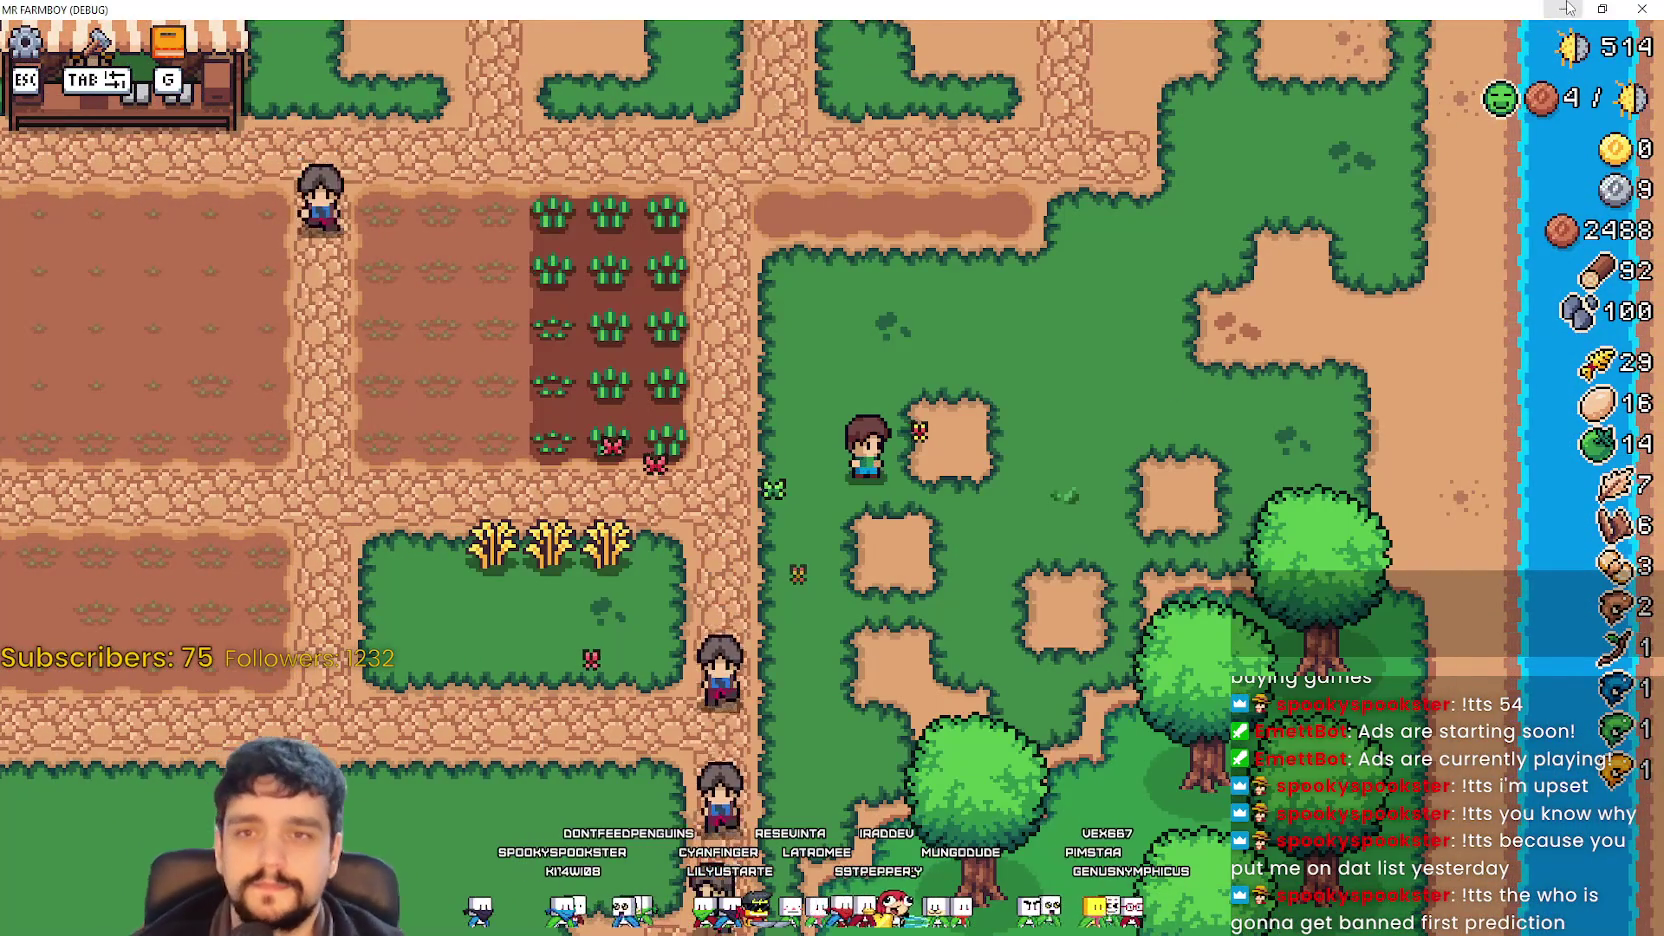
key("alt+F4")
left_click(1343, 121)
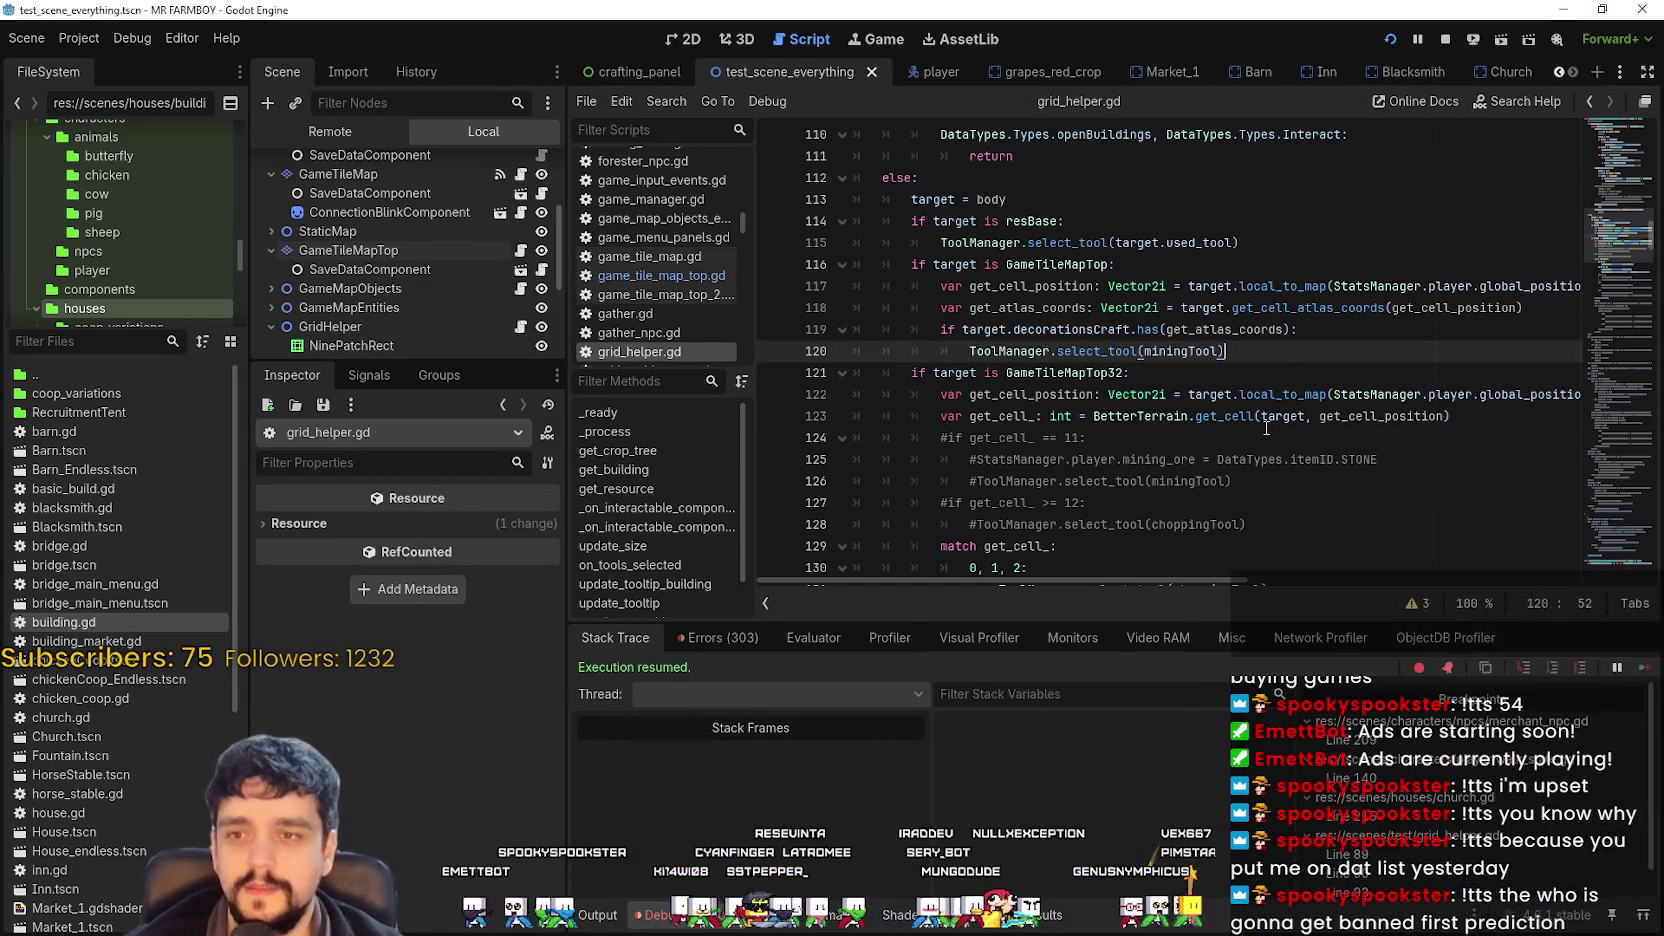
left_click(1304, 350)
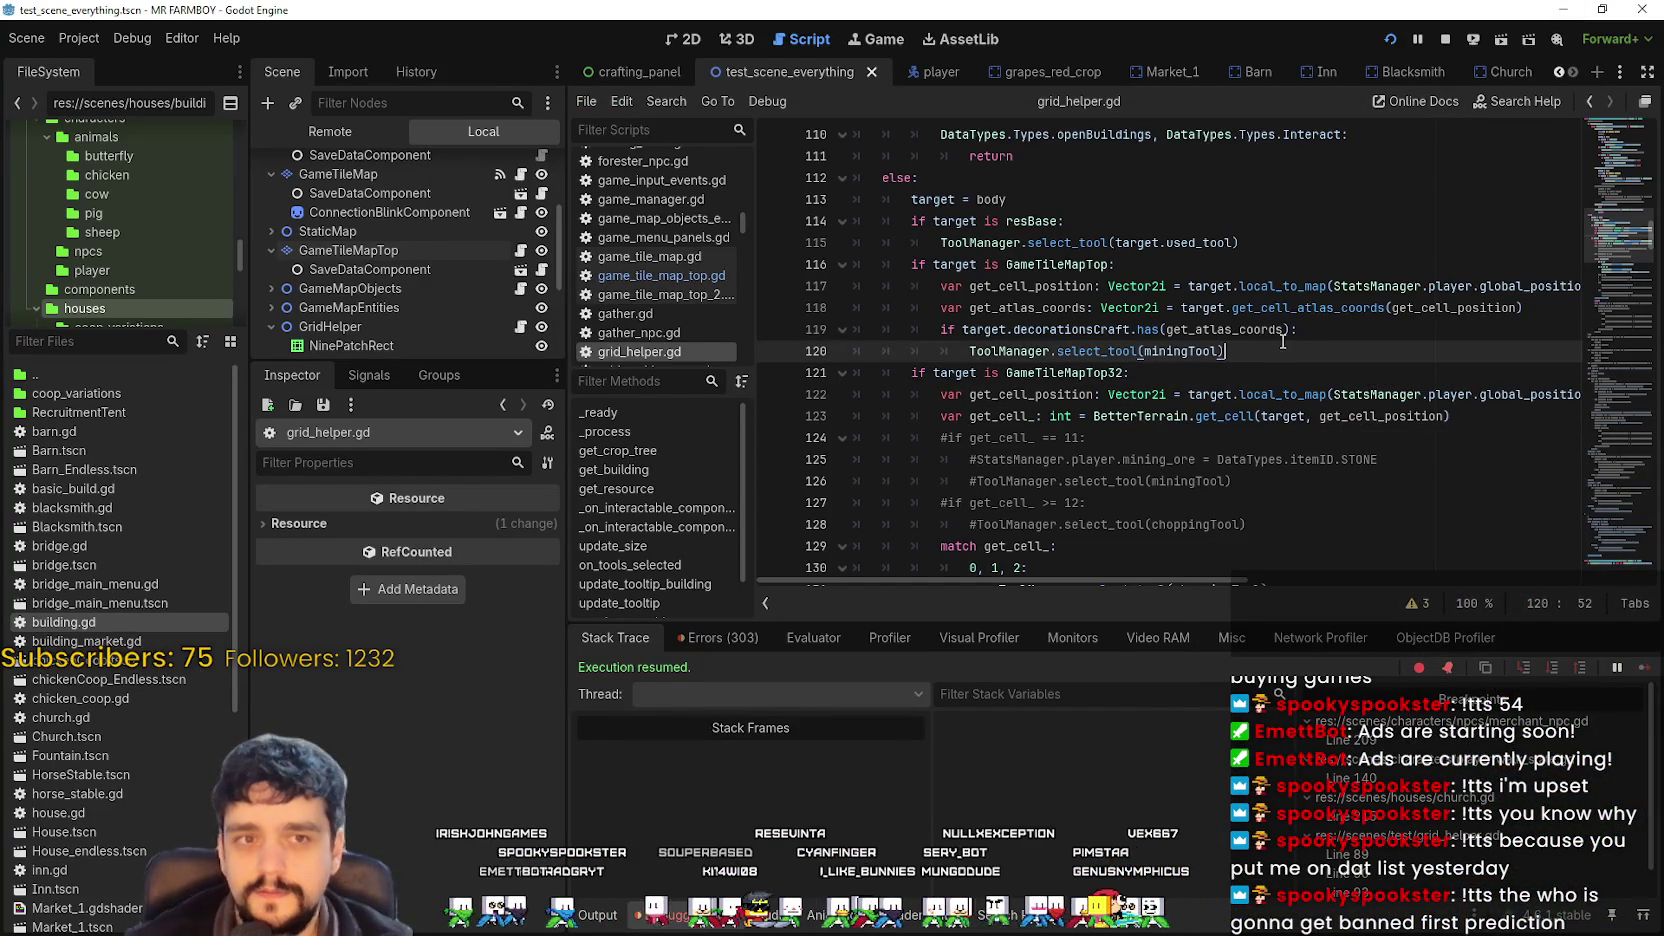
mouse_move(1282, 328)
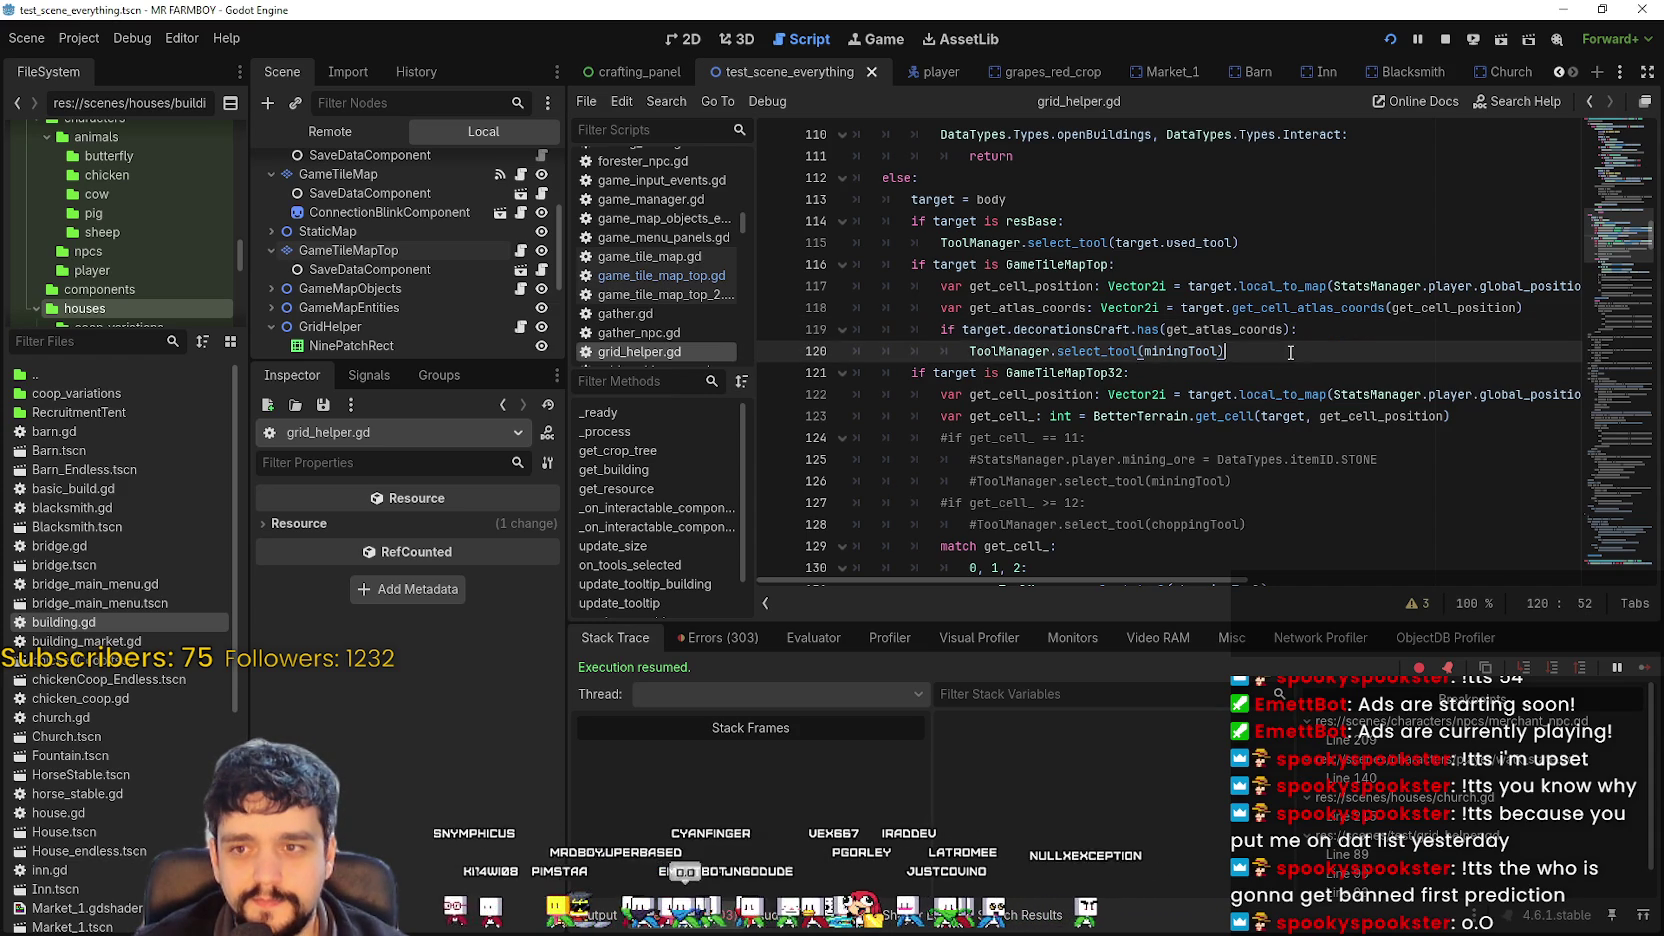
double_click(1128, 351)
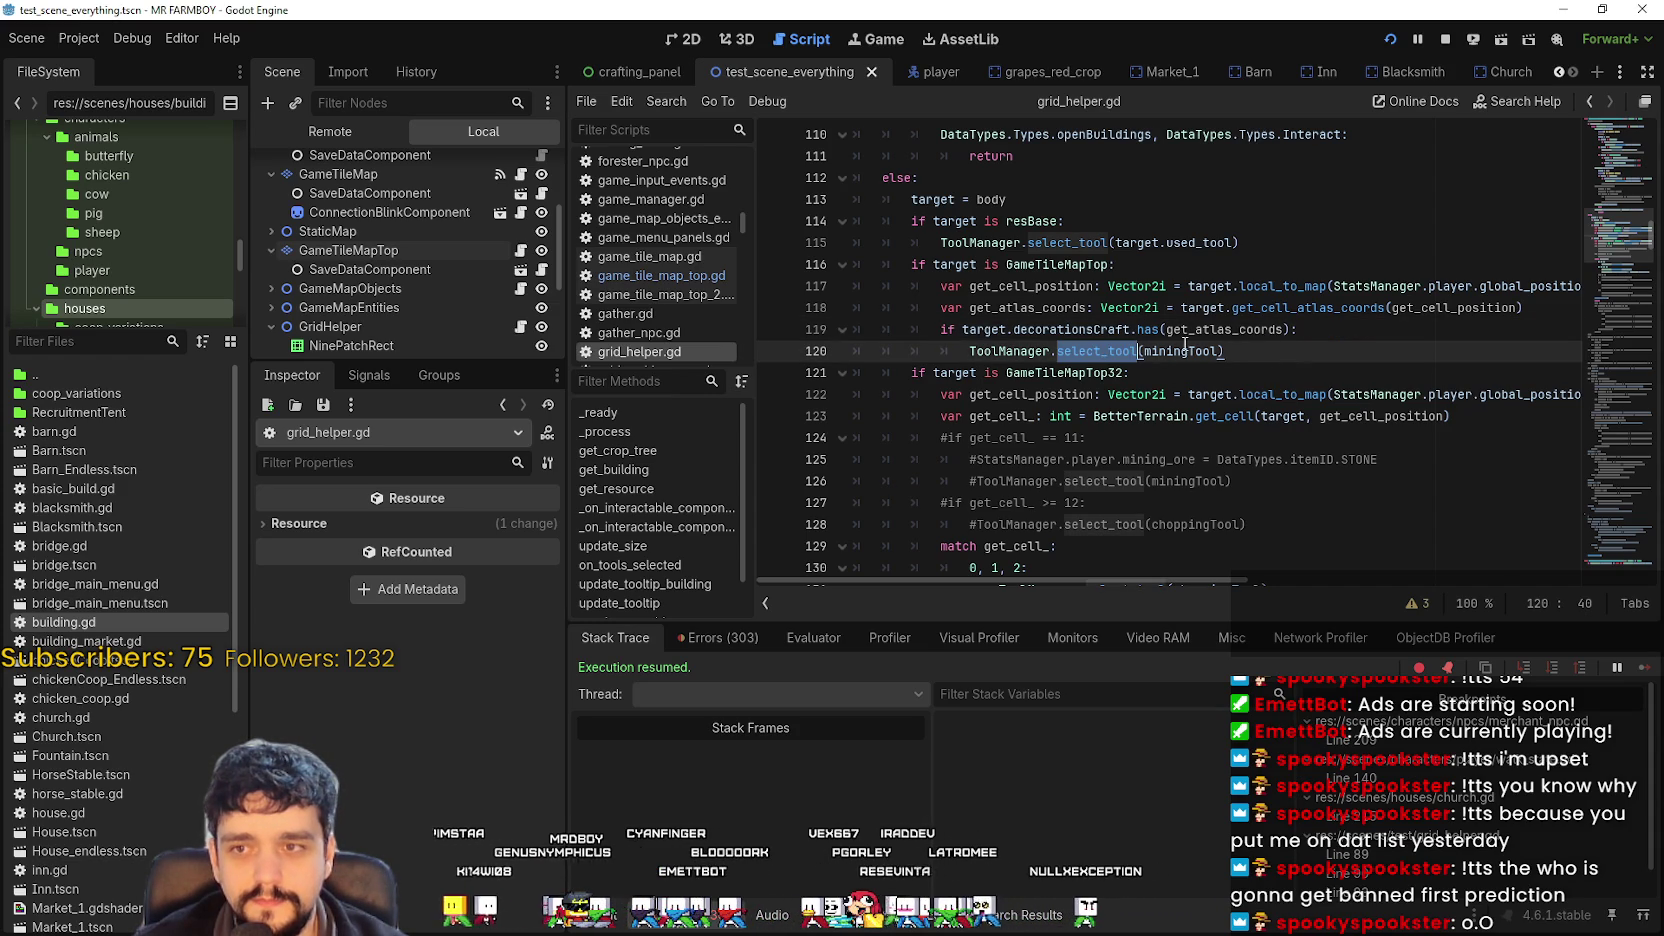
double_click(1190, 345)
mouse_move(1188, 343)
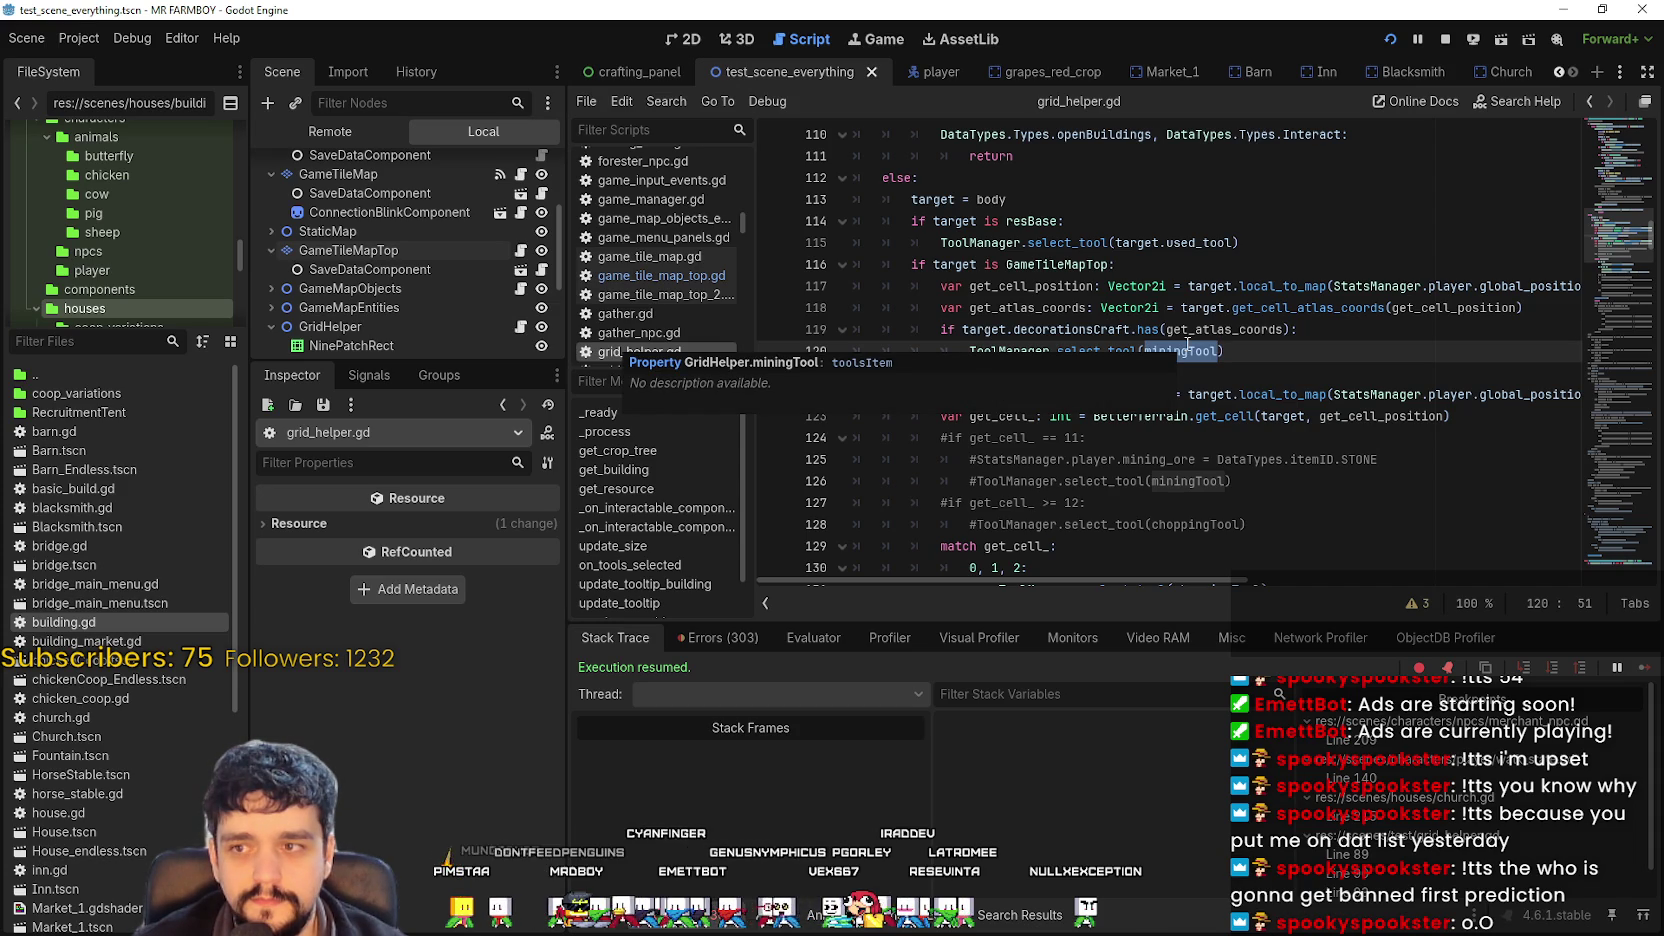
left_click_drag(1630, 240, 1609, 131)
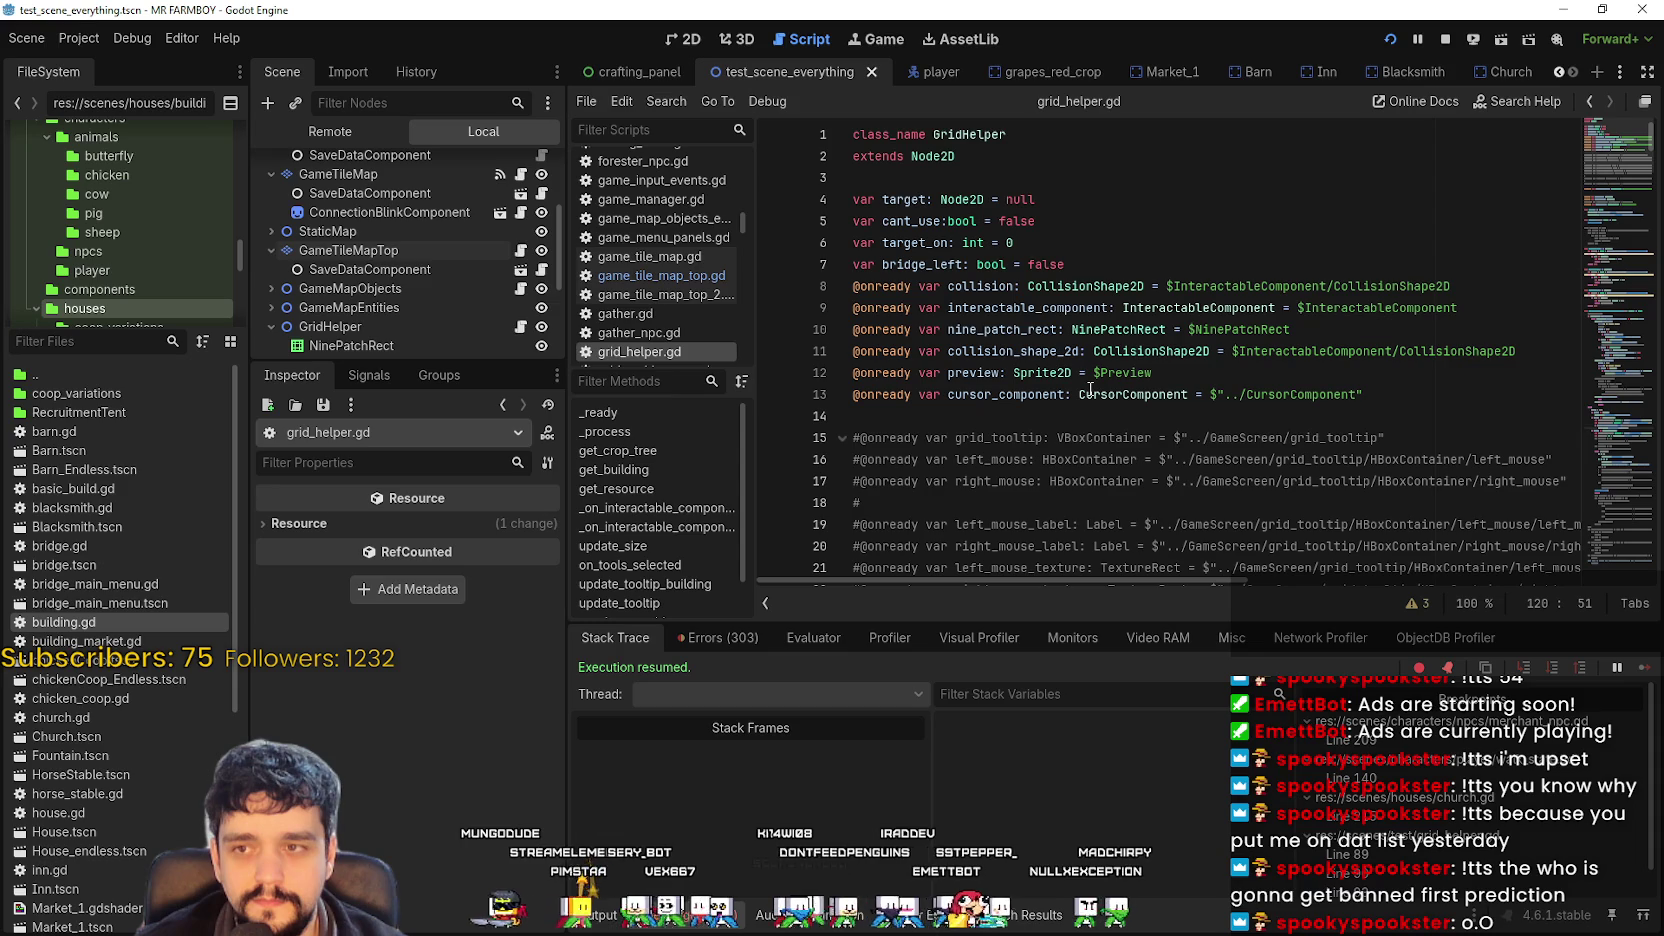
scroll(1090, 390, "down", 7)
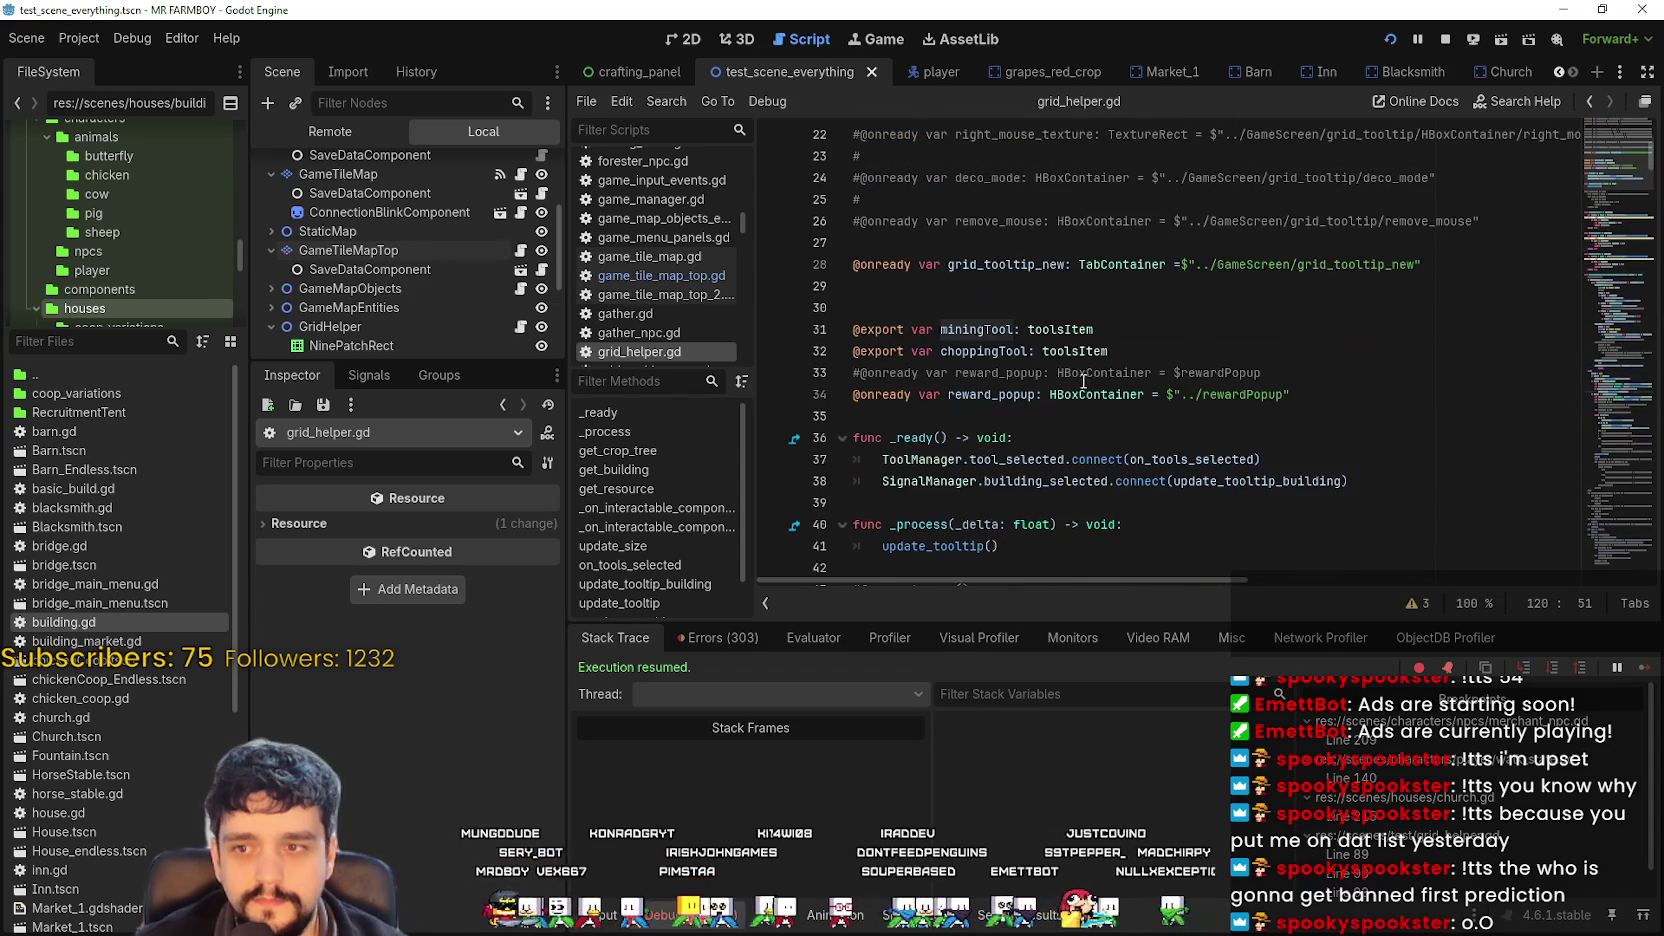
left_click(1137, 353)
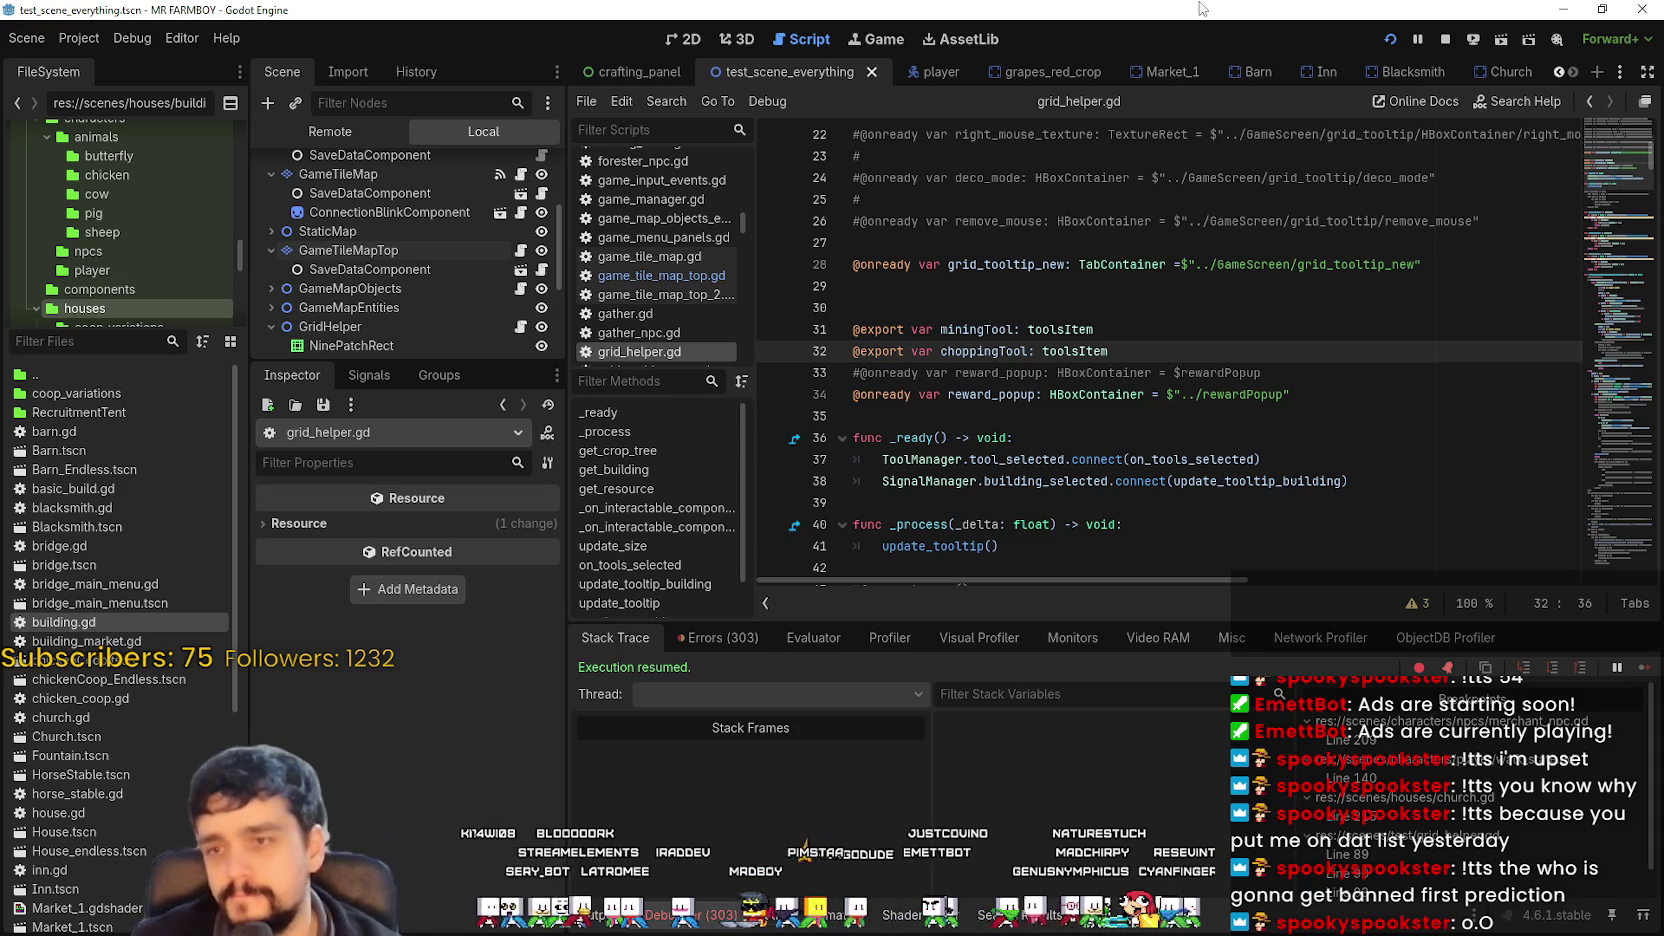
scroll(1297, 369, "down", 5)
scroll(1297, 369, "down", 4)
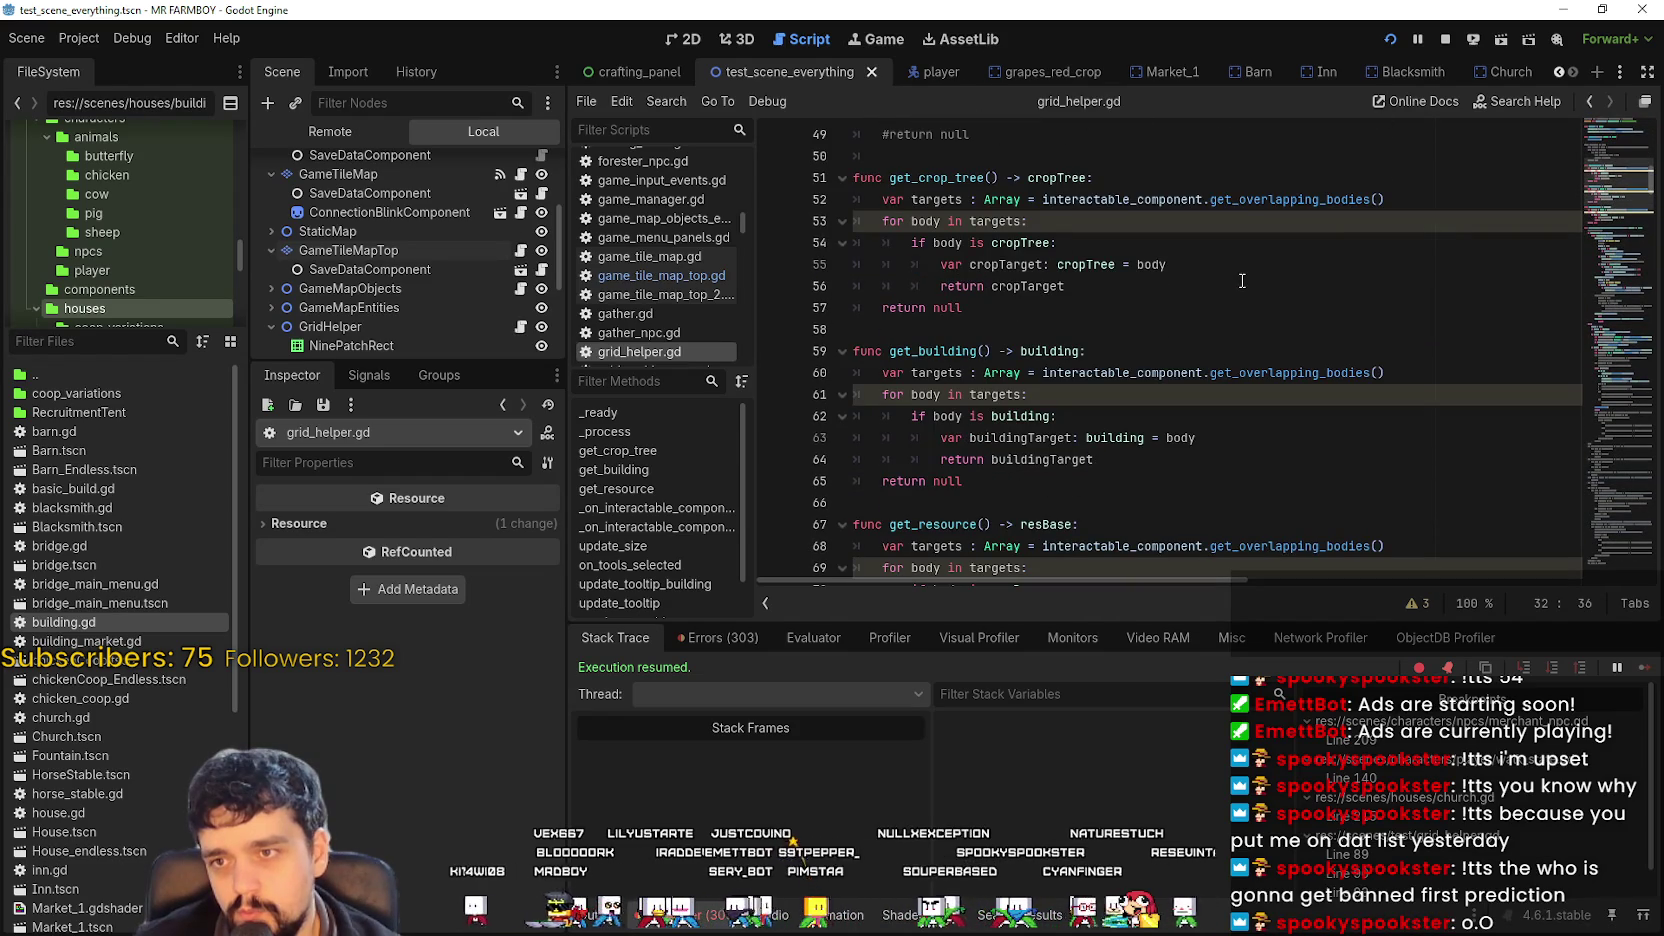
scroll(1243, 279, "down", 3)
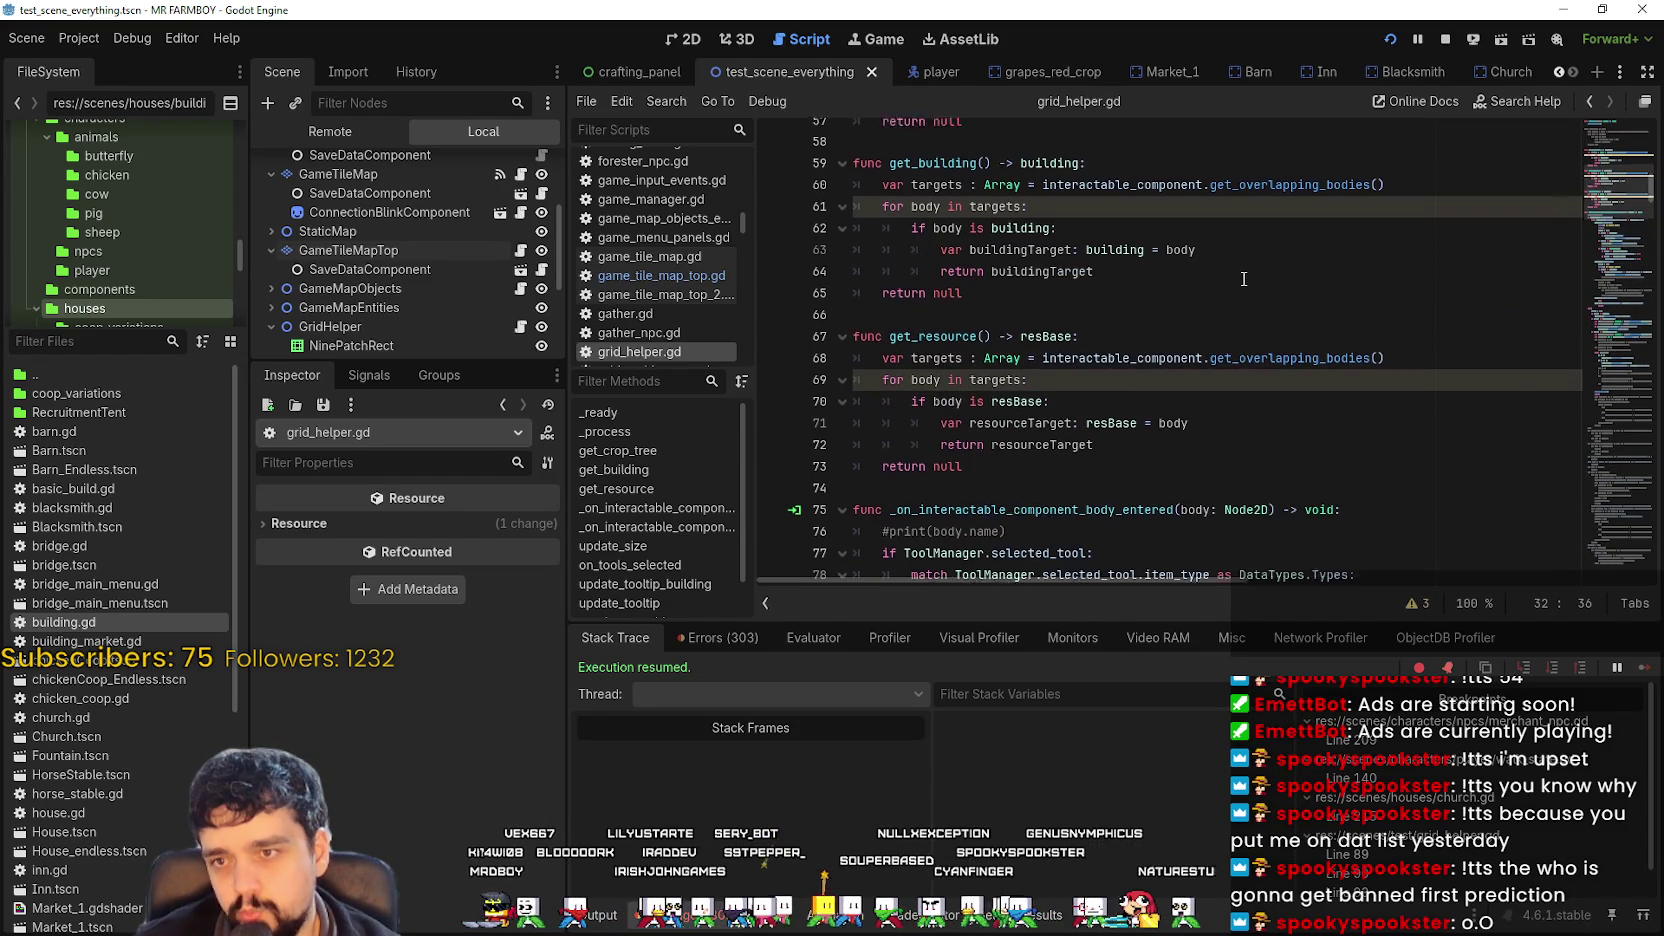
scroll(1243, 276, "down", 3)
scroll(1242, 276, "down", 3)
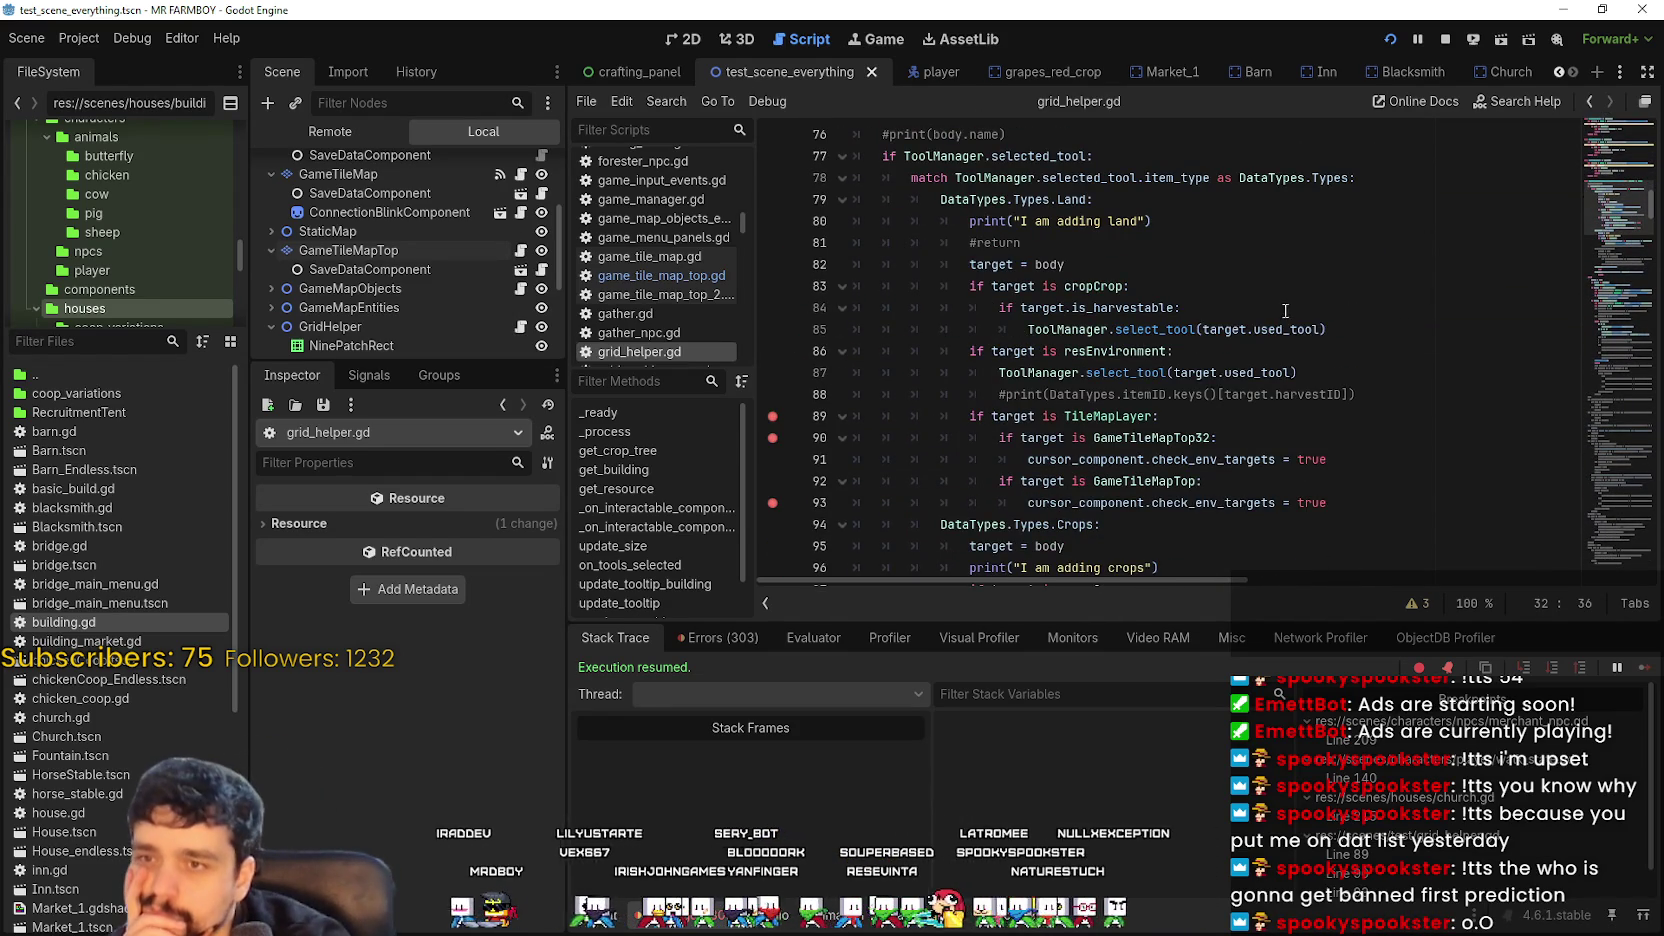
left_click(1282, 373)
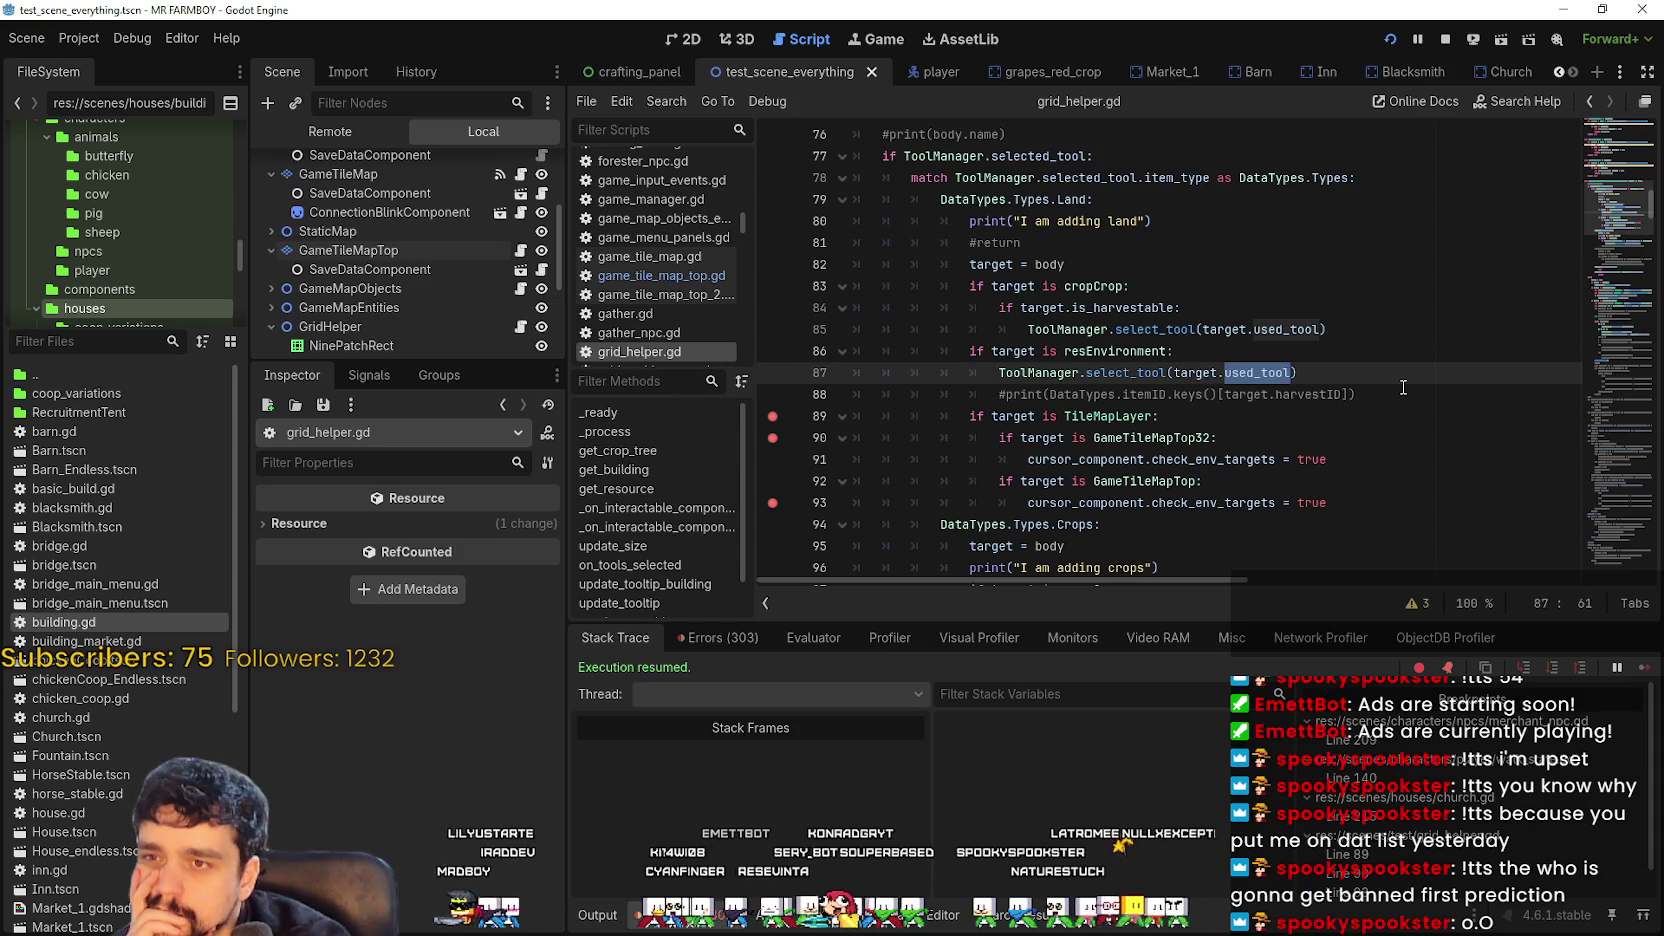
scroll(1404, 387, "down", 1)
scroll(1405, 387, "down", 6)
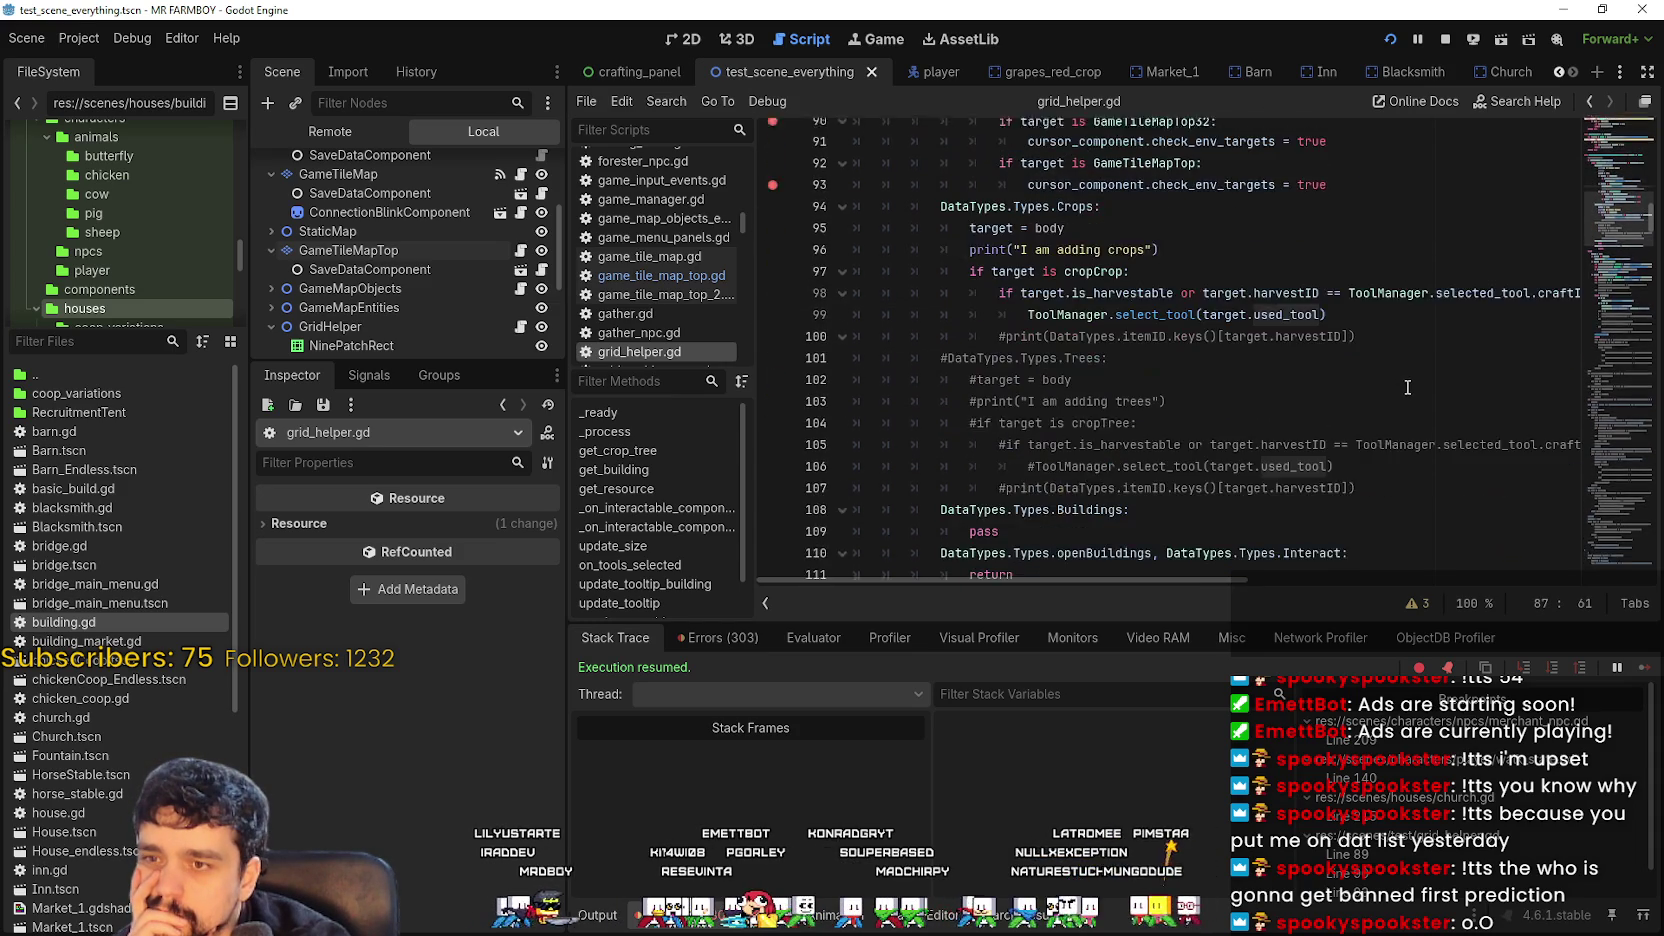
left_click(1148, 394)
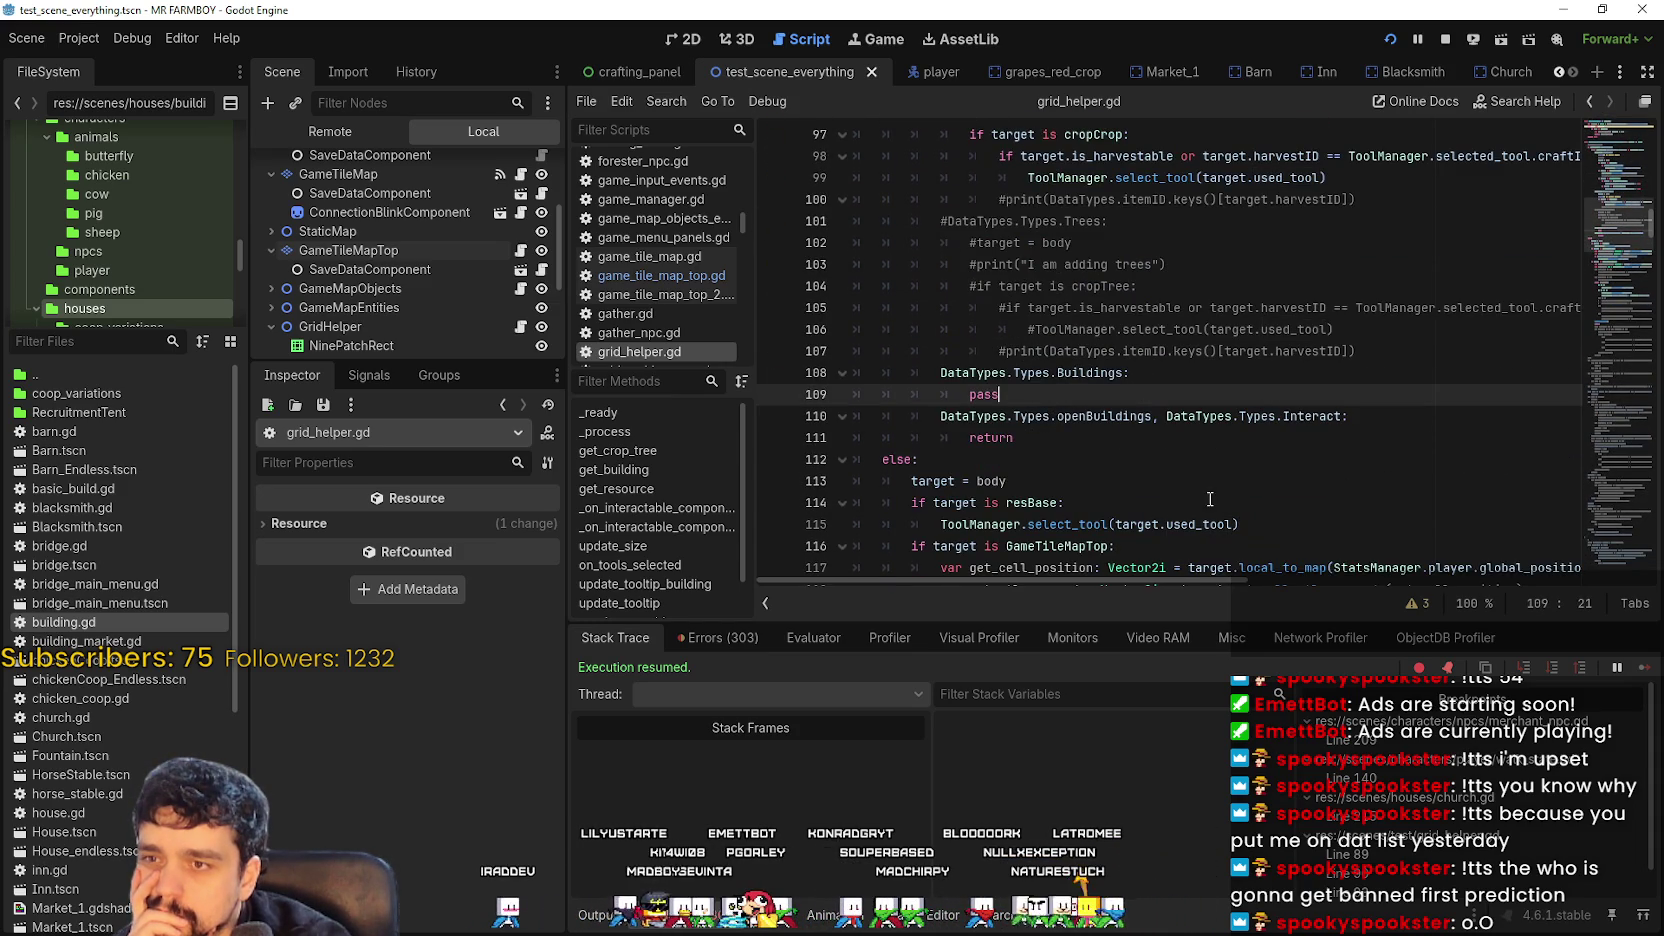
left_click(1165, 445)
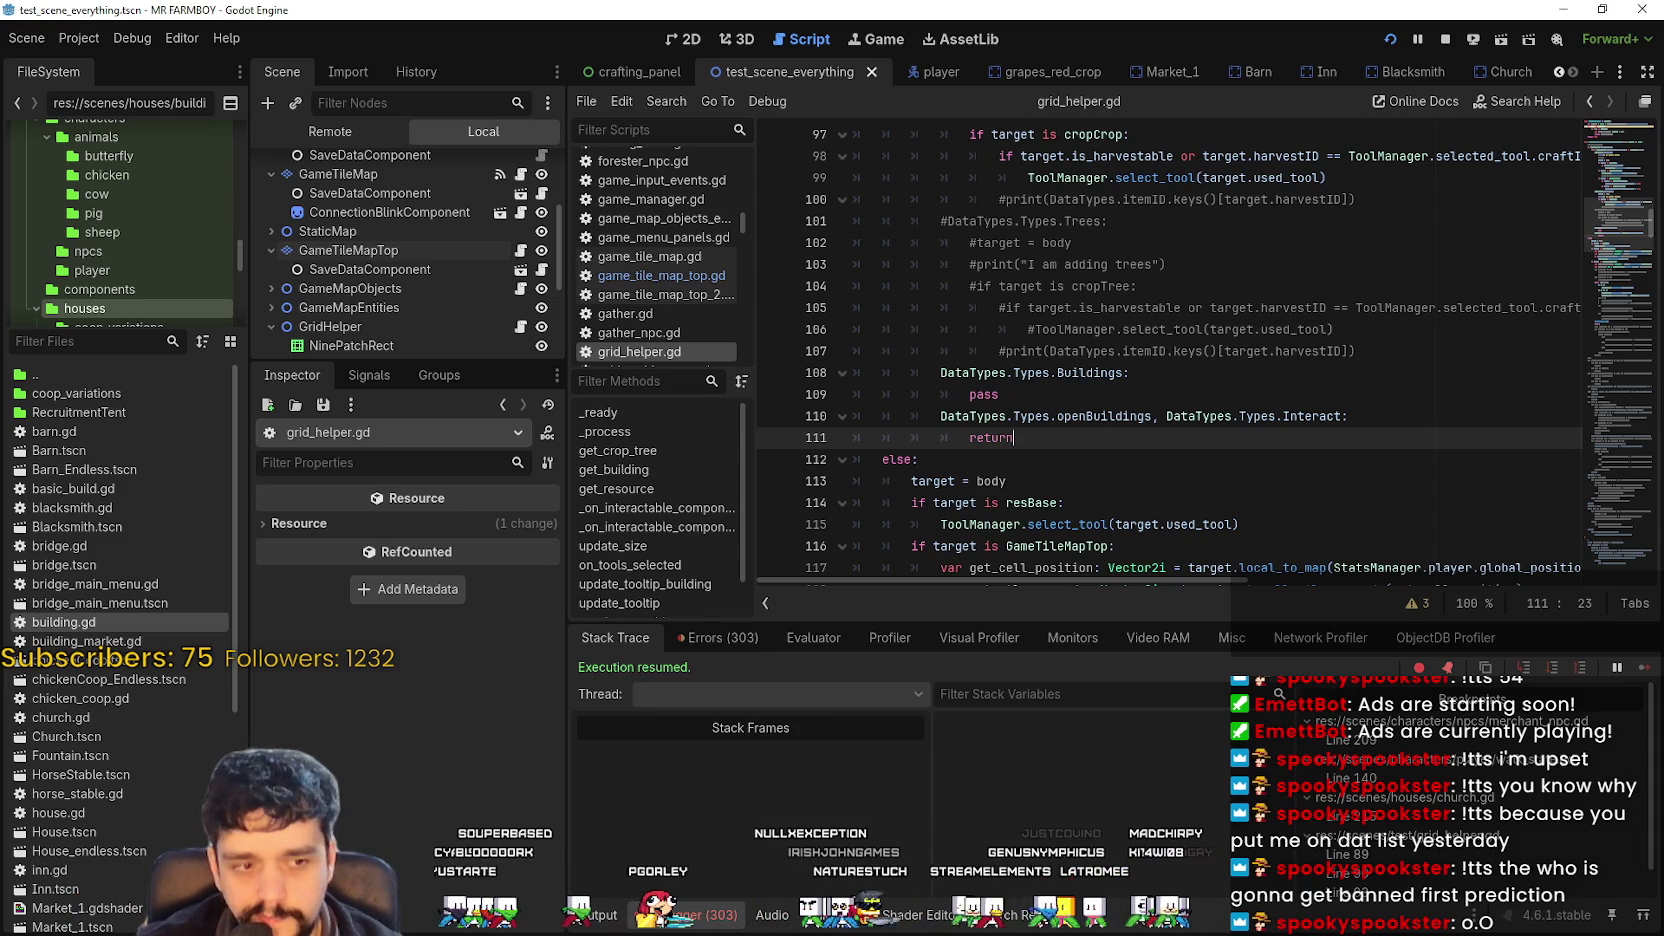
key("alt+Tab")
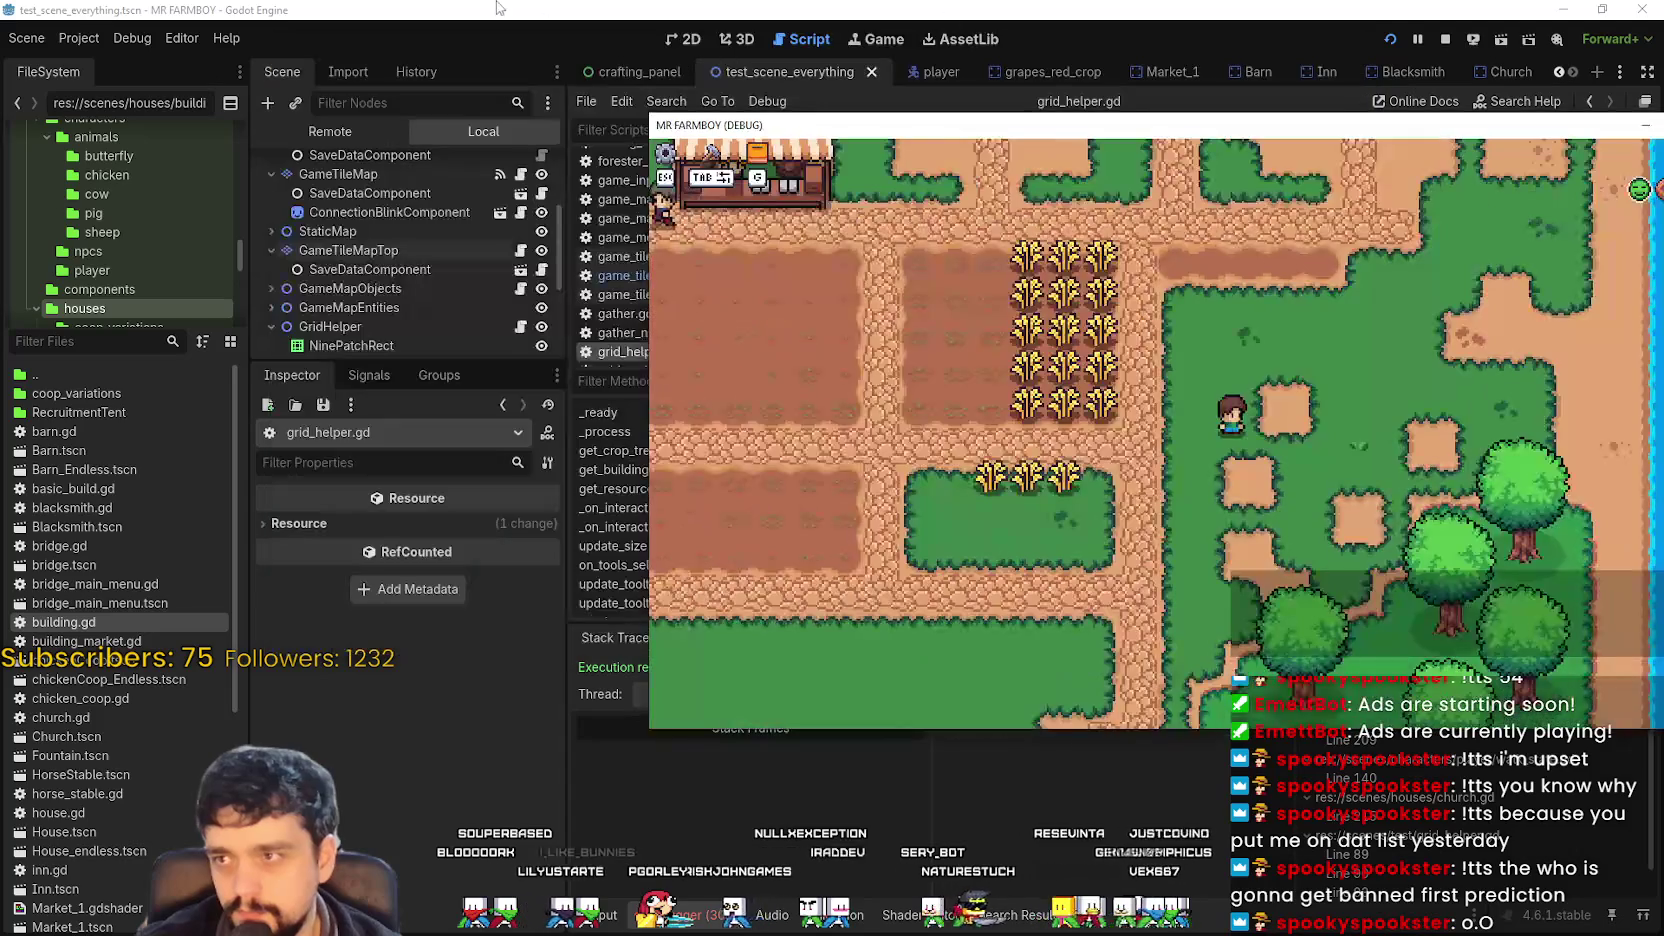
Inspect the live ToolManager node, then pick the first Decorations item in the in-game Crafting panel.
left_click(337, 136)
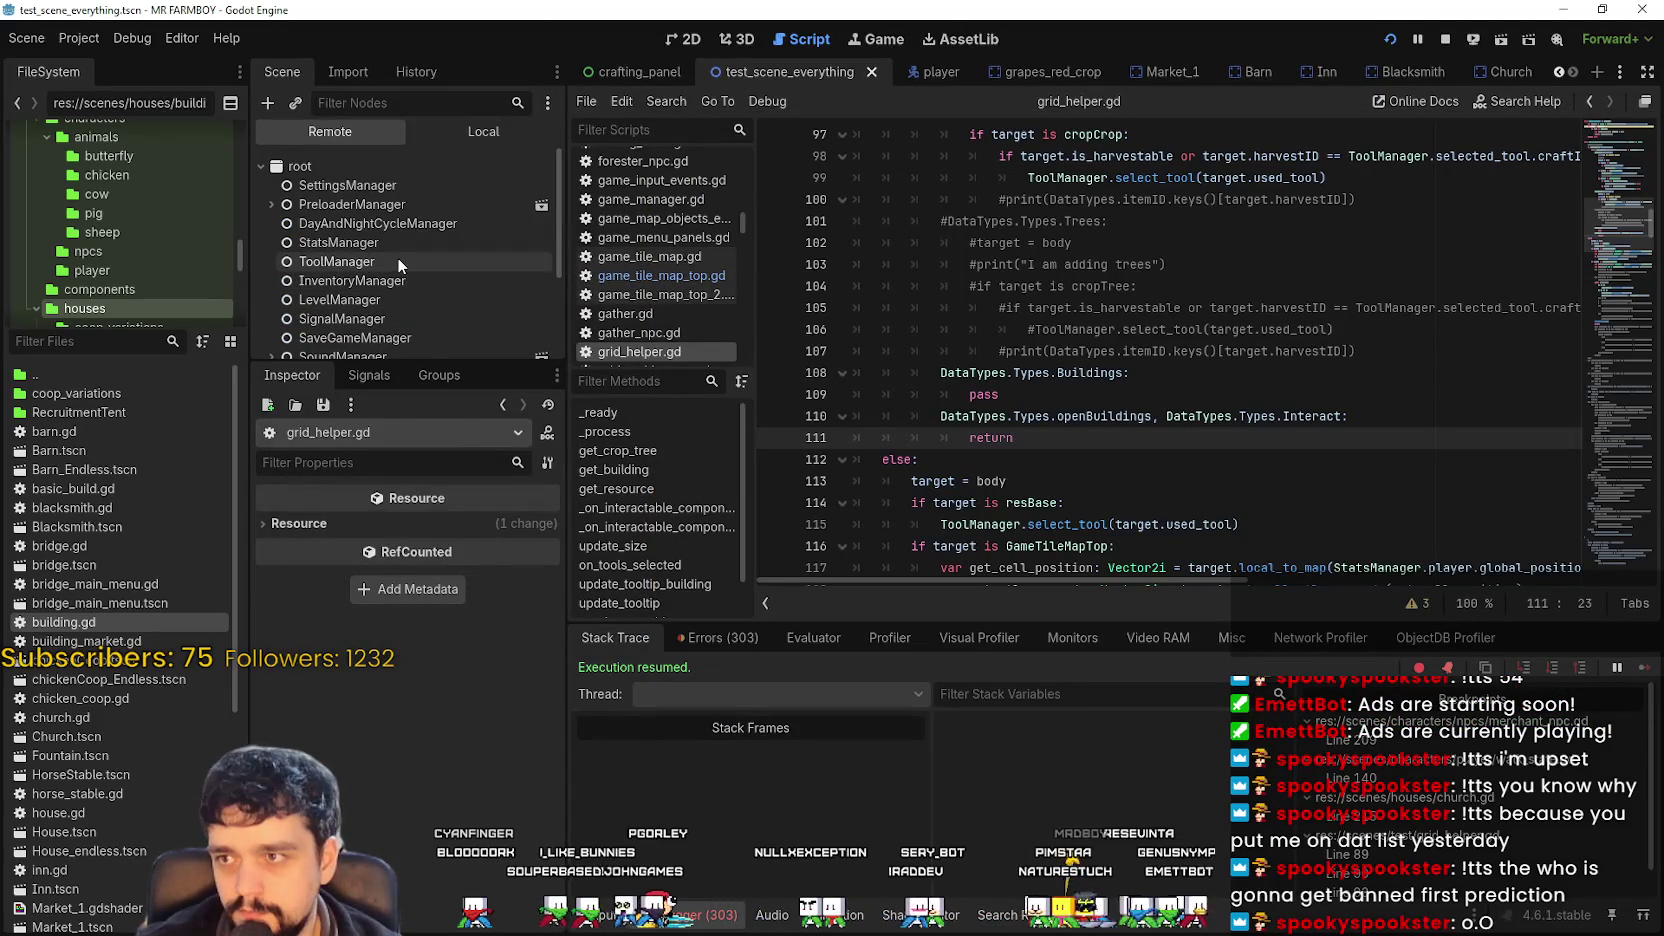
left_click(396, 260)
key("alt+Tab")
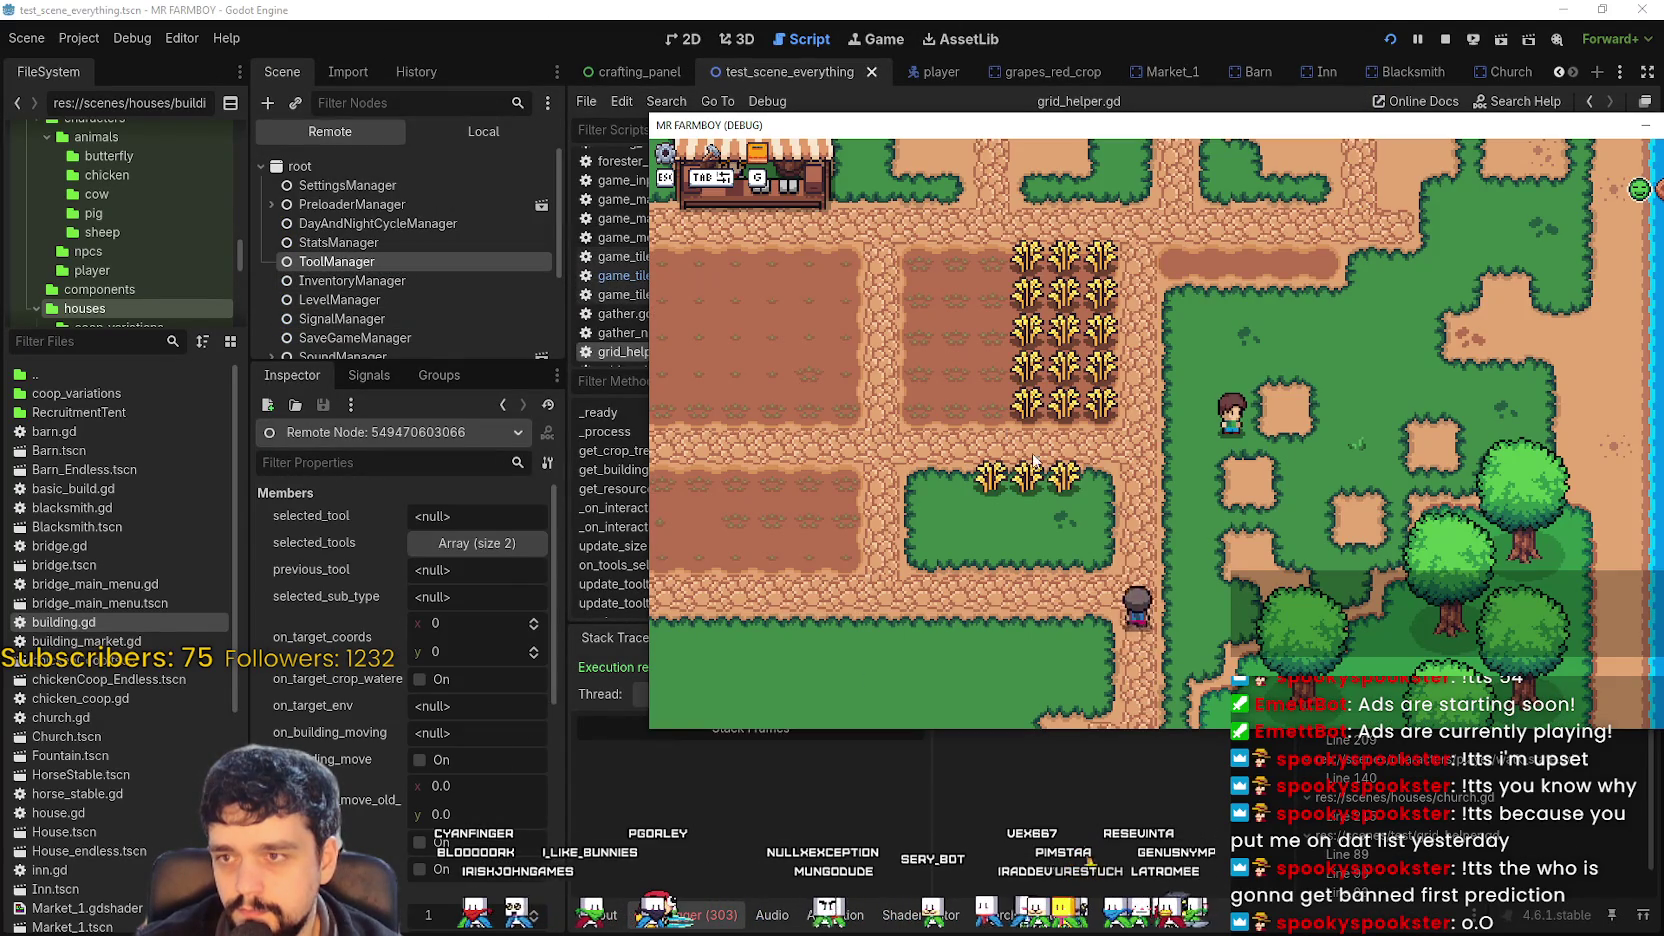
key("Tab")
left_click(745, 266)
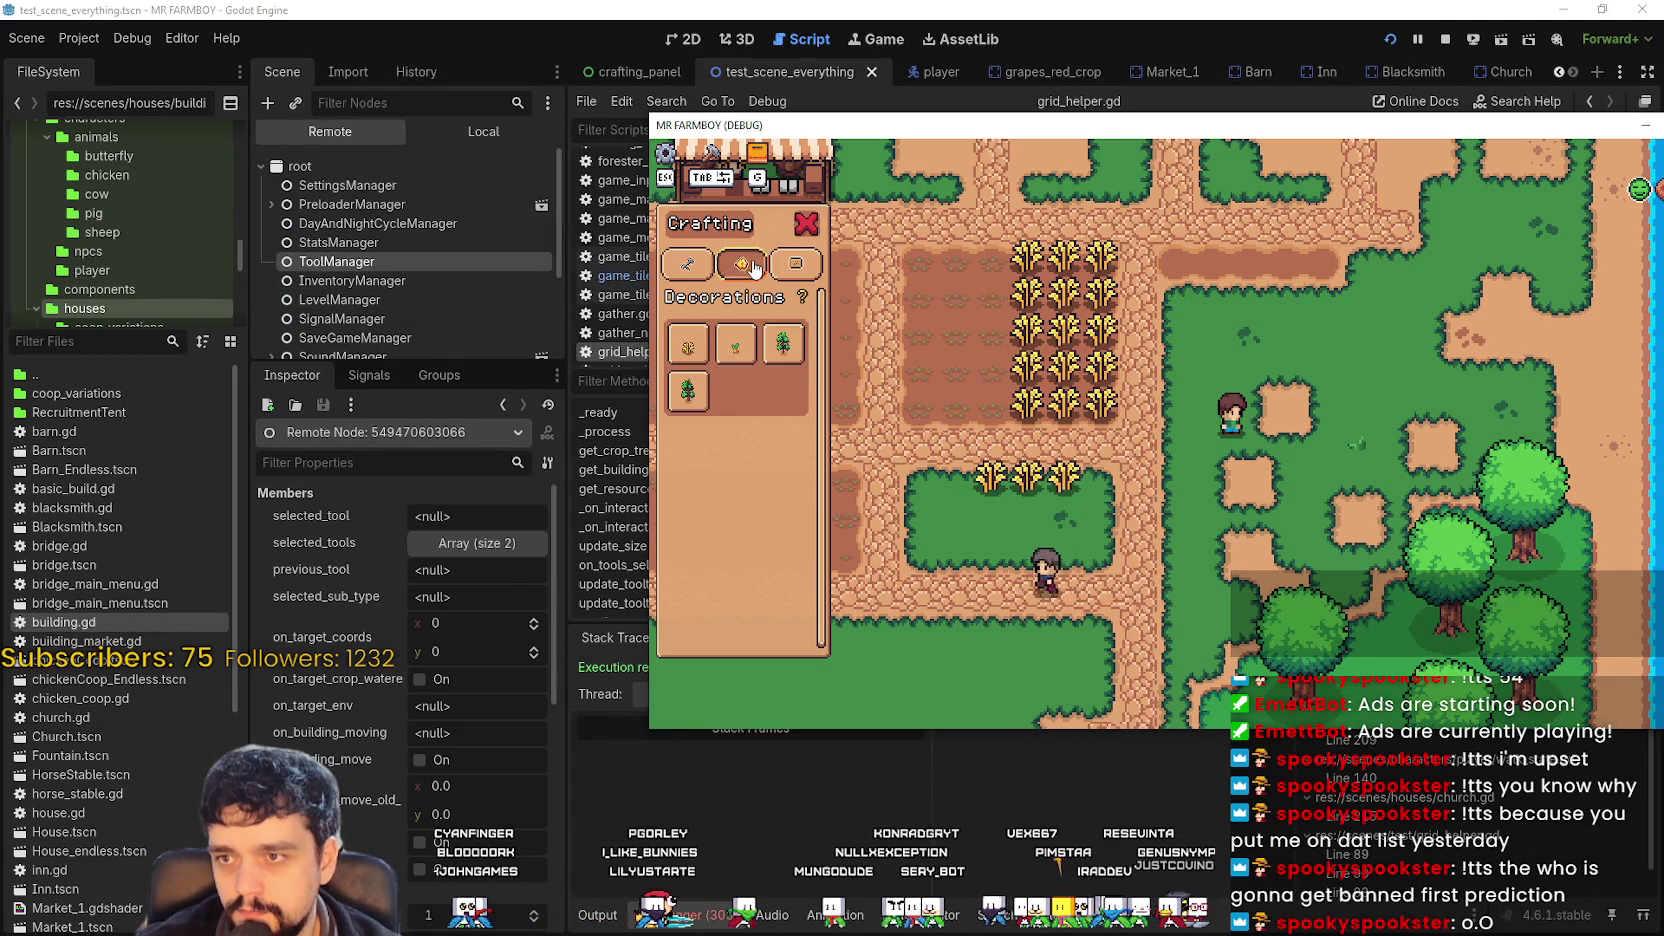
left_click(687, 345)
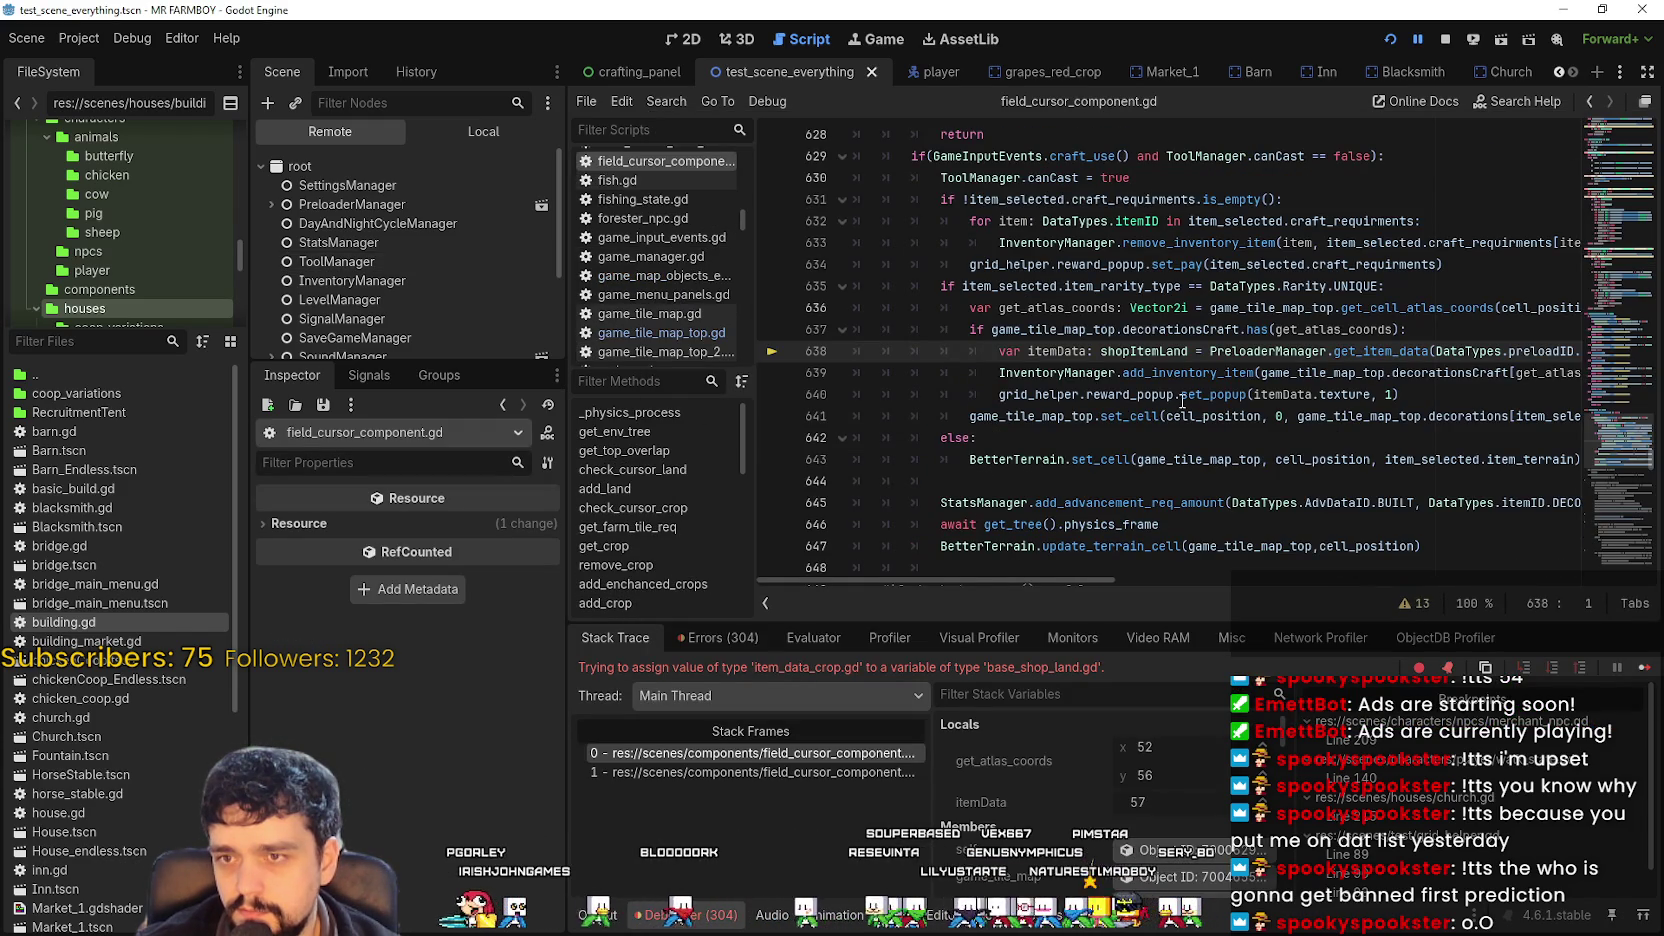
Review add_decor around line 638, then continue past the debugger break four times.
scroll(1177, 403, "up", 2)
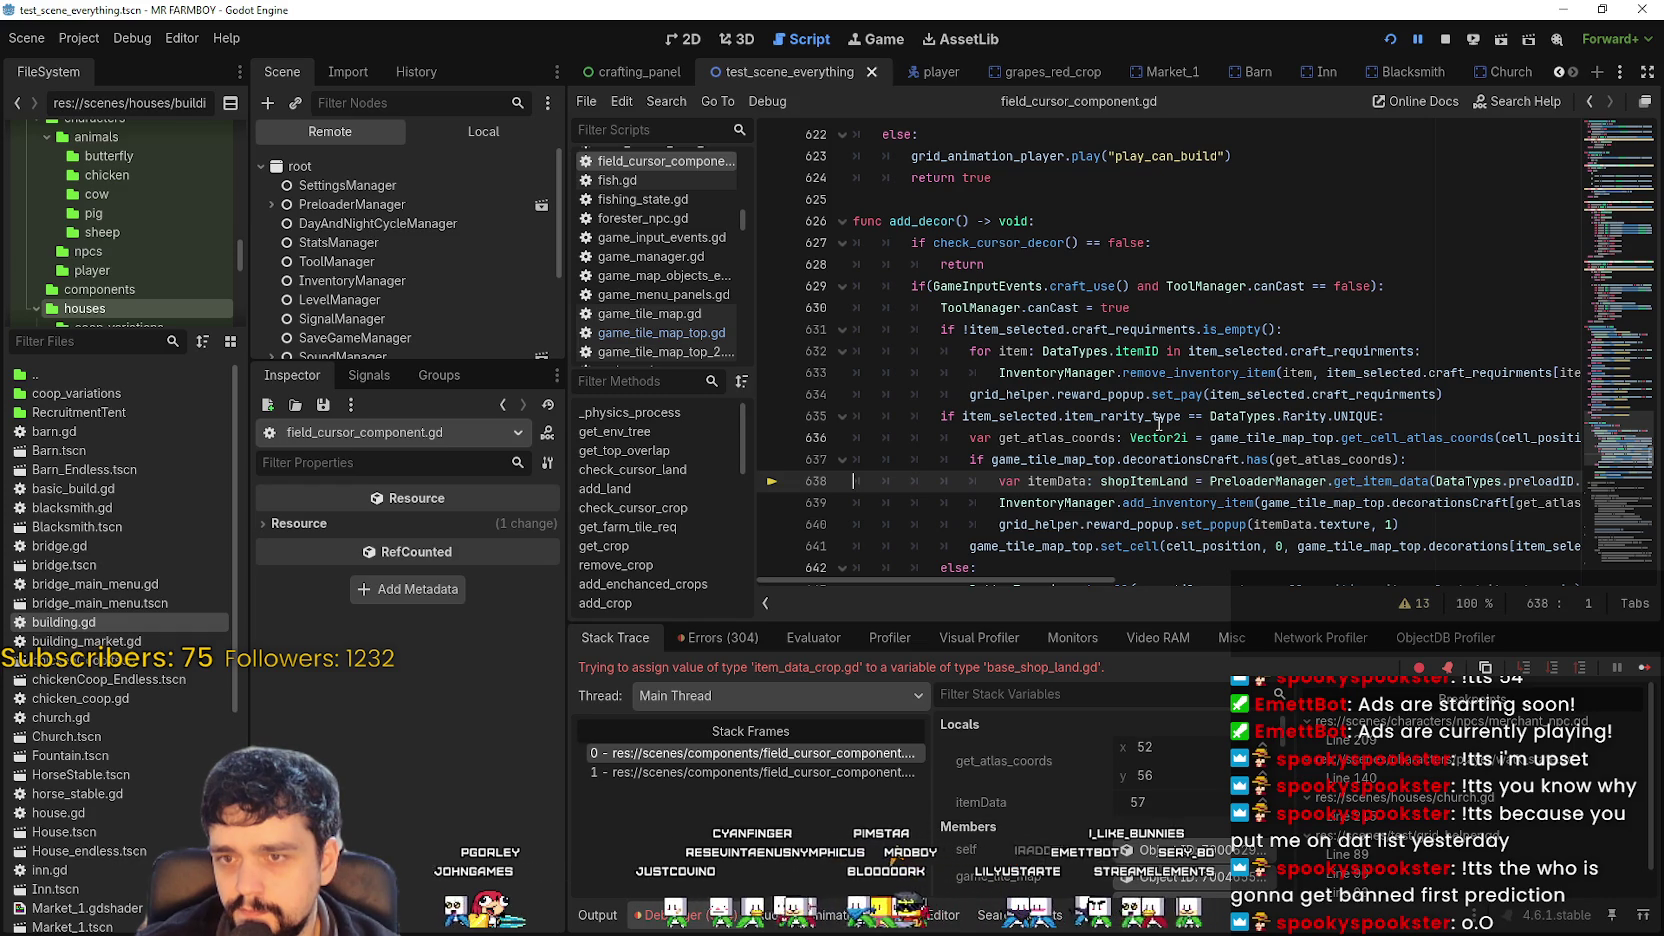
left_click_drag(1088, 586, 1106, 571)
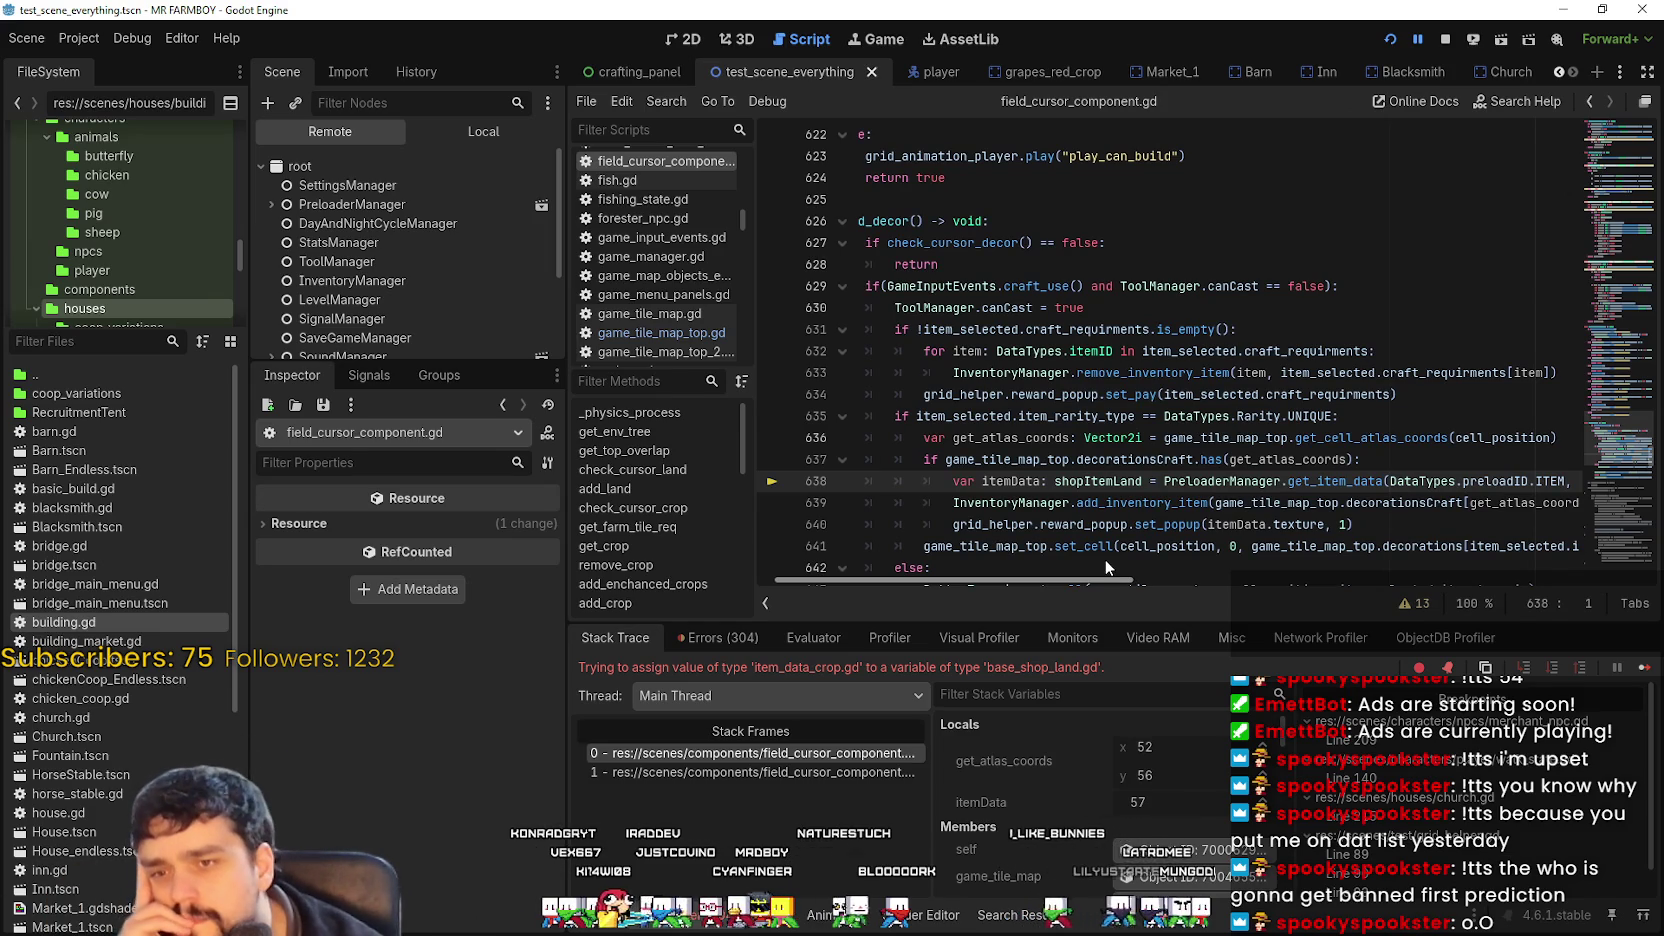
mouse_move(1105, 559)
left_mouse_down()
mouse_move(1150, 555)
mouse_move(1117, 562)
left_mouse_up()
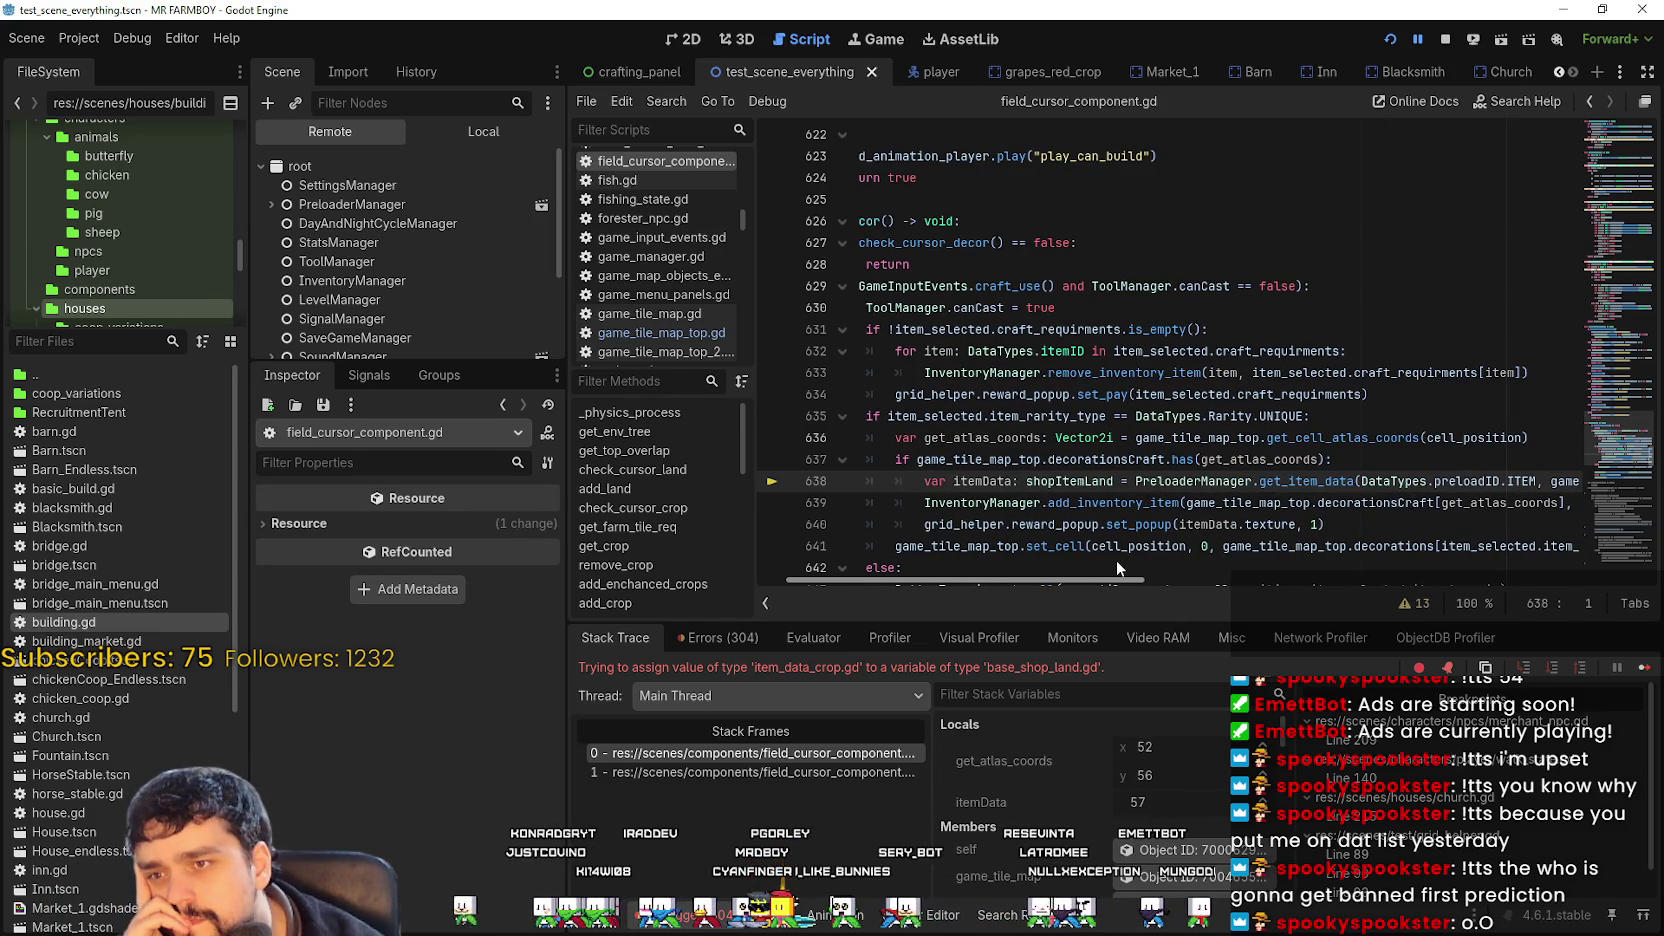
left_click_drag(1117, 568, 1087, 570)
scroll(1020, 524, "down", 2)
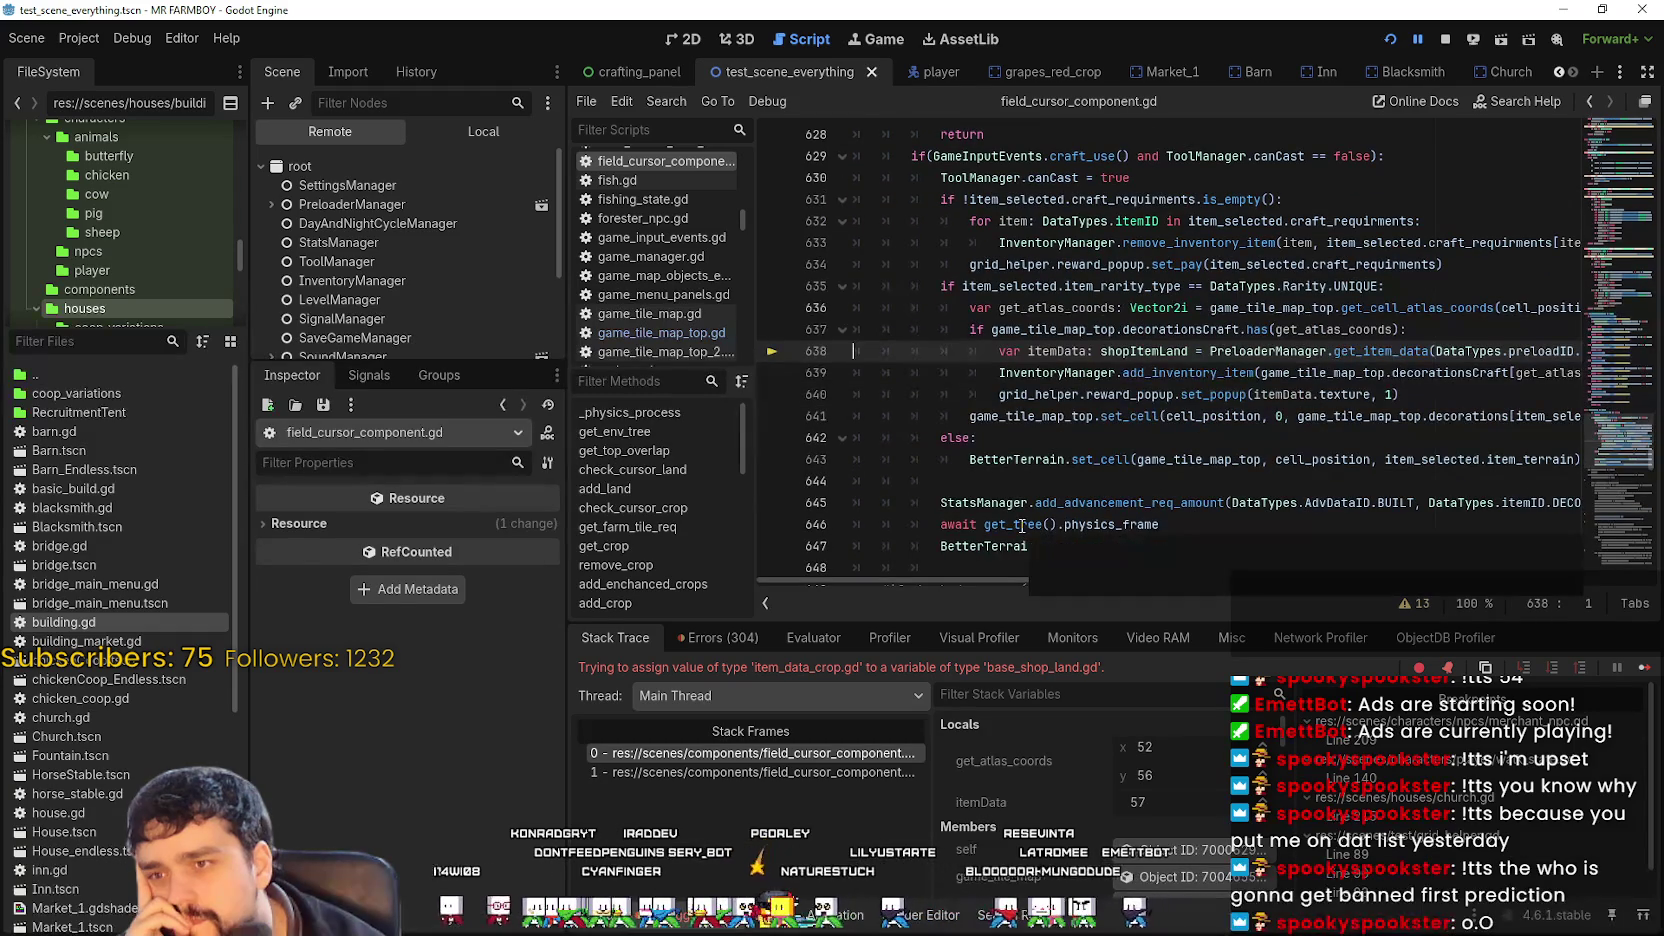
left_click(1640, 670)
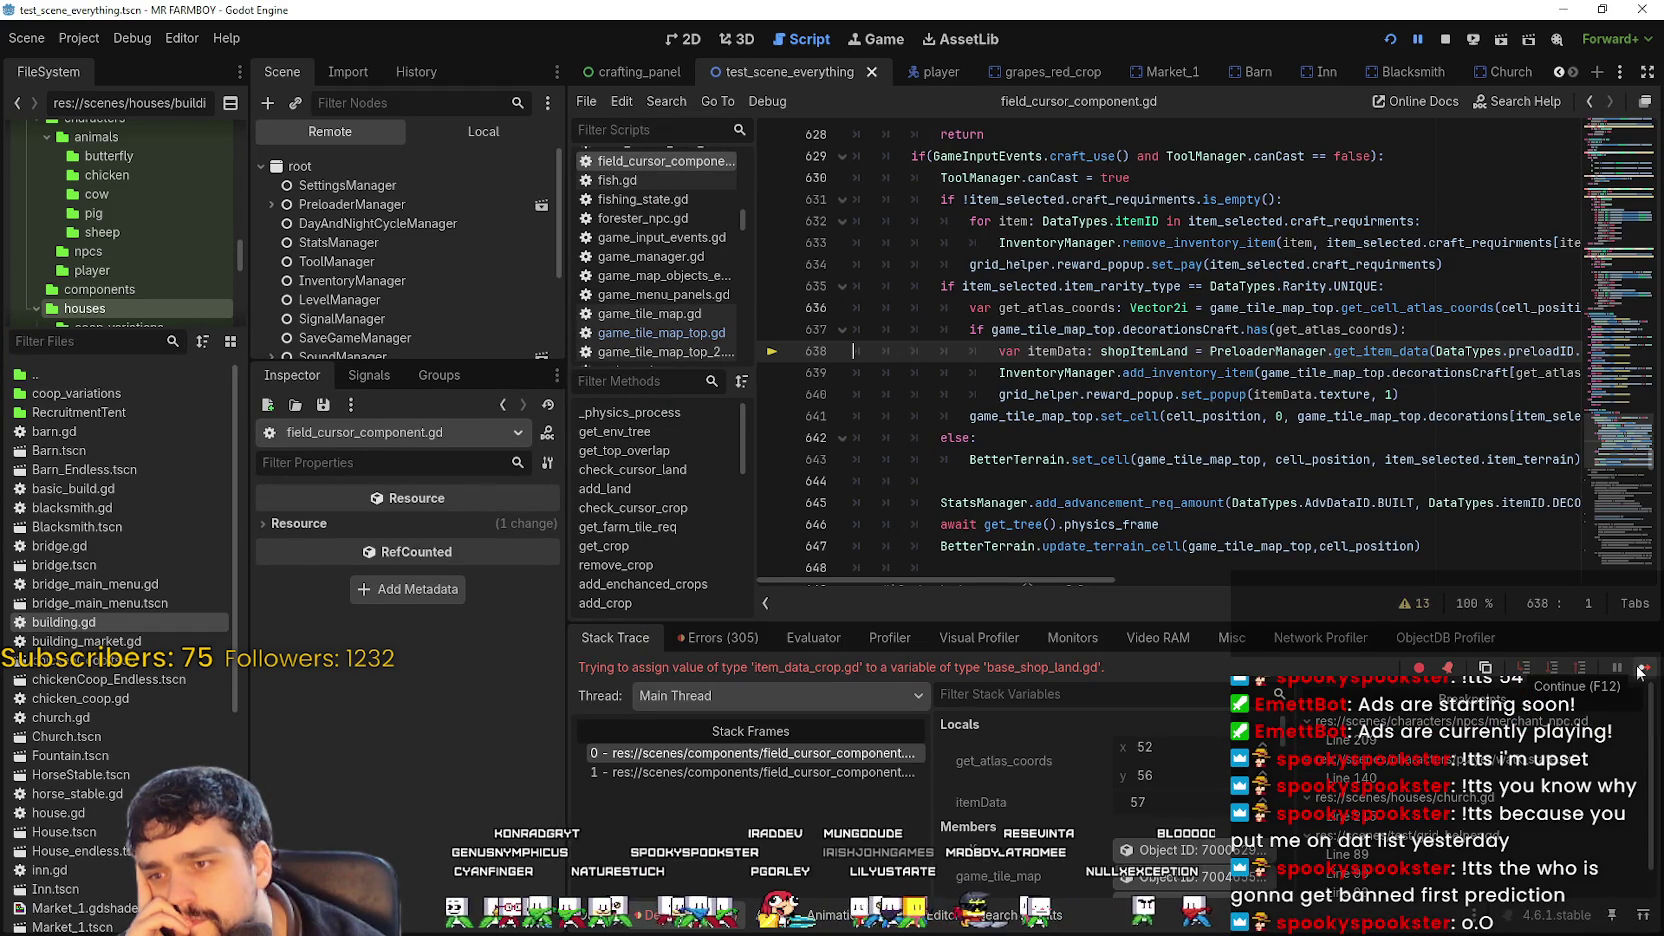
left_click(1640, 670)
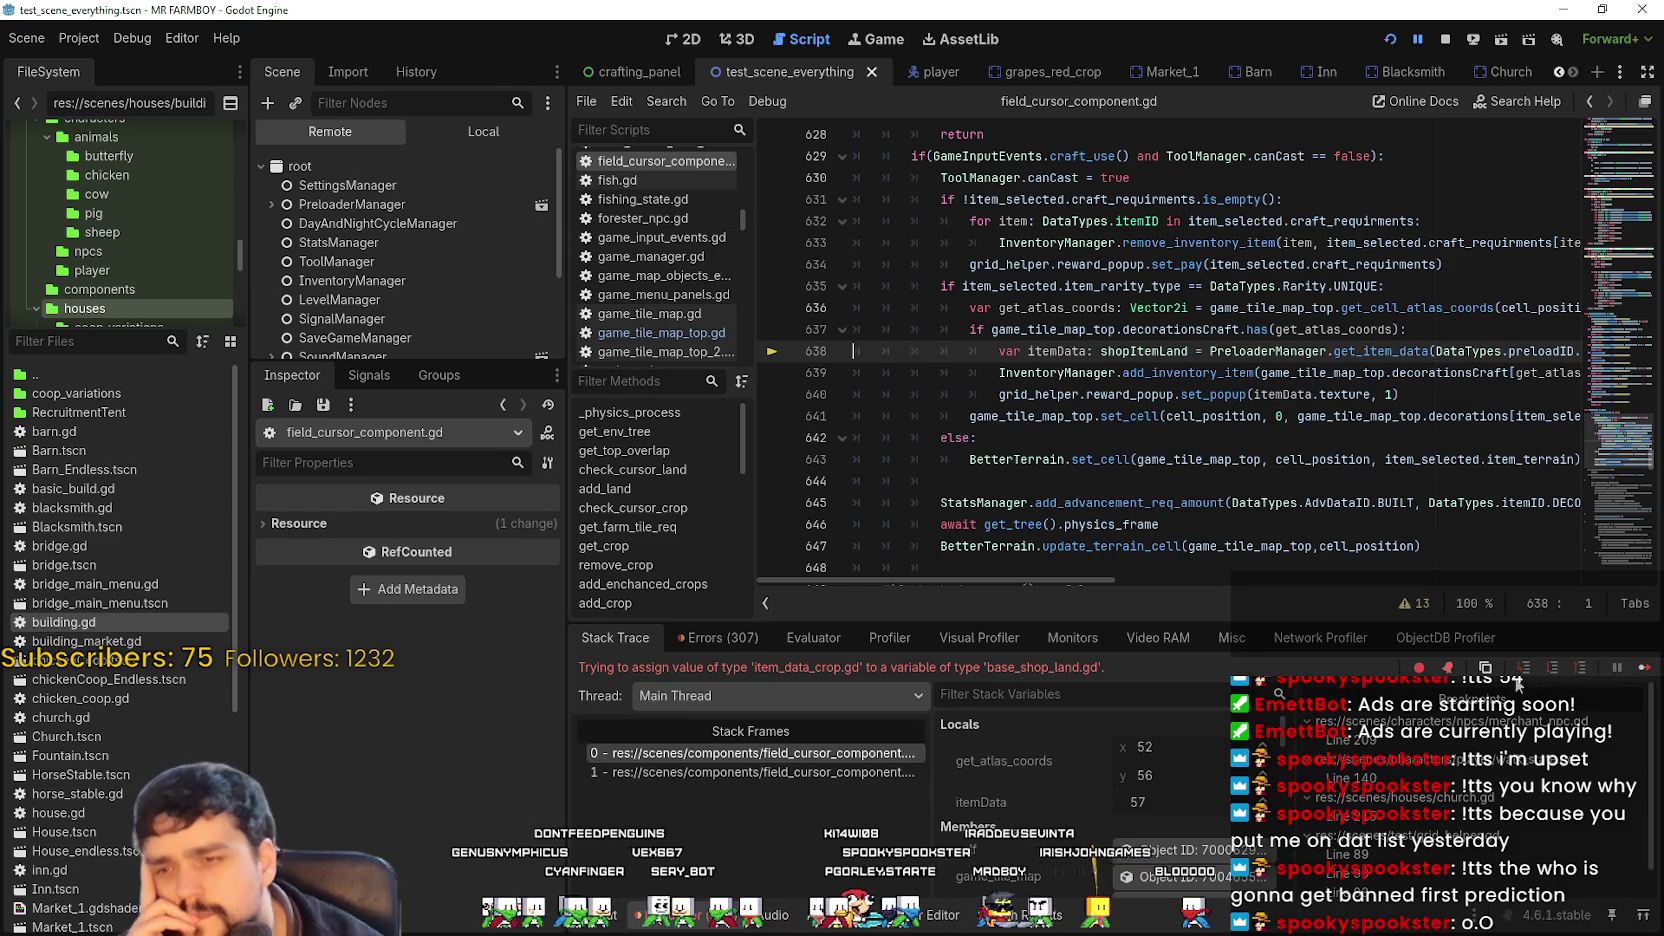
left_click(1642, 672)
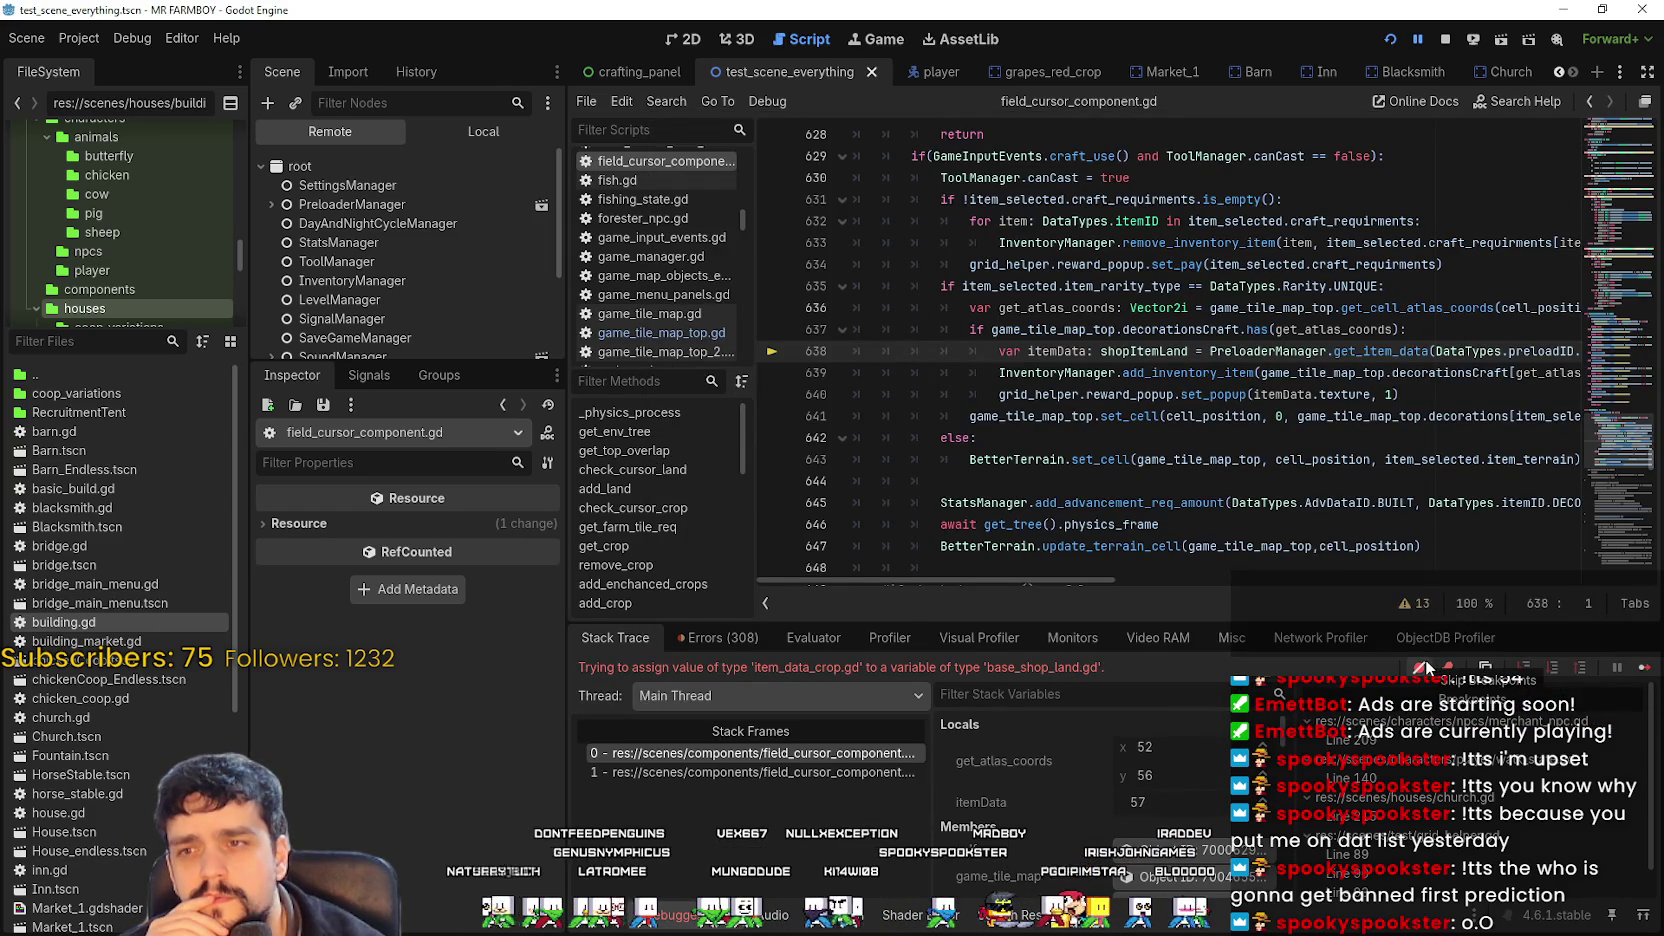
left_click(1642, 672)
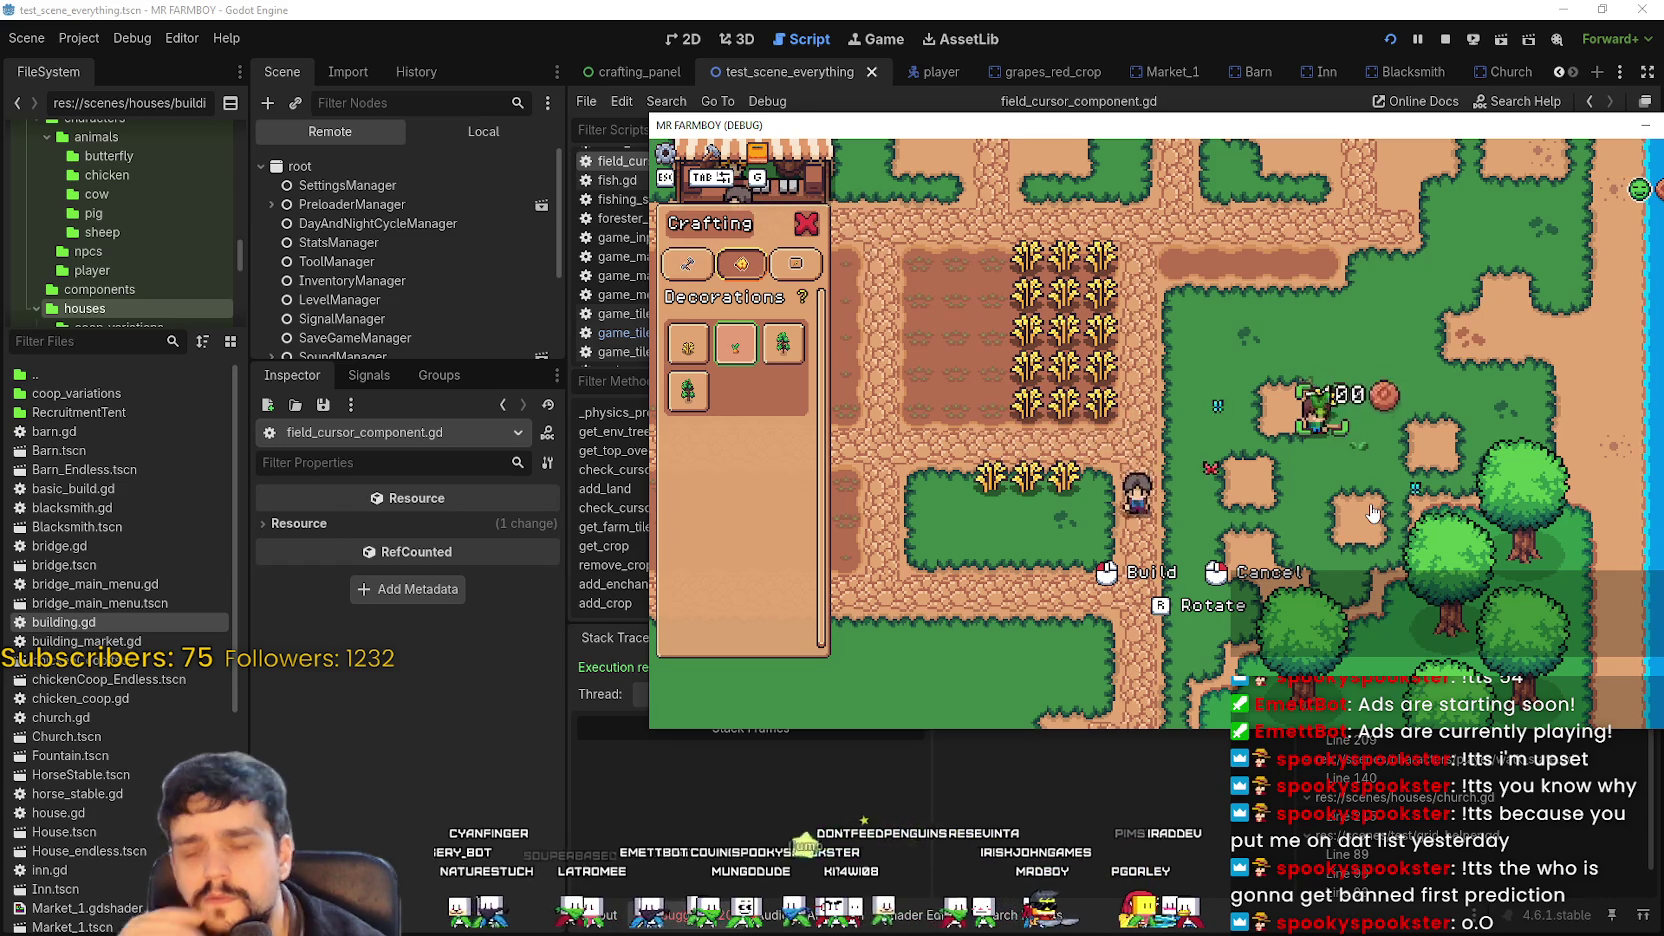
Cancel and re-pick the first decoration, walk onto the wheat, then select the live ToolManager node.
right_click(1346, 517)
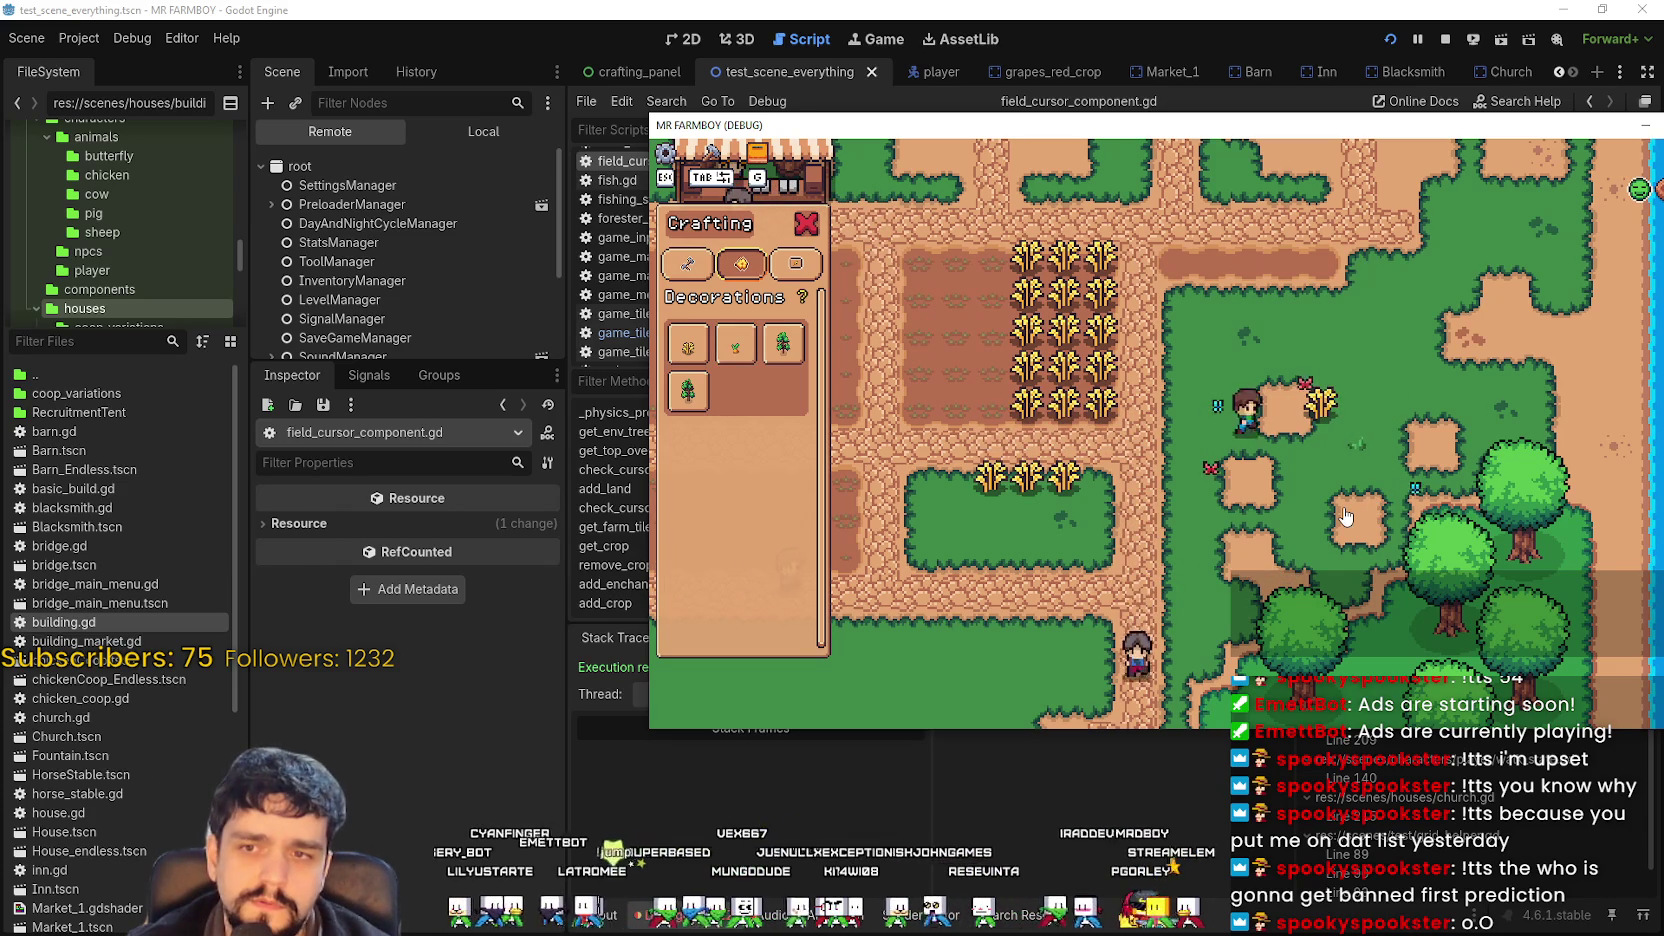
left_click(688, 343)
key("w")
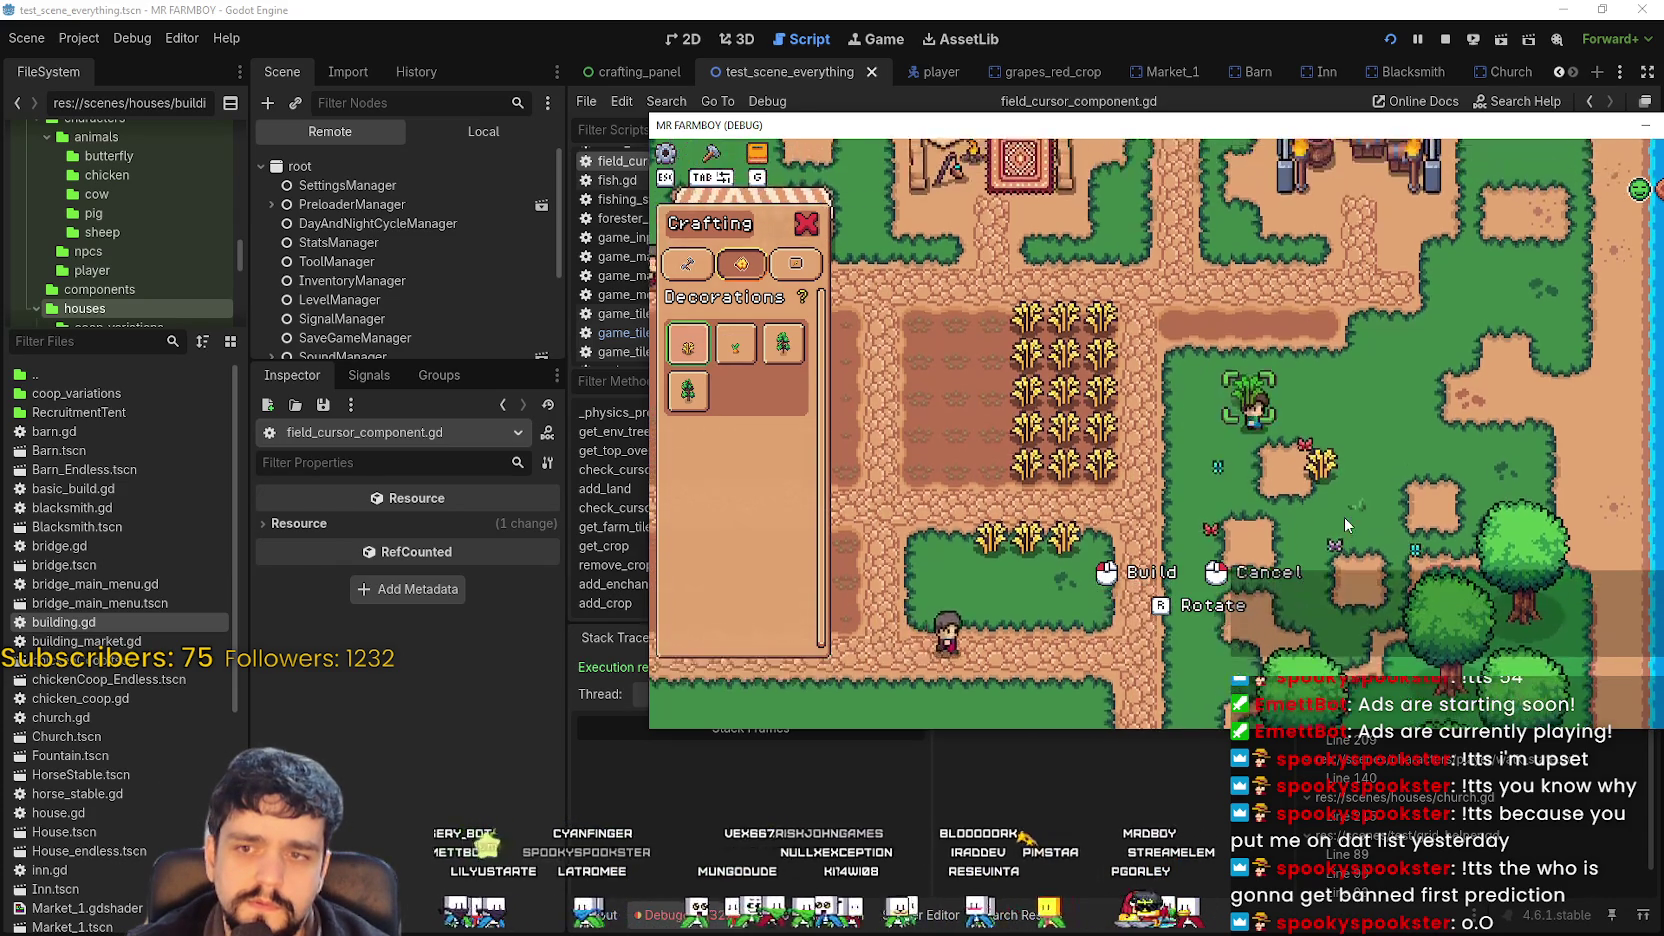
key("a")
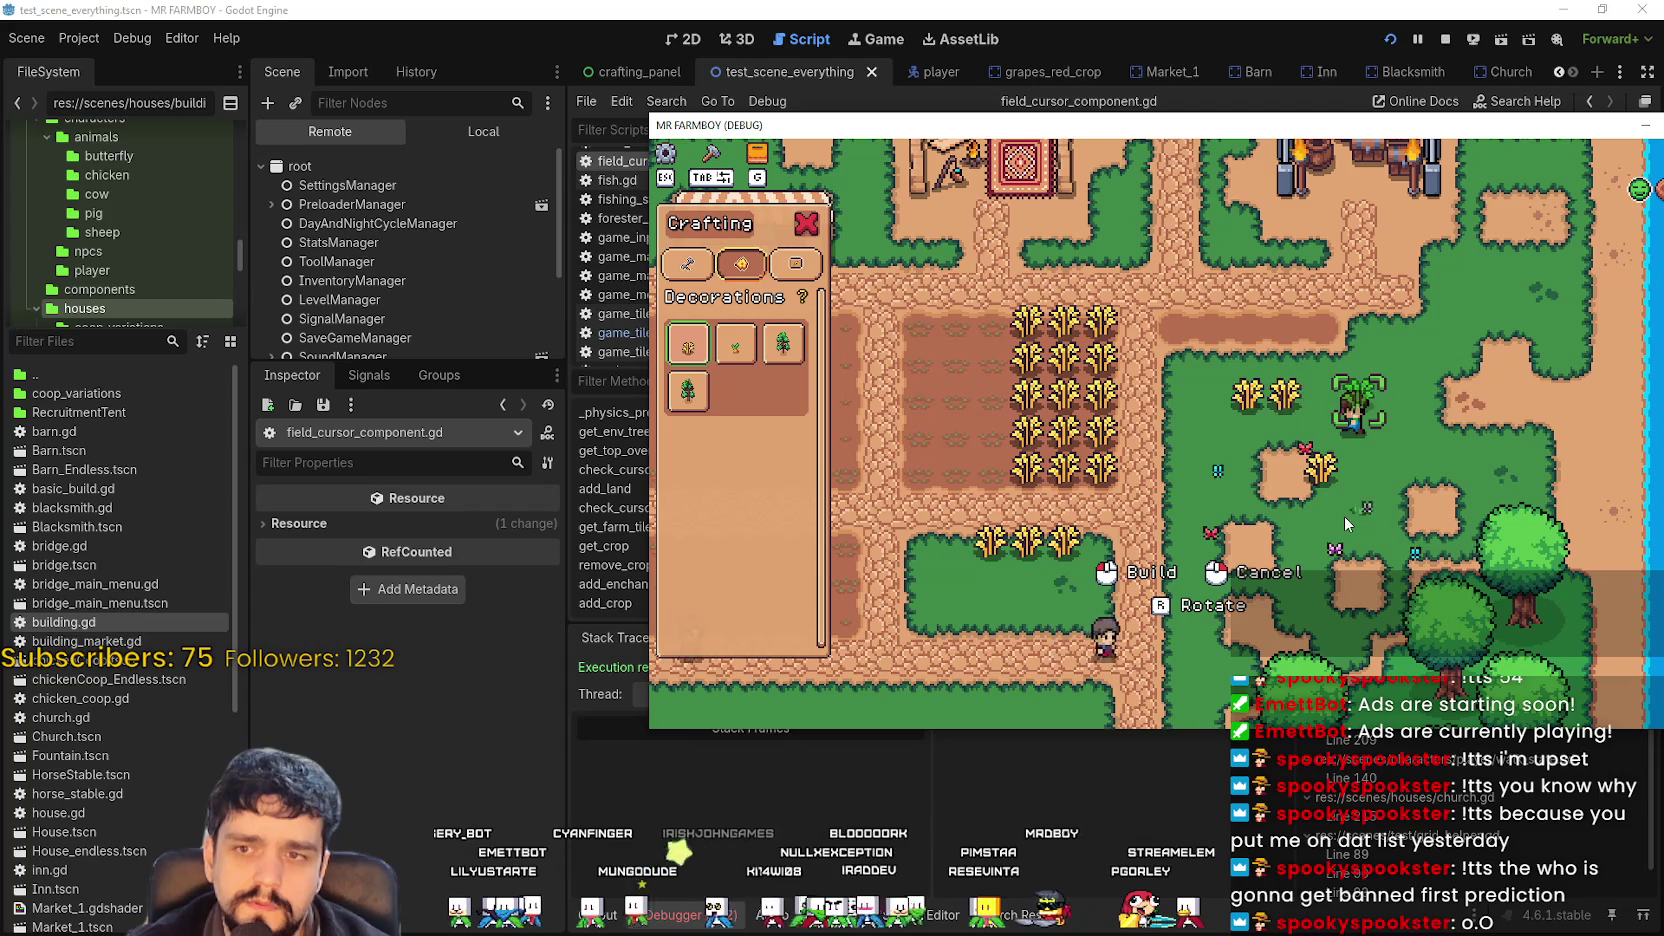
key("a")
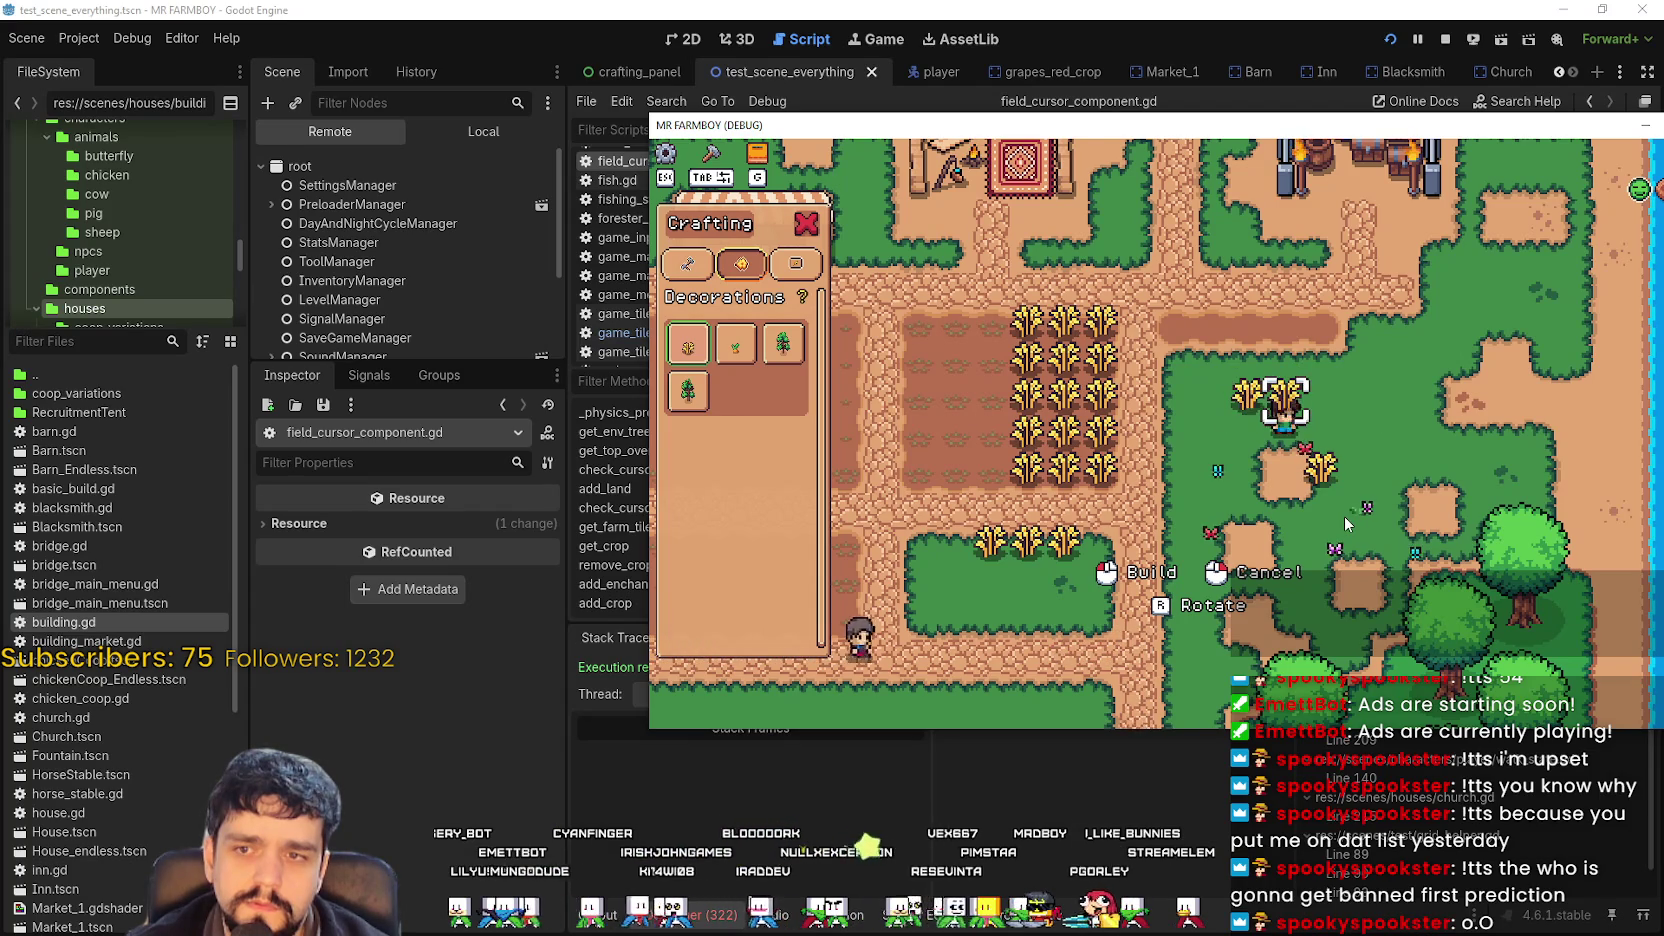
key("s")
key("d")
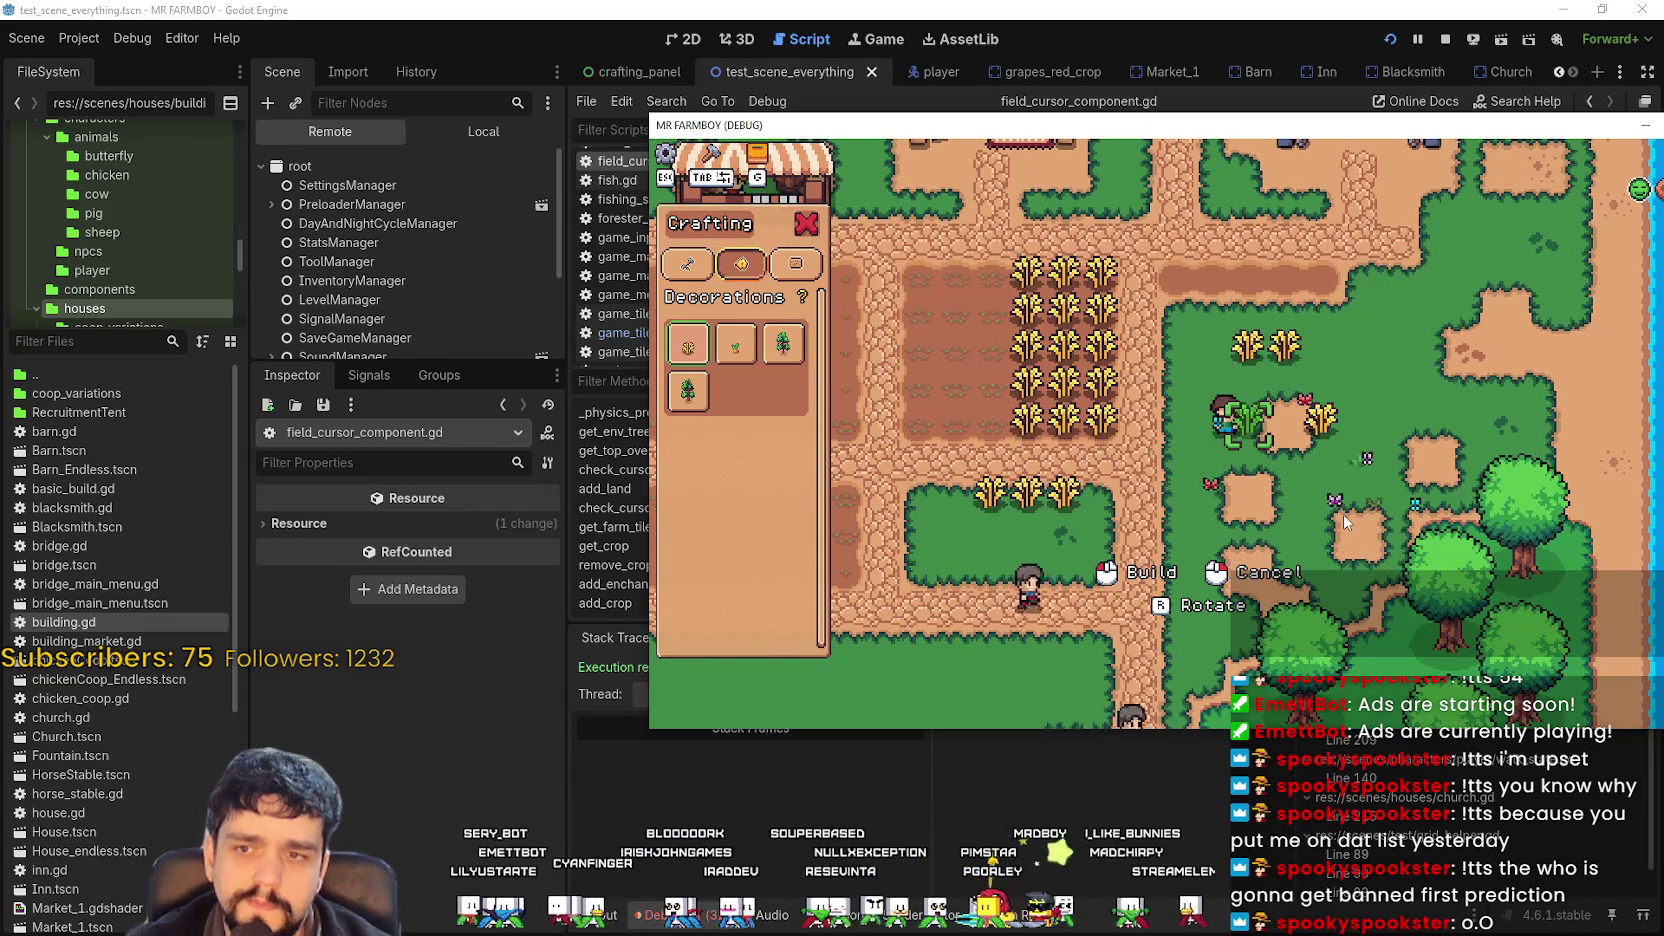
left_click(344, 264)
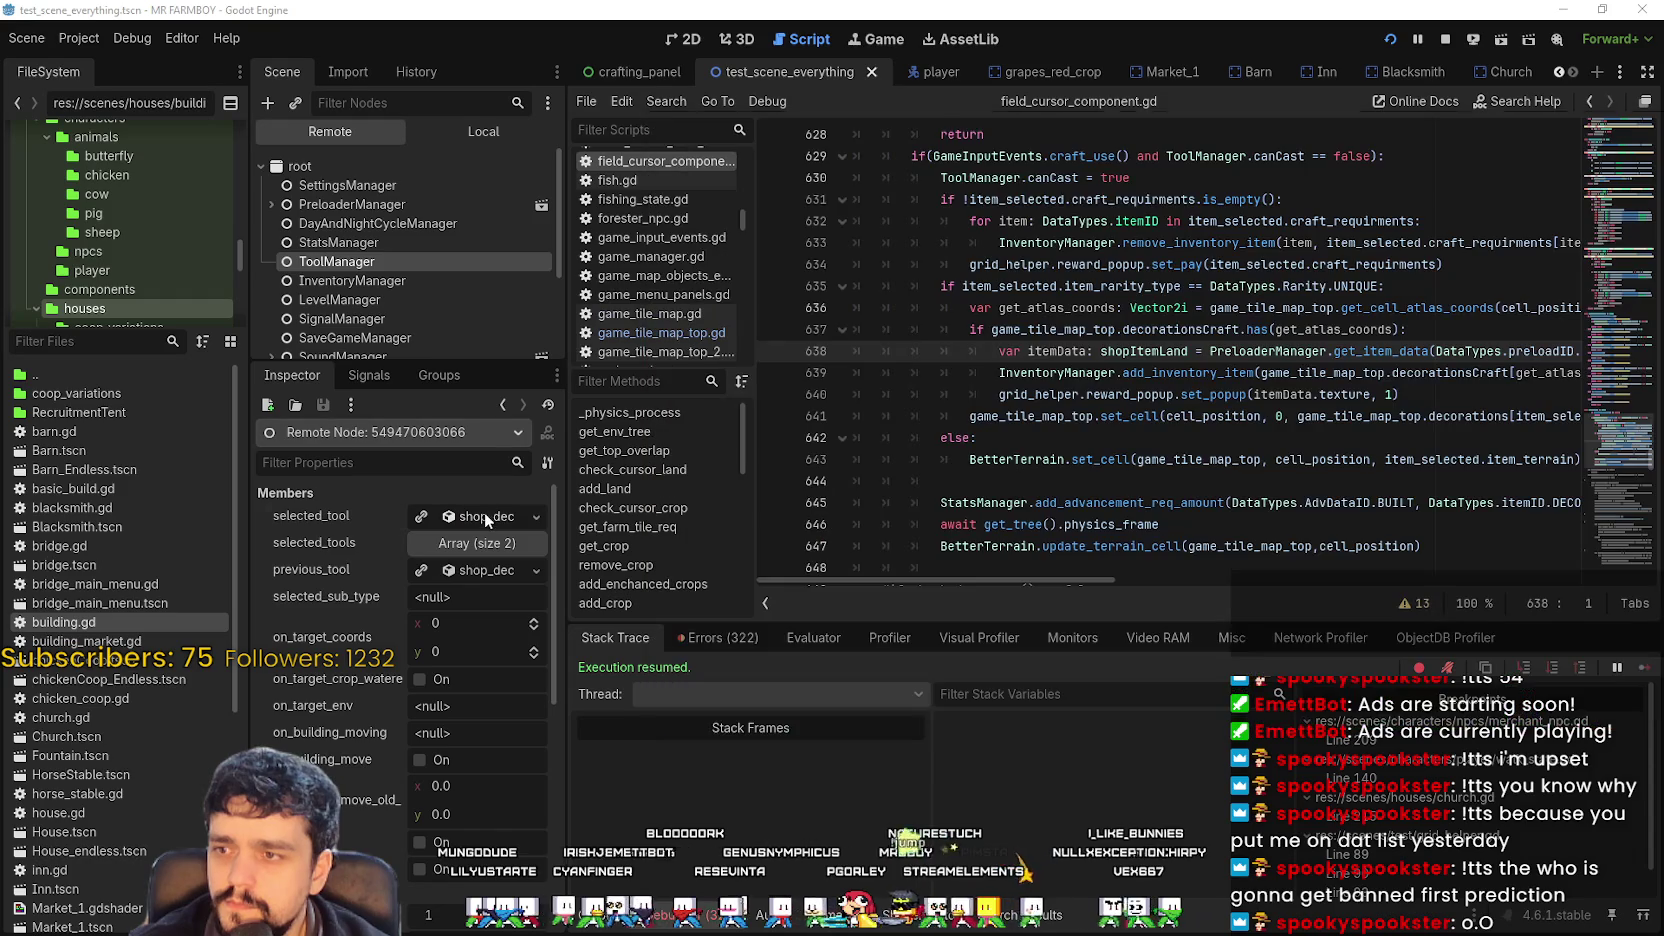
Expand the live selected_tool and pick the carrot, Empty Fruit Tree and Wheat decorations in-game.
left_click(484, 512)
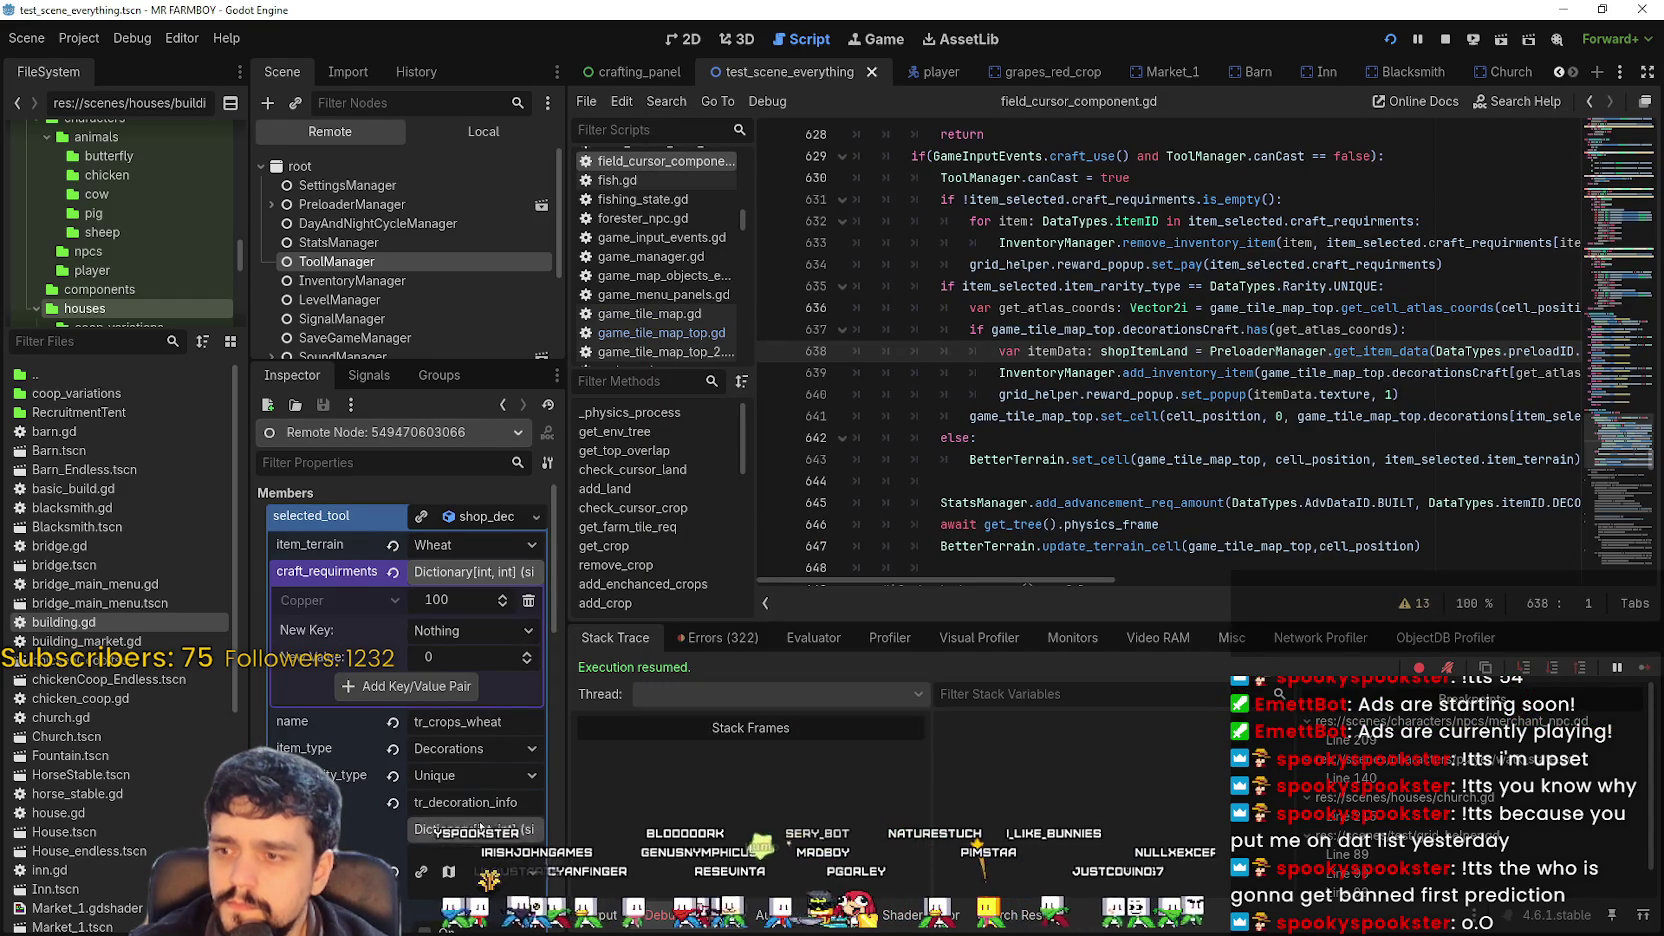
key("alt+Tab")
left_click(738, 346)
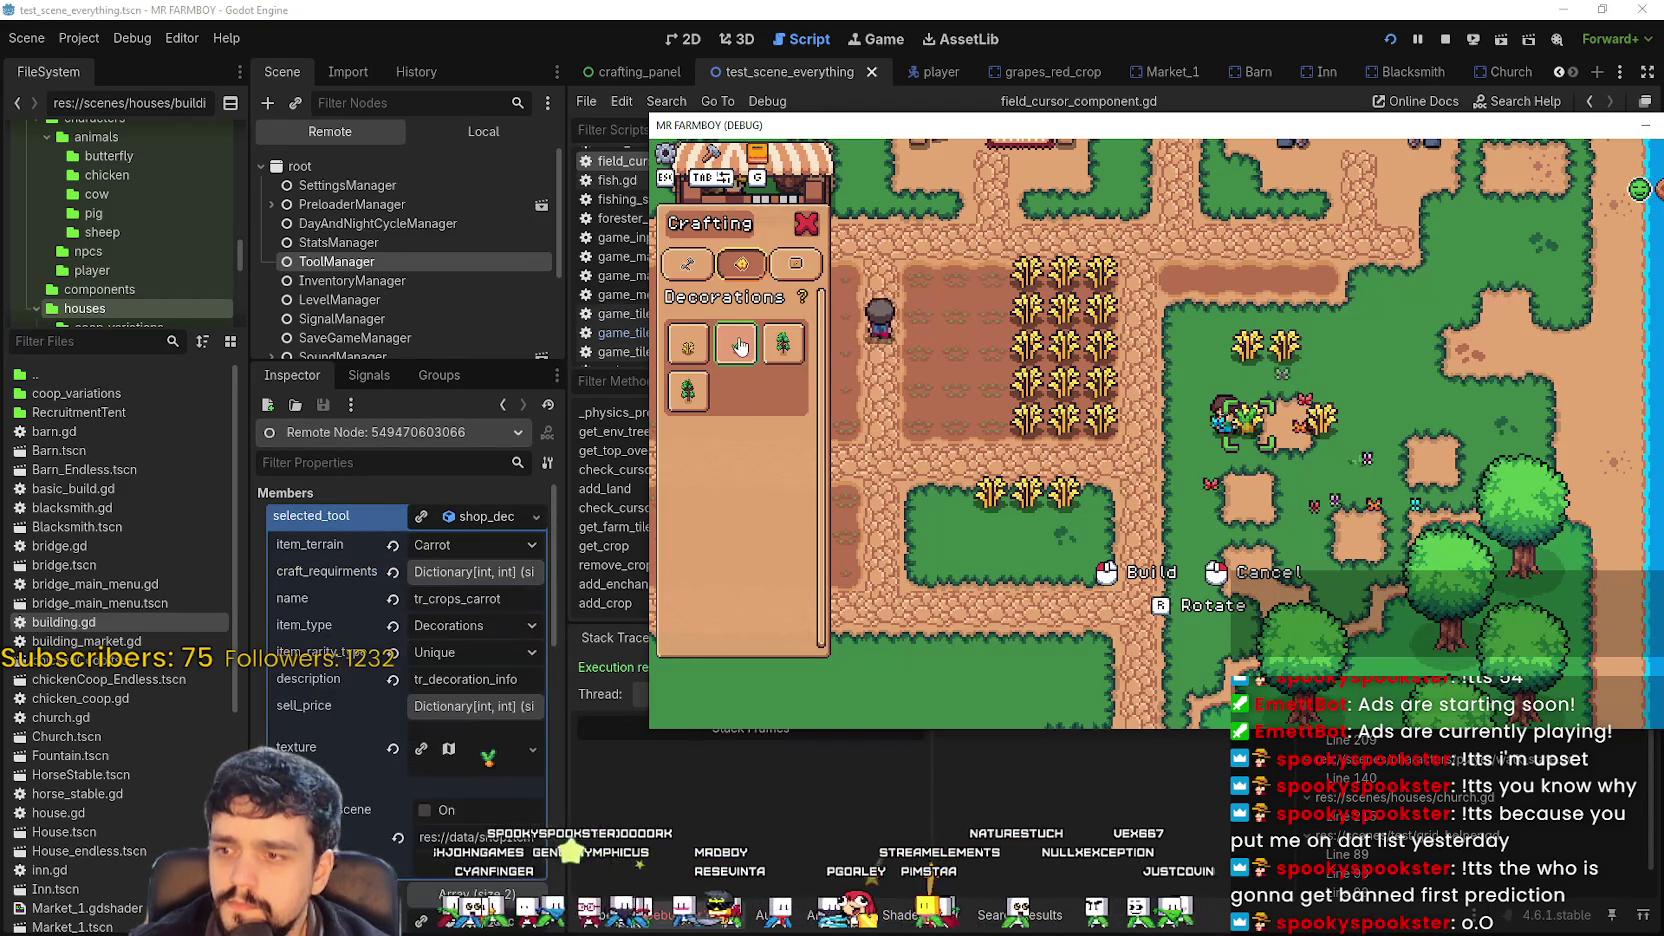
left_click(775, 350)
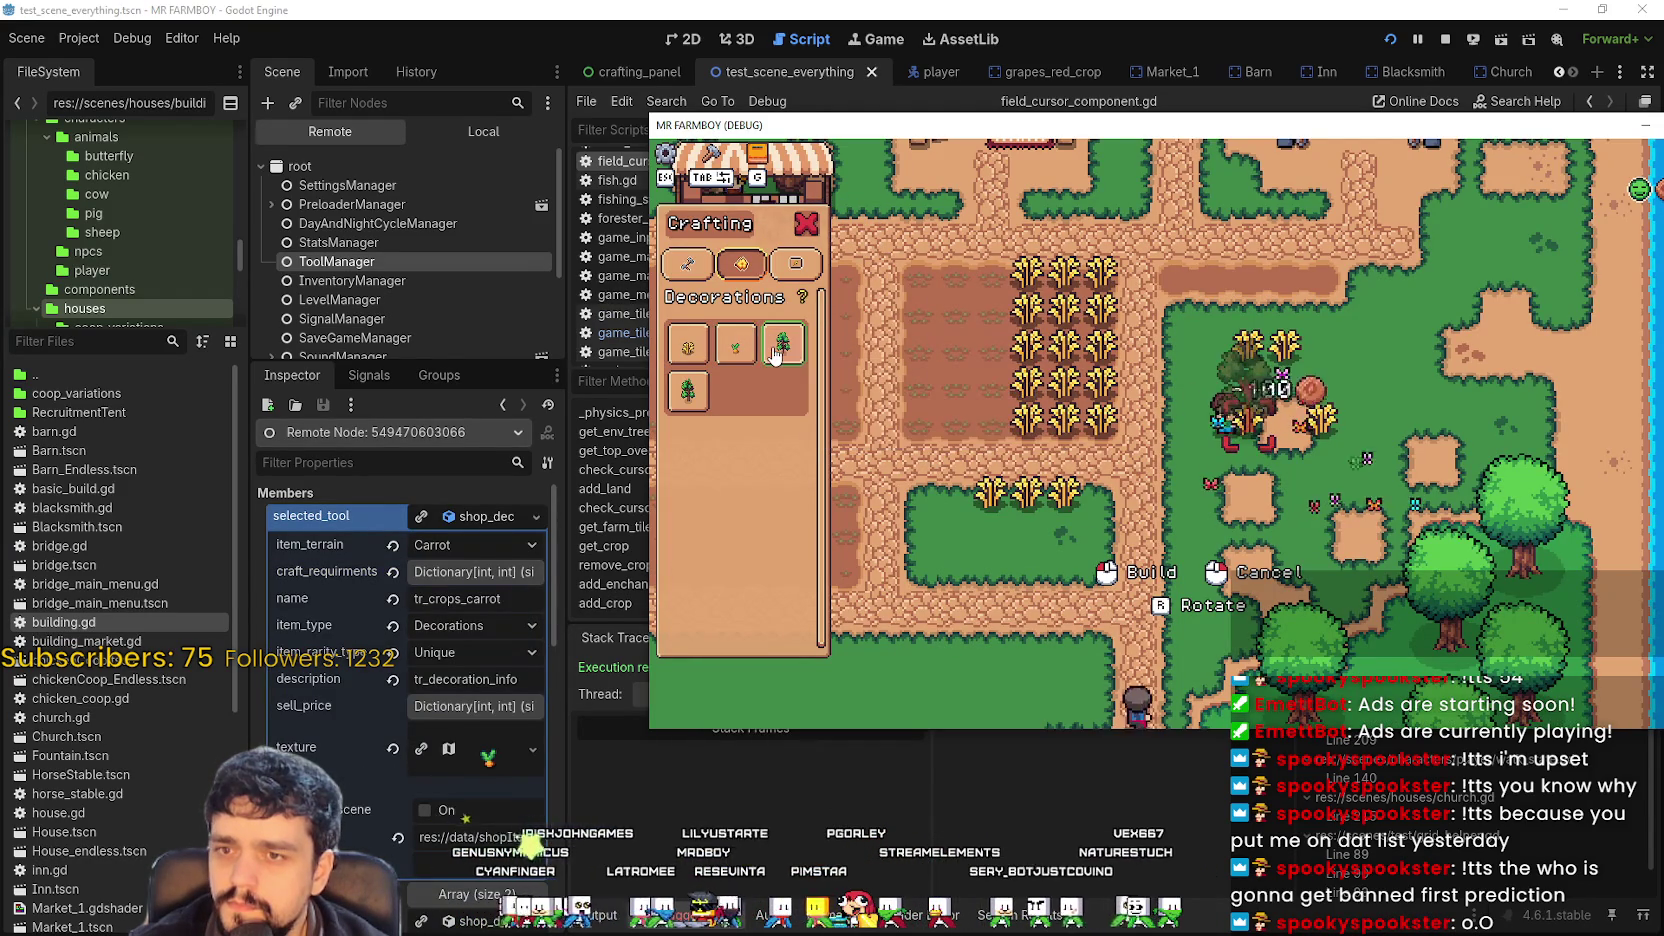
left_click(689, 348)
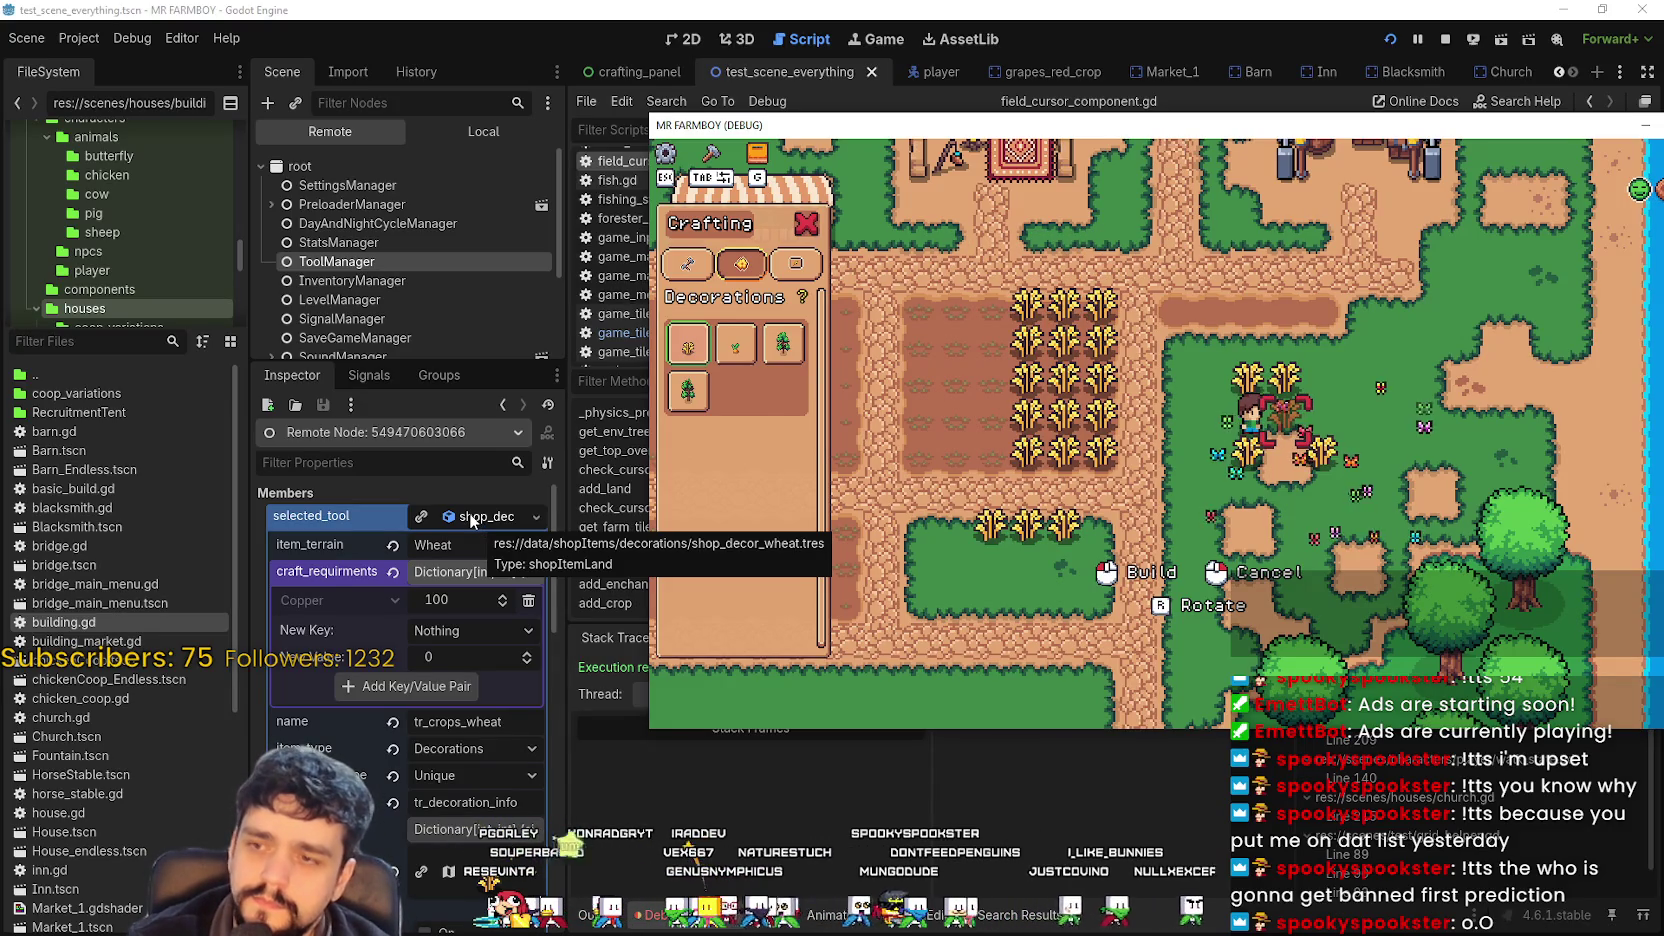
Re-pick the tree, fourth and Wheat decorations, then open Wheat's item_terrain dropdown.
left_click(788, 345)
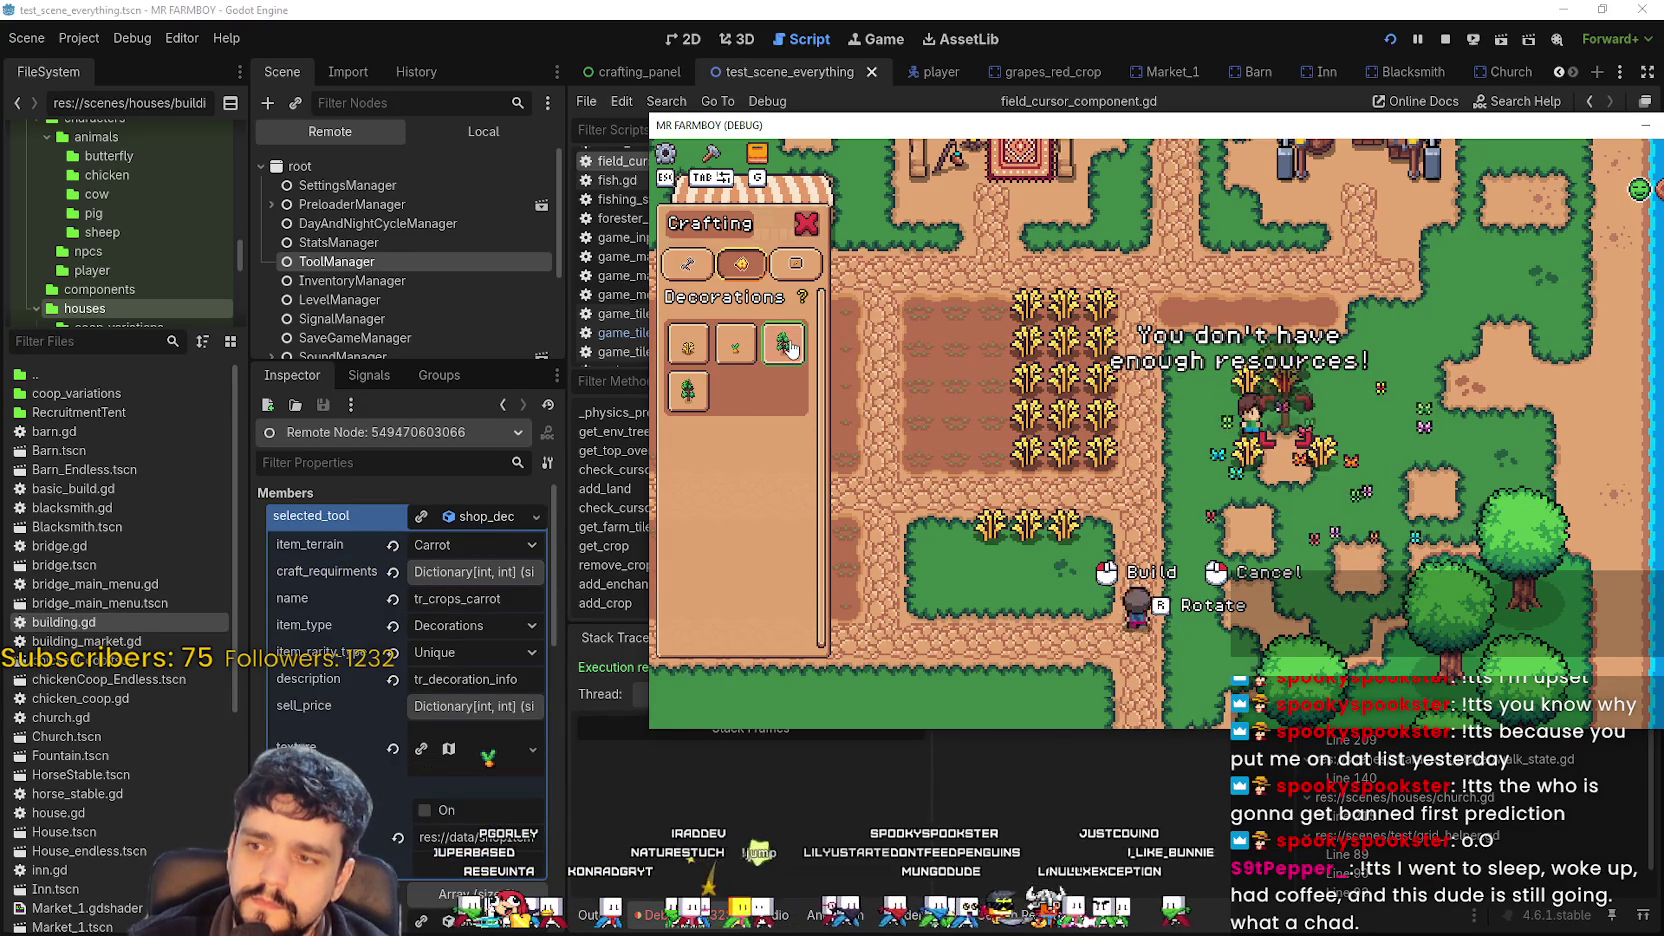
left_click(685, 398)
left_click(689, 348)
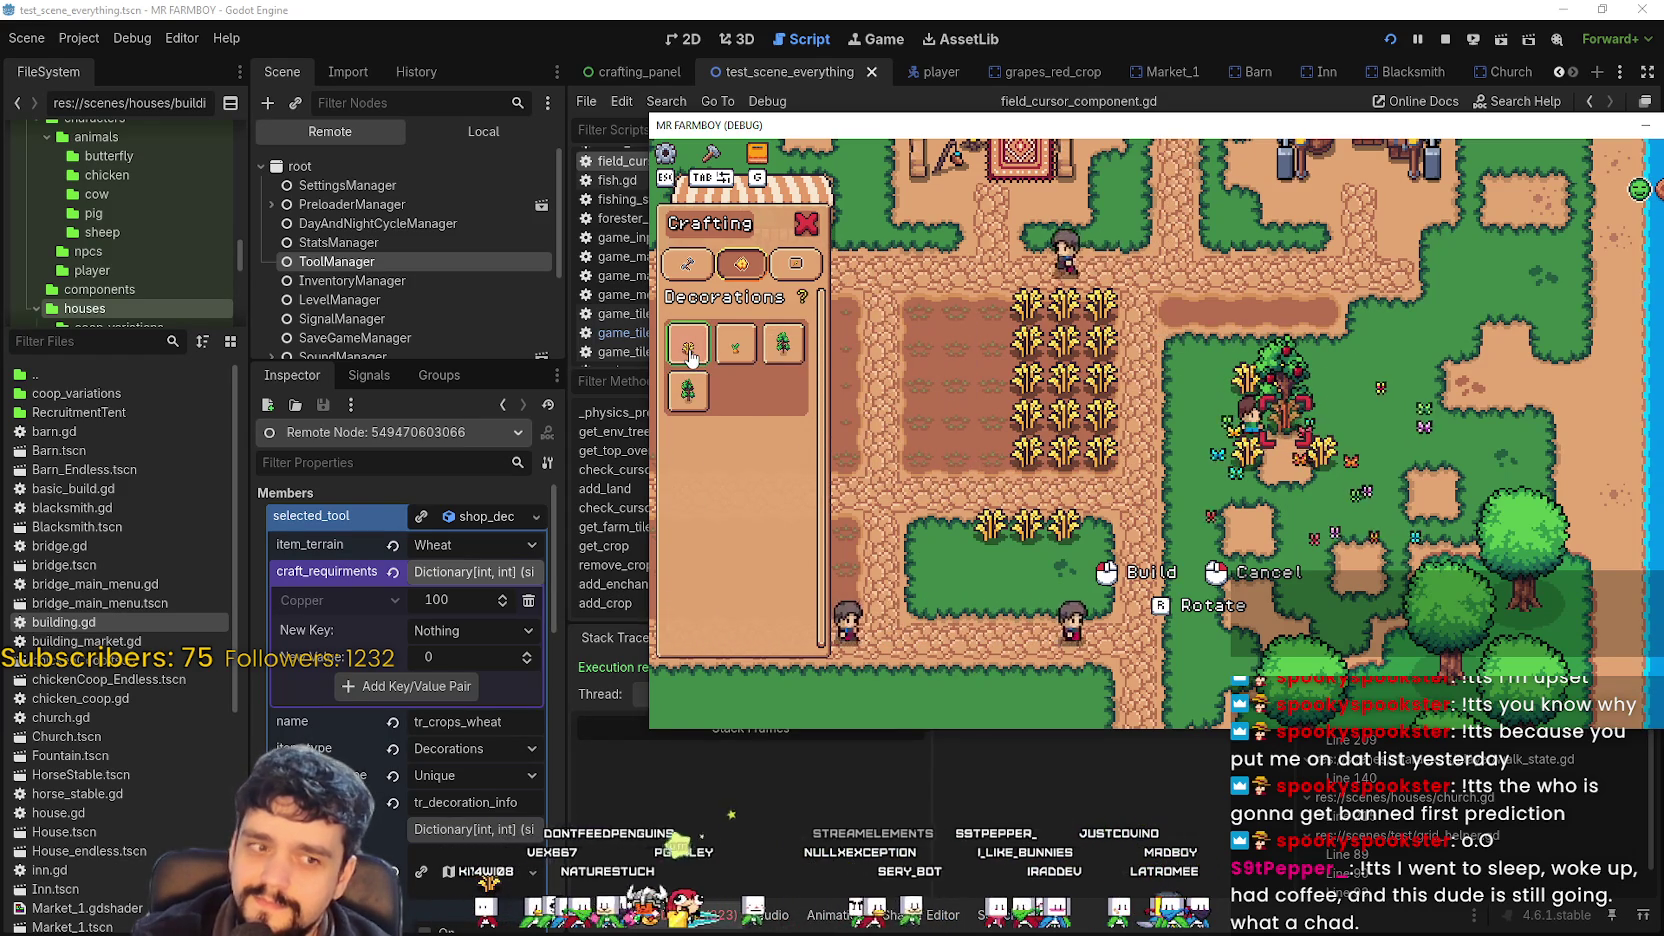
mouse_move(688, 345)
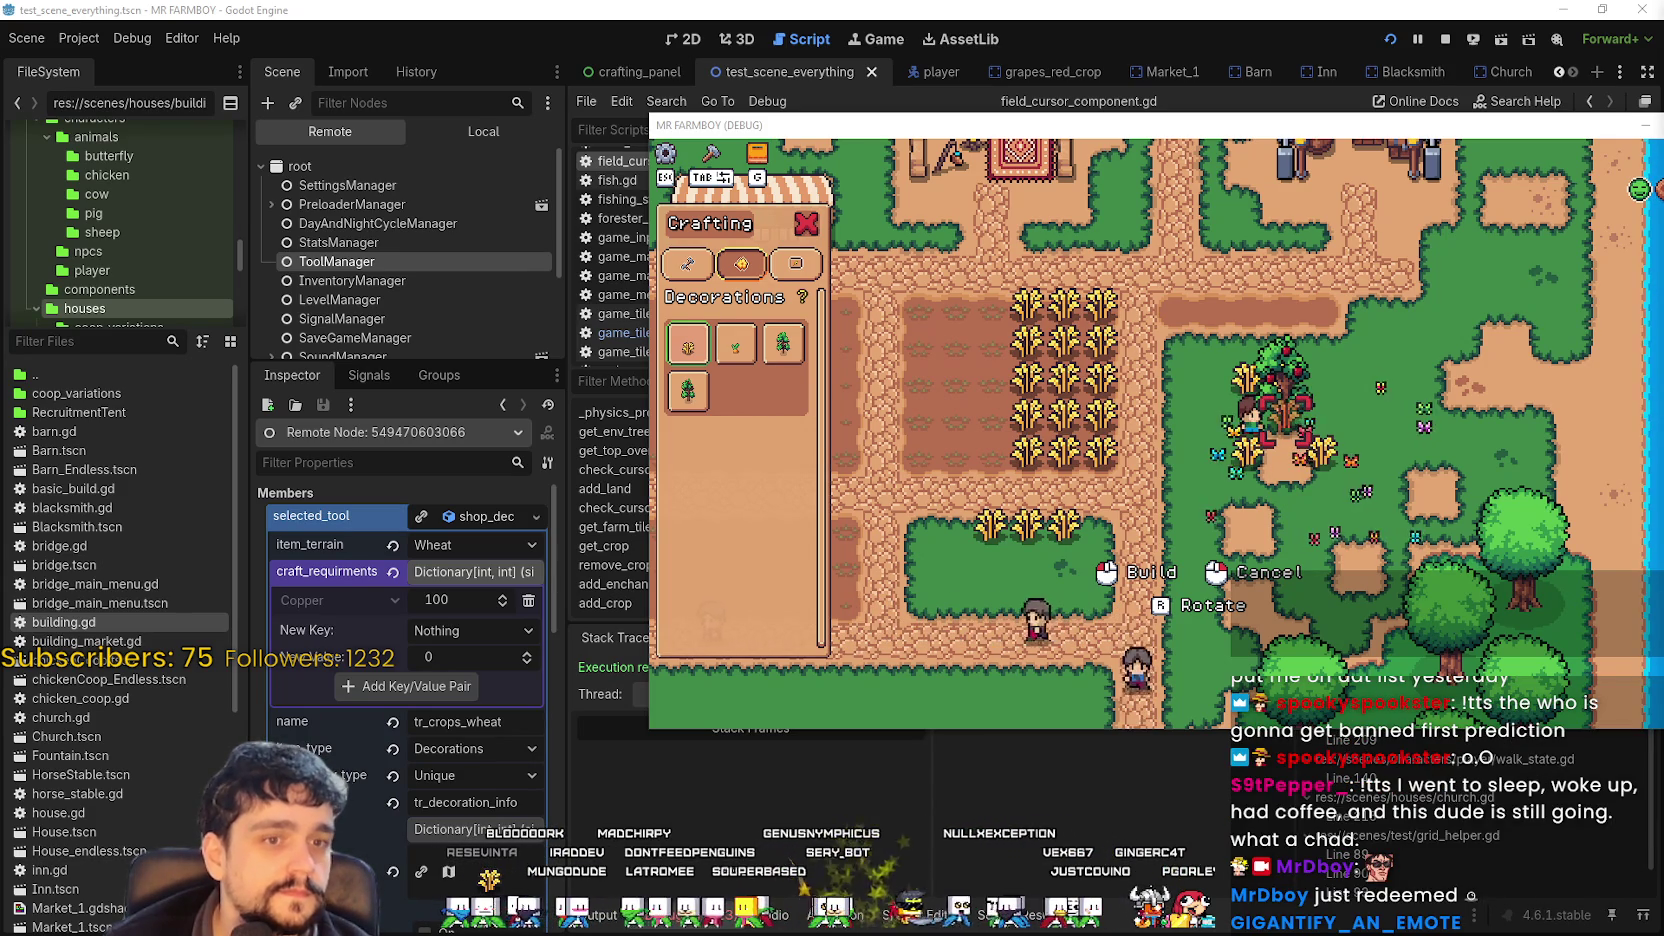
left_click(463, 545)
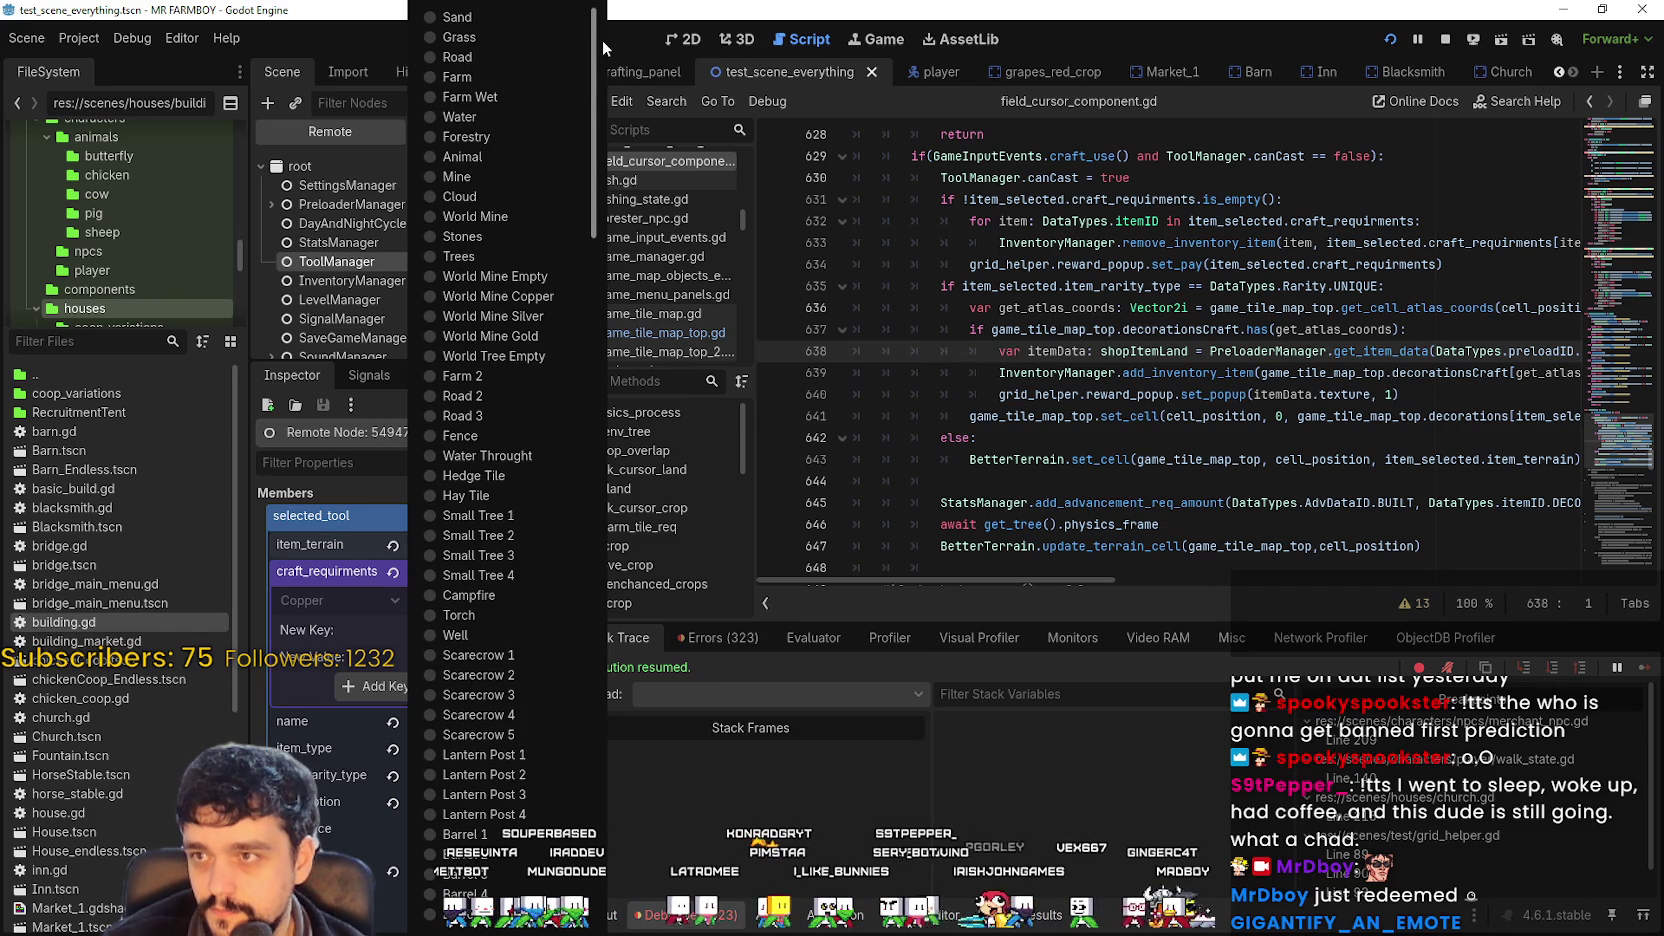
Scroll through the item_terrain options and dismiss the list, keeping Wheat.
scroll(578, 439, "down", 10)
scroll(578, 439, "up", 10)
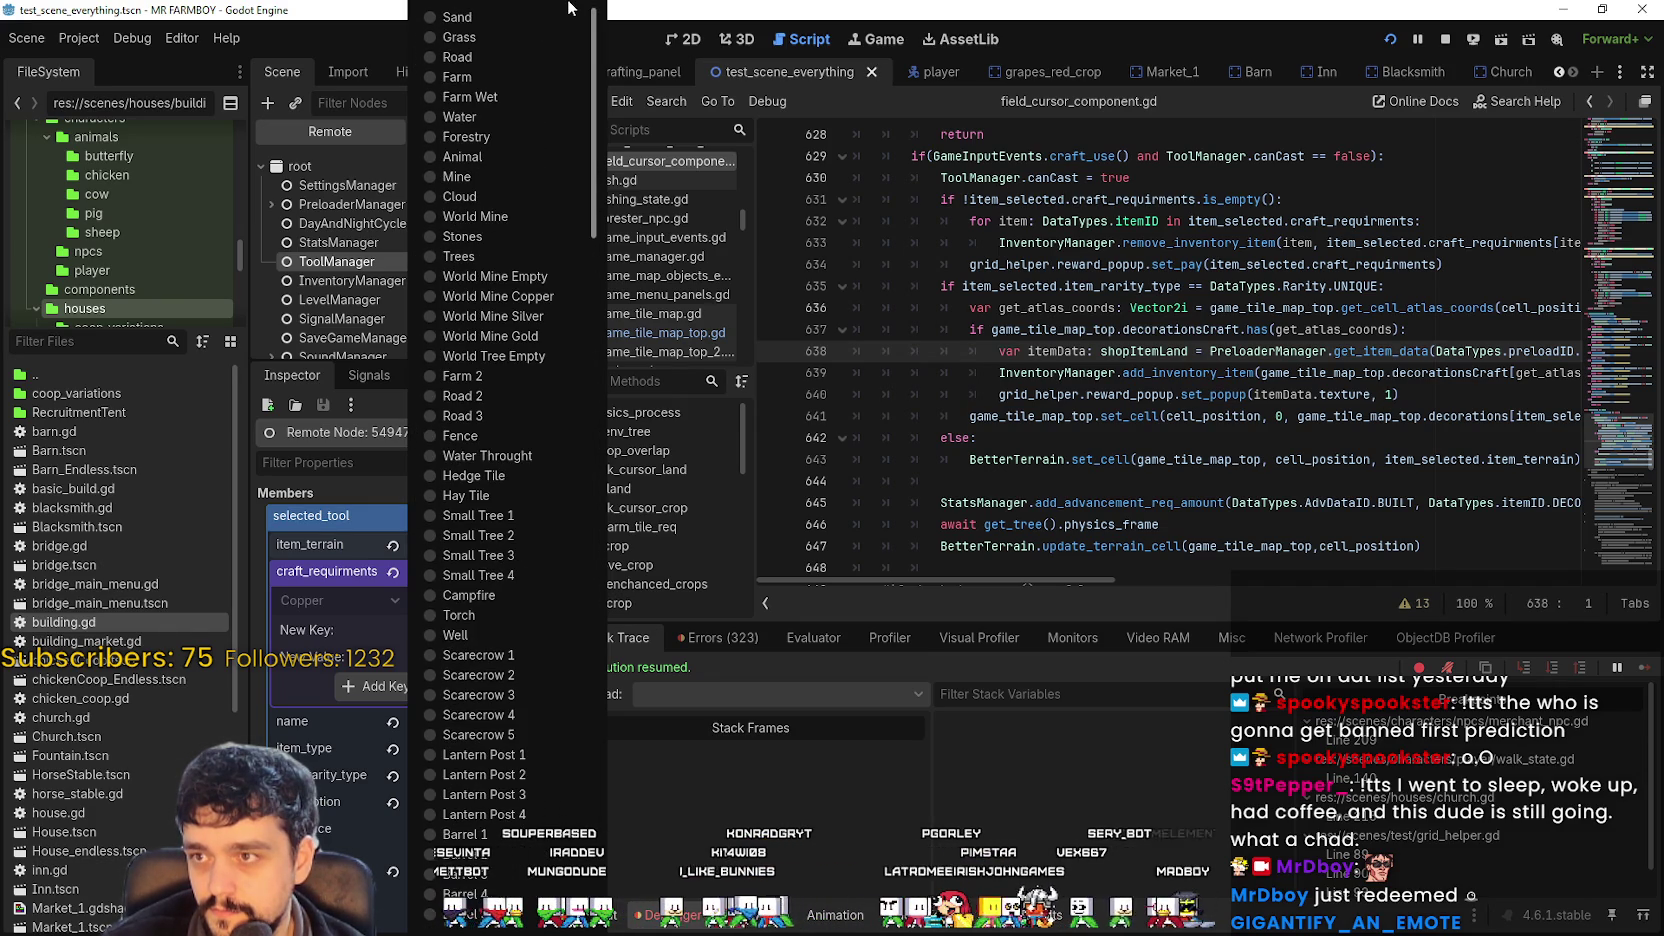
scroll(569, 110, "down", 8)
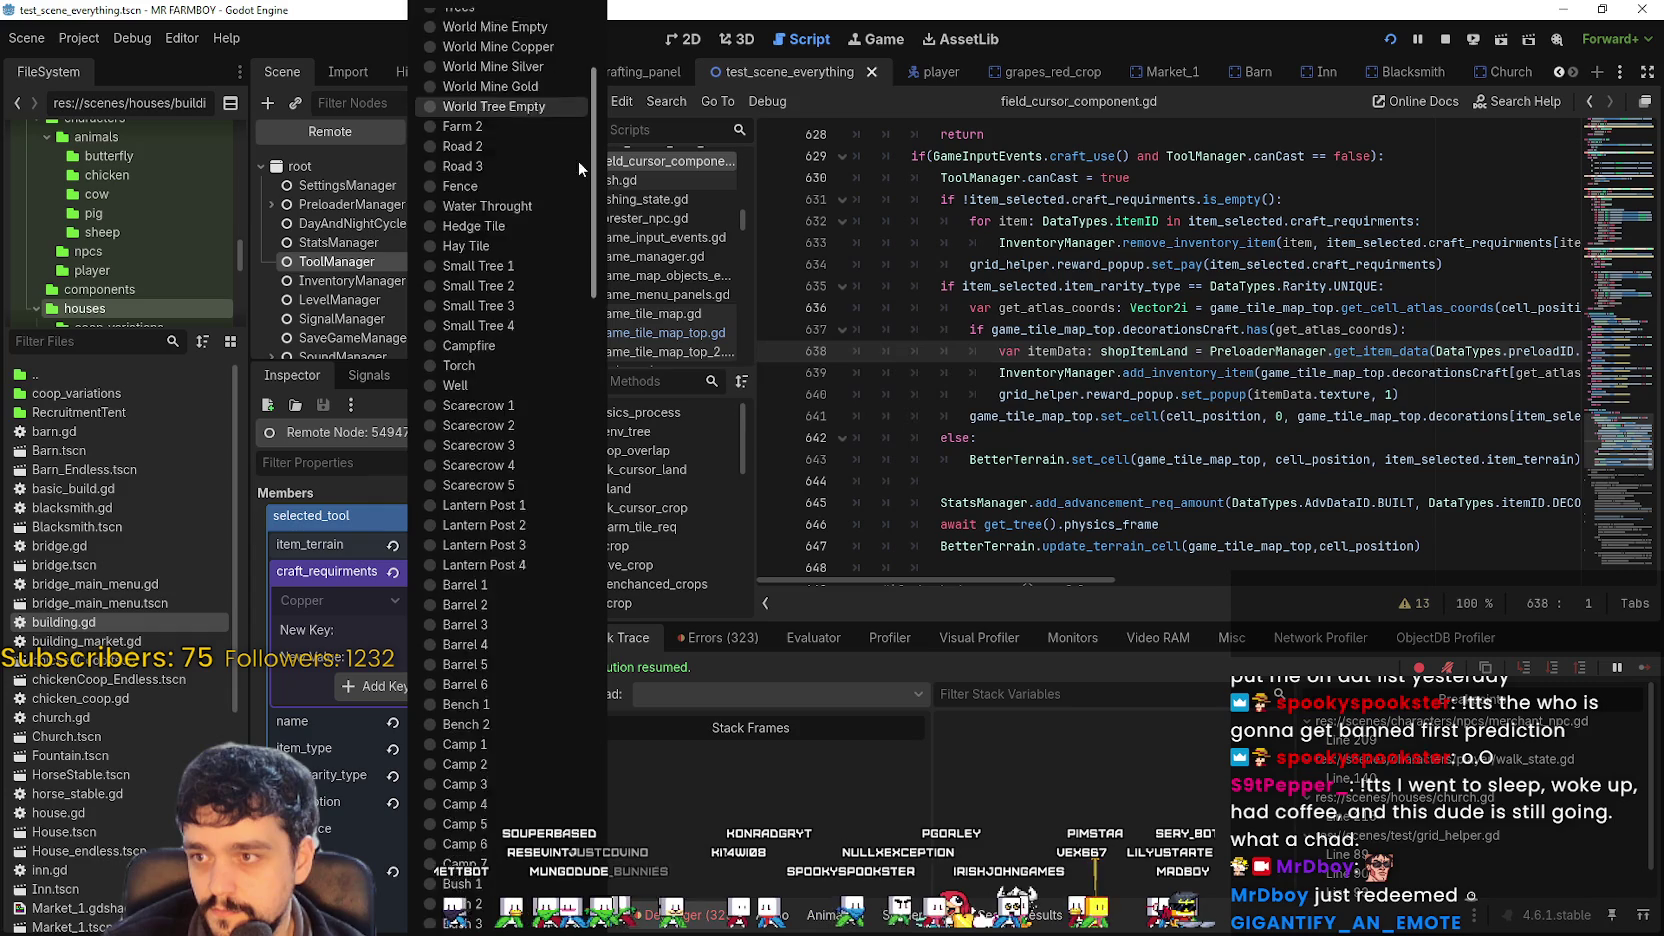
mouse_move(601, 243)
left_mouse_down()
mouse_move(653, 488)
mouse_move(653, 760)
left_mouse_up()
left_click_drag(653, 844, 700, 8)
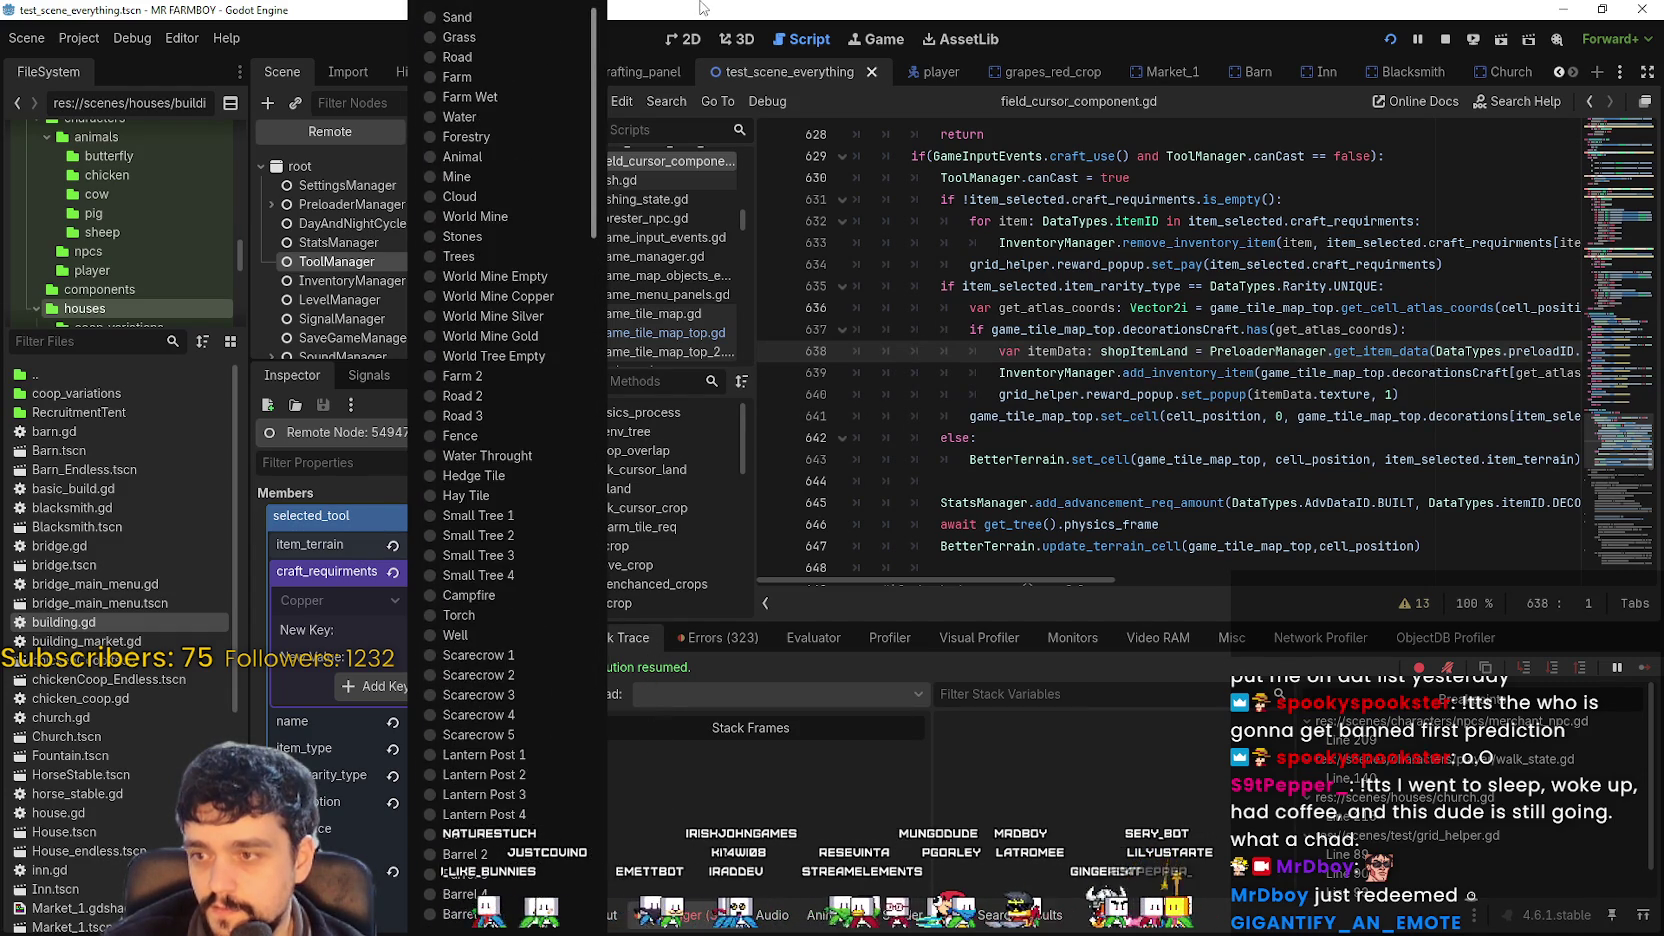
left_click(1420, 329)
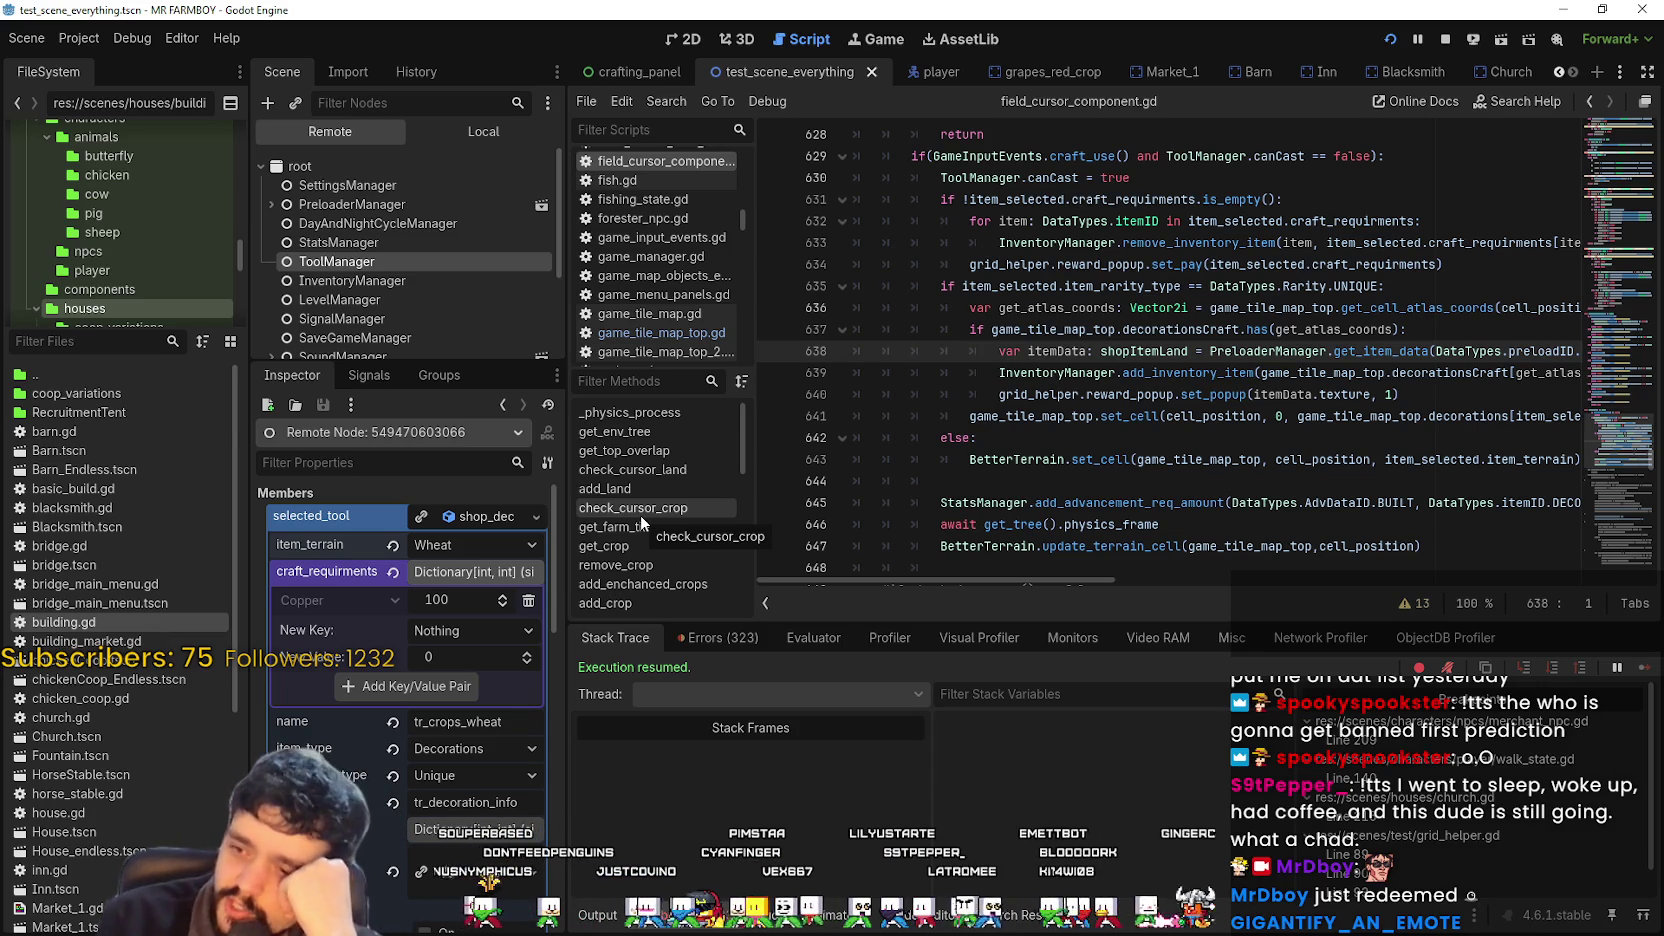
Collapse and expand the resource details of the selected and previous tools in the inspector.
left_click(480, 517)
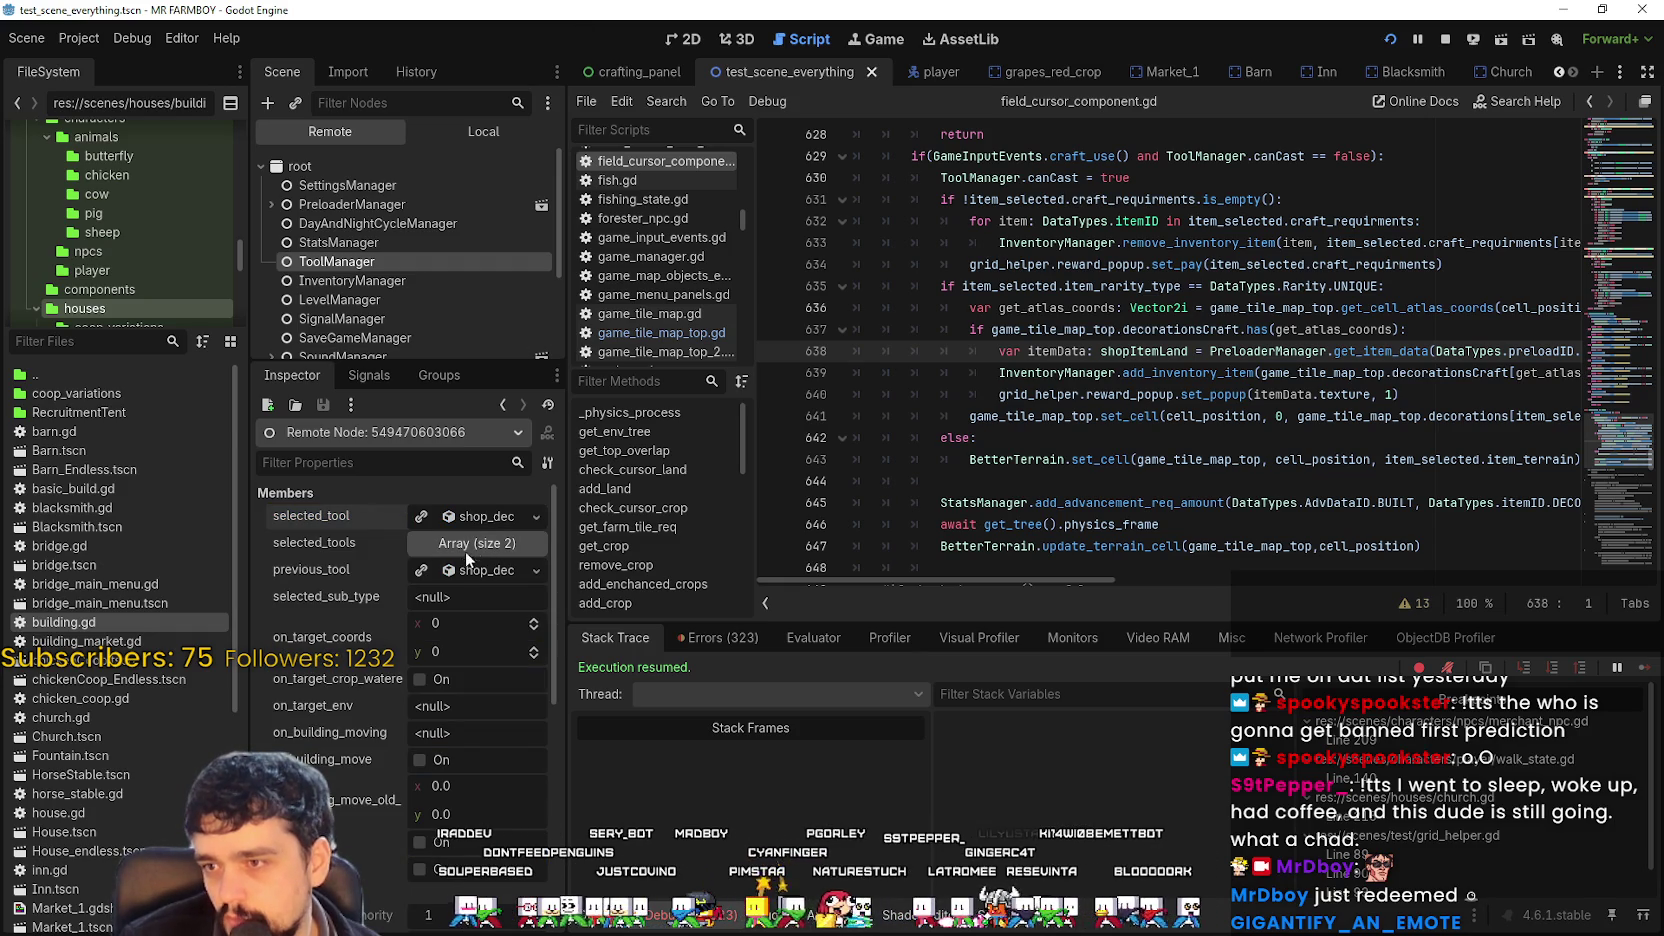
left_click(454, 569)
left_click(462, 568)
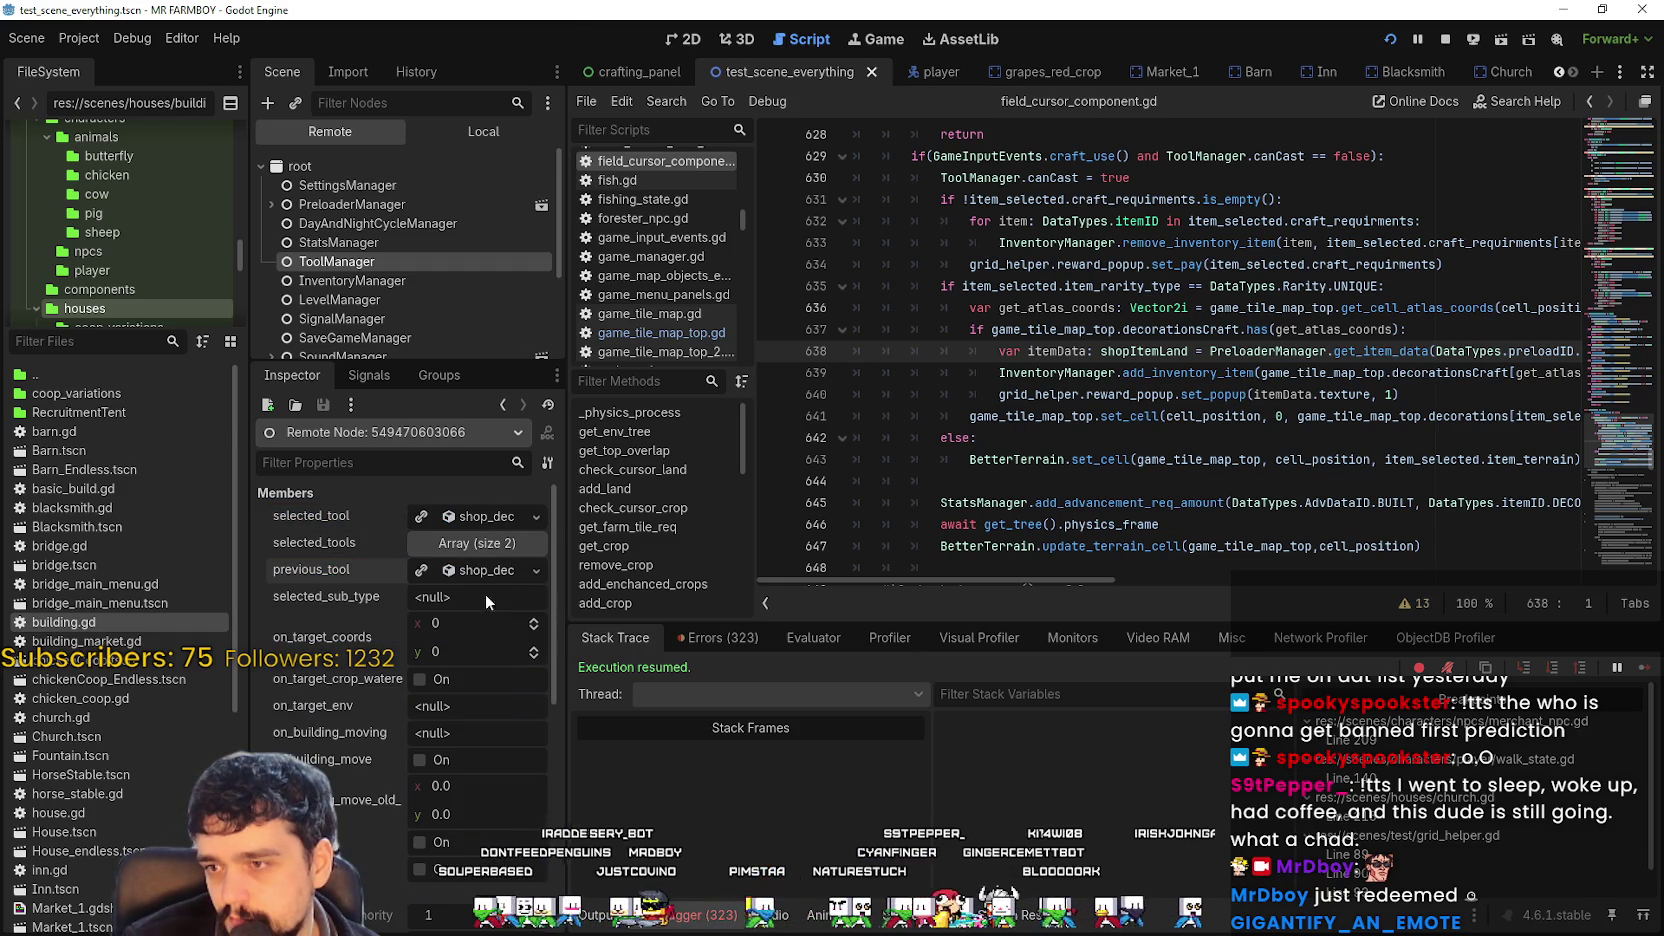
left_click(495, 517)
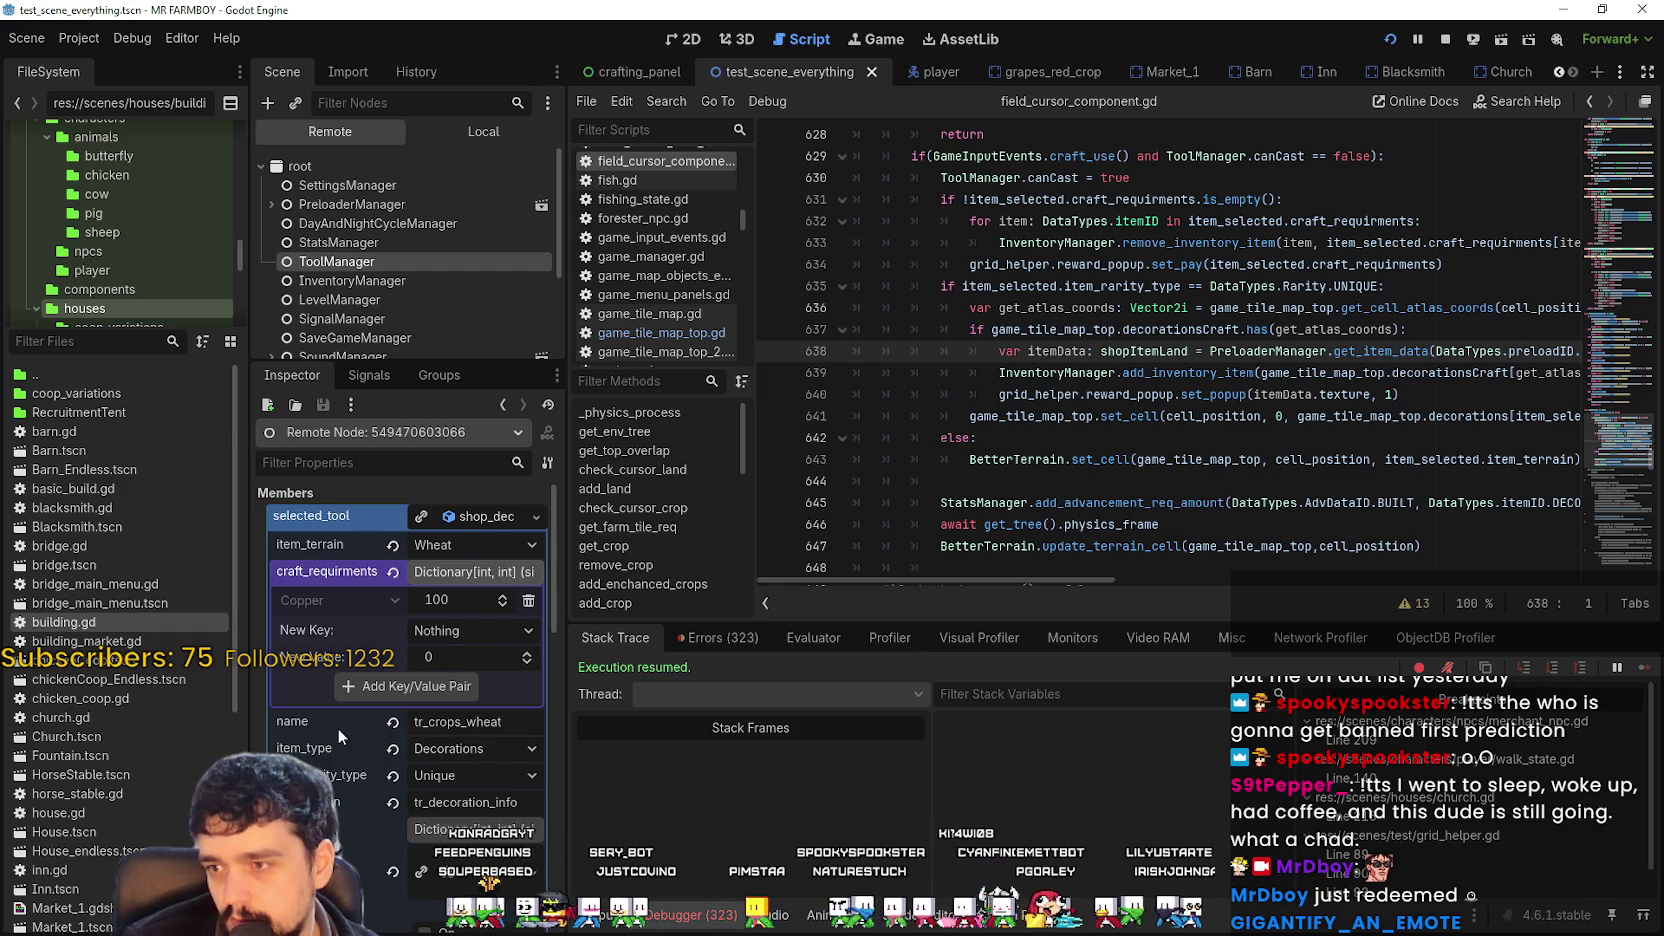
scroll(342, 729, "down", 1)
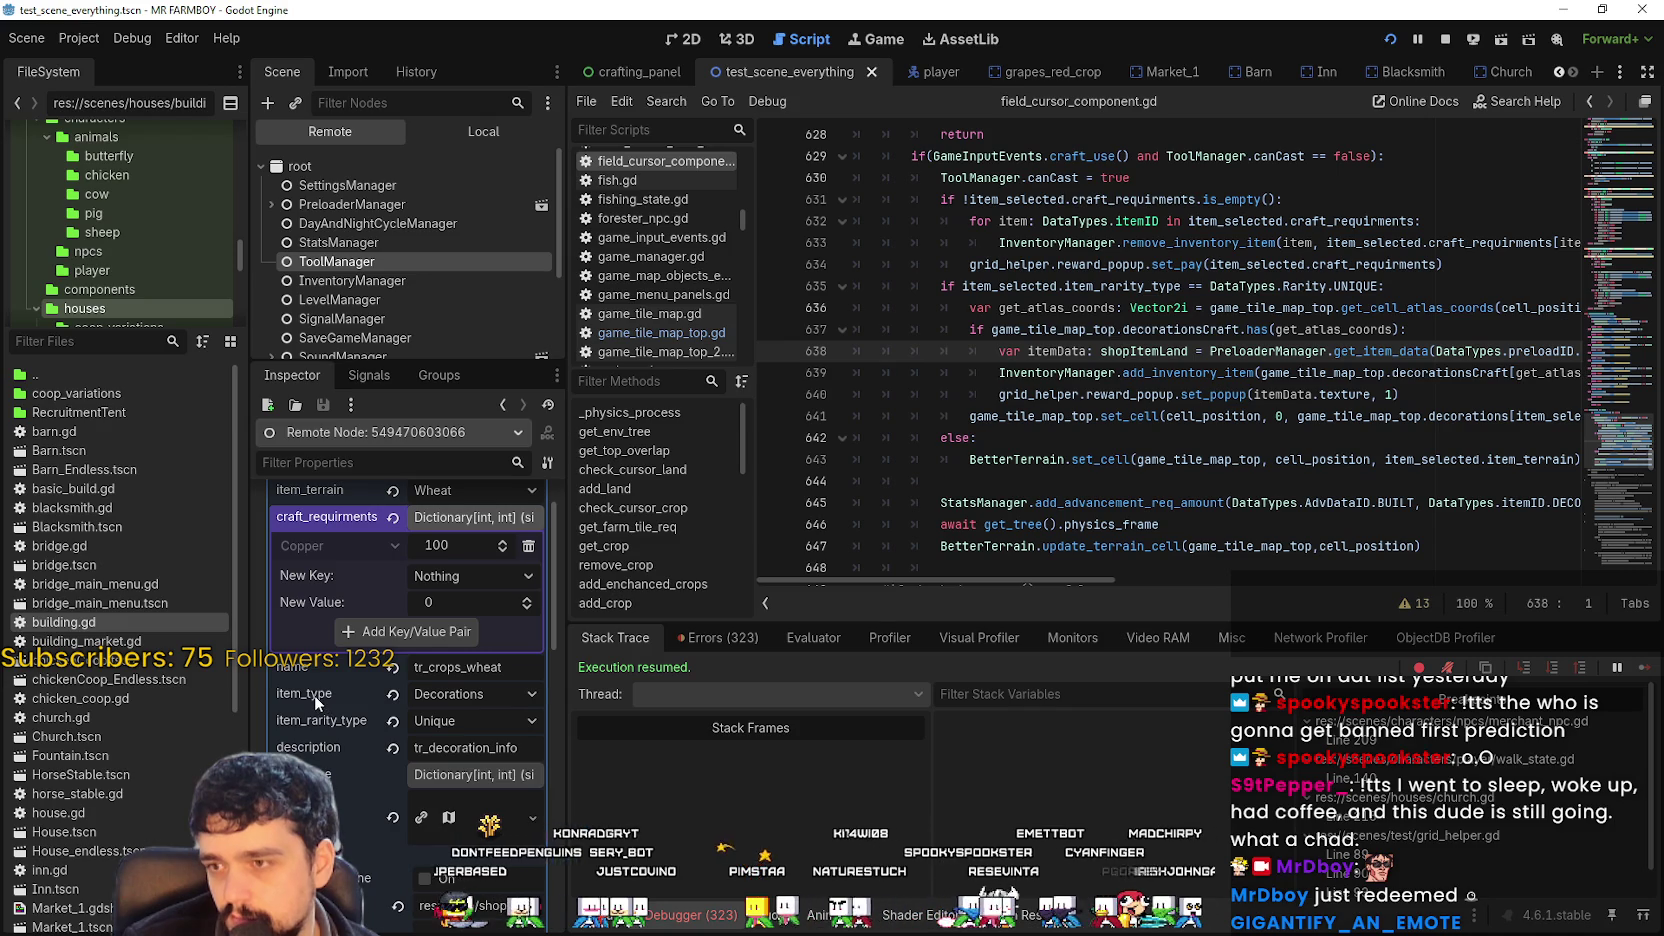
mouse_move(315, 698)
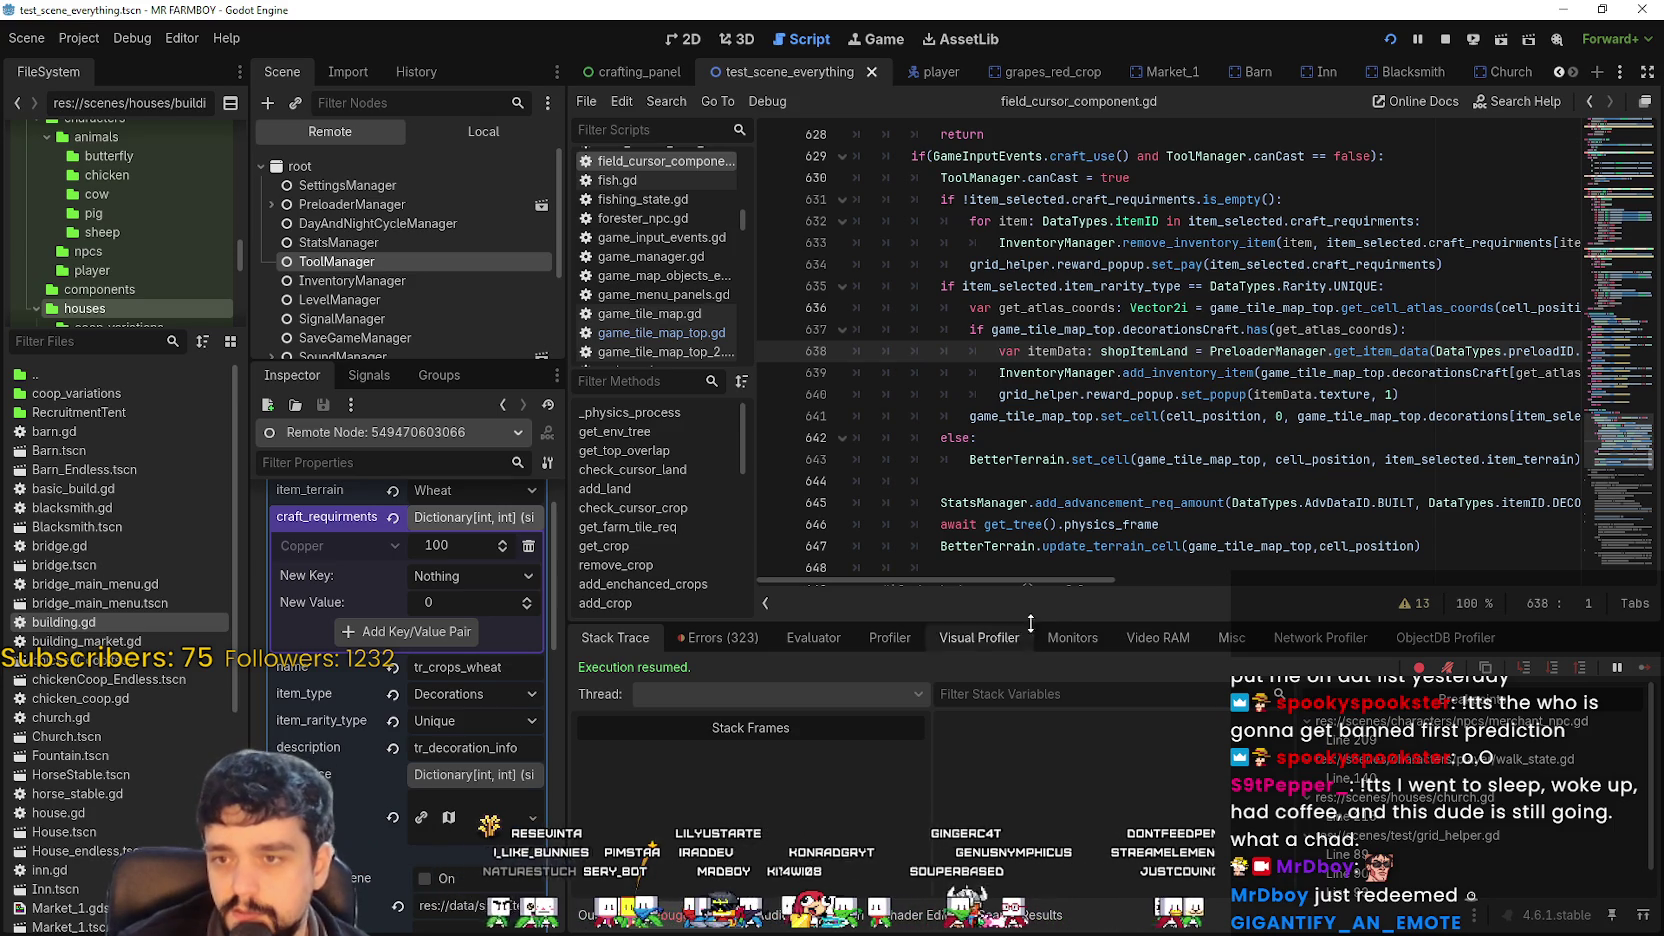
Examine the decorationsCraft lookup with get_atlas_coords on line 639 of field_cursor_component.gd.
left_click(1046, 566)
left_click(1203, 364)
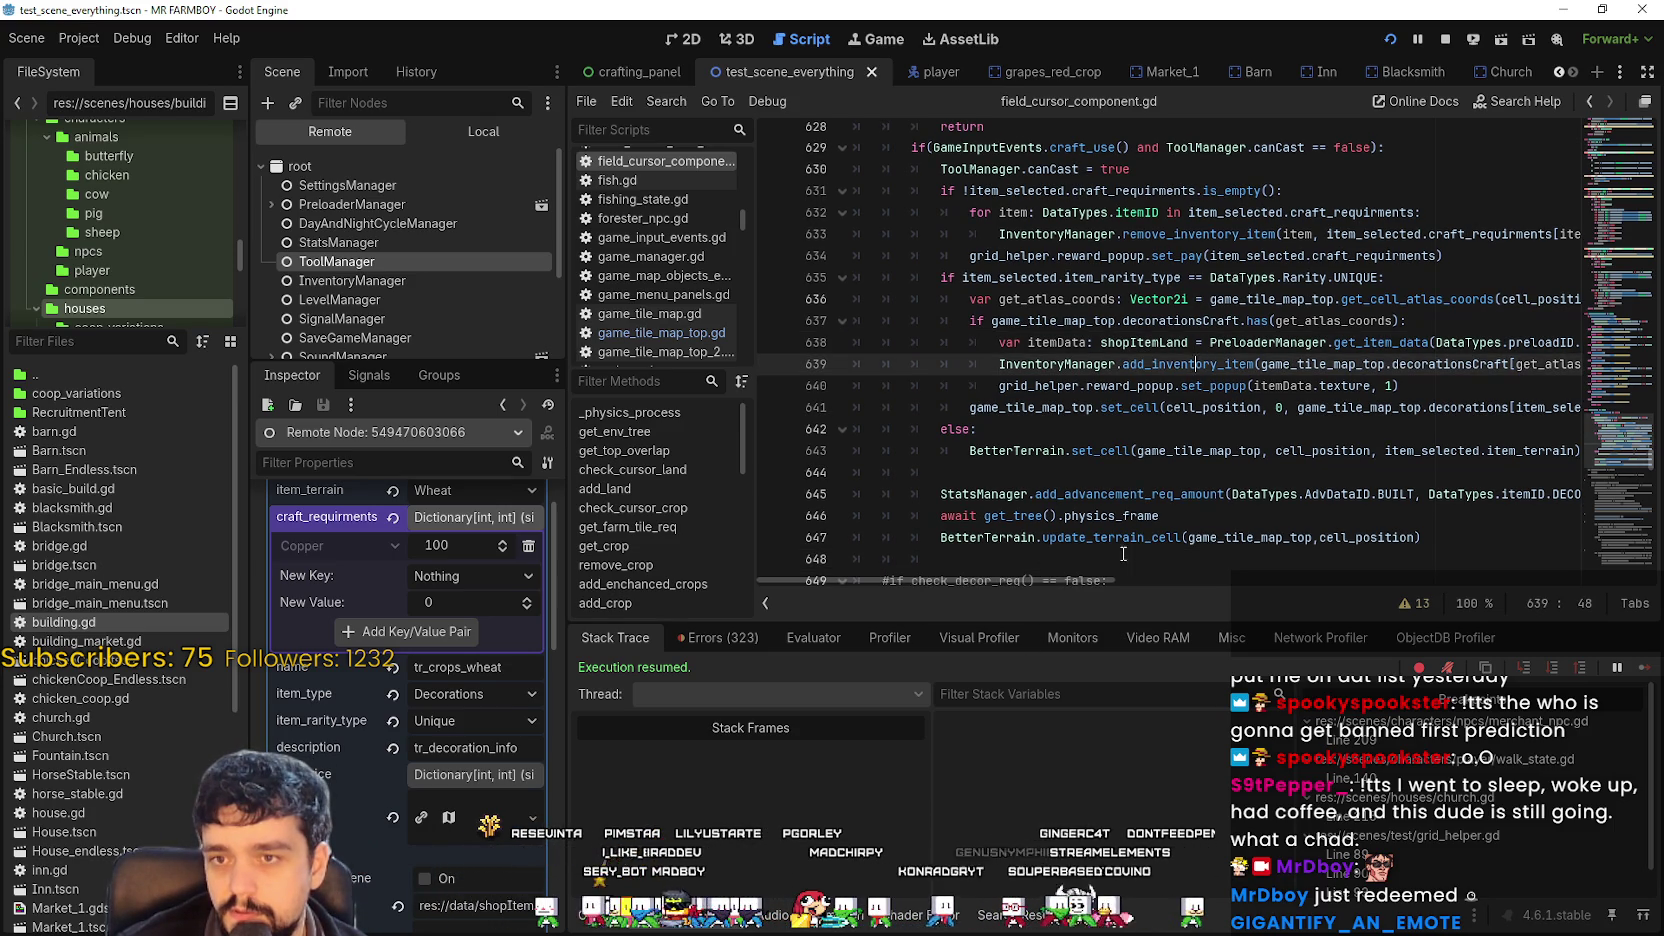
mouse_move(1078, 580)
left_mouse_down()
mouse_move(1190, 579)
mouse_move(1156, 578)
left_mouse_up()
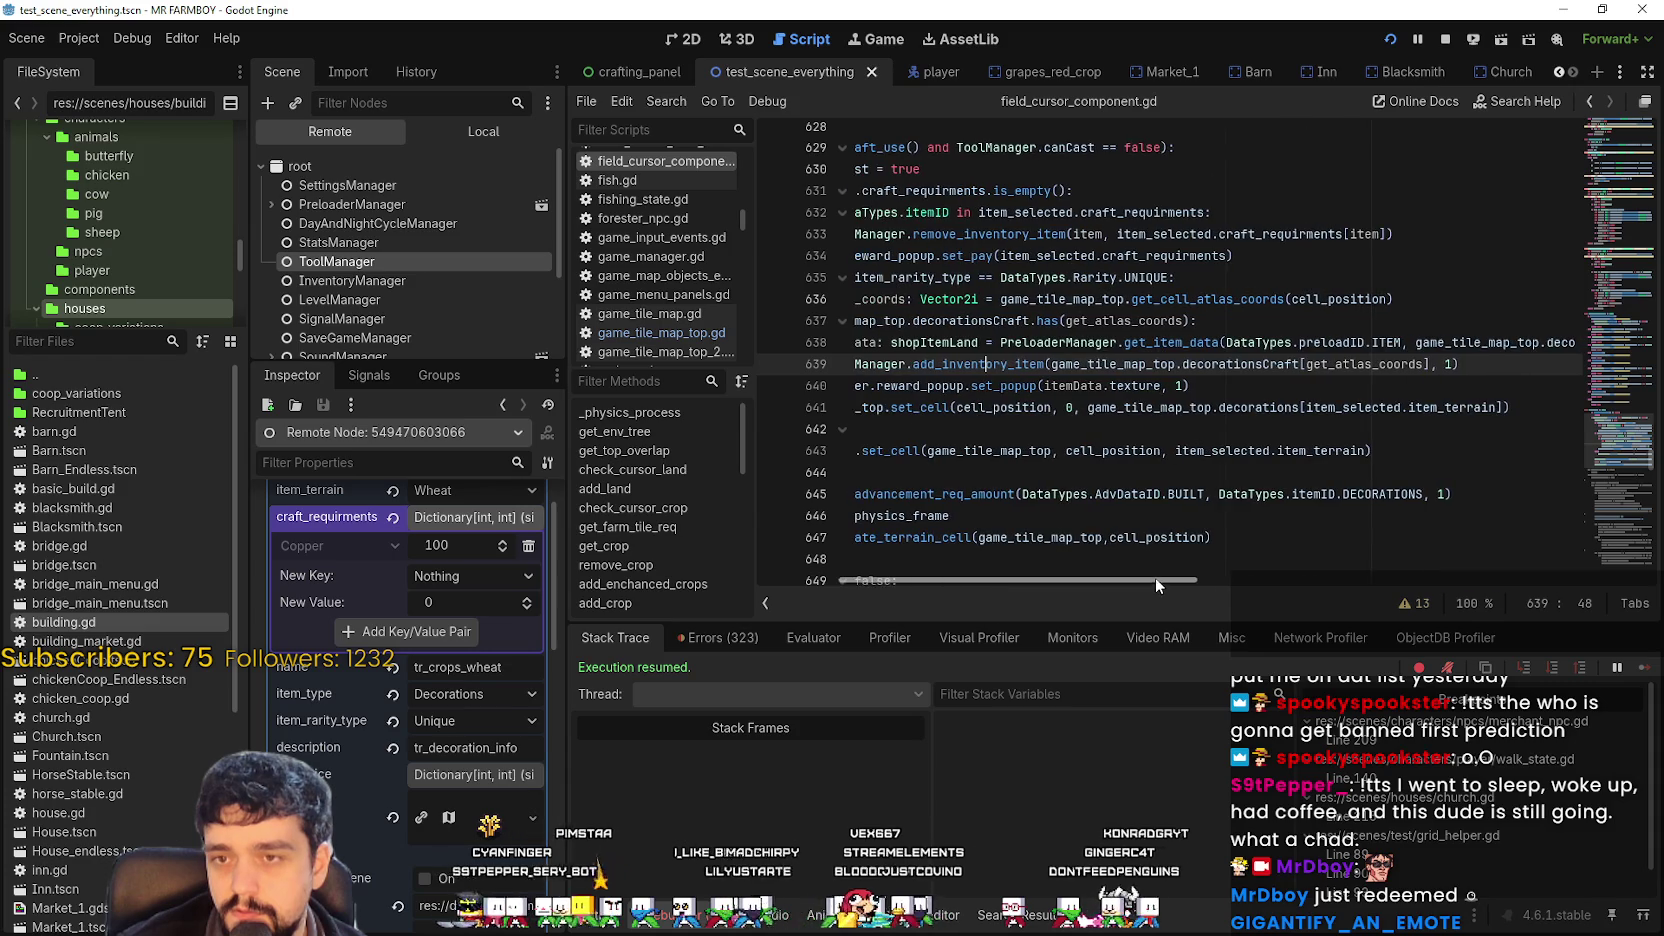
double_click(1357, 364)
left_click_drag(1357, 364, 1297, 364)
double_click(1360, 364)
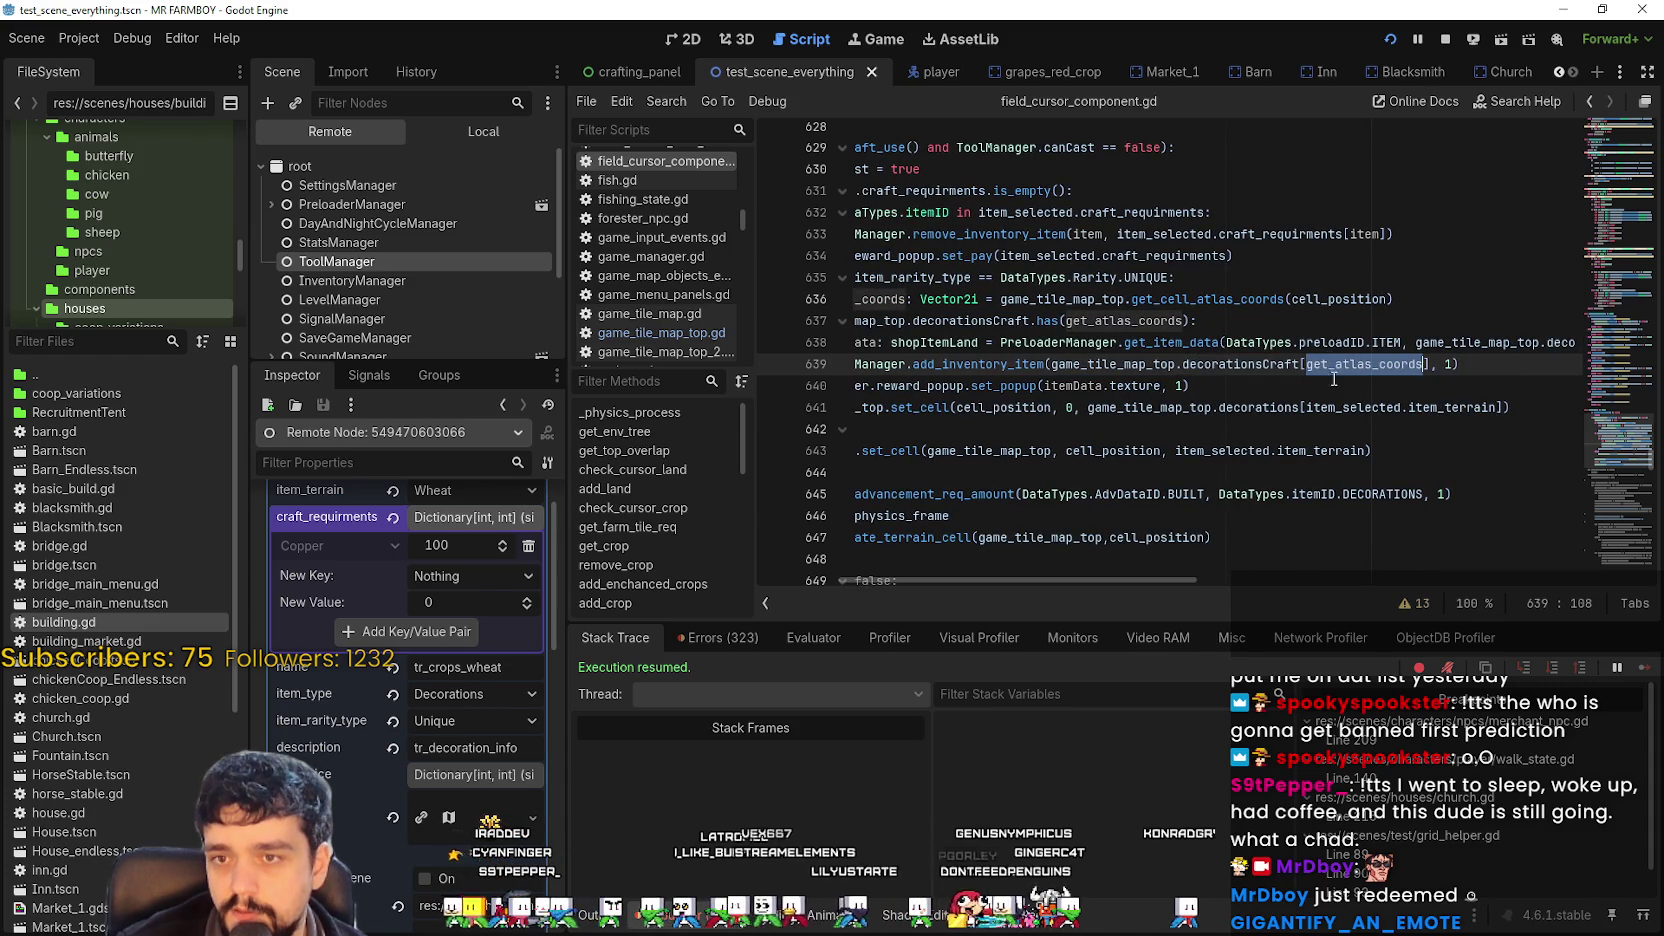
left_click_drag(1162, 580, 1089, 572)
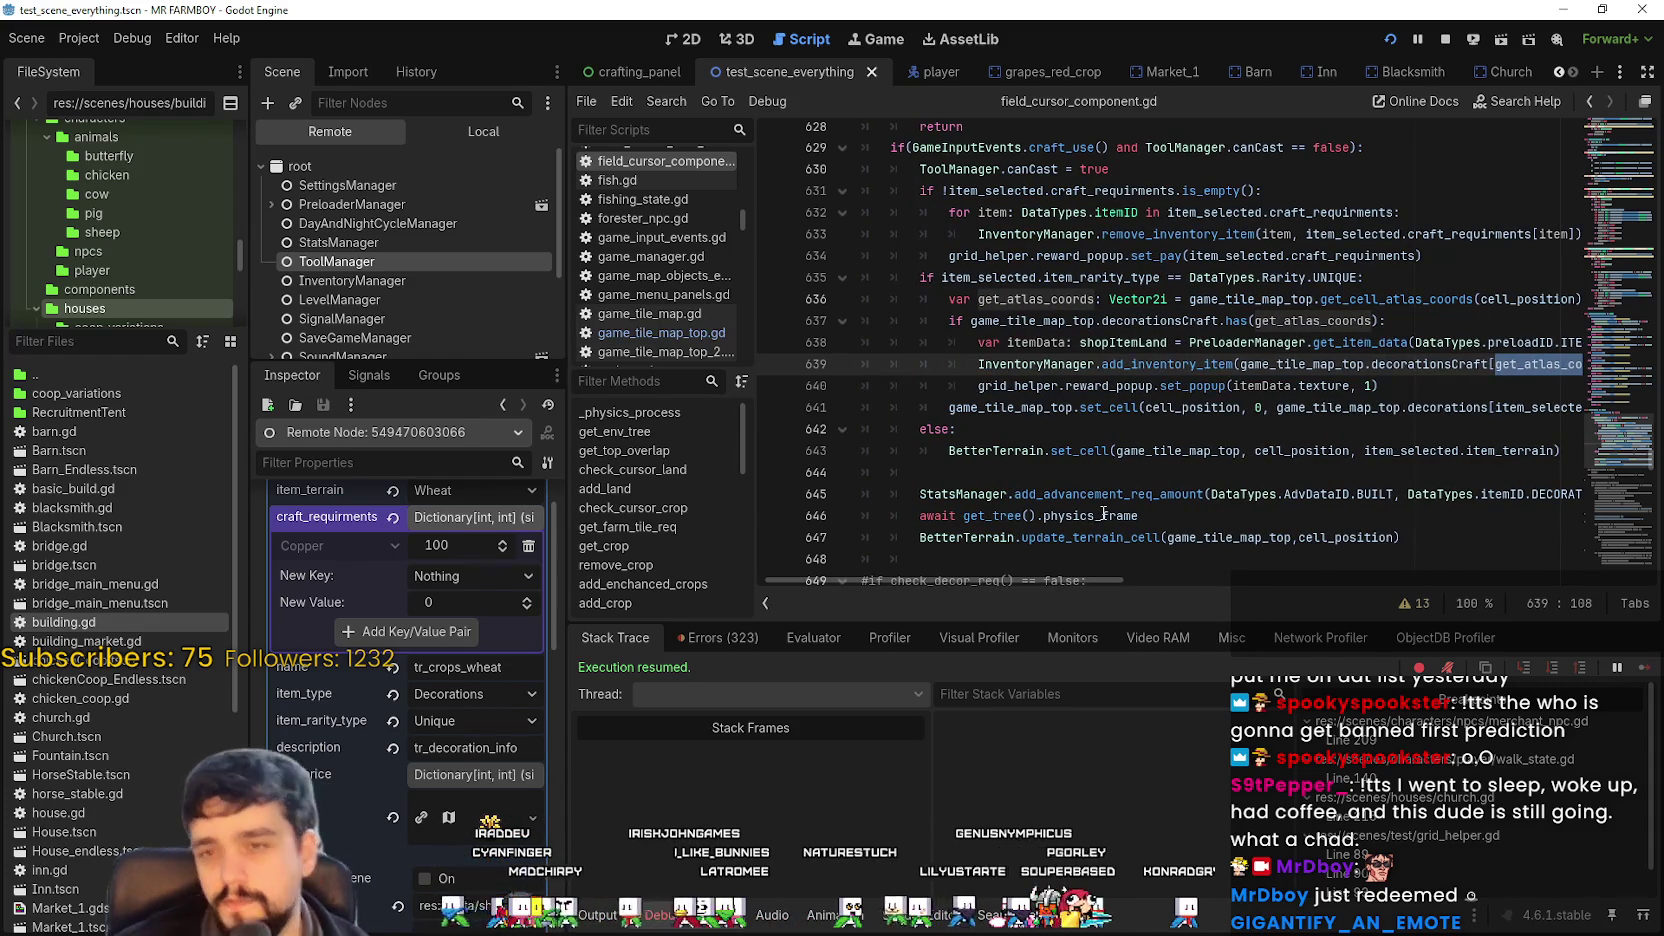
mouse_move(1103, 513)
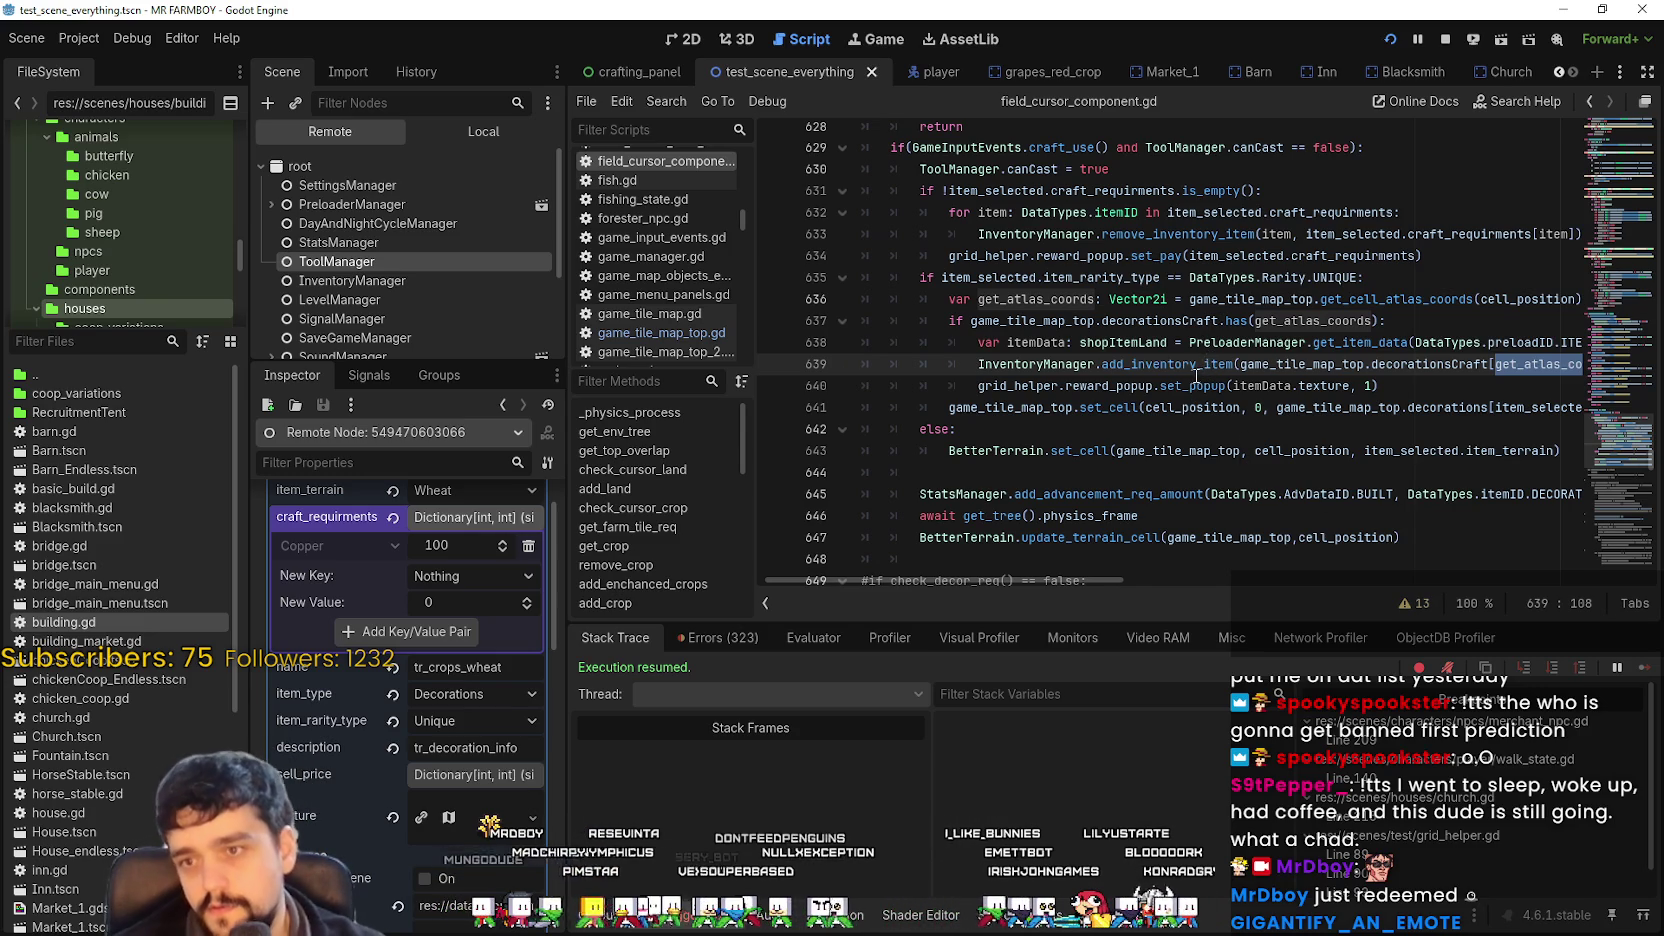
Scroll from line 763 down to the removing-building code around line 797.
scroll(1196, 375, "up", 1)
scroll(1196, 362, "up", 1)
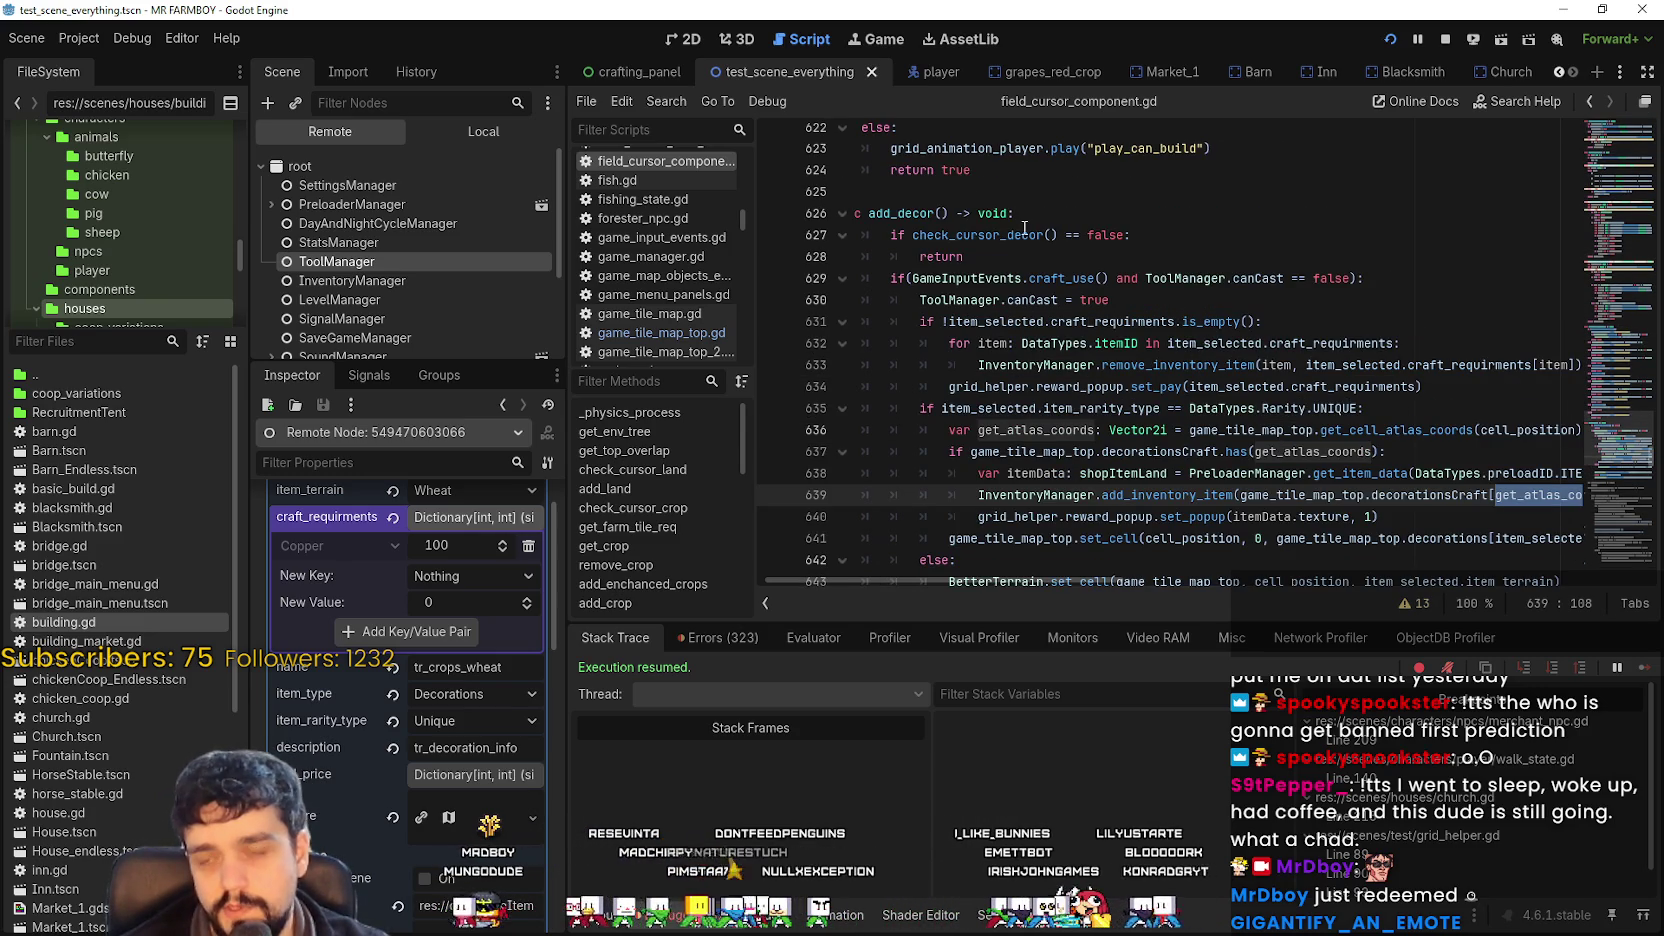
scroll(986, 262, "down", 3)
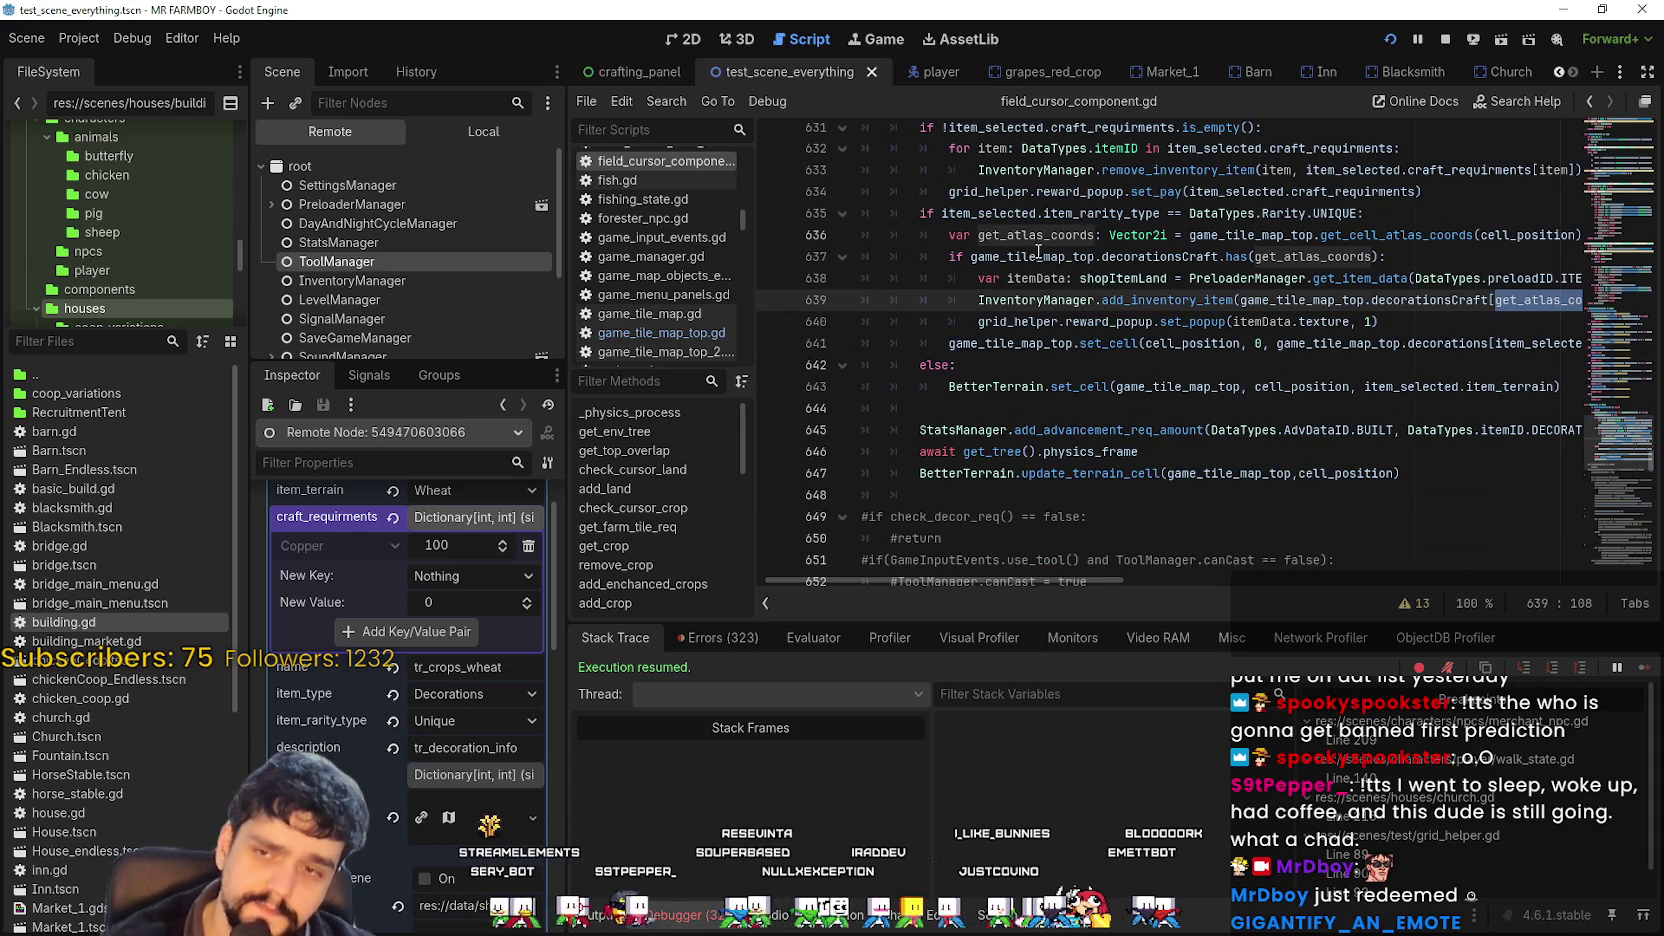
scroll(1040, 242, "down", 7)
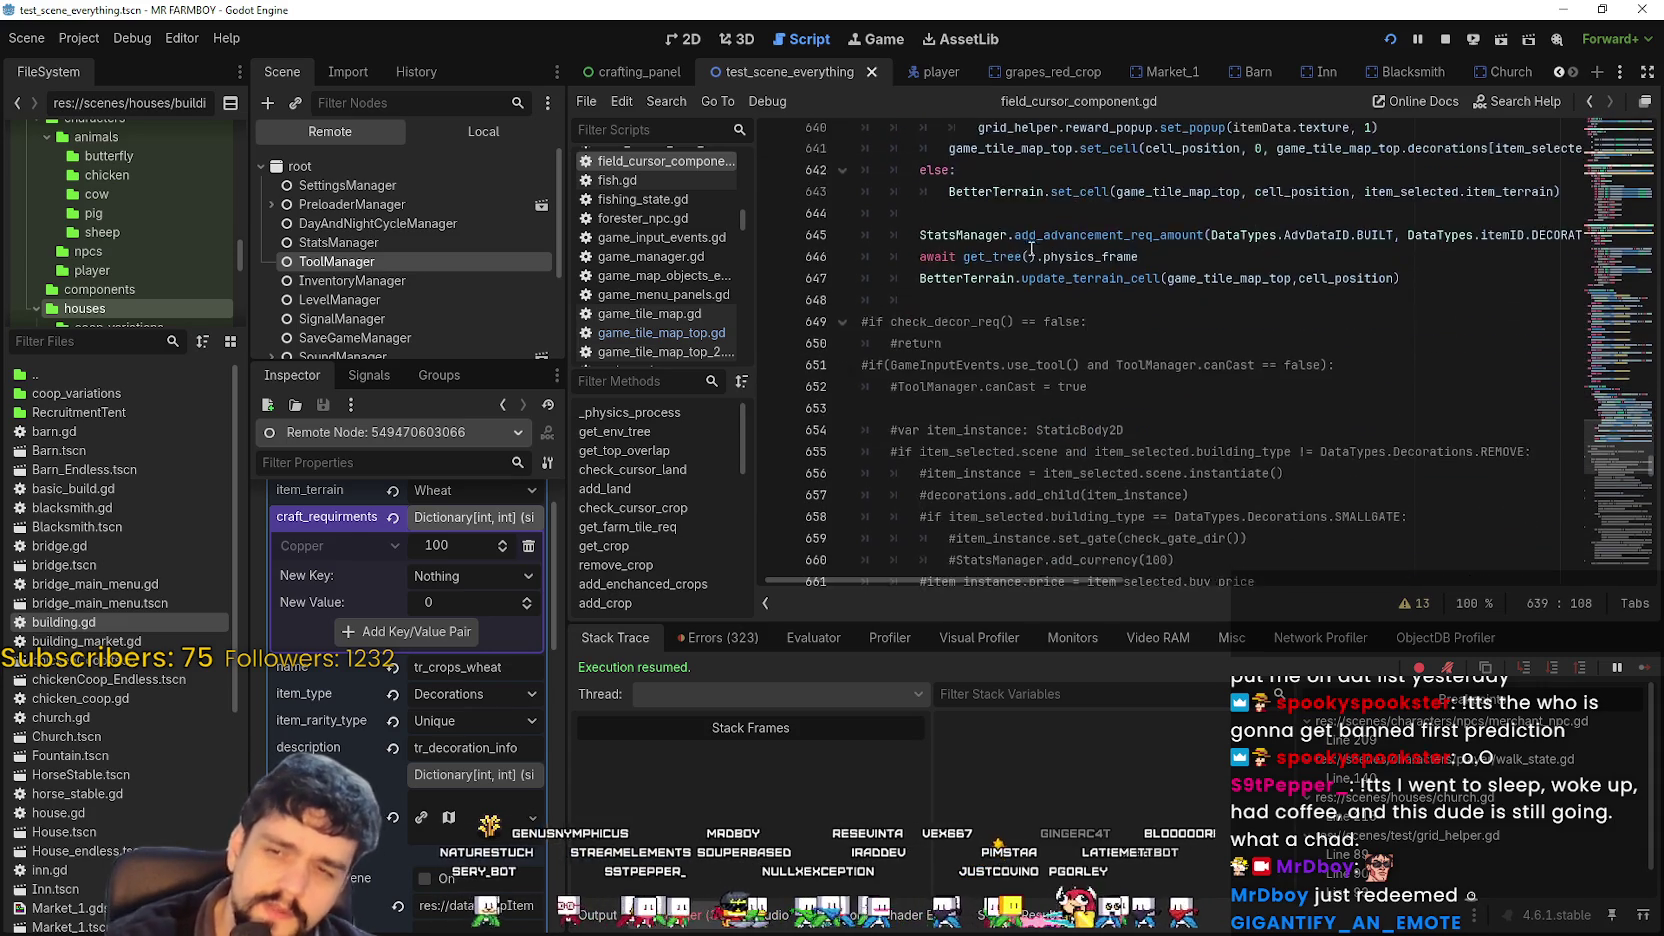
scroll(1050, 260, "up", 8)
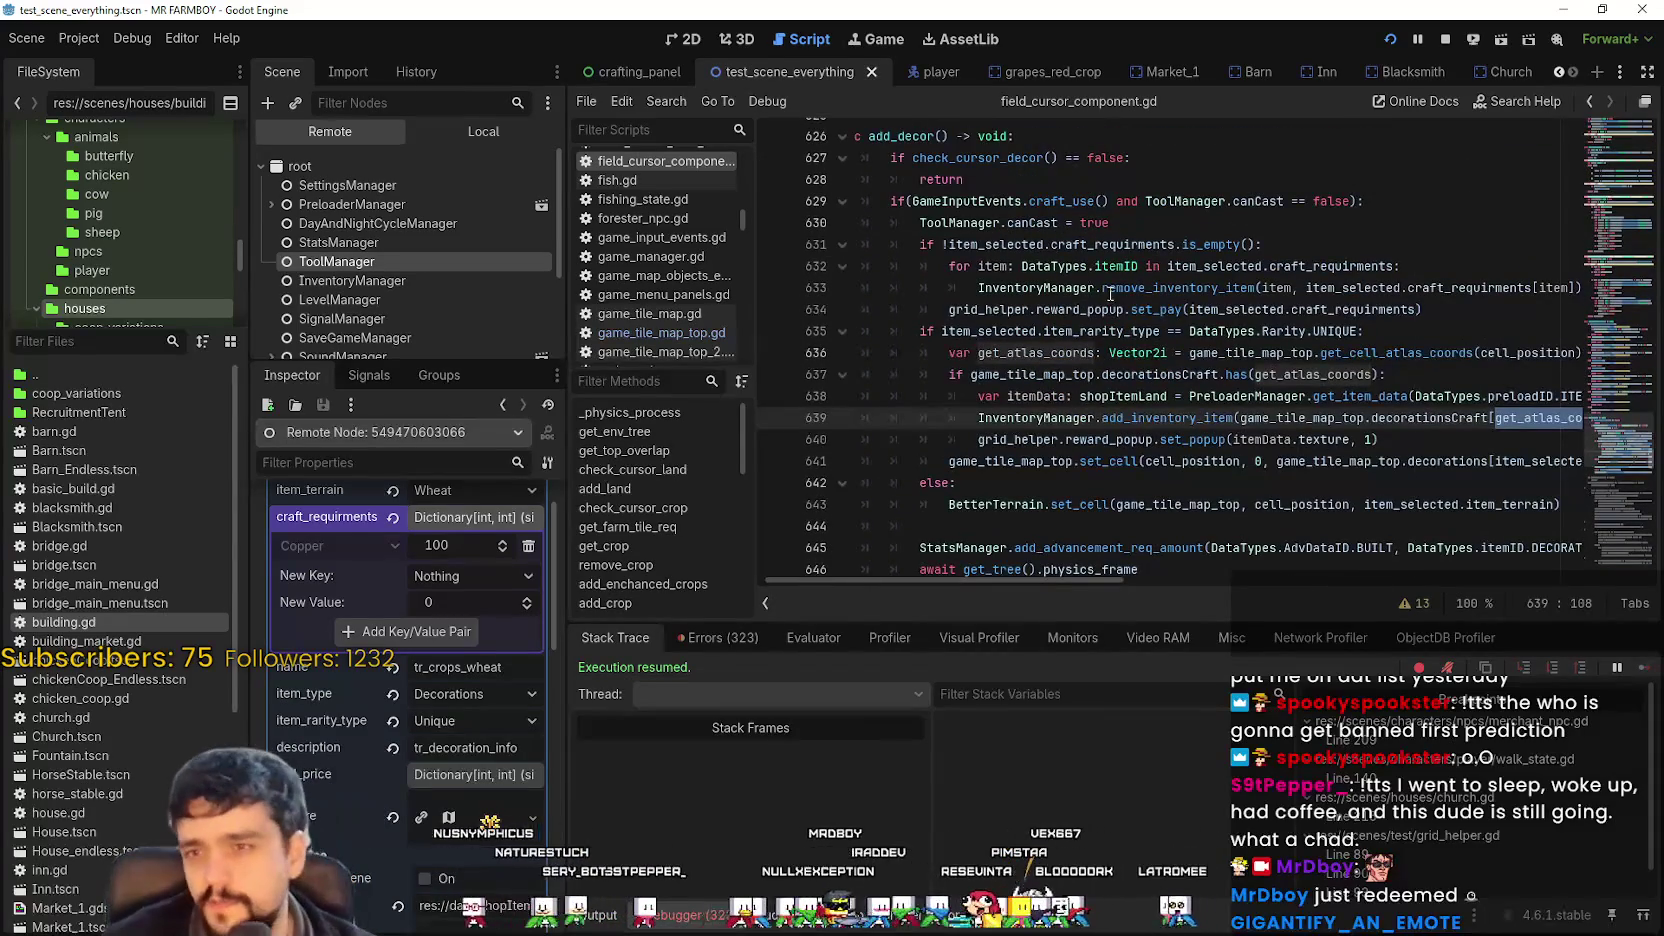
scroll(1112, 320, "down", 5)
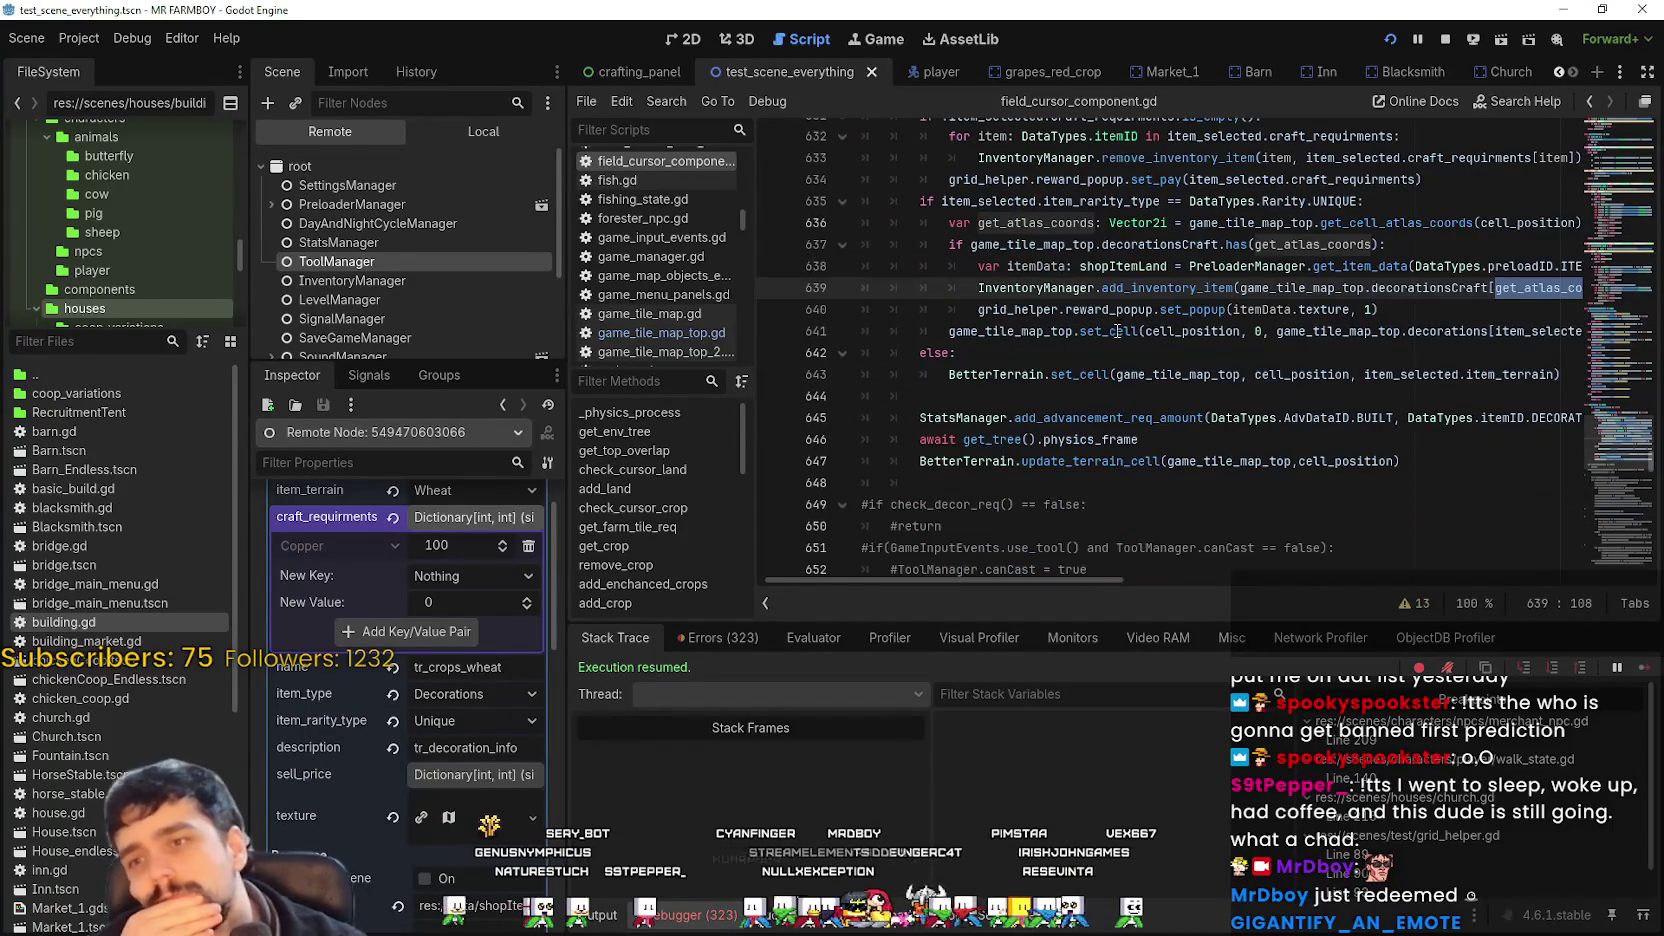
scroll(1109, 347, "down", 2)
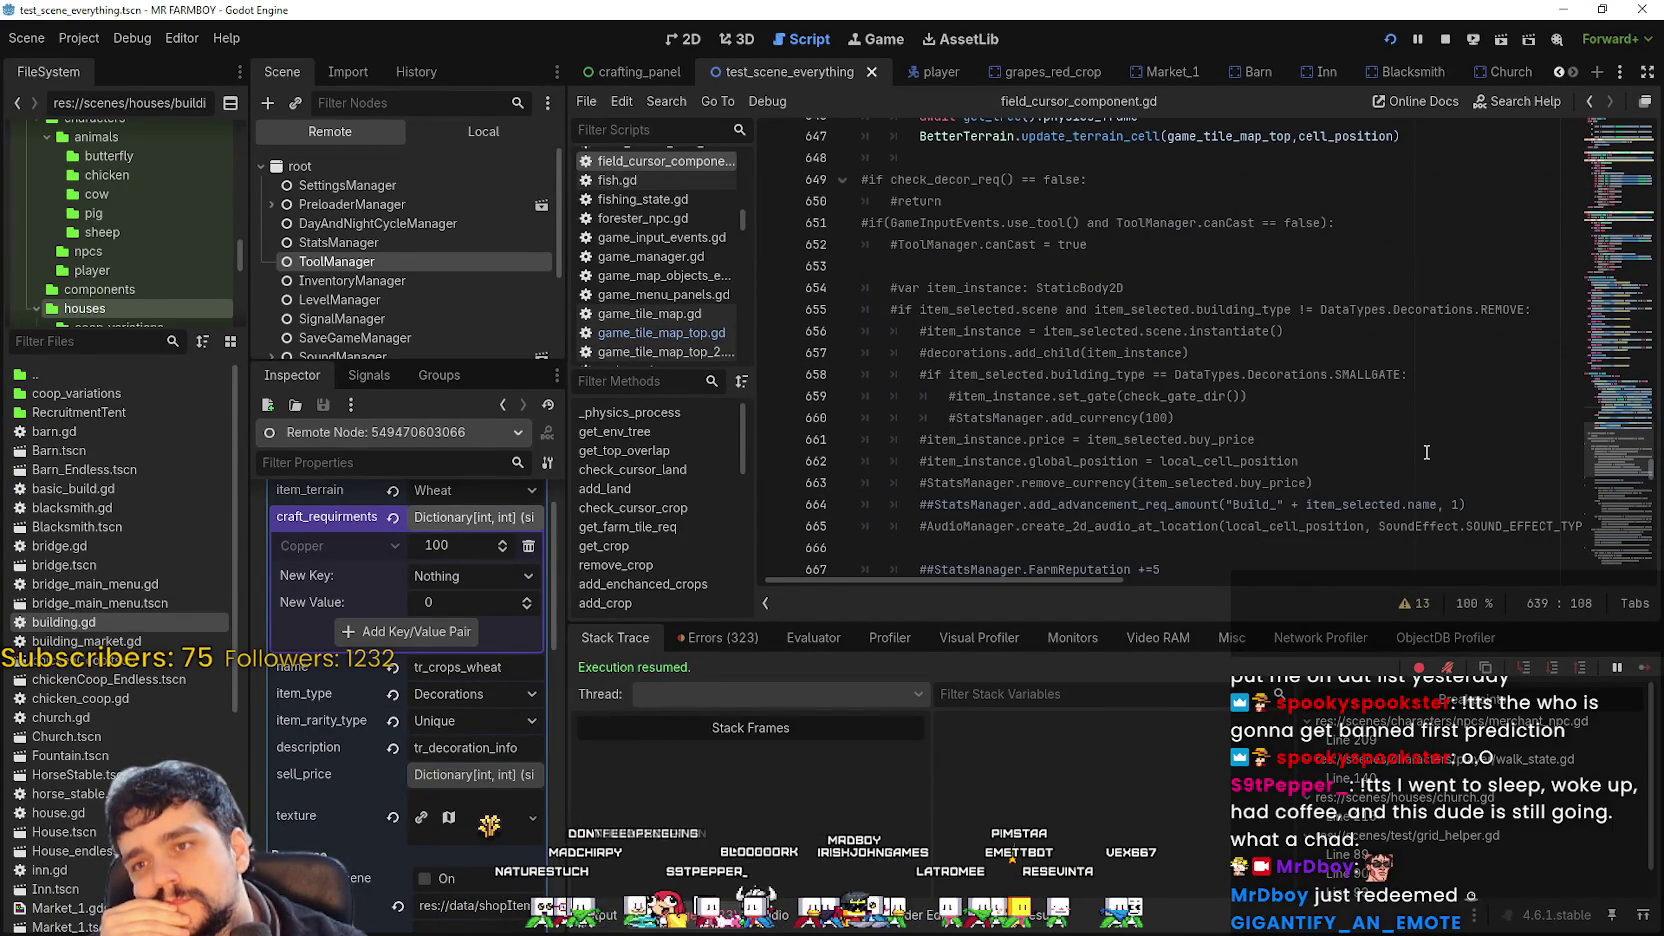
scroll(1427, 452, "down", 13)
scroll(1428, 402, "down", 12)
scroll(1620, 494, "down", 13)
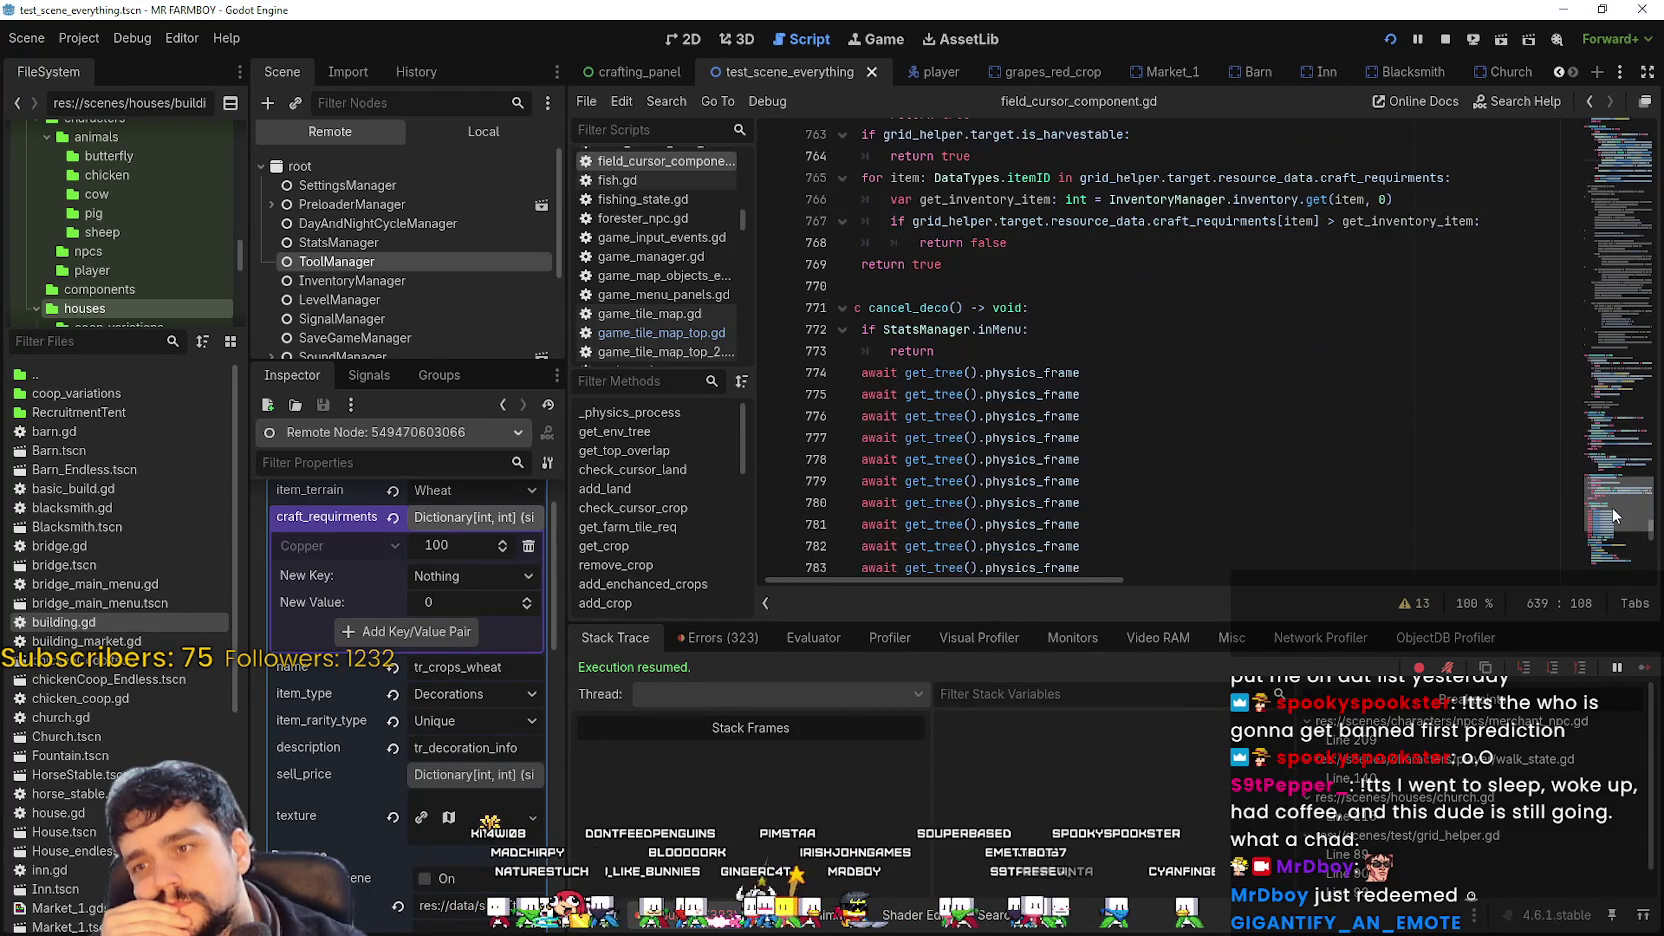
scroll(1614, 515, "down", 6)
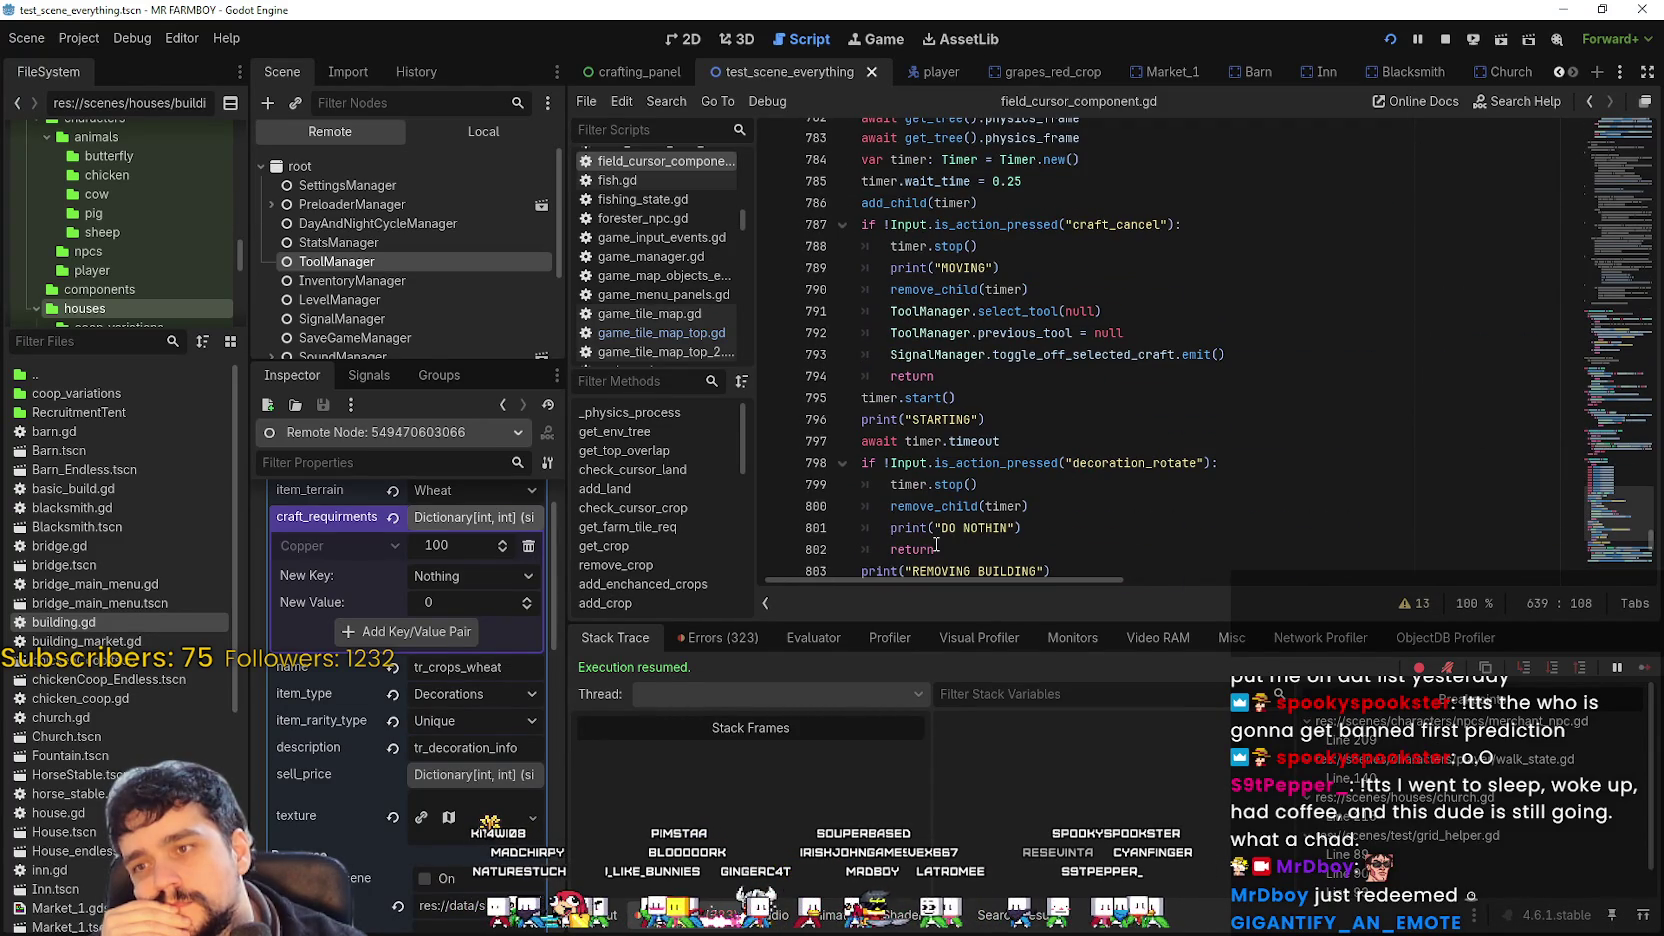
scroll(942, 500, "down", 5)
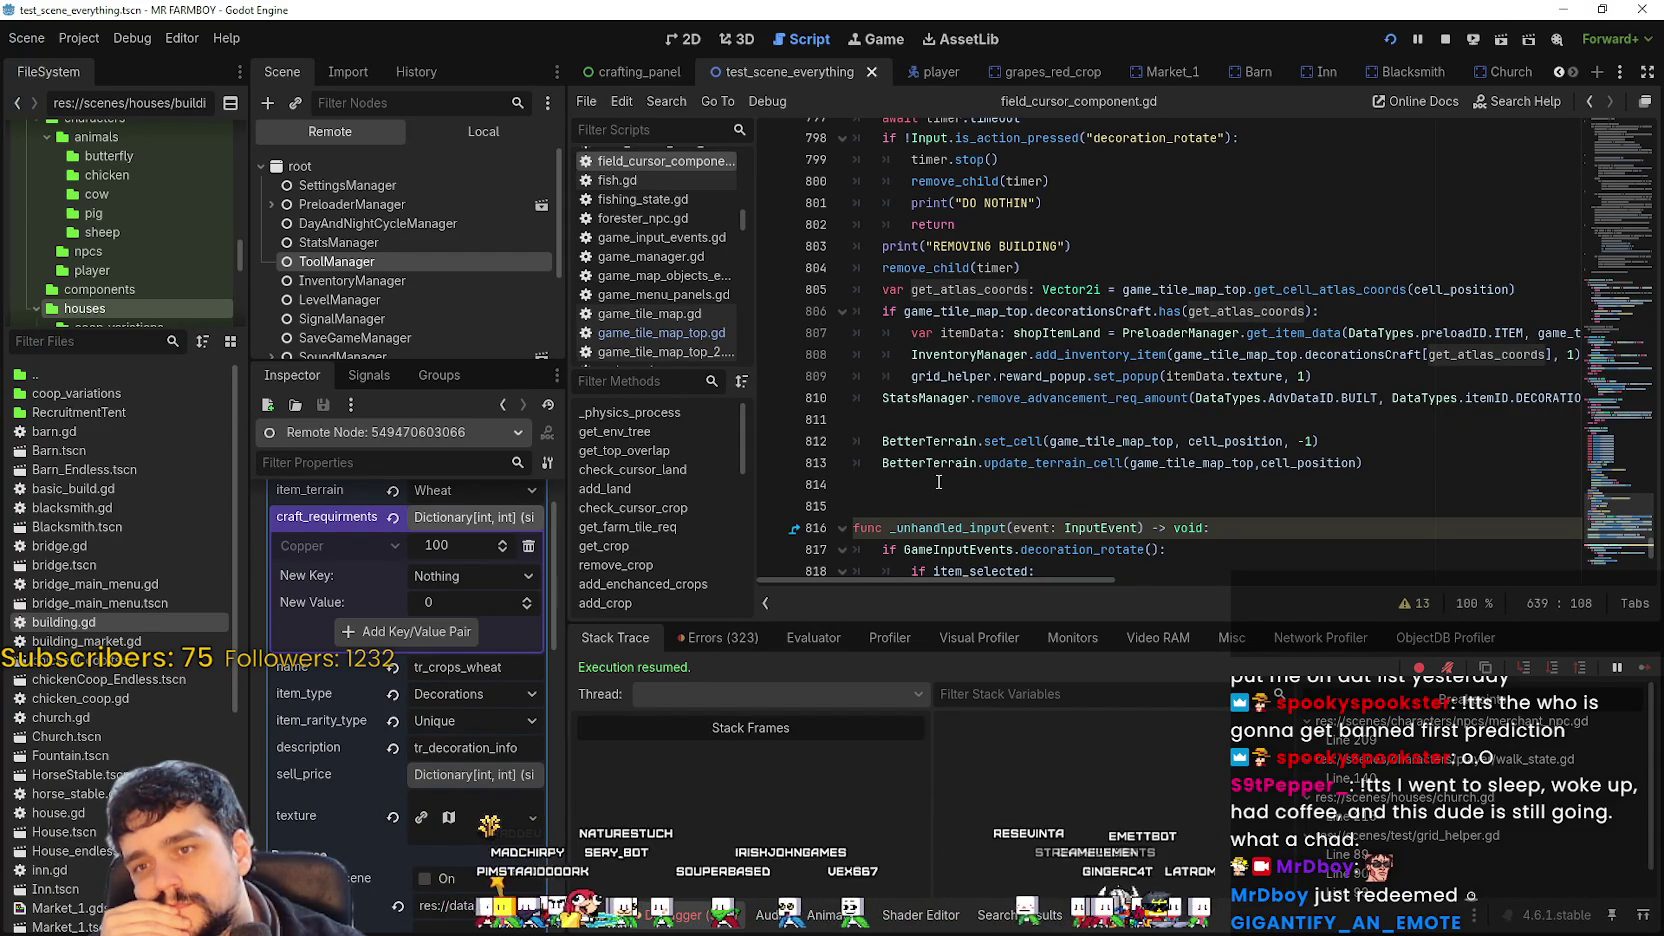
Select the decorationsCraft lookup on lines 807–808, then switch to the MR FARMBOY debug game.
double_click(1337, 355)
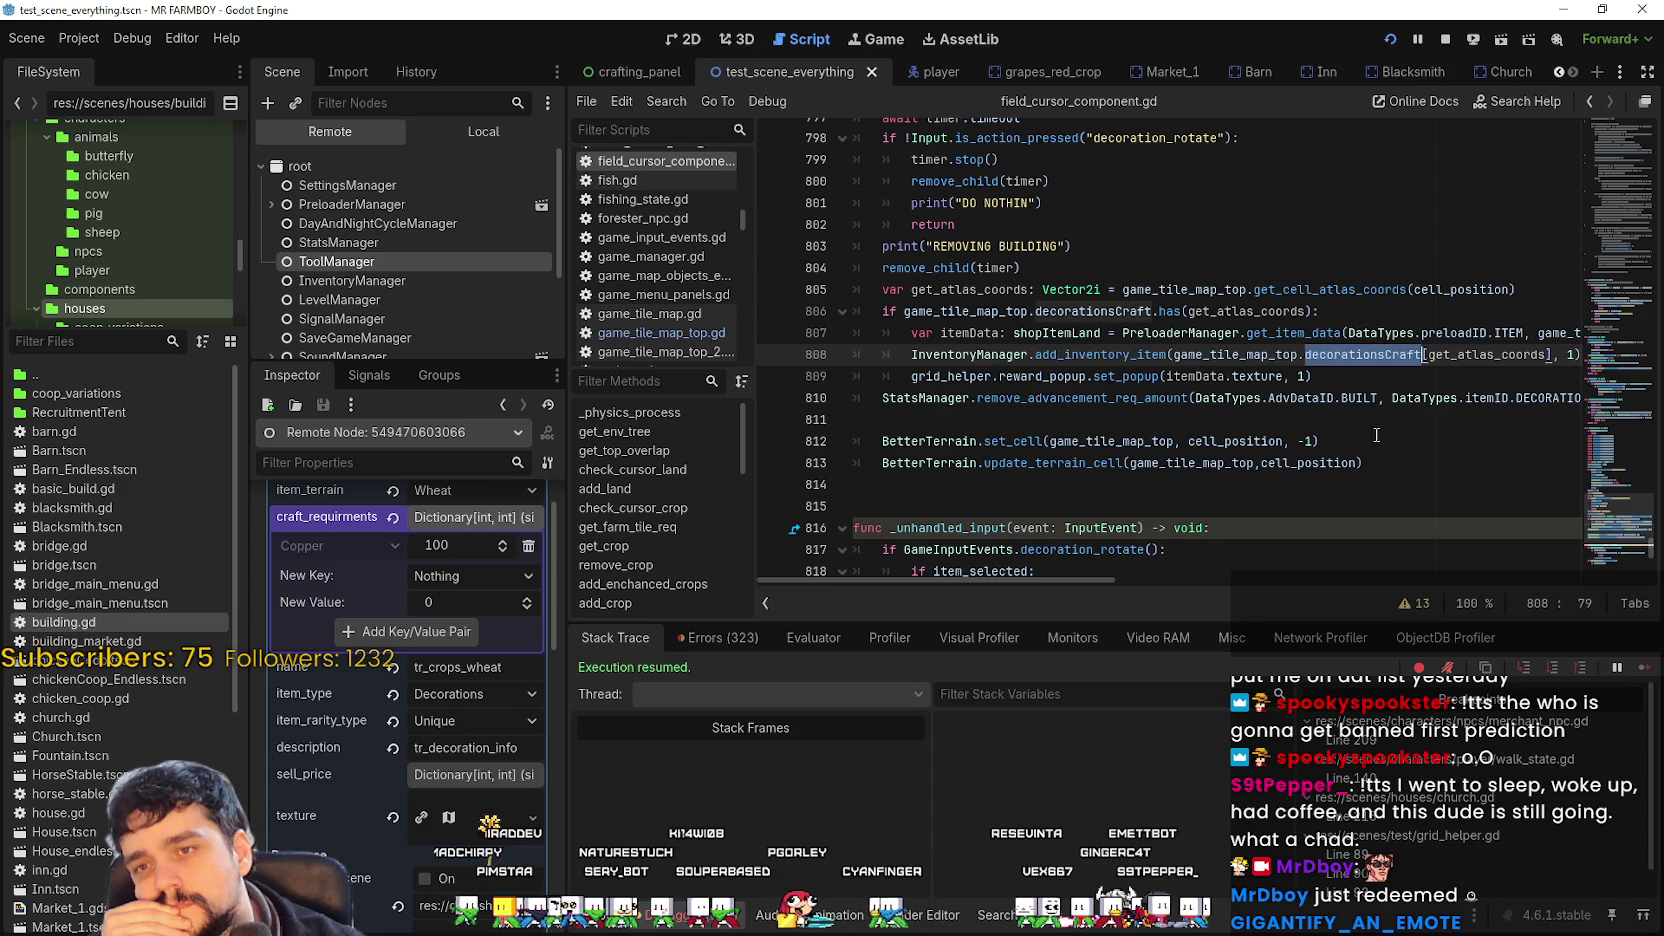
left_click_drag(1421, 355, 1246, 333)
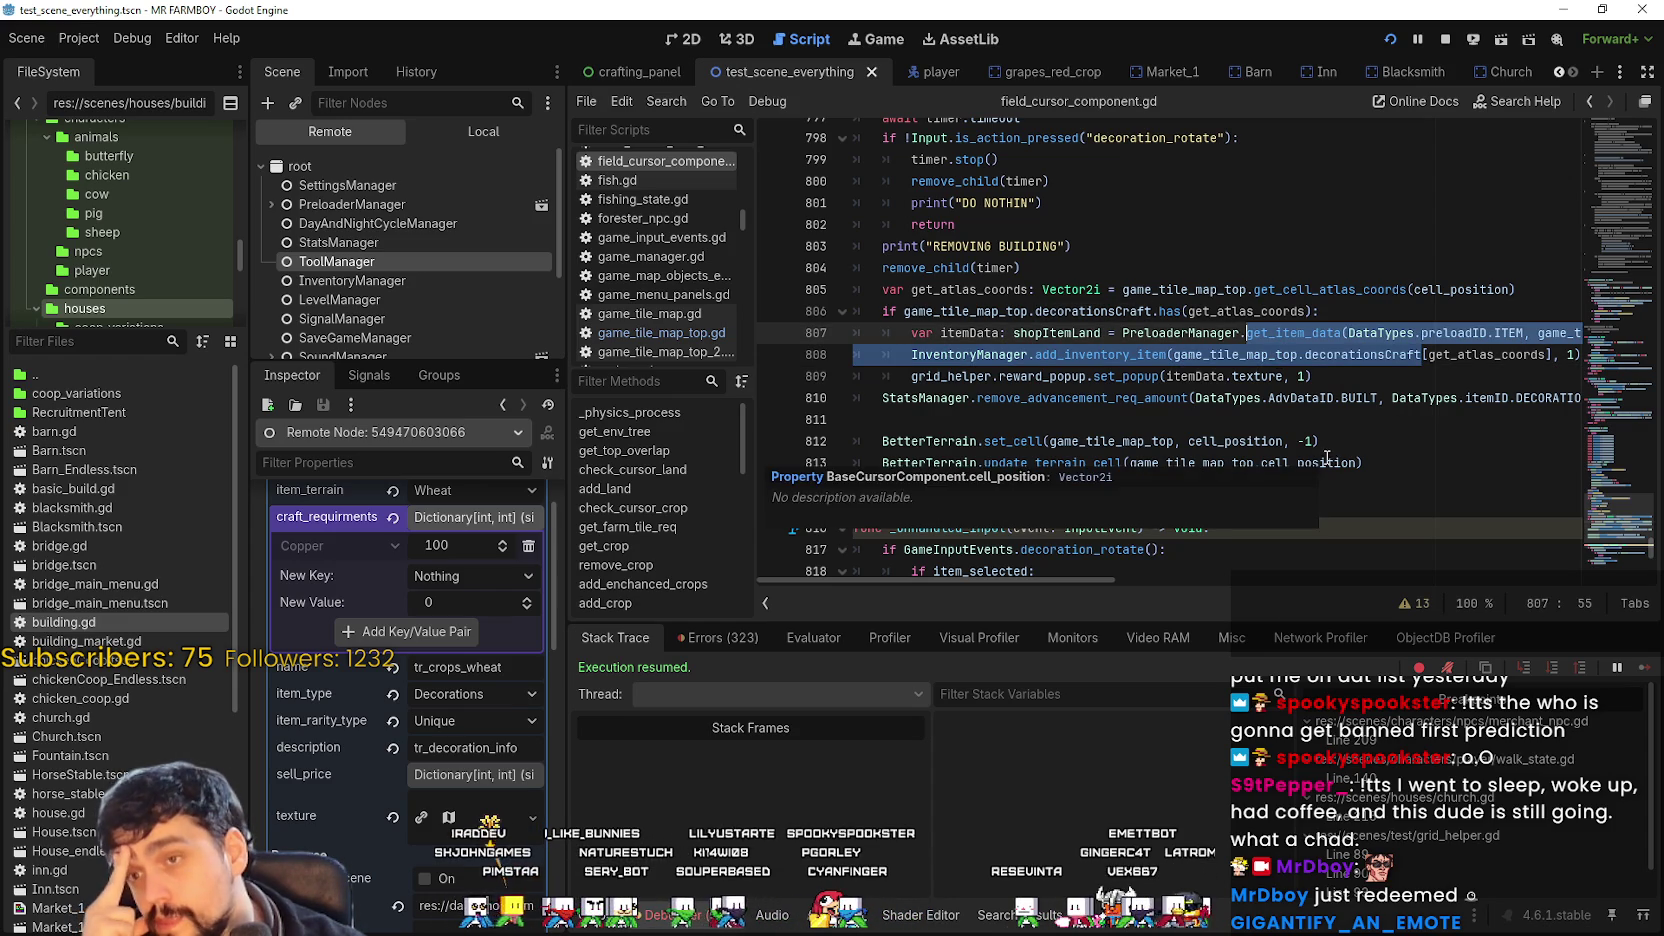
left_click(1152, 367)
key("Down")
key("Down")
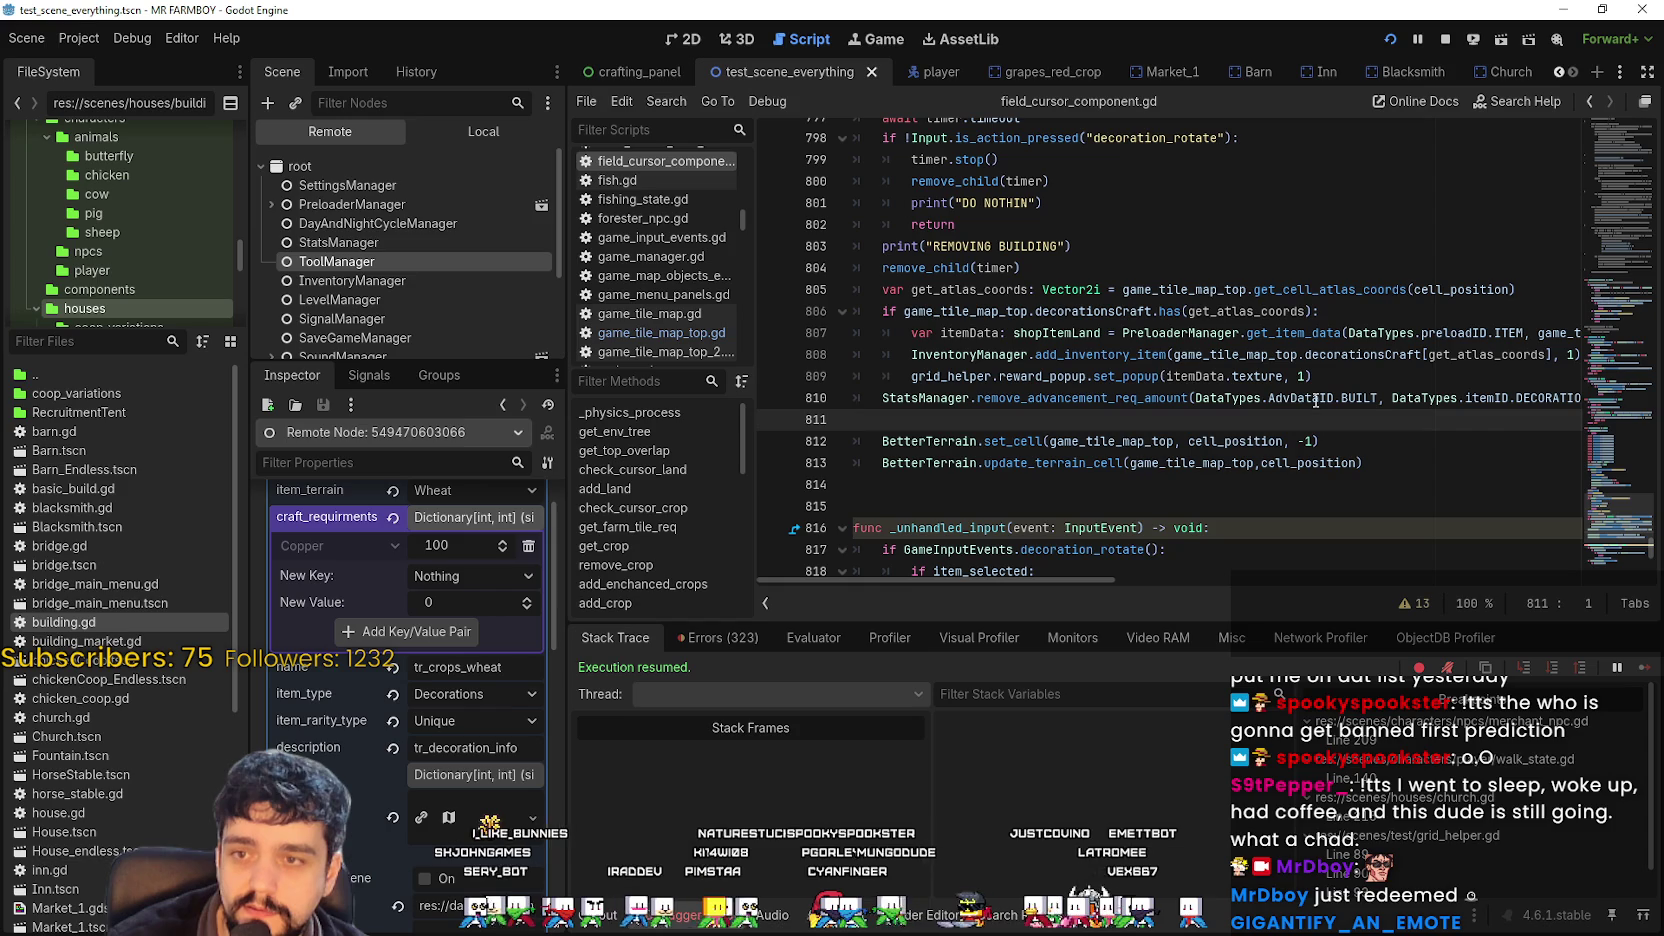
double_click(1362, 354)
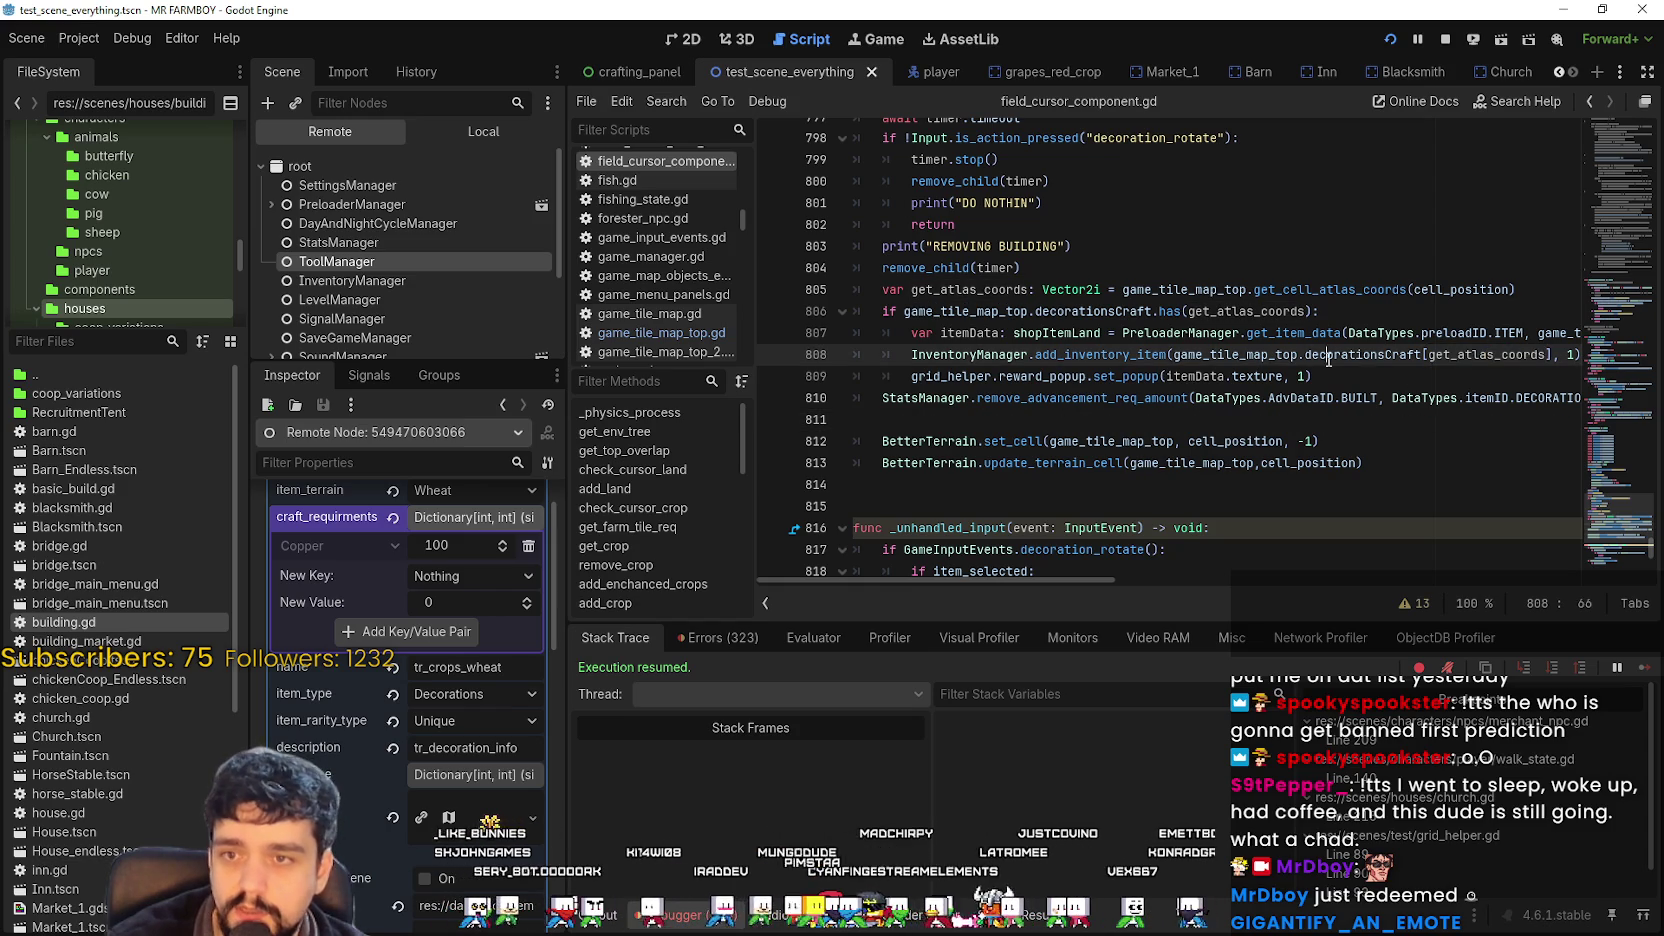
mouse_move(1173, 354)
left_mouse_down()
mouse_move(1552, 354)
mouse_move(1537, 354)
left_mouse_up()
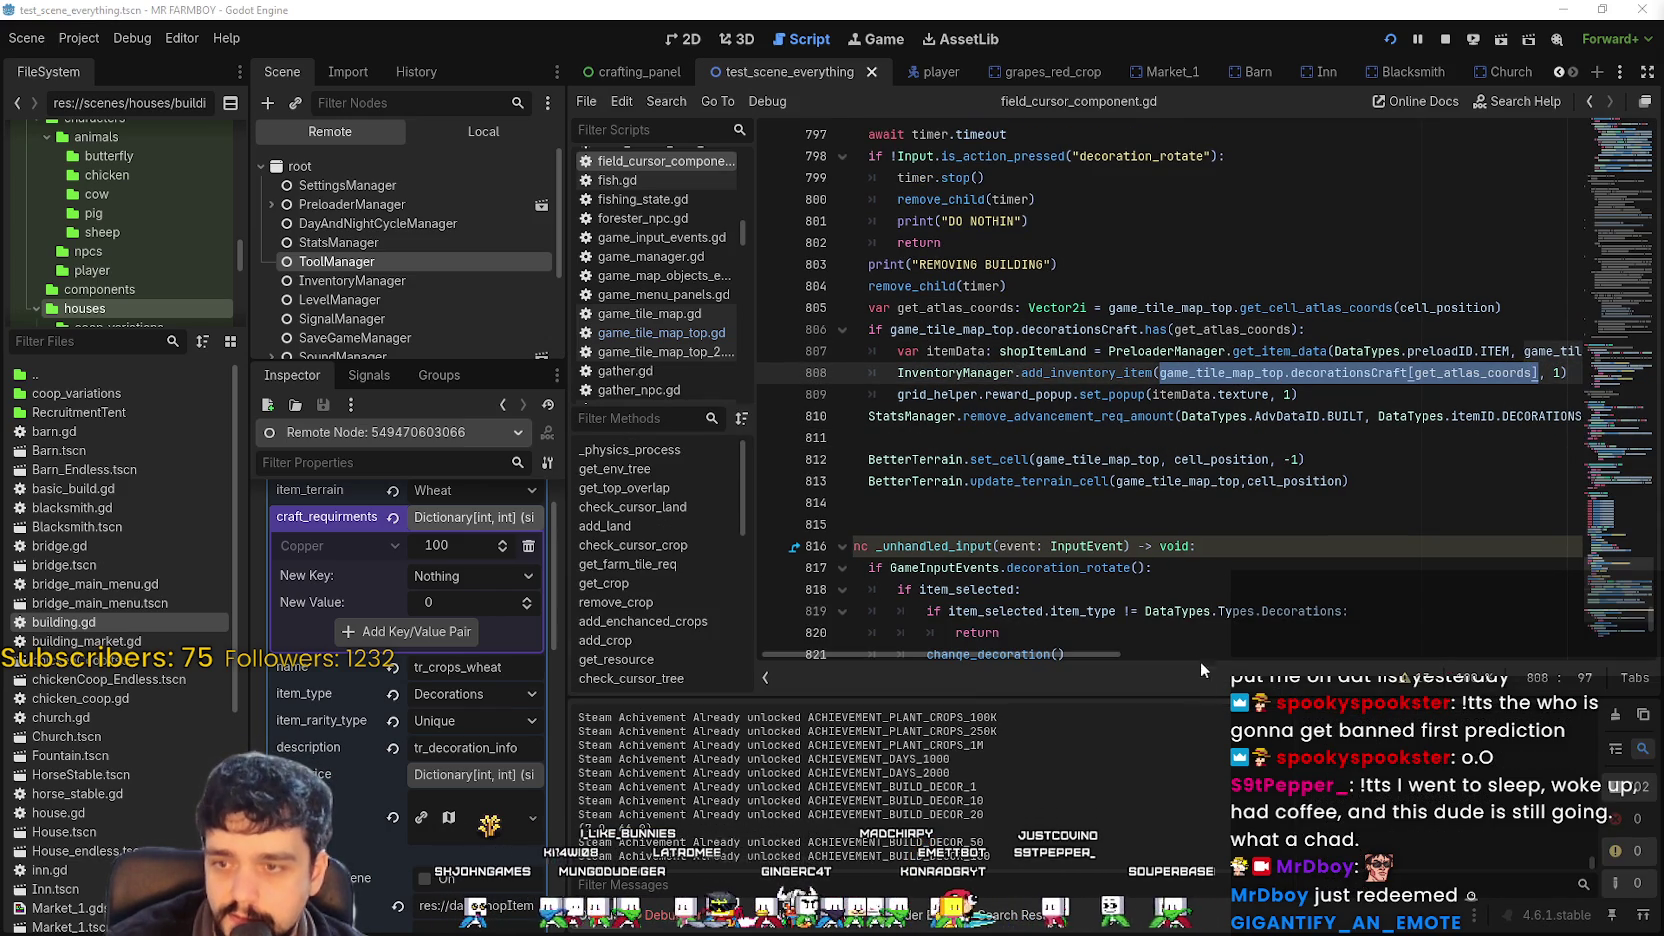
key("alt+Tab")
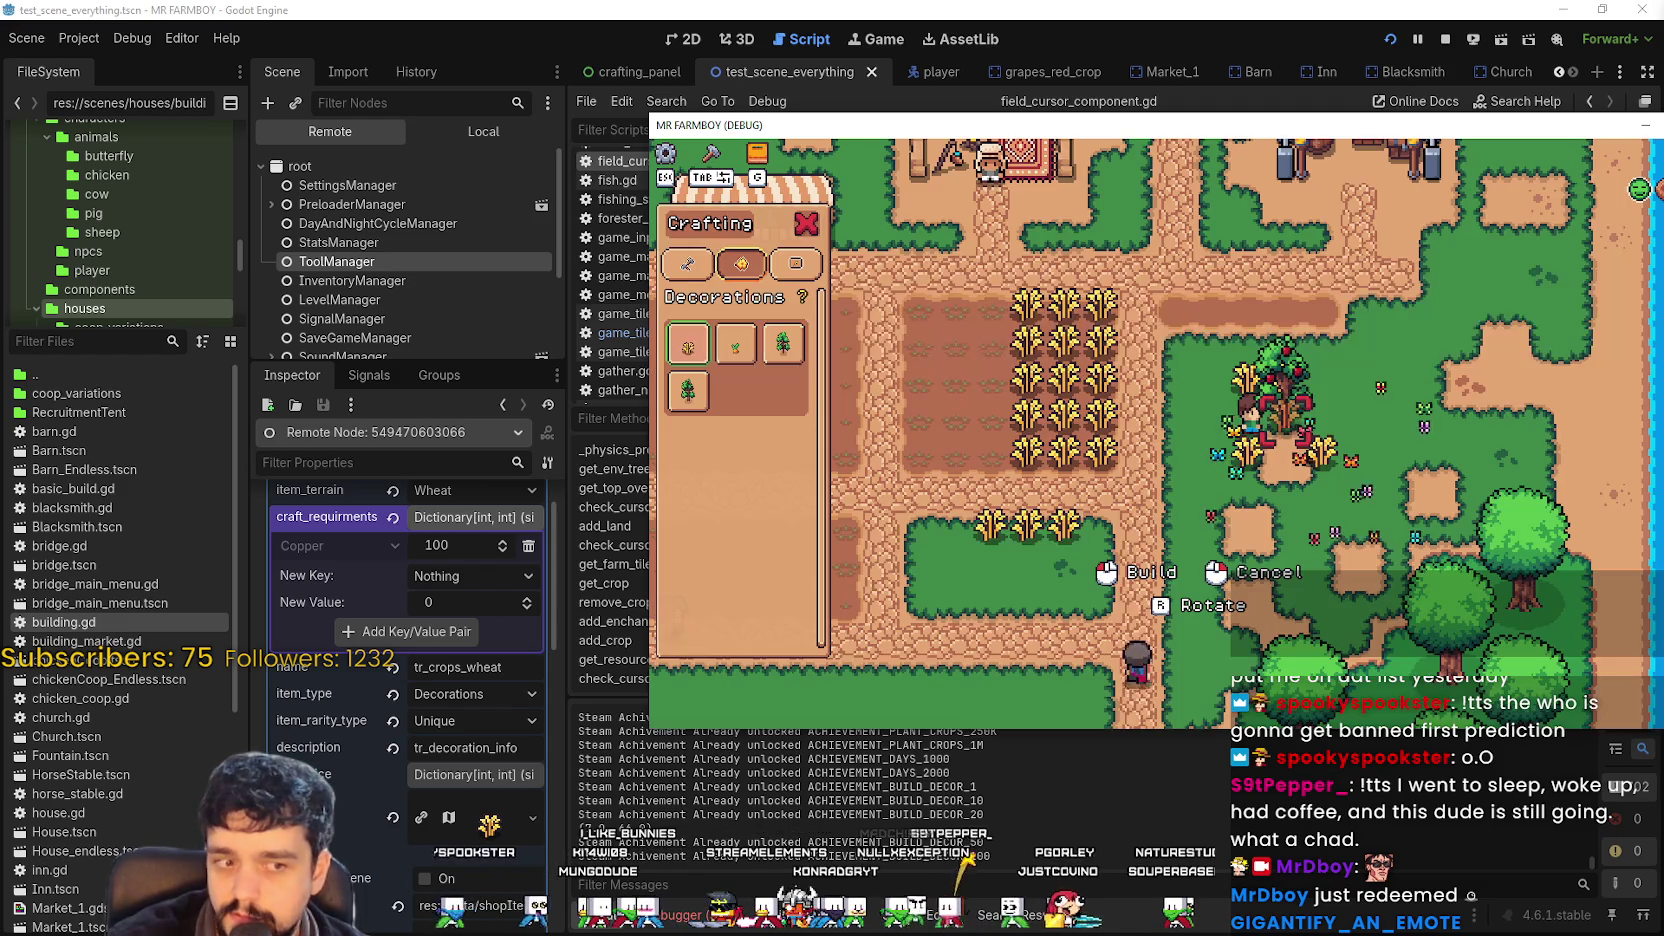
Walk the player down, try placing the decoration on the map, then go back to field_cursor_component.gd.
key("s")
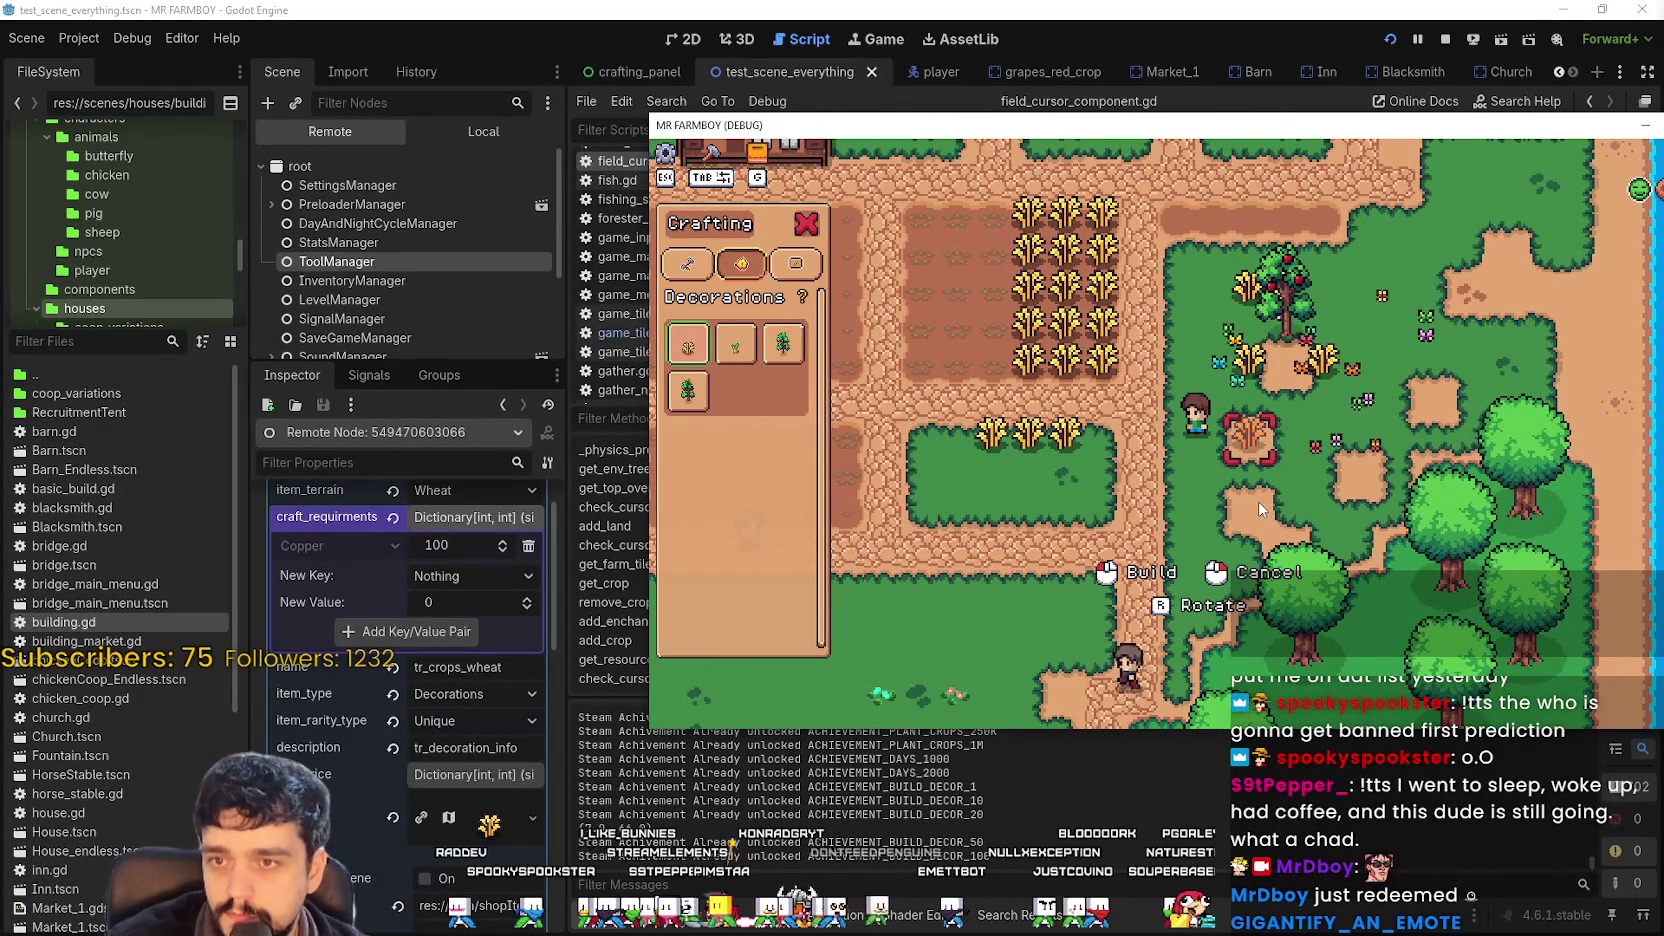
left_click(1260, 511)
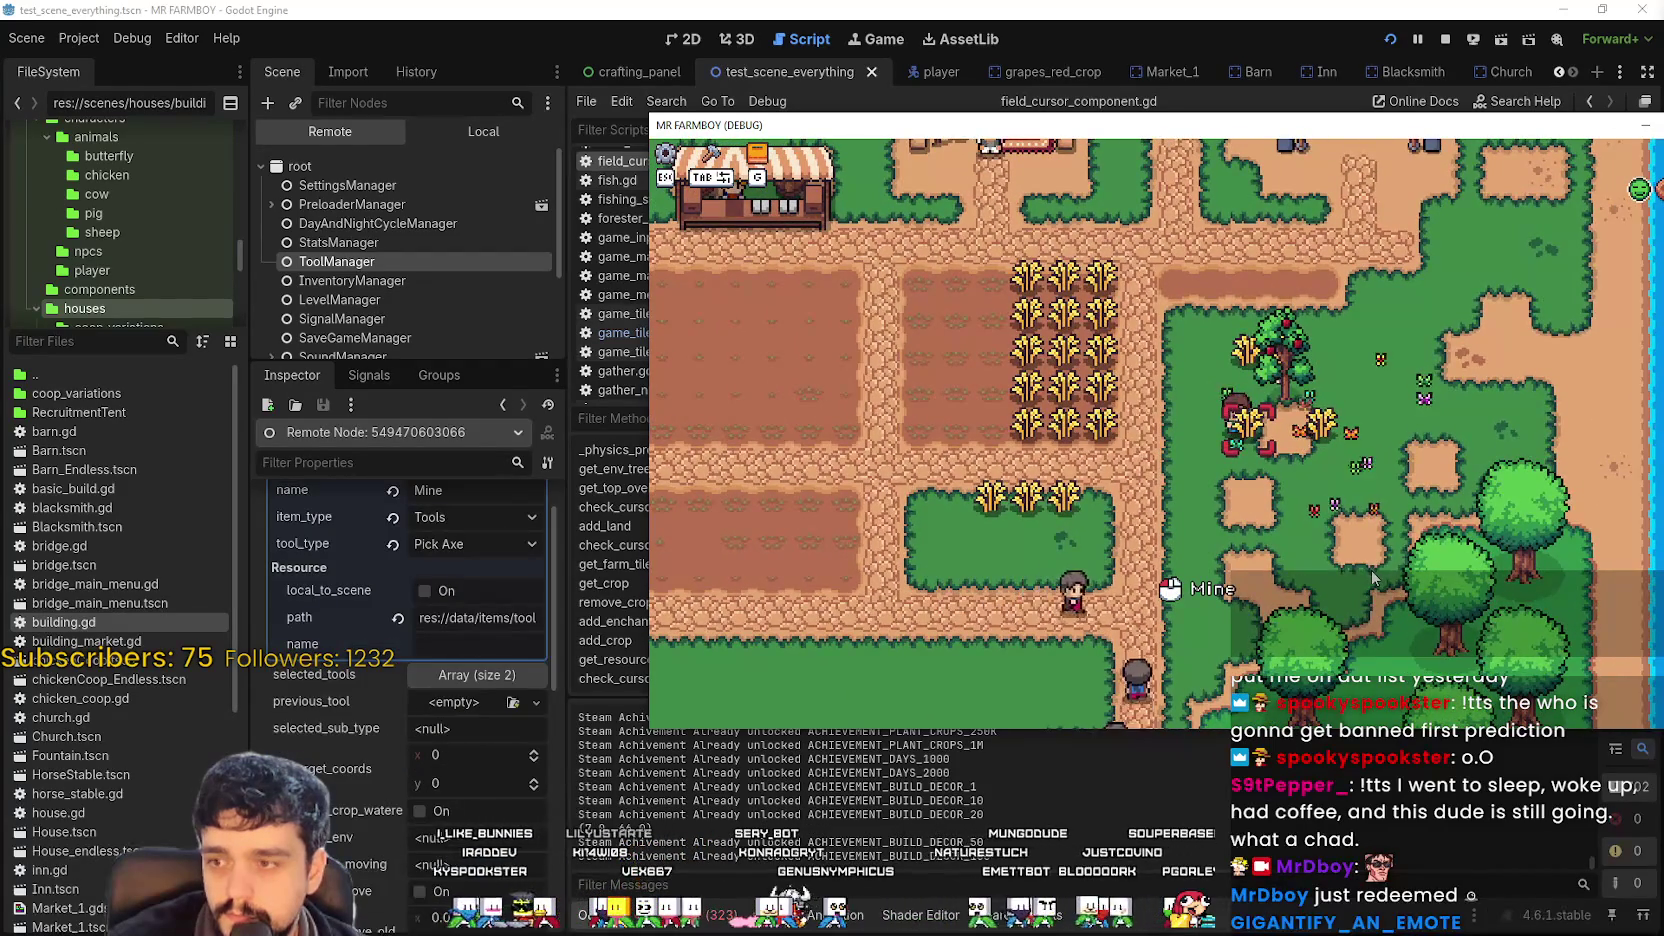
scroll(448, 623, "up", 1)
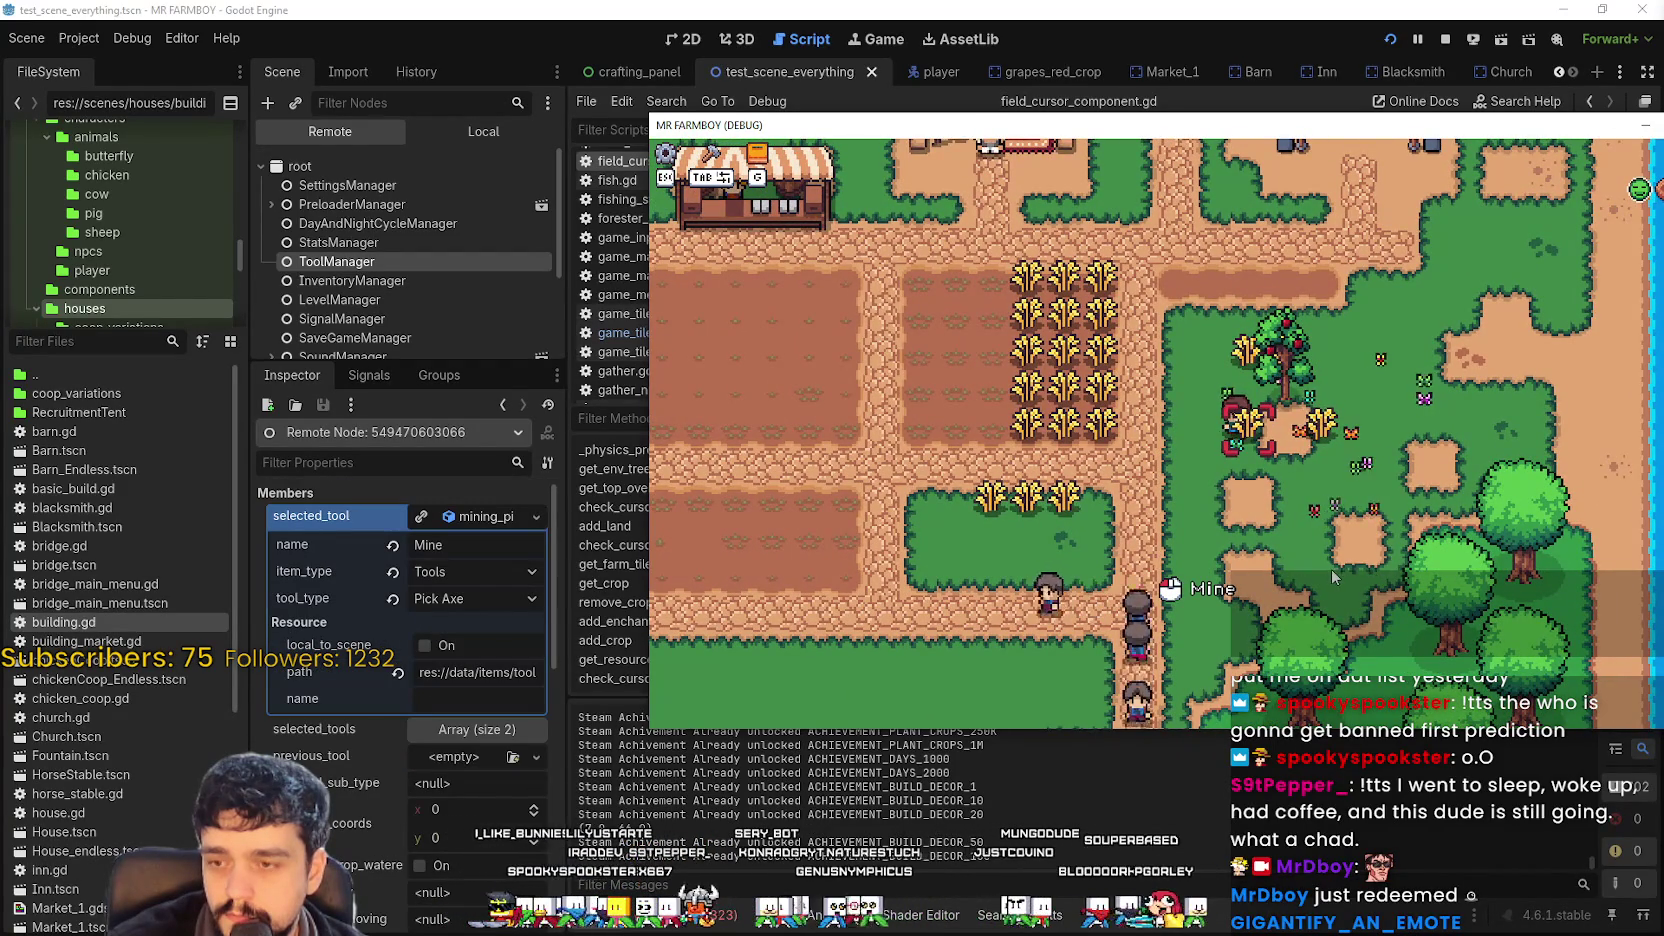
key("alt+Tab")
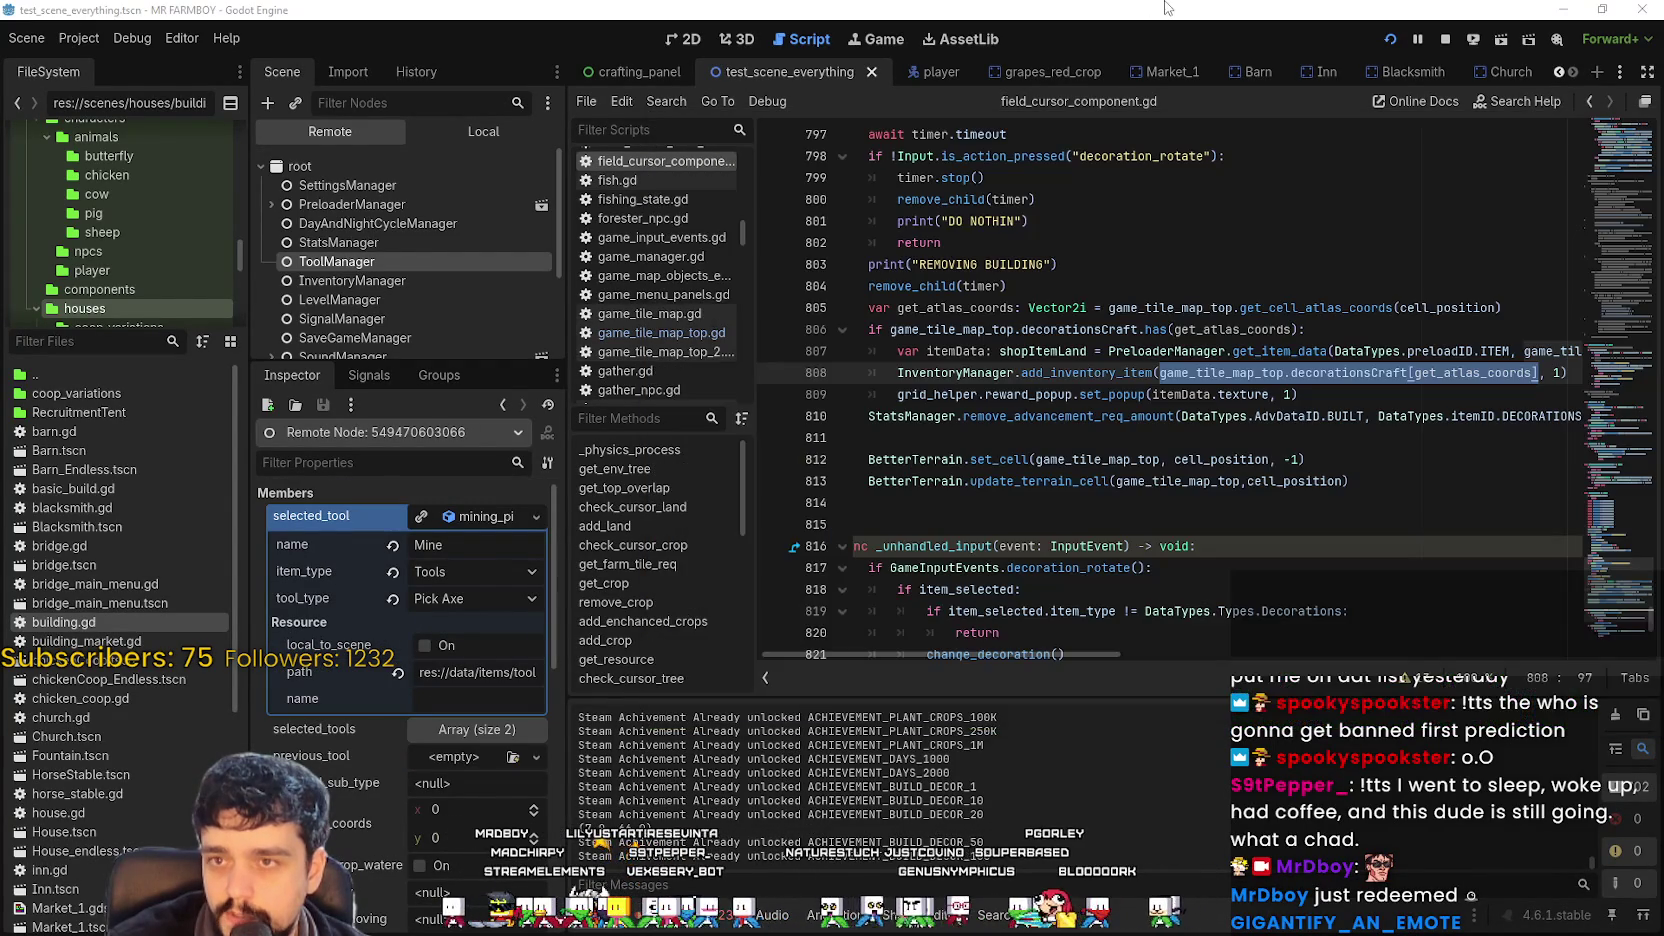
left_click(968, 316)
Open grid_helper.gd from the GridHelper node in the local scene tree.
left_click(483, 131)
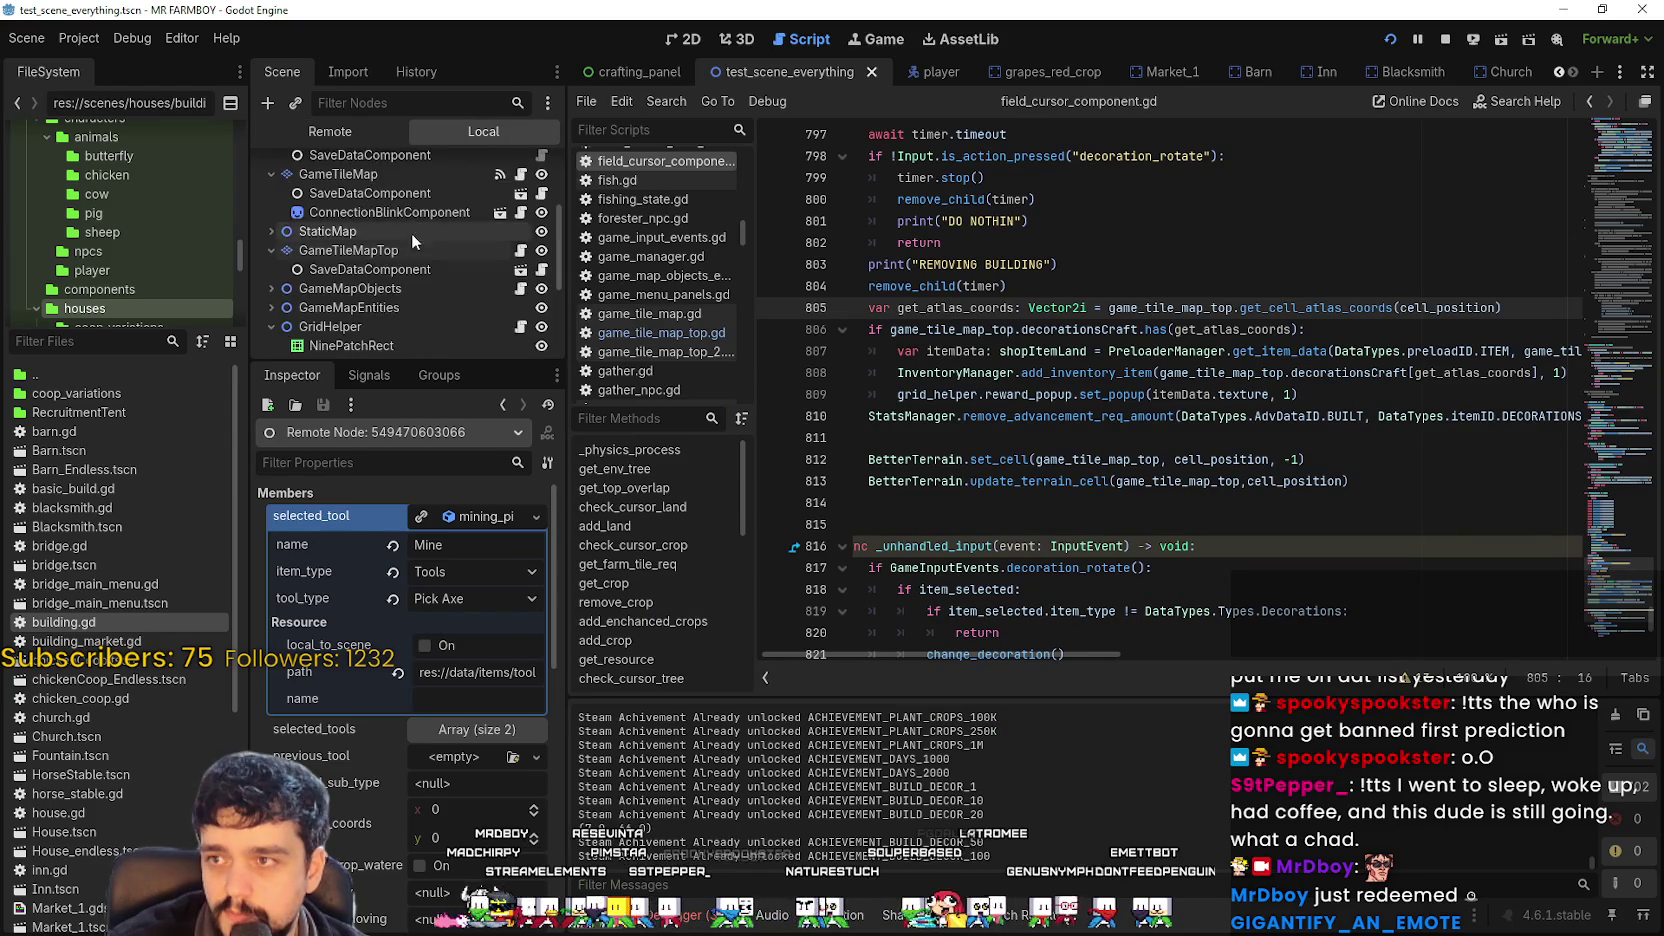
scroll(406, 228, "down", 3)
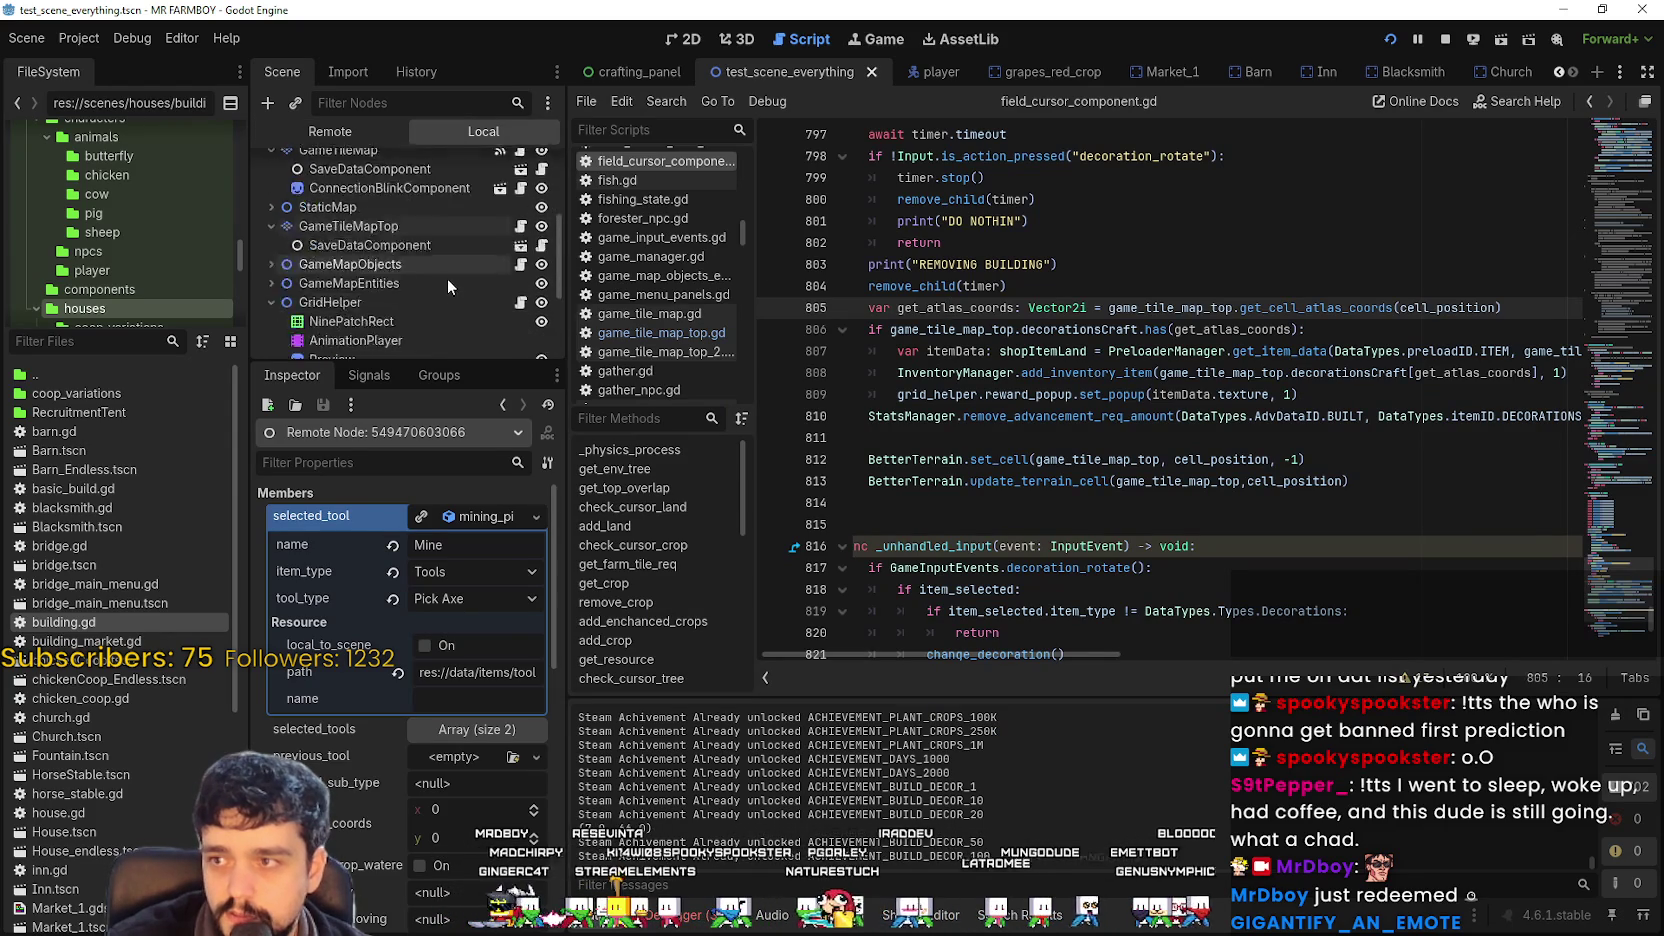
scroll(439, 276, "up", 3)
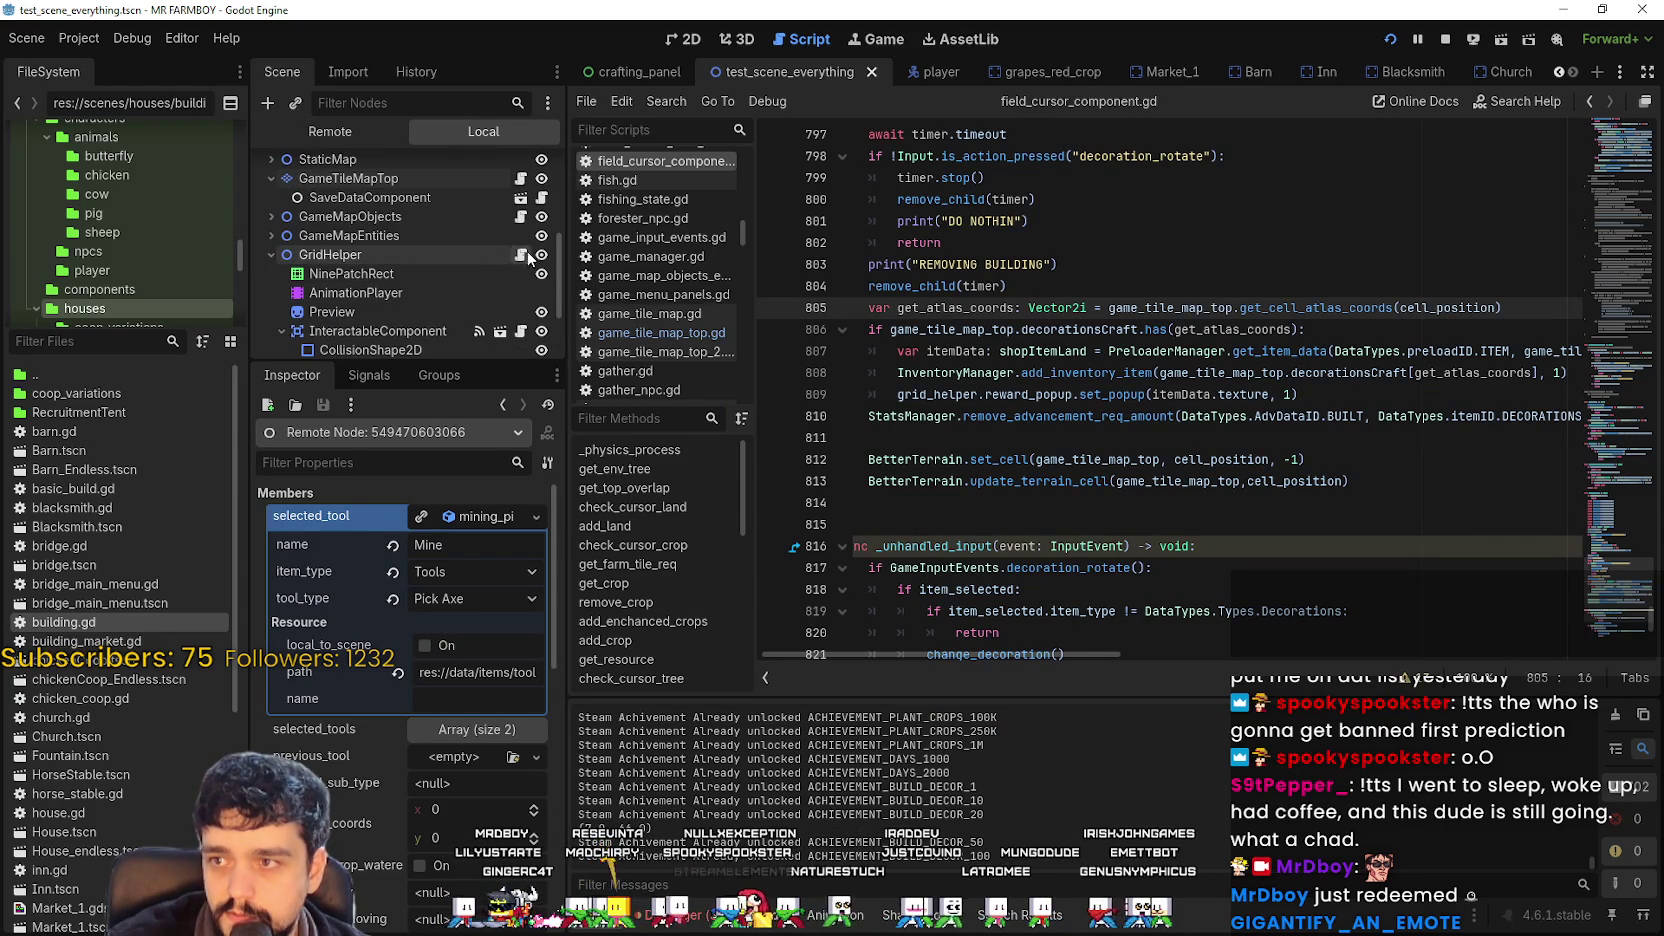
left_click(520, 254)
scroll(1131, 433, "down", 6)
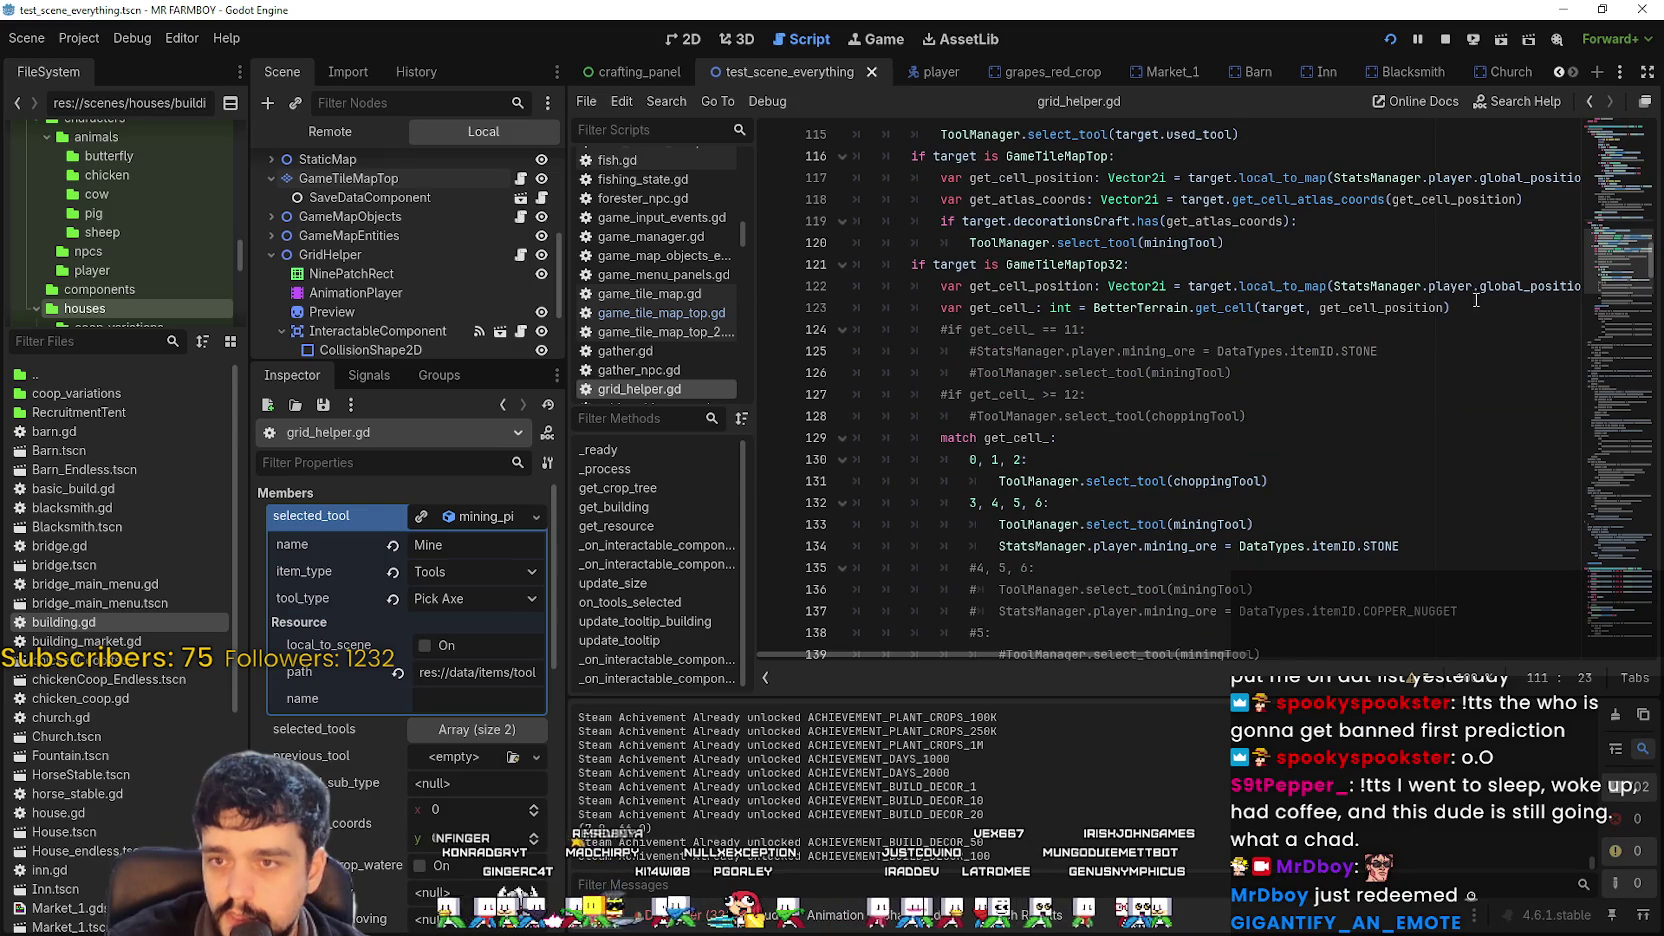
Start a print call on new line 121 containing target.decorationsCraft[ copied from line 119.
left_click(1308, 241)
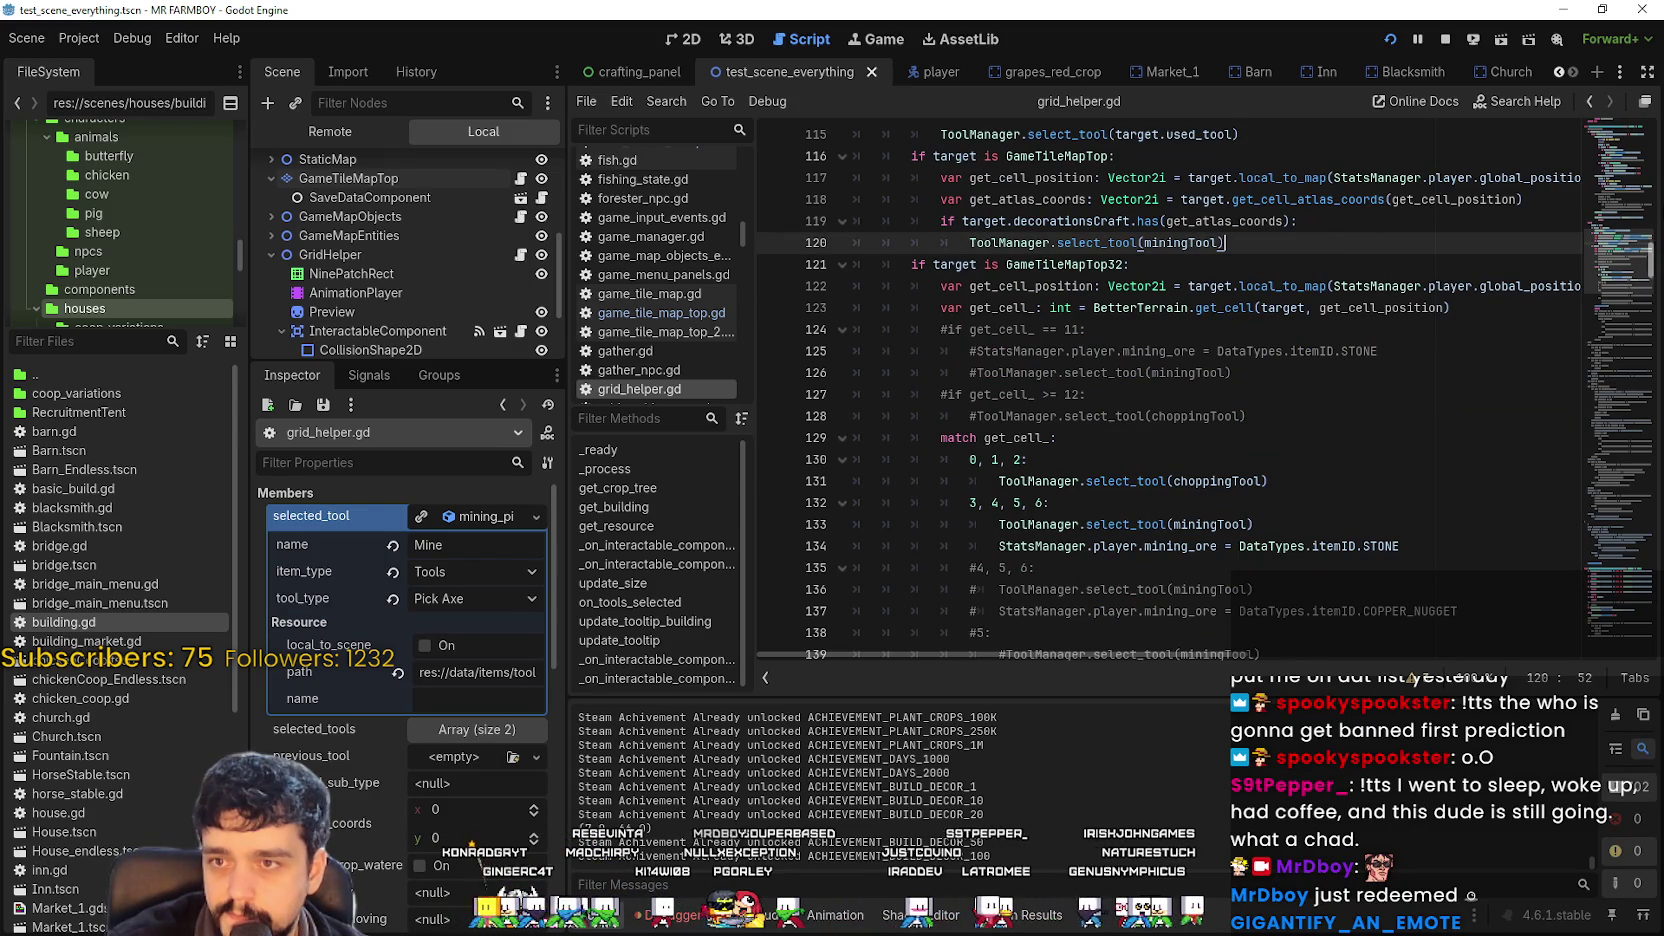
key("Return")
type("print(")
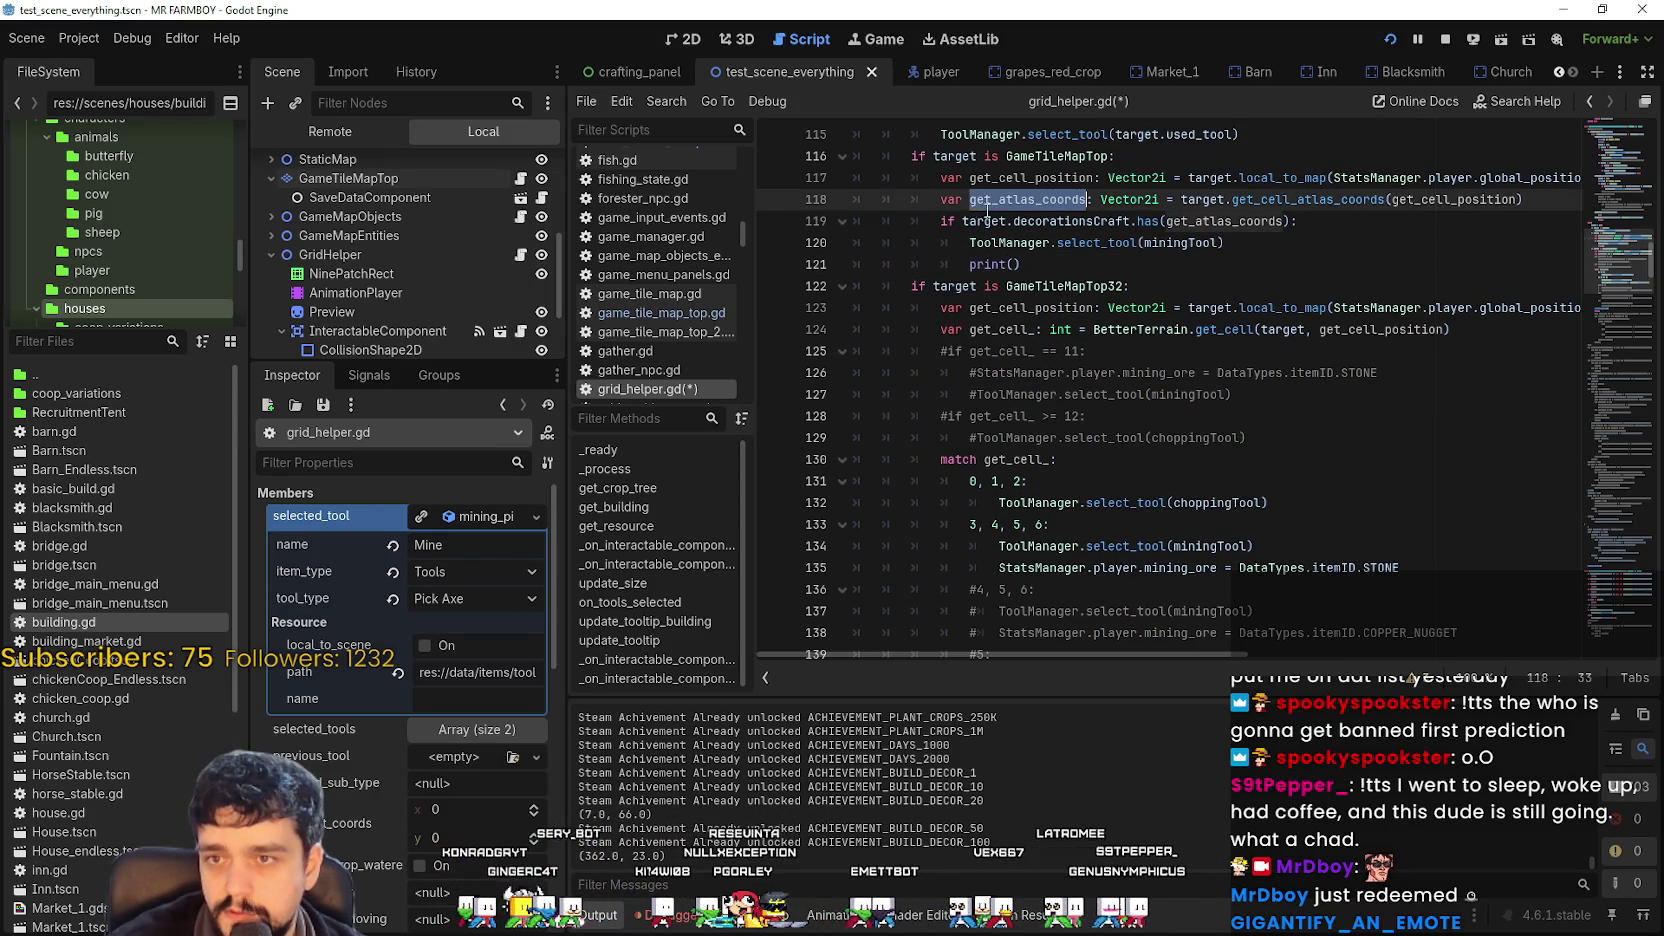
left_click_drag(963, 221, 1285, 221)
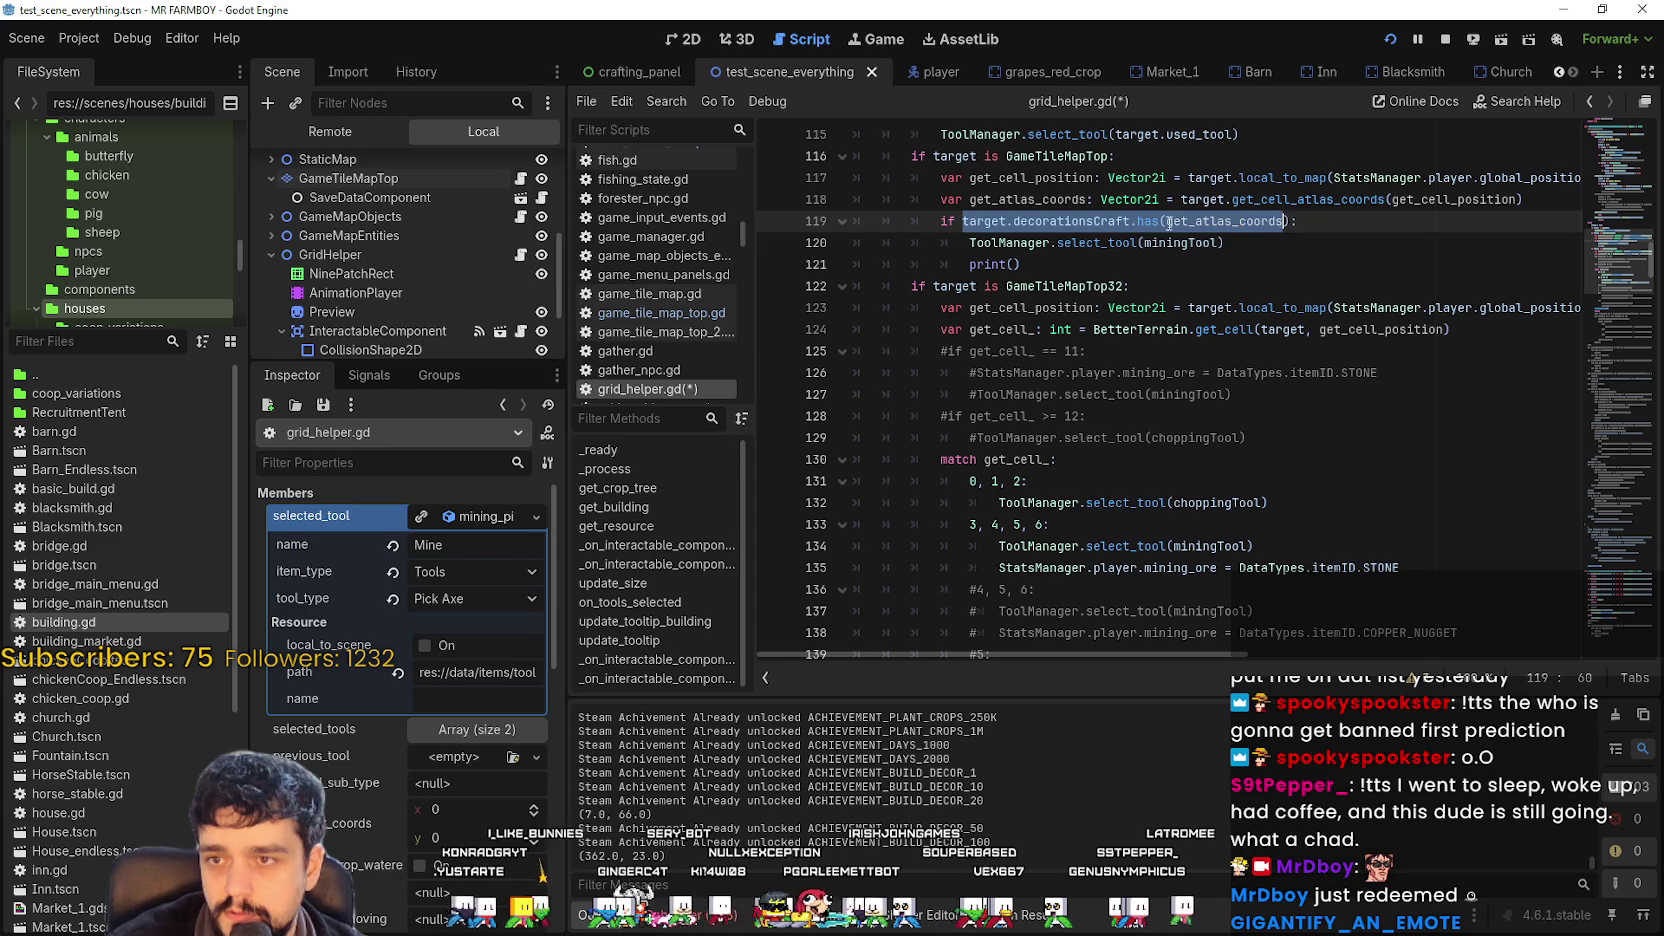
left_click(1126, 221, "shift")
key("ctrl+c")
left_click(1014, 264)
key("ctrl+v")
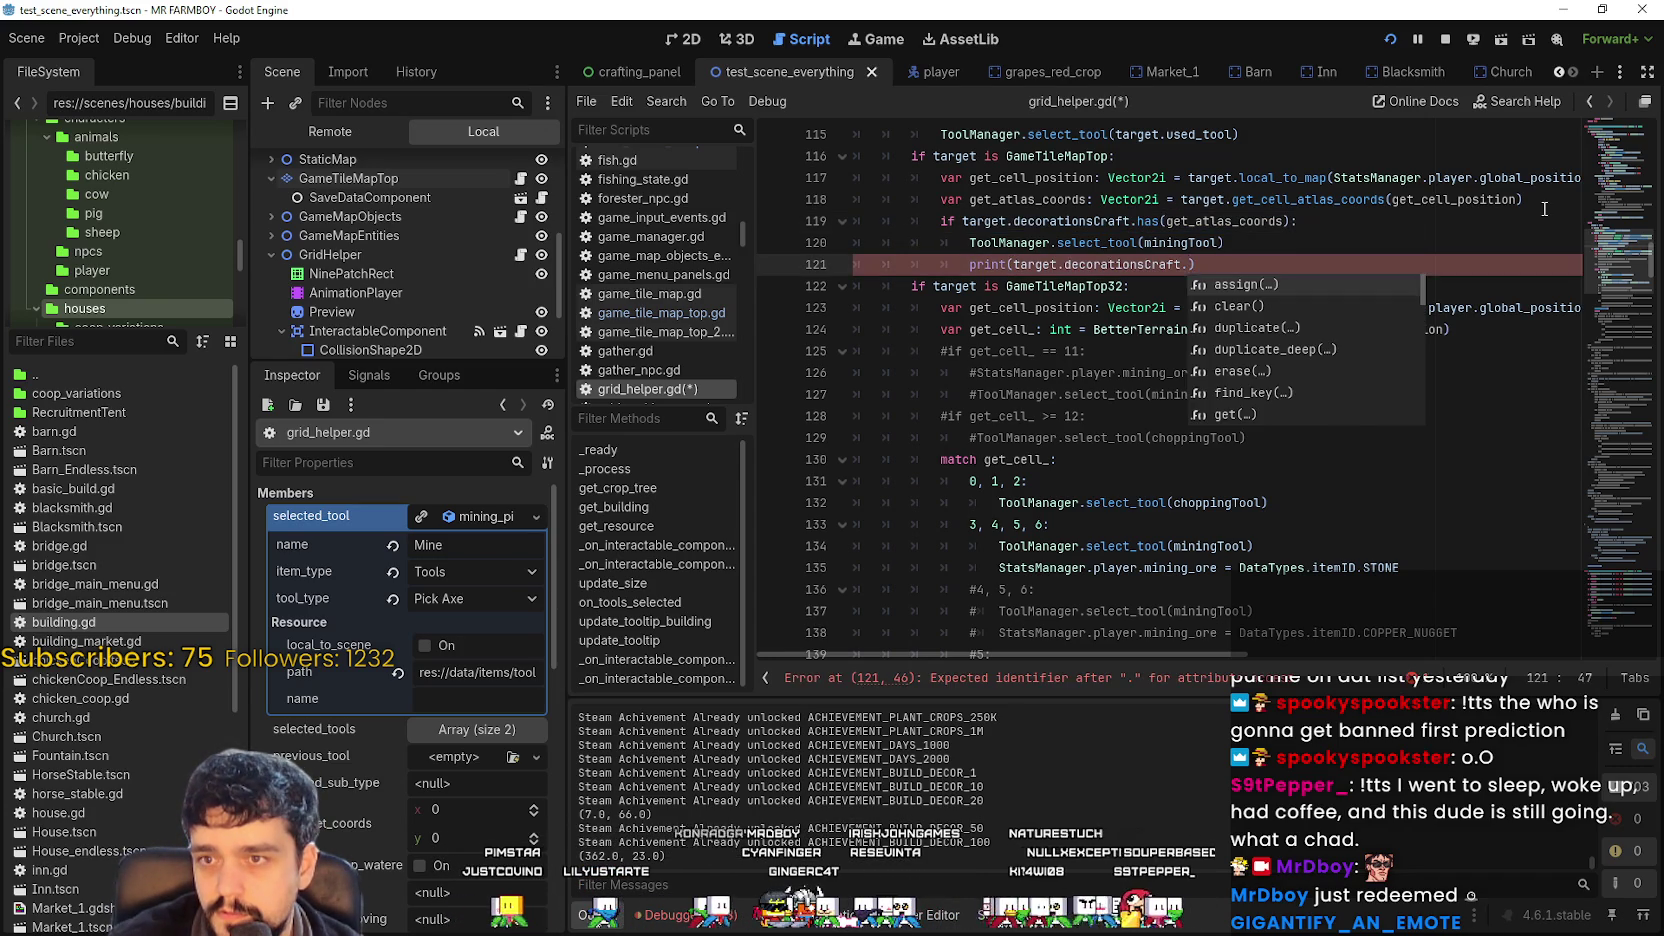
key("BackSpace")
type("[")
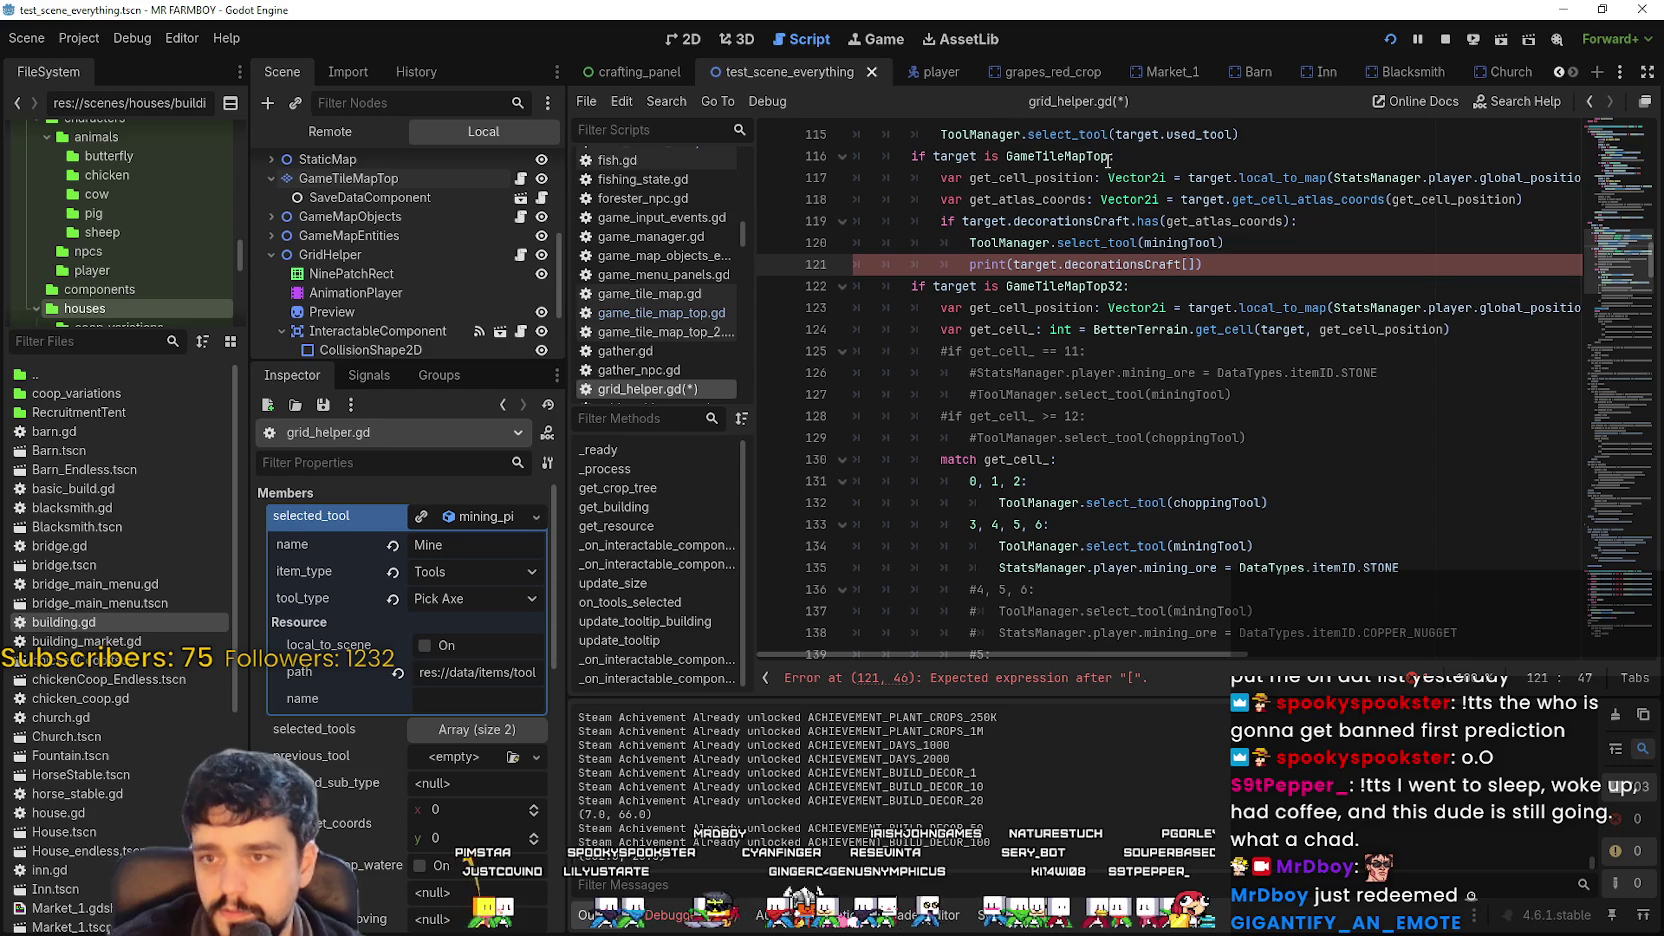
Complete the print with get_atlas_coords inside the brackets, save, and relaunch the game with F5.
double_click(1211, 221)
key("ctrl+c")
left_click(1187, 264)
key("ctrl+v")
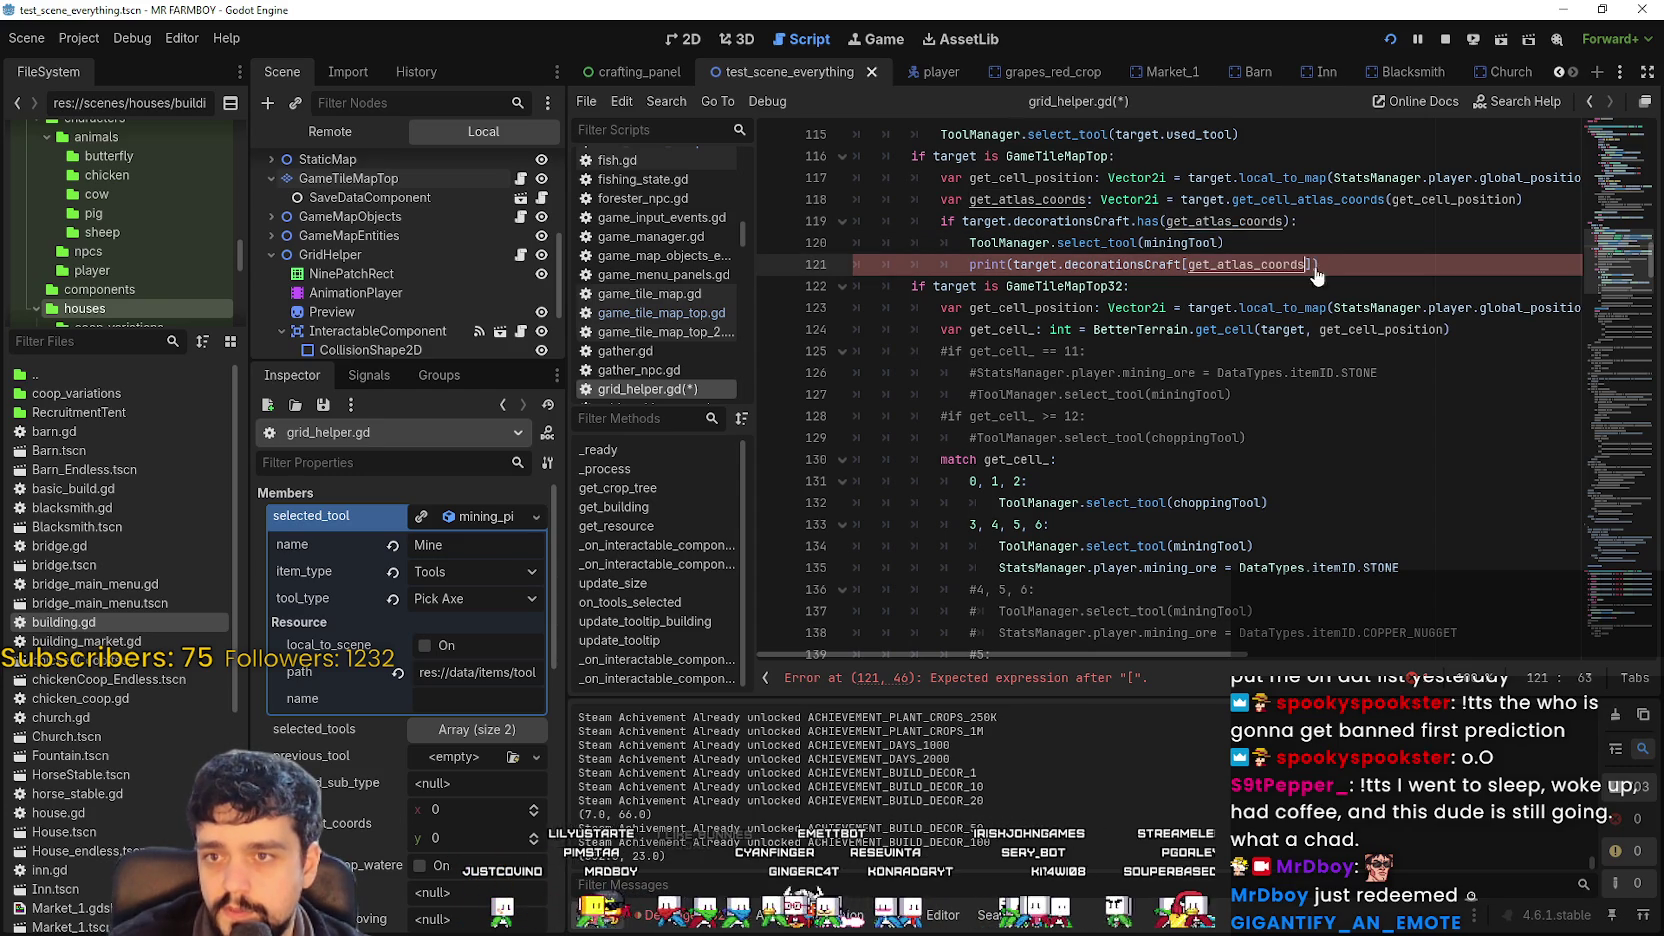
type("])")
key("ctrl+s")
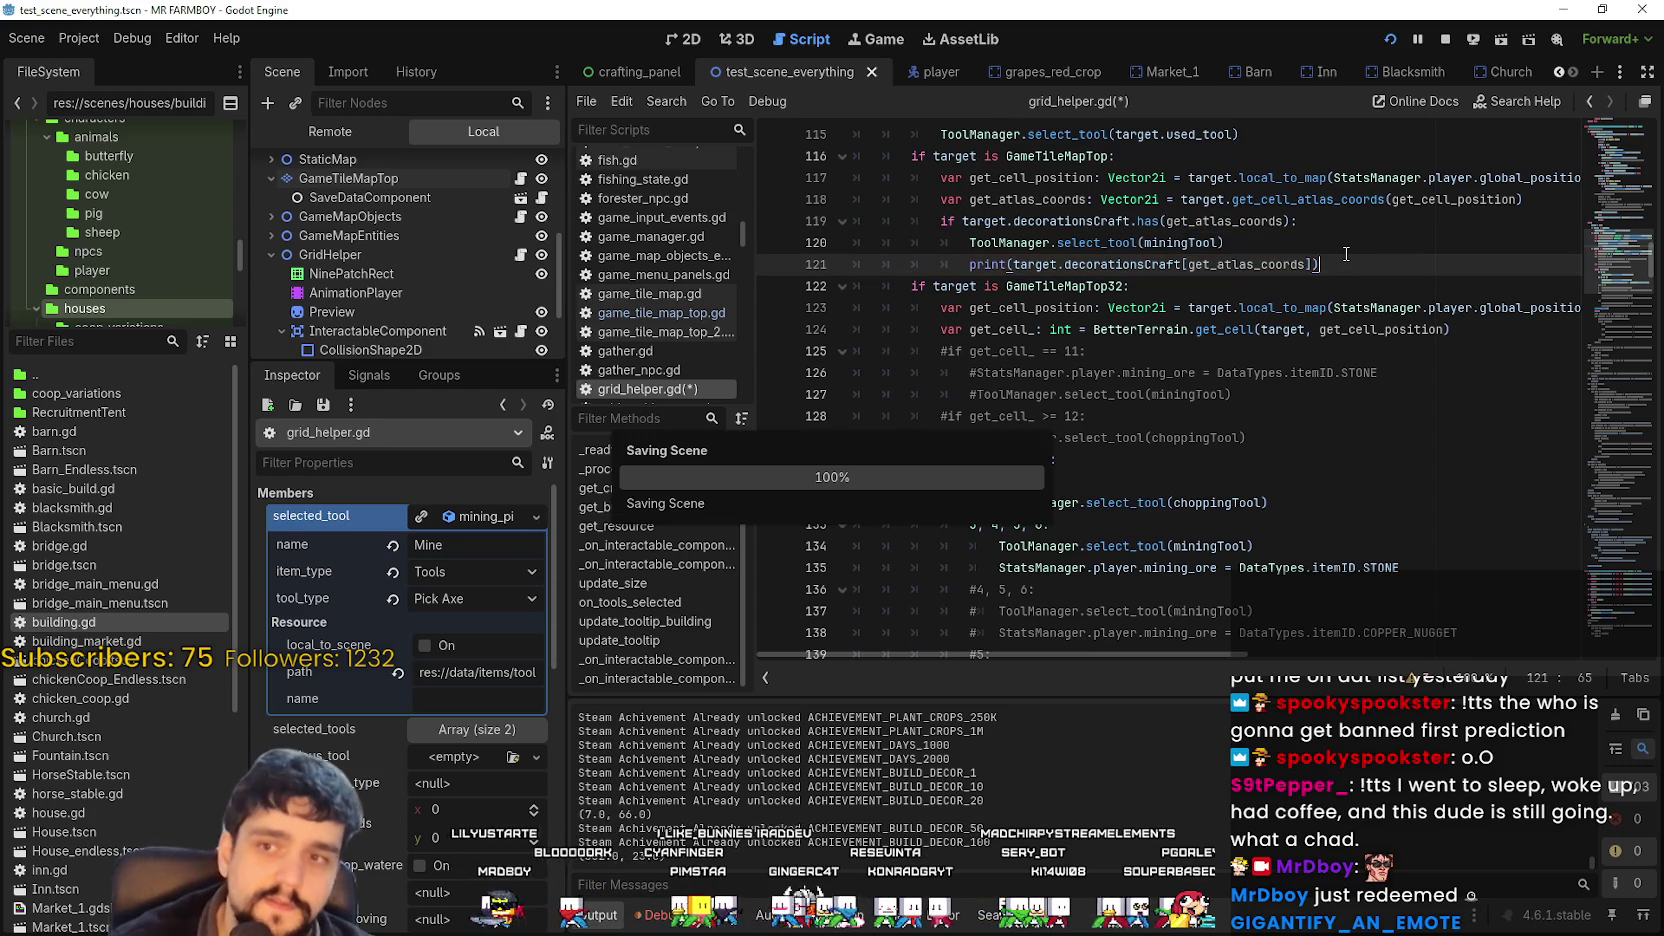
key("Left")
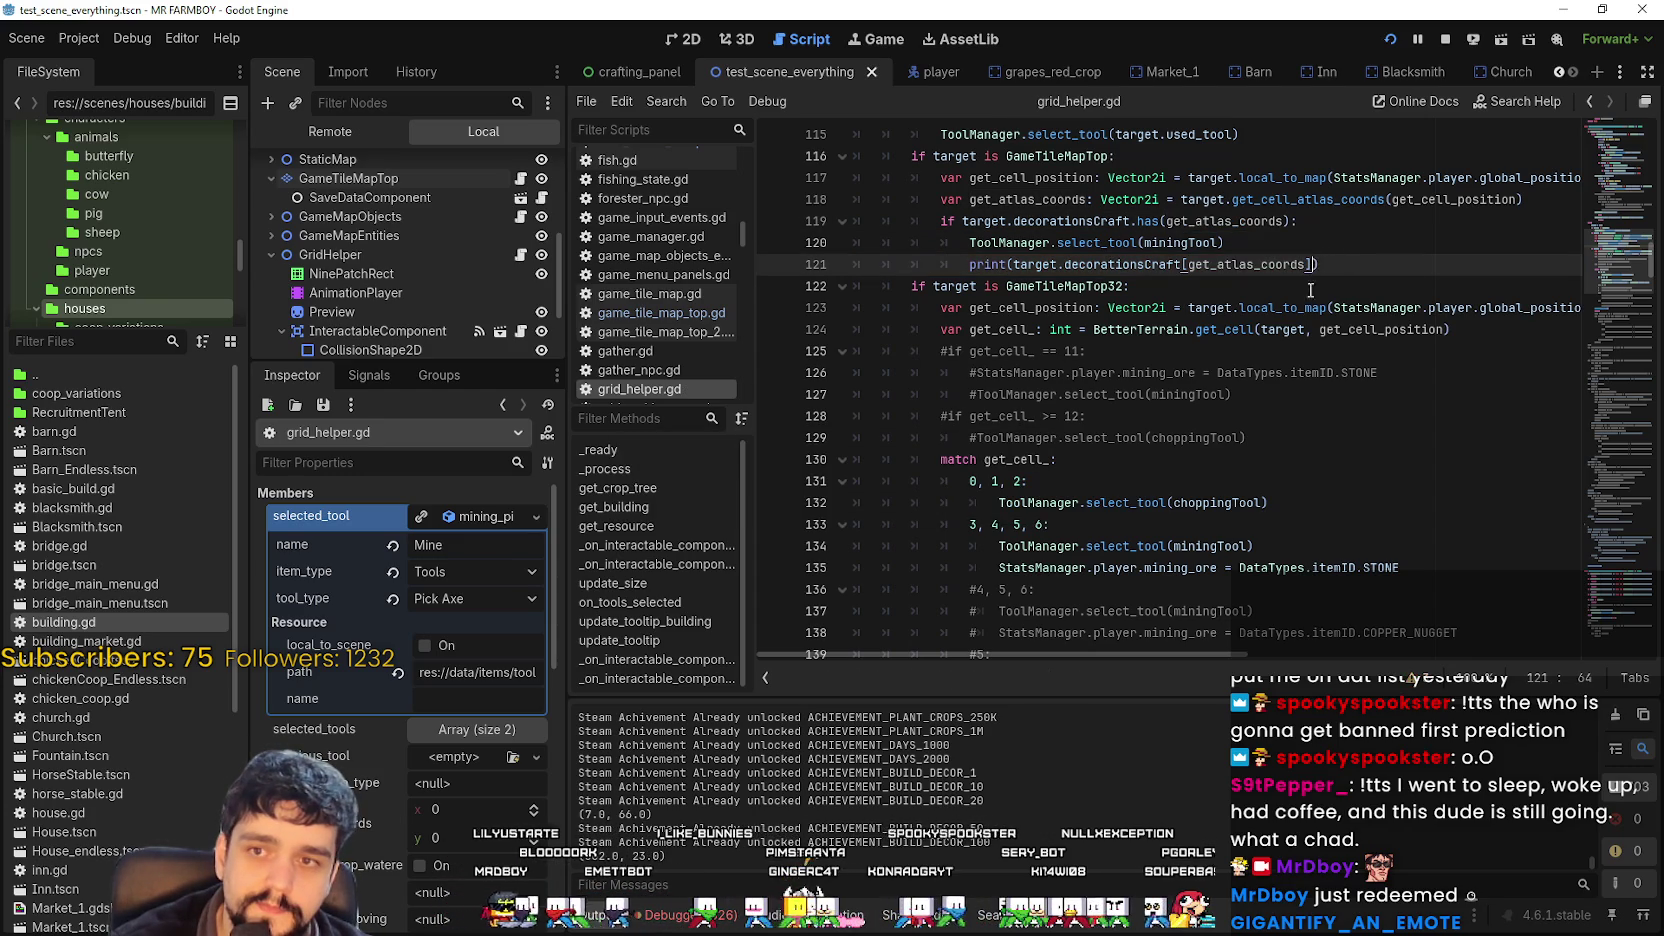
key("F5")
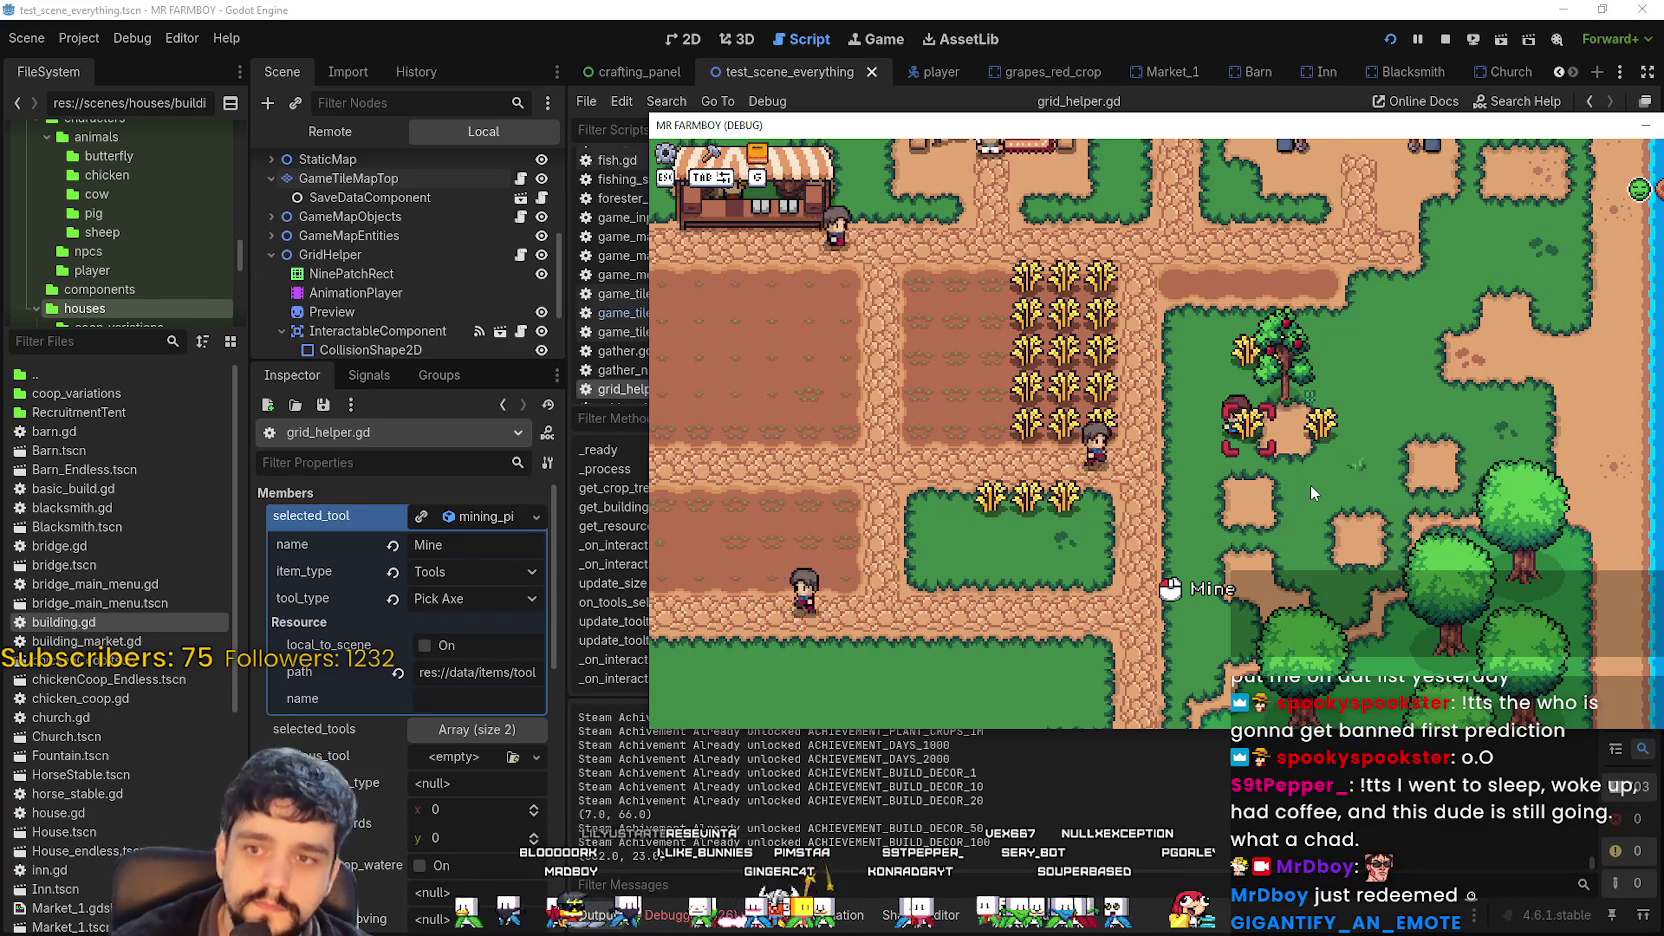
Walk the player down the path to trigger the print, stop the game with F8, and return to line 122.
key("s")
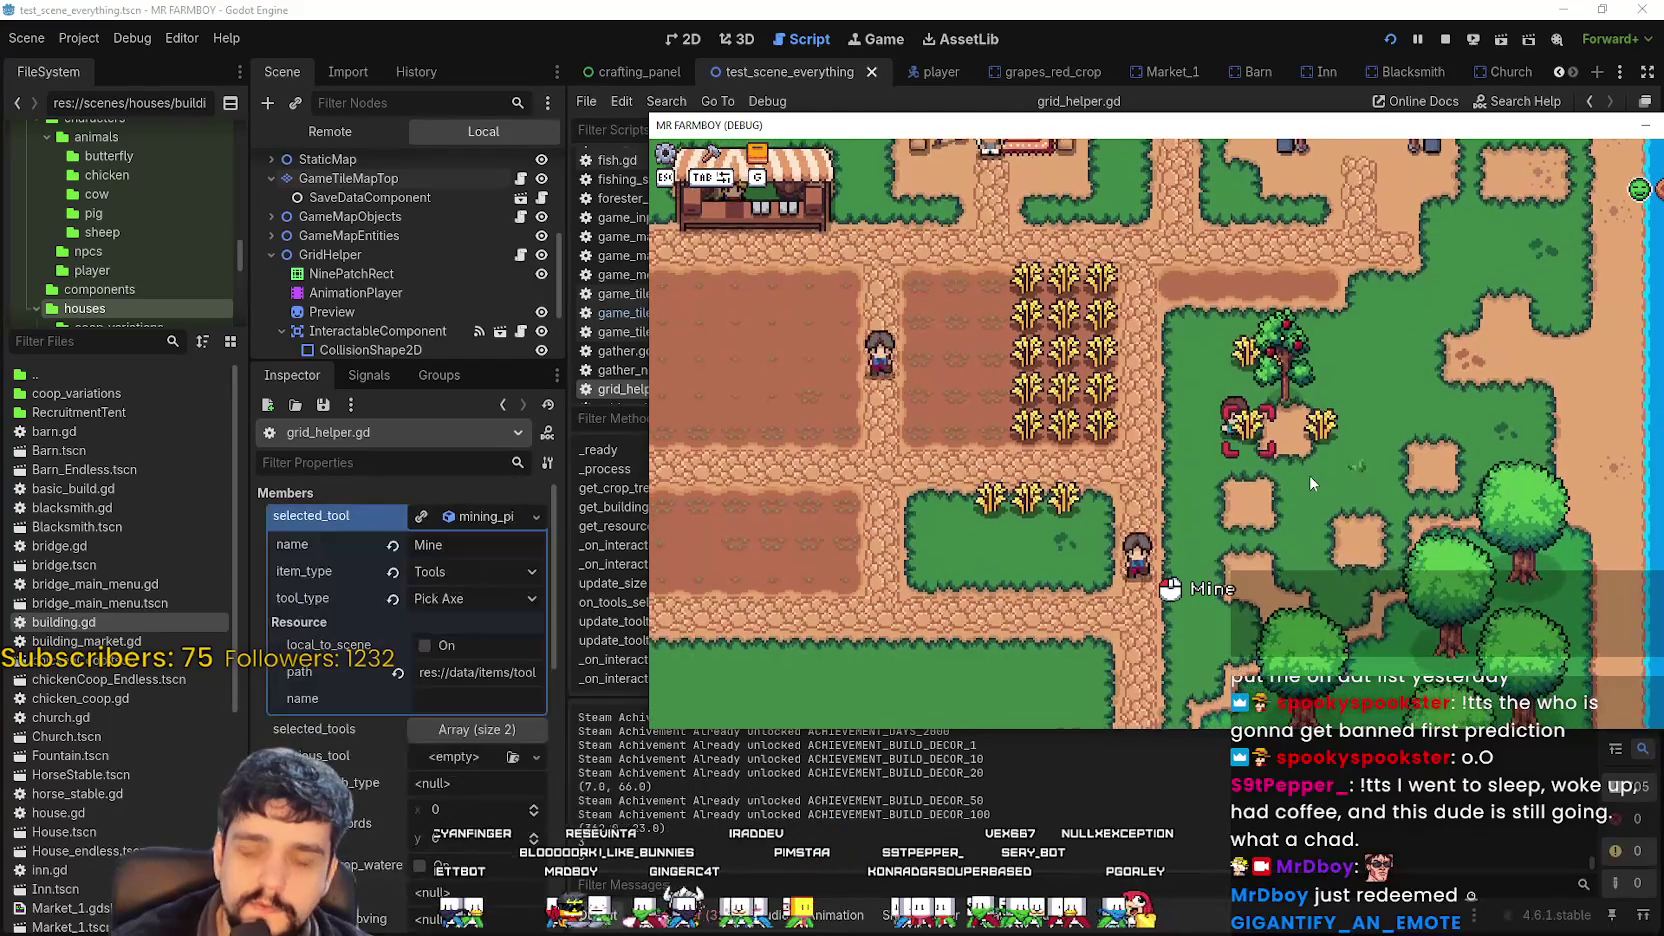
key("Escape")
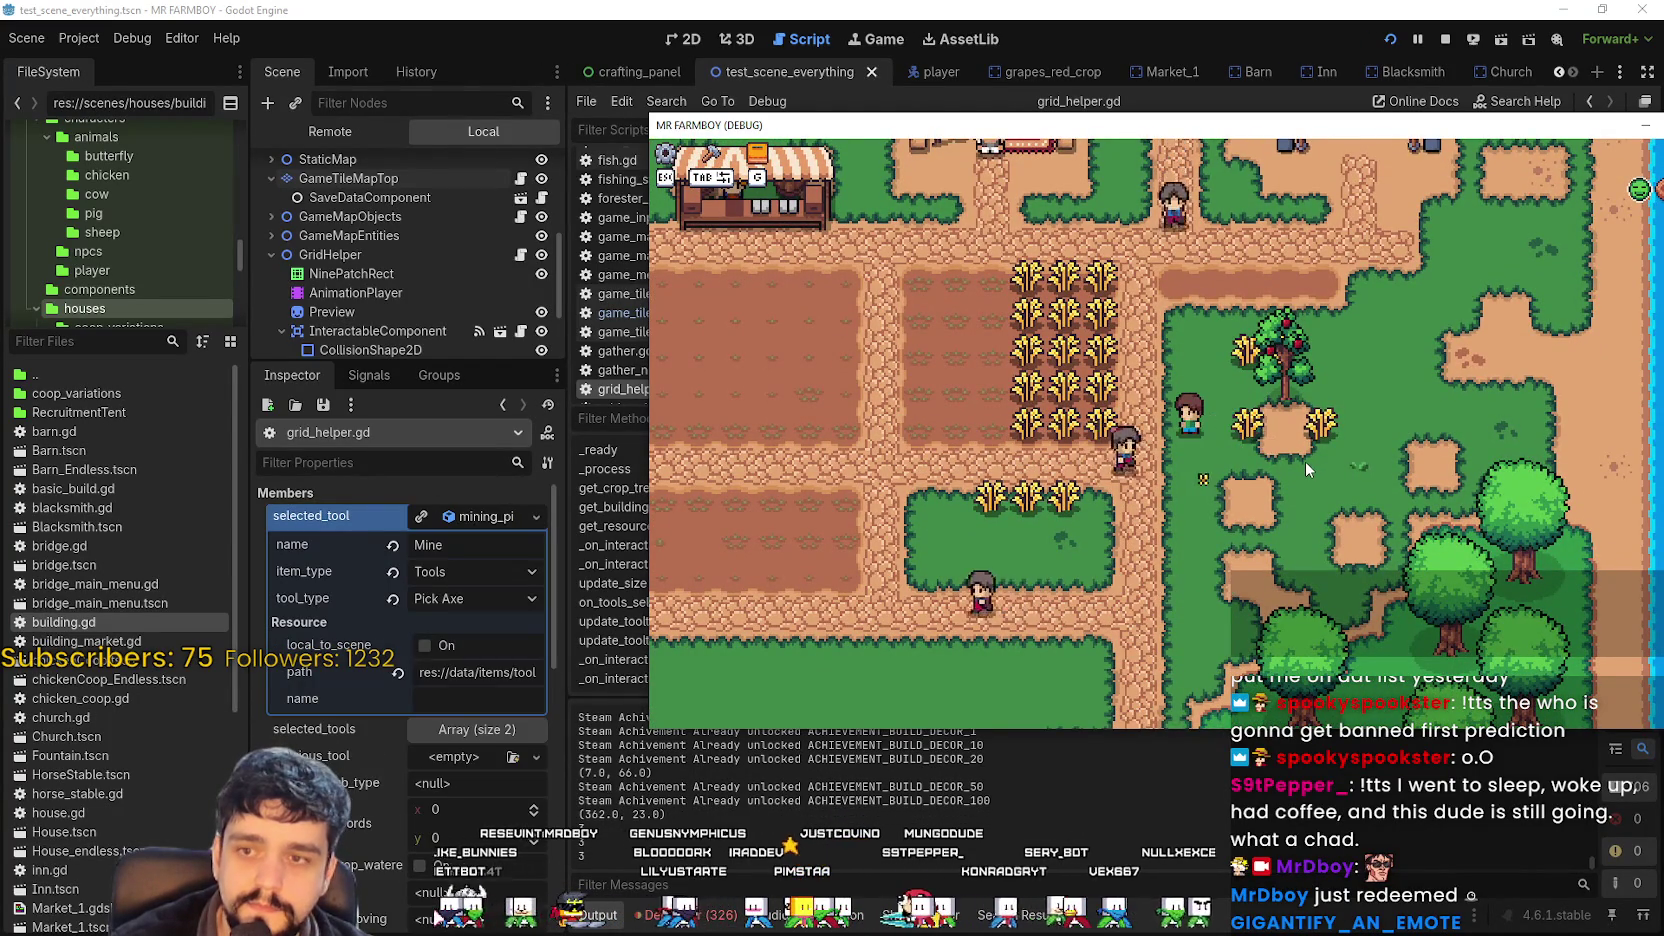
key("F8")
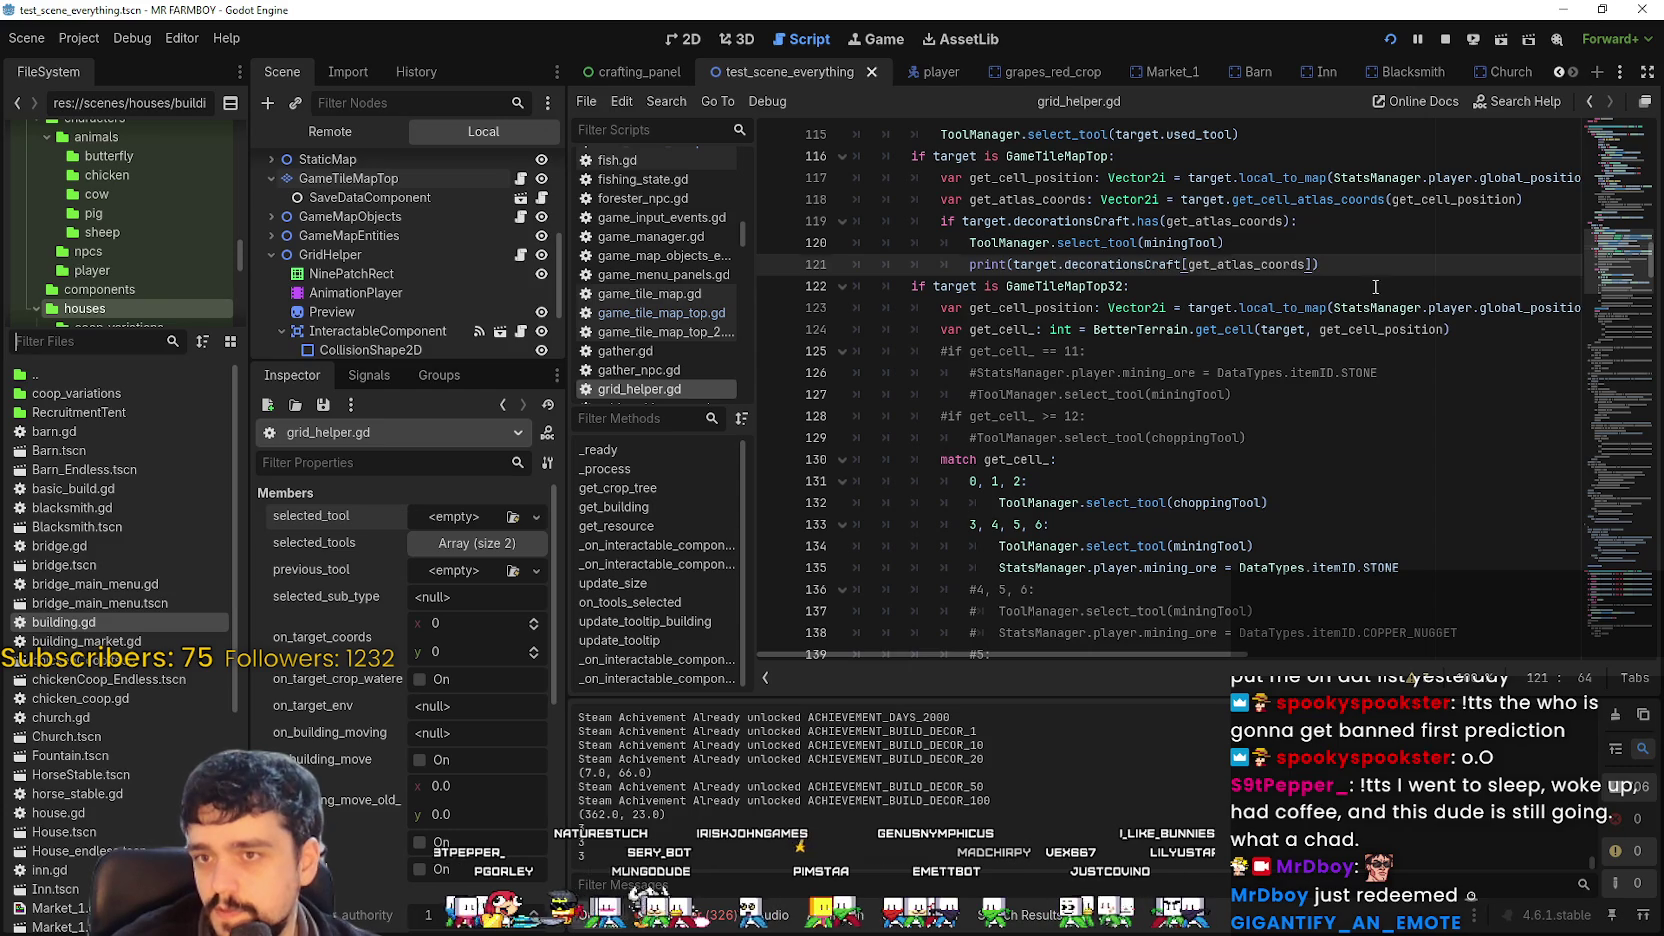
key("Down")
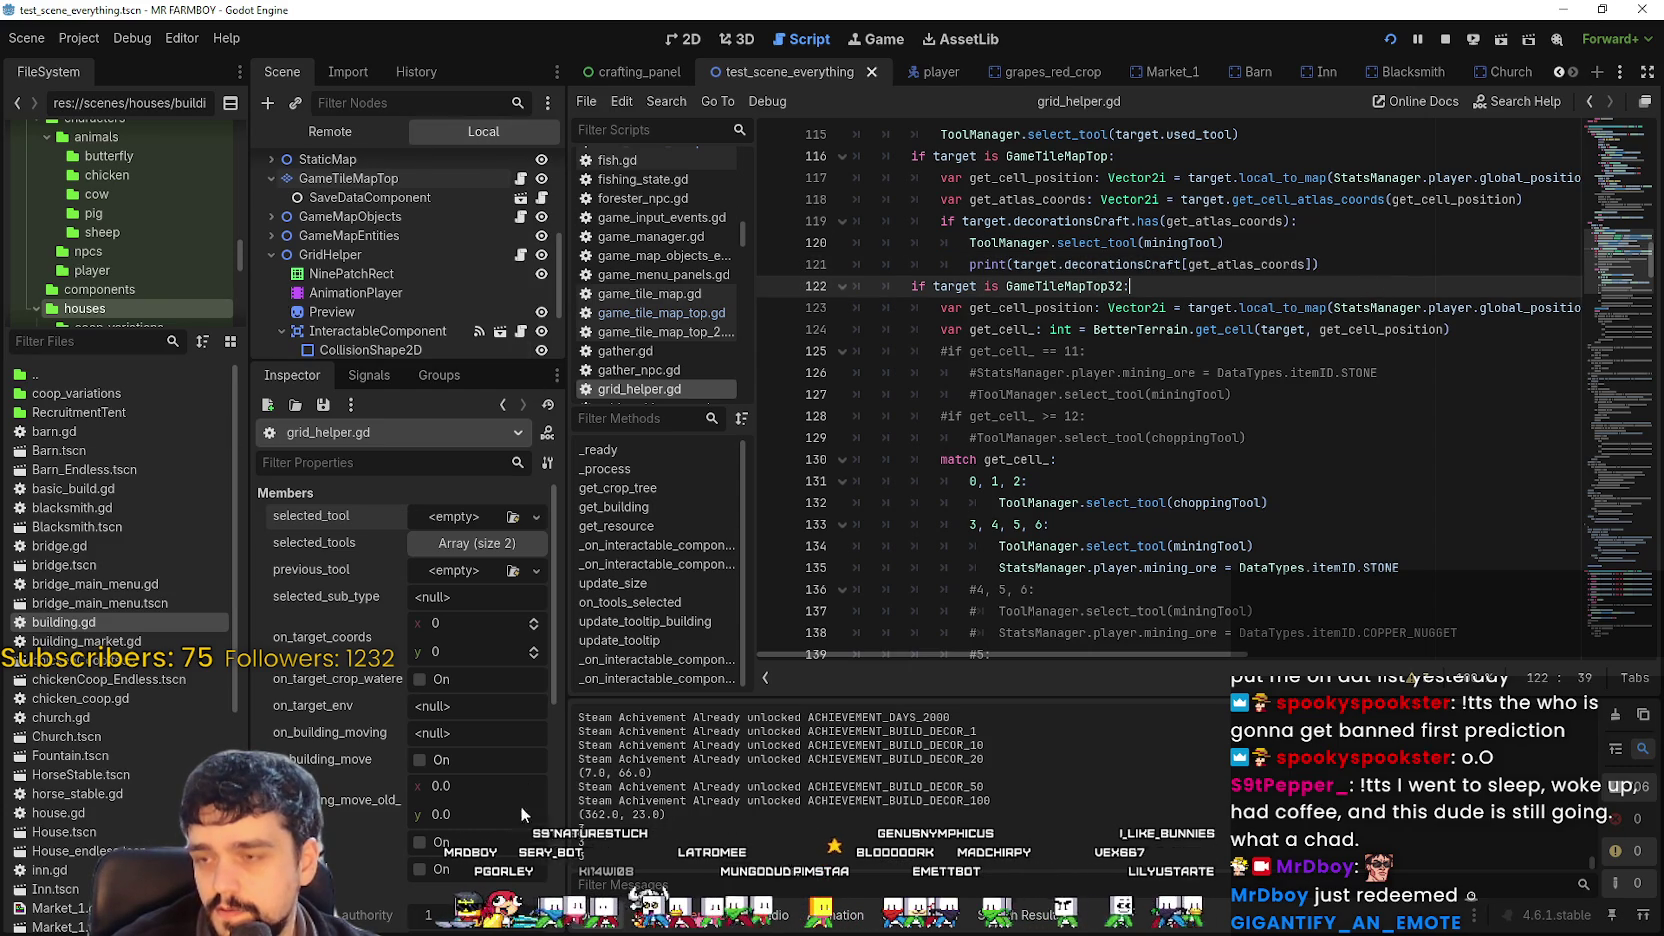
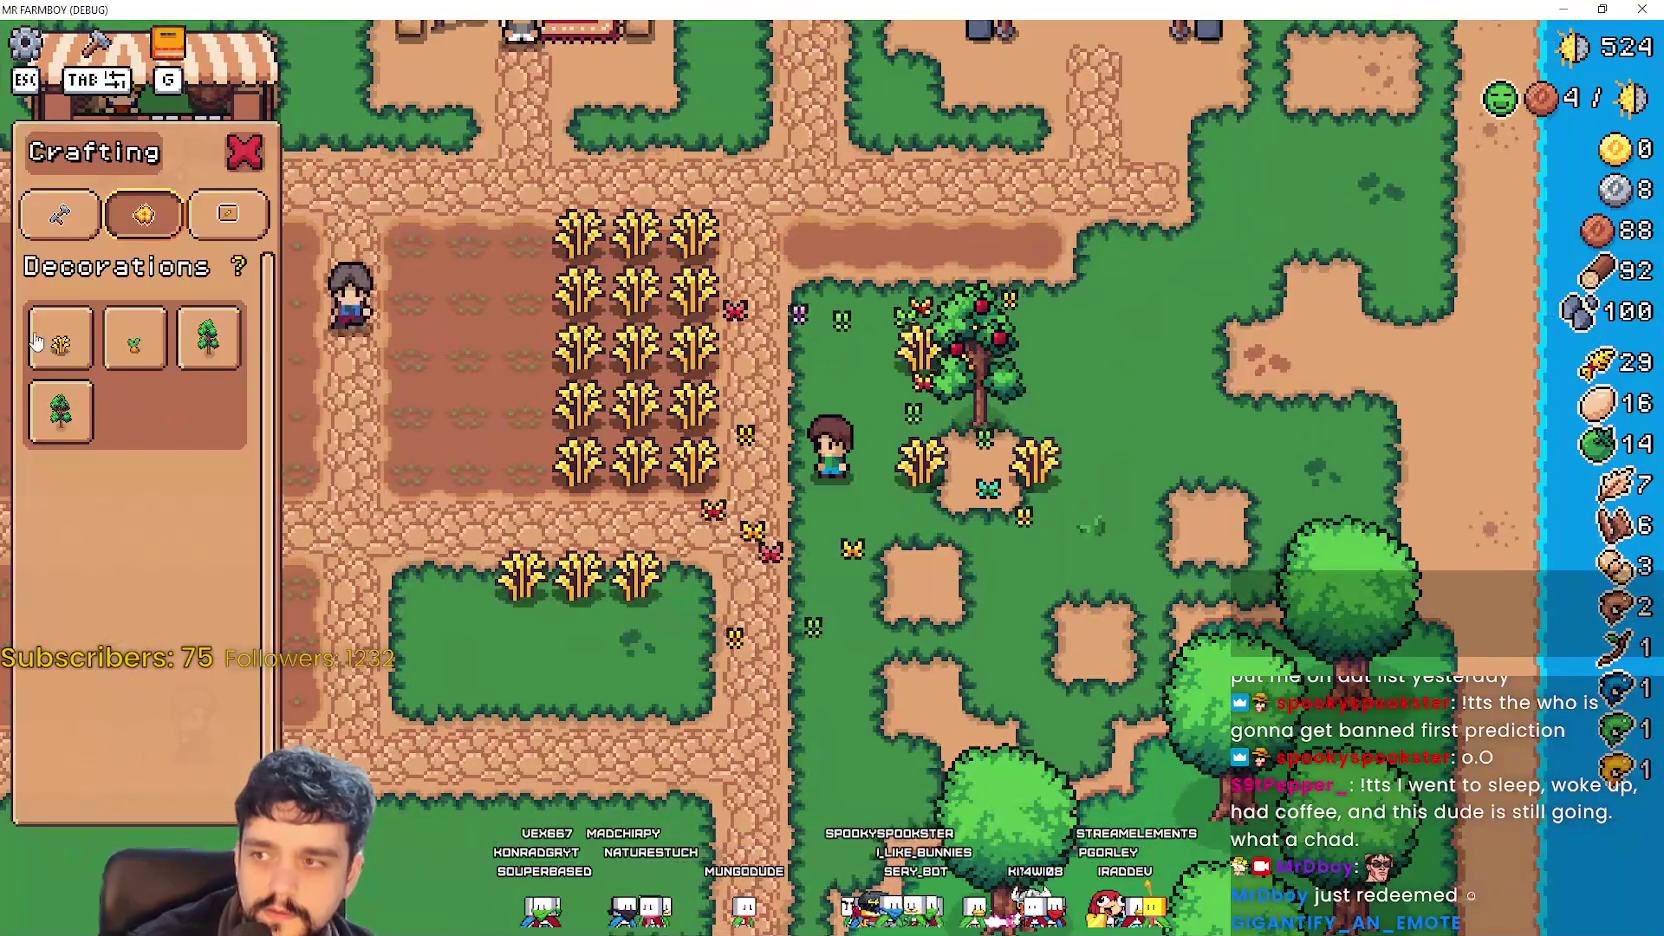
Choose the wheat decoration and walk the player left, up and back down-right with its preview.
left_click(60, 337)
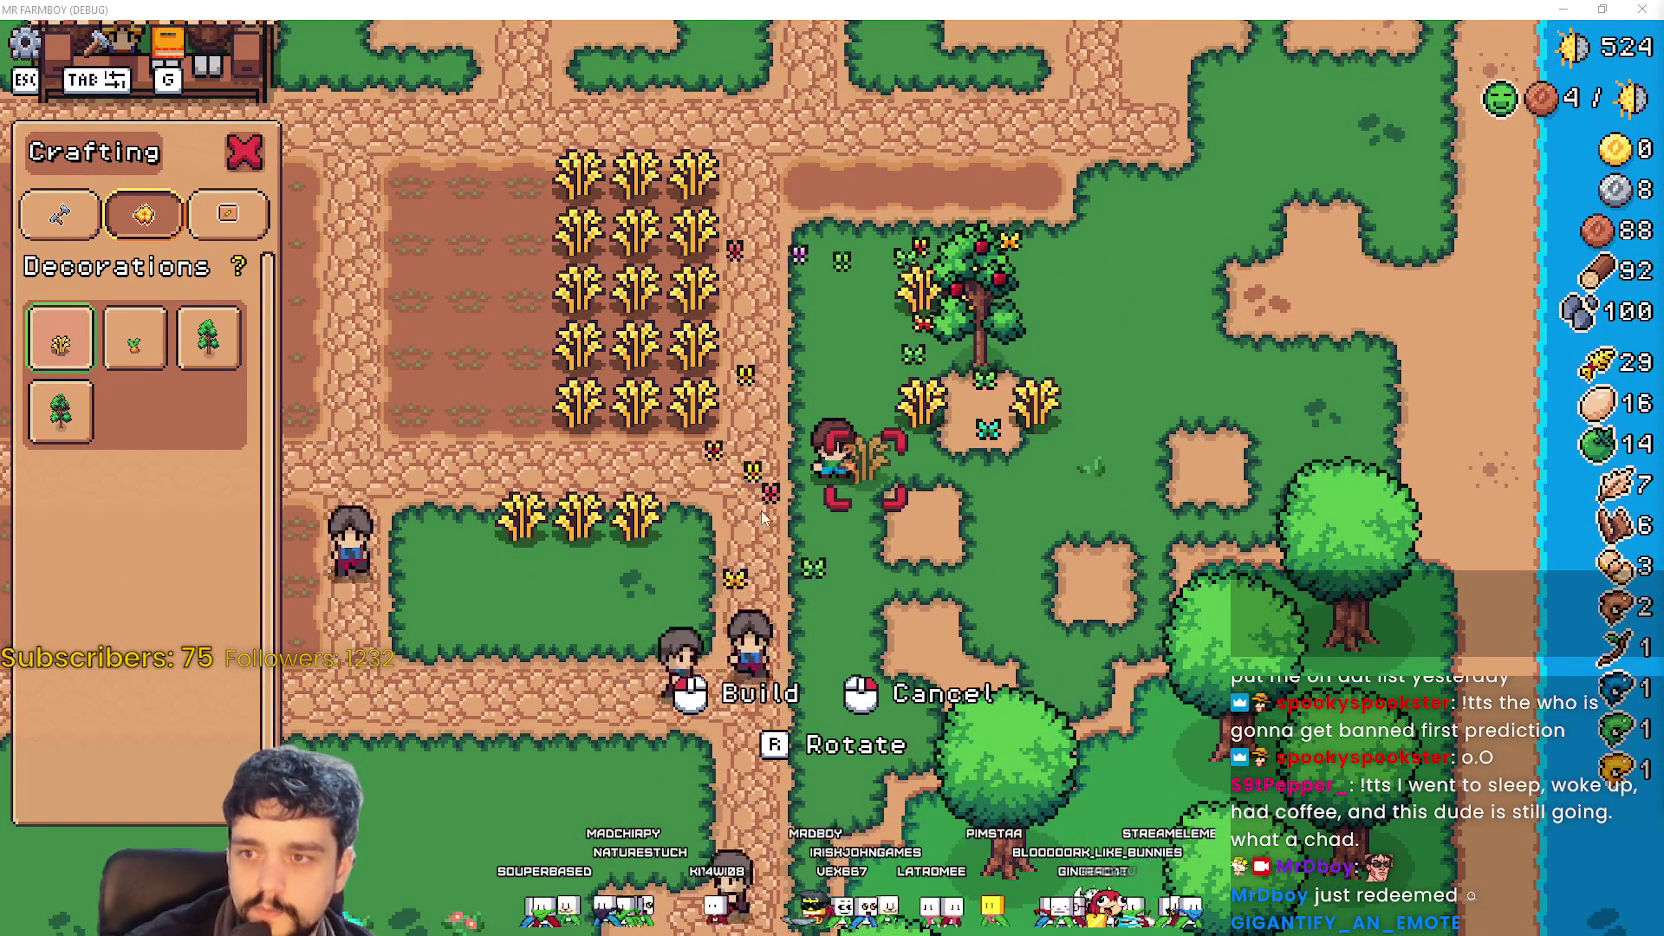
key("a")
key("w")
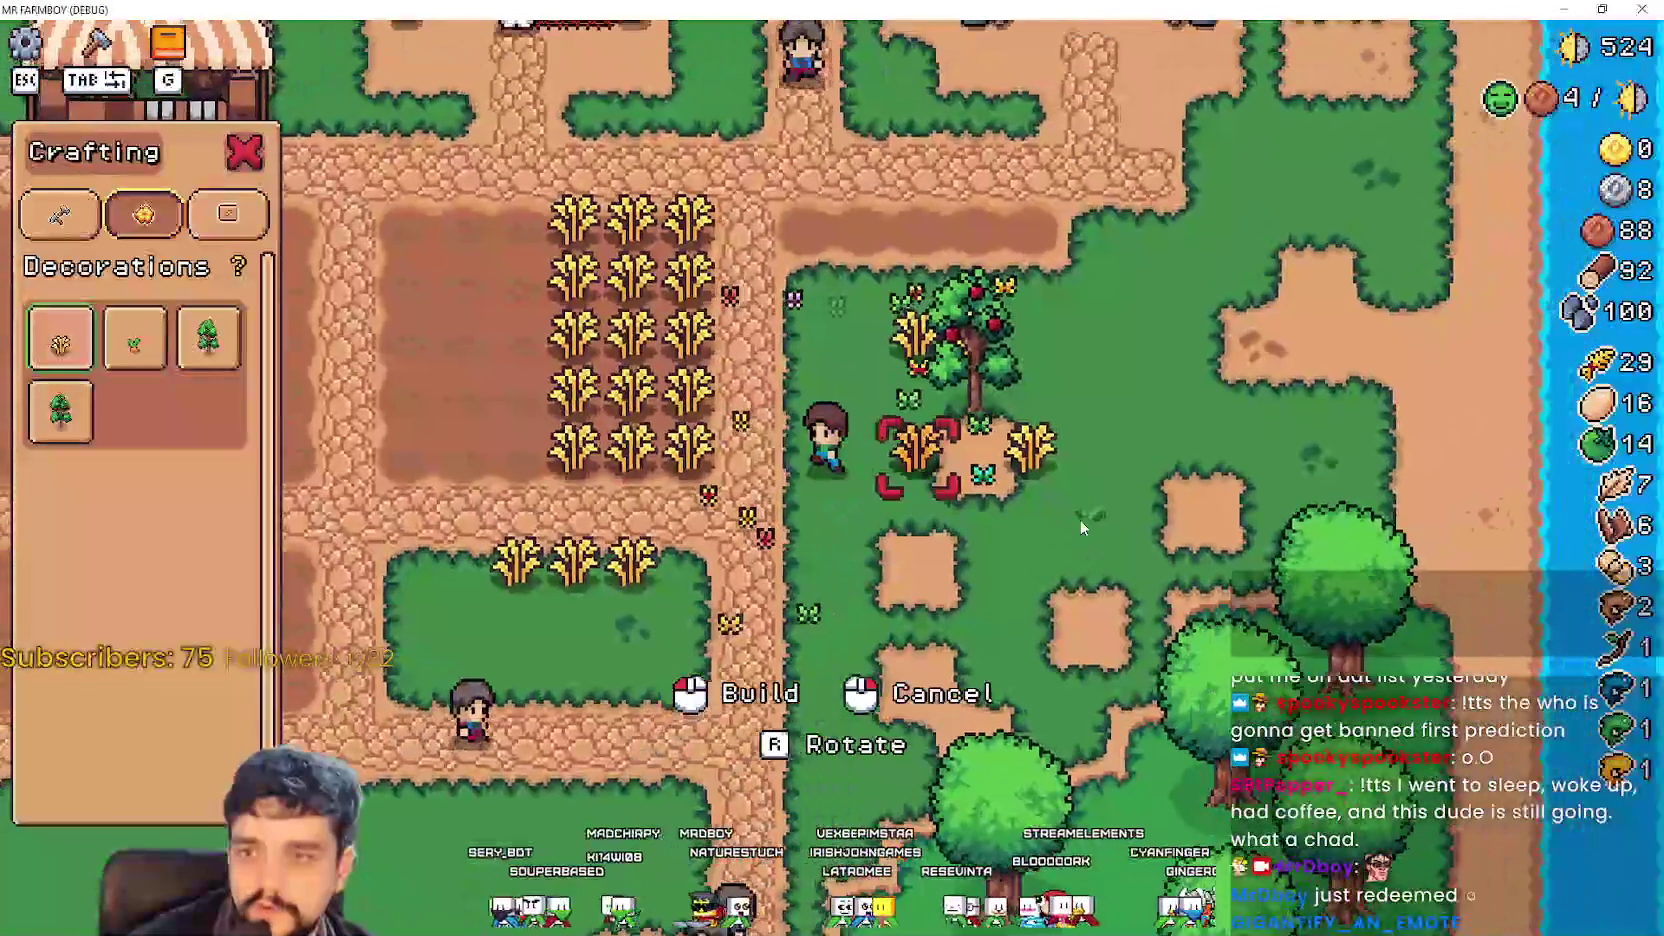
key("a")
key("s")
key("d")
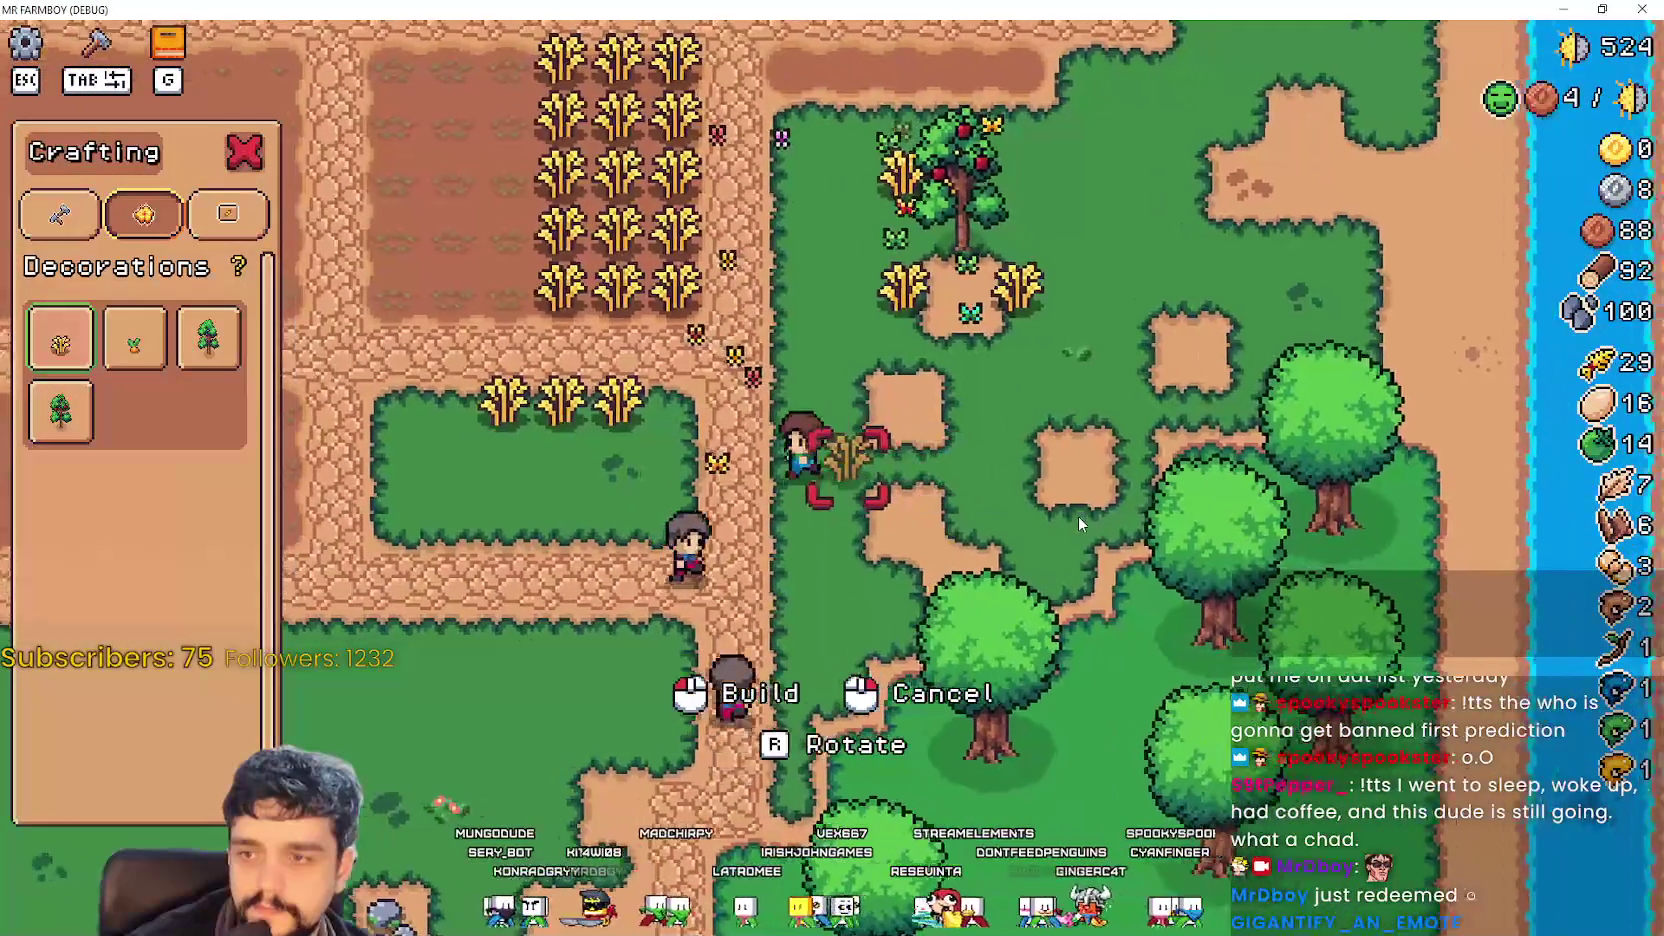
Keep walking the wheat build ghost around the field, then hide the game window.
key("w")
key("a")
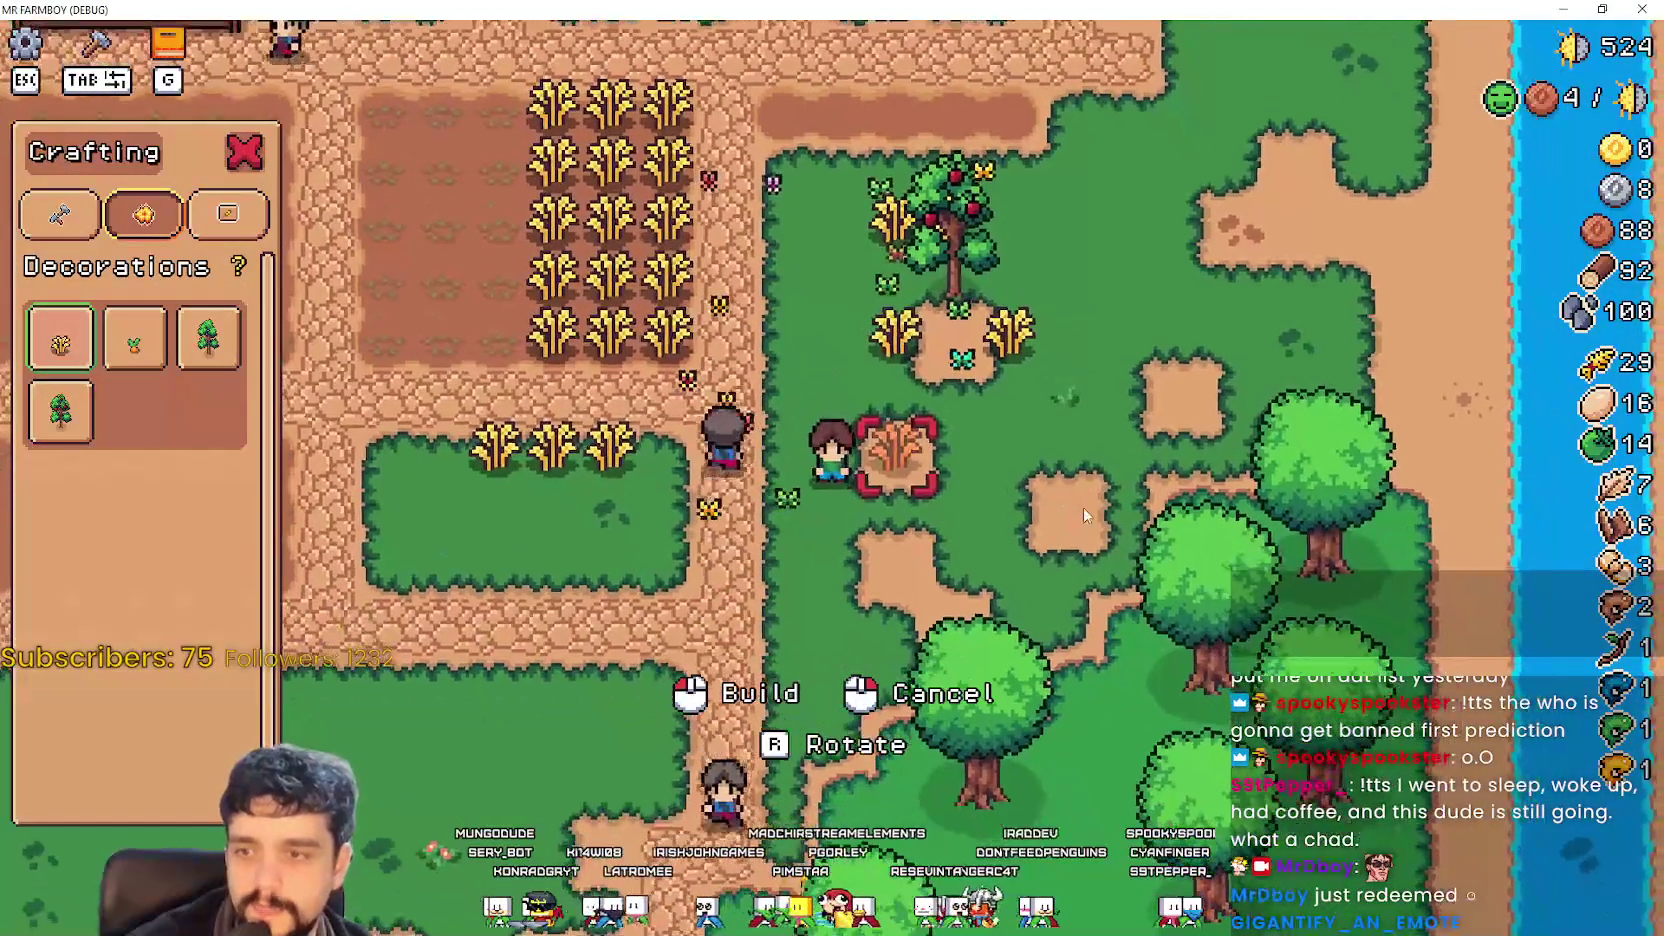
key("s")
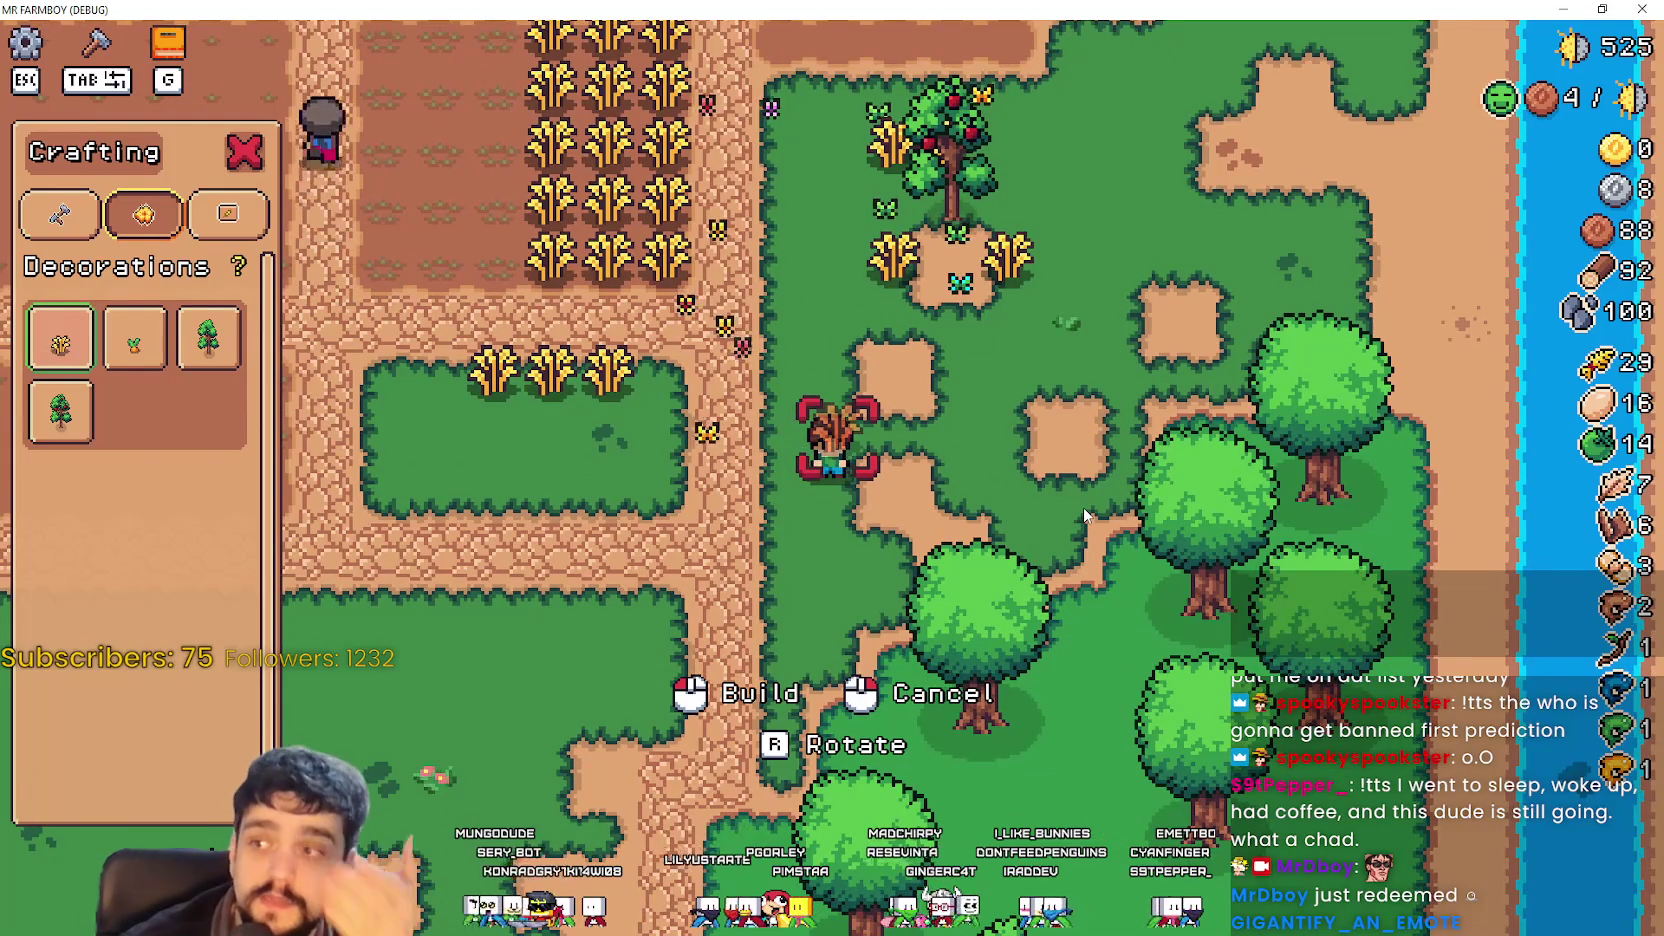
key("w")
key("a")
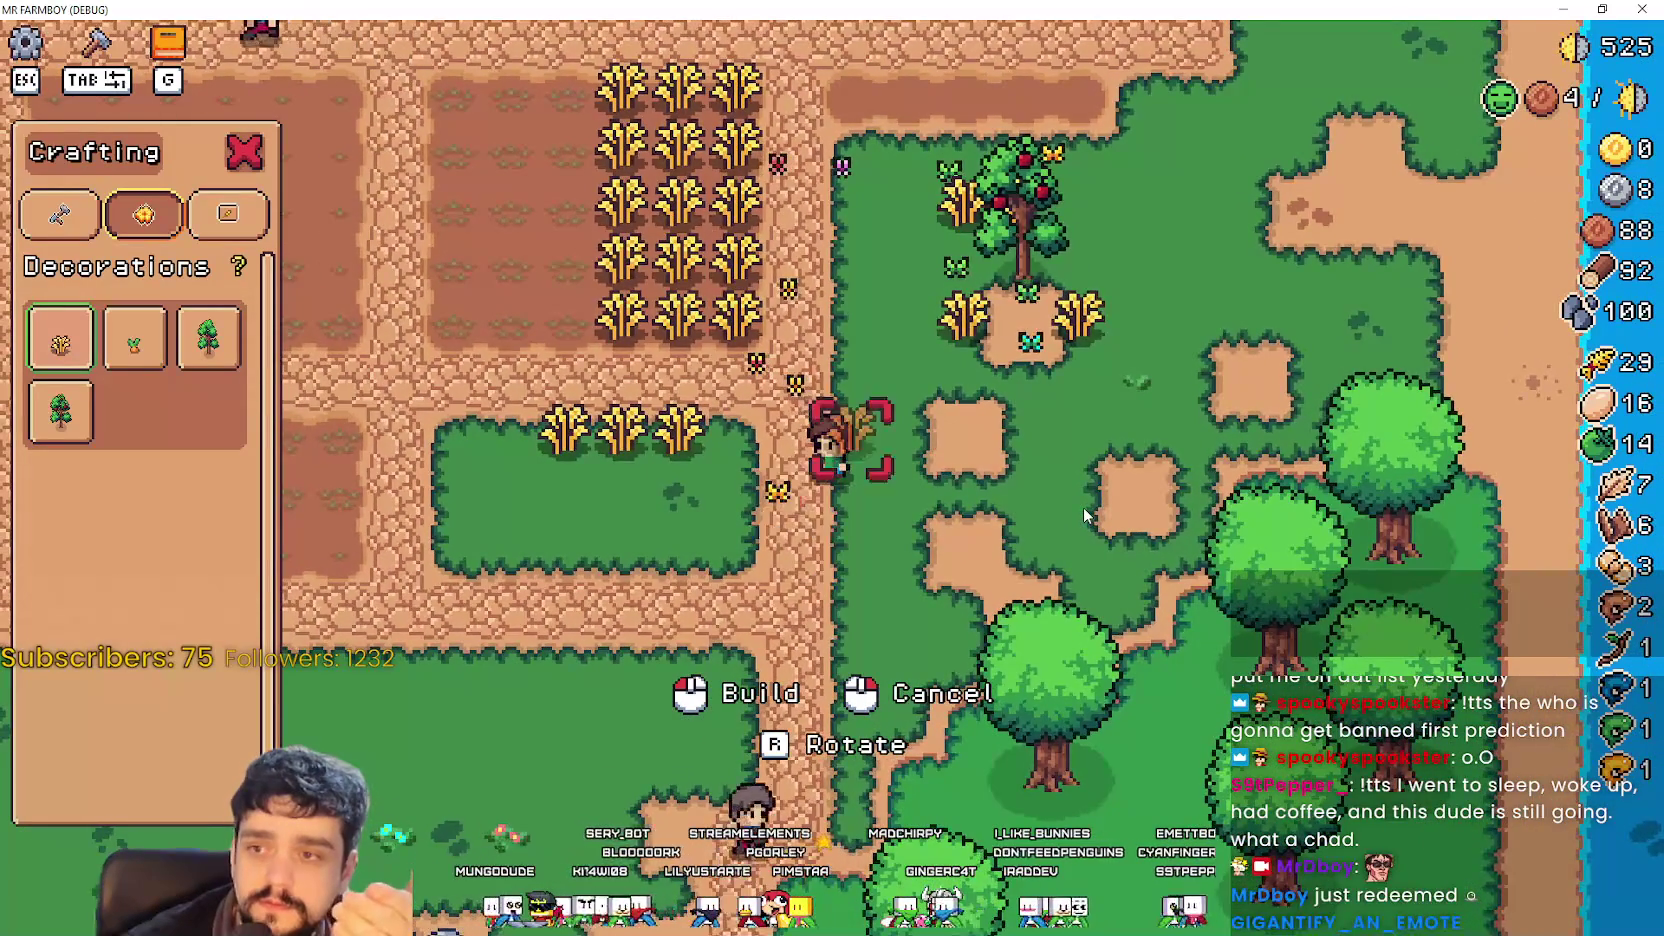
key("d")
key("w")
key("a")
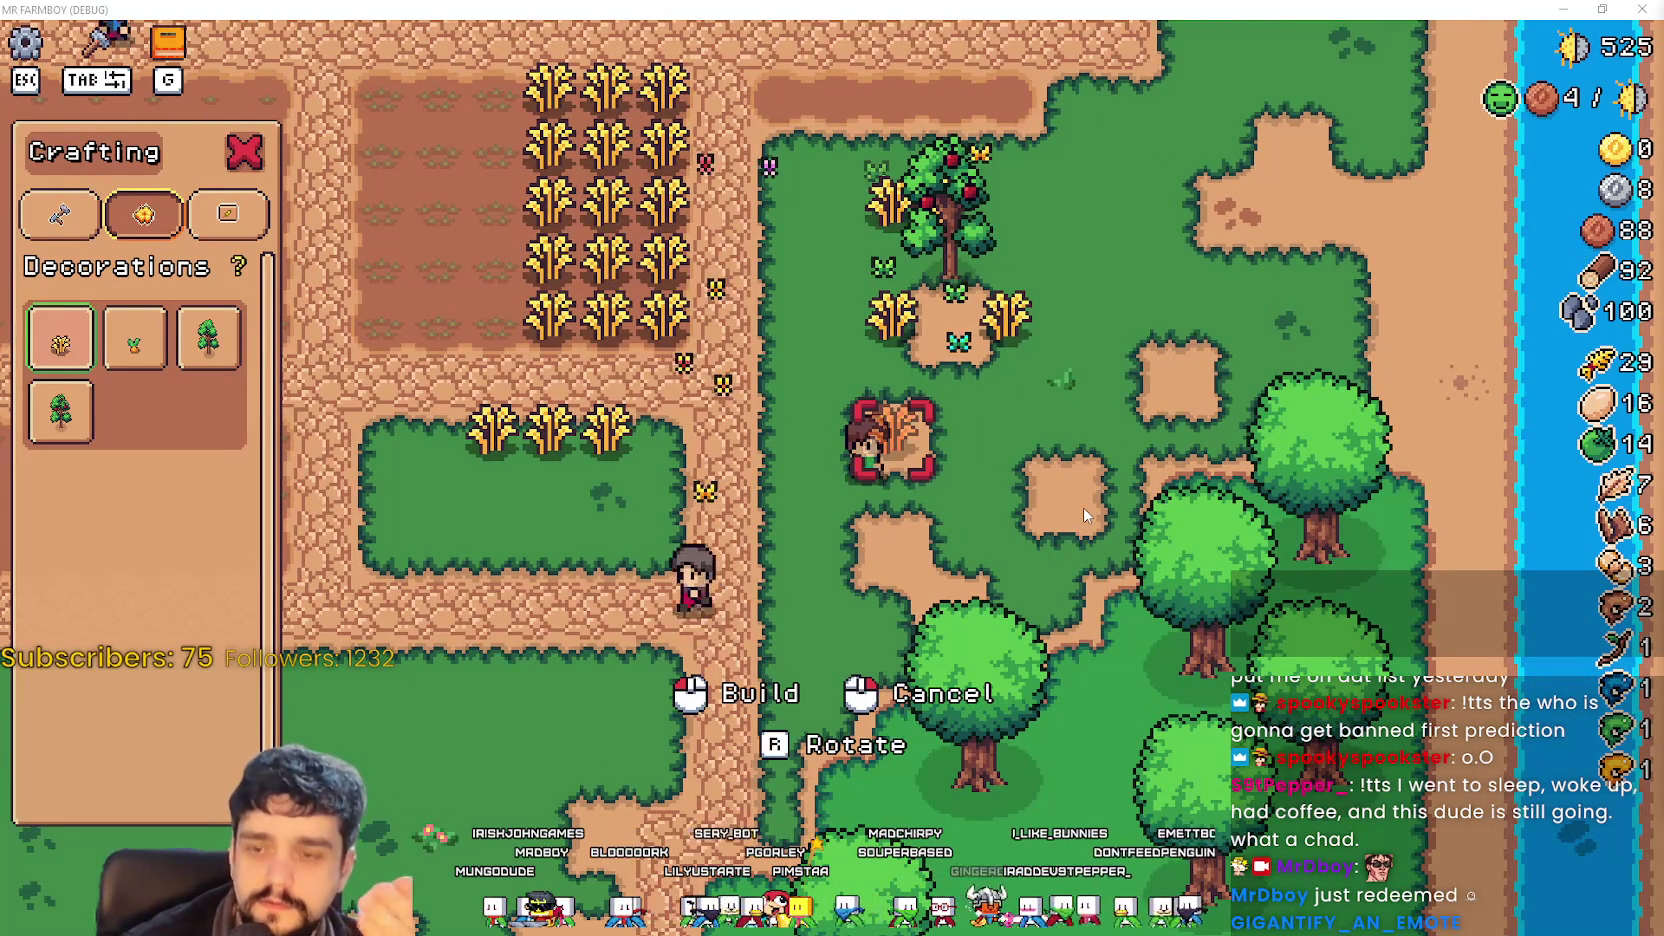
left_click(1563, 9)
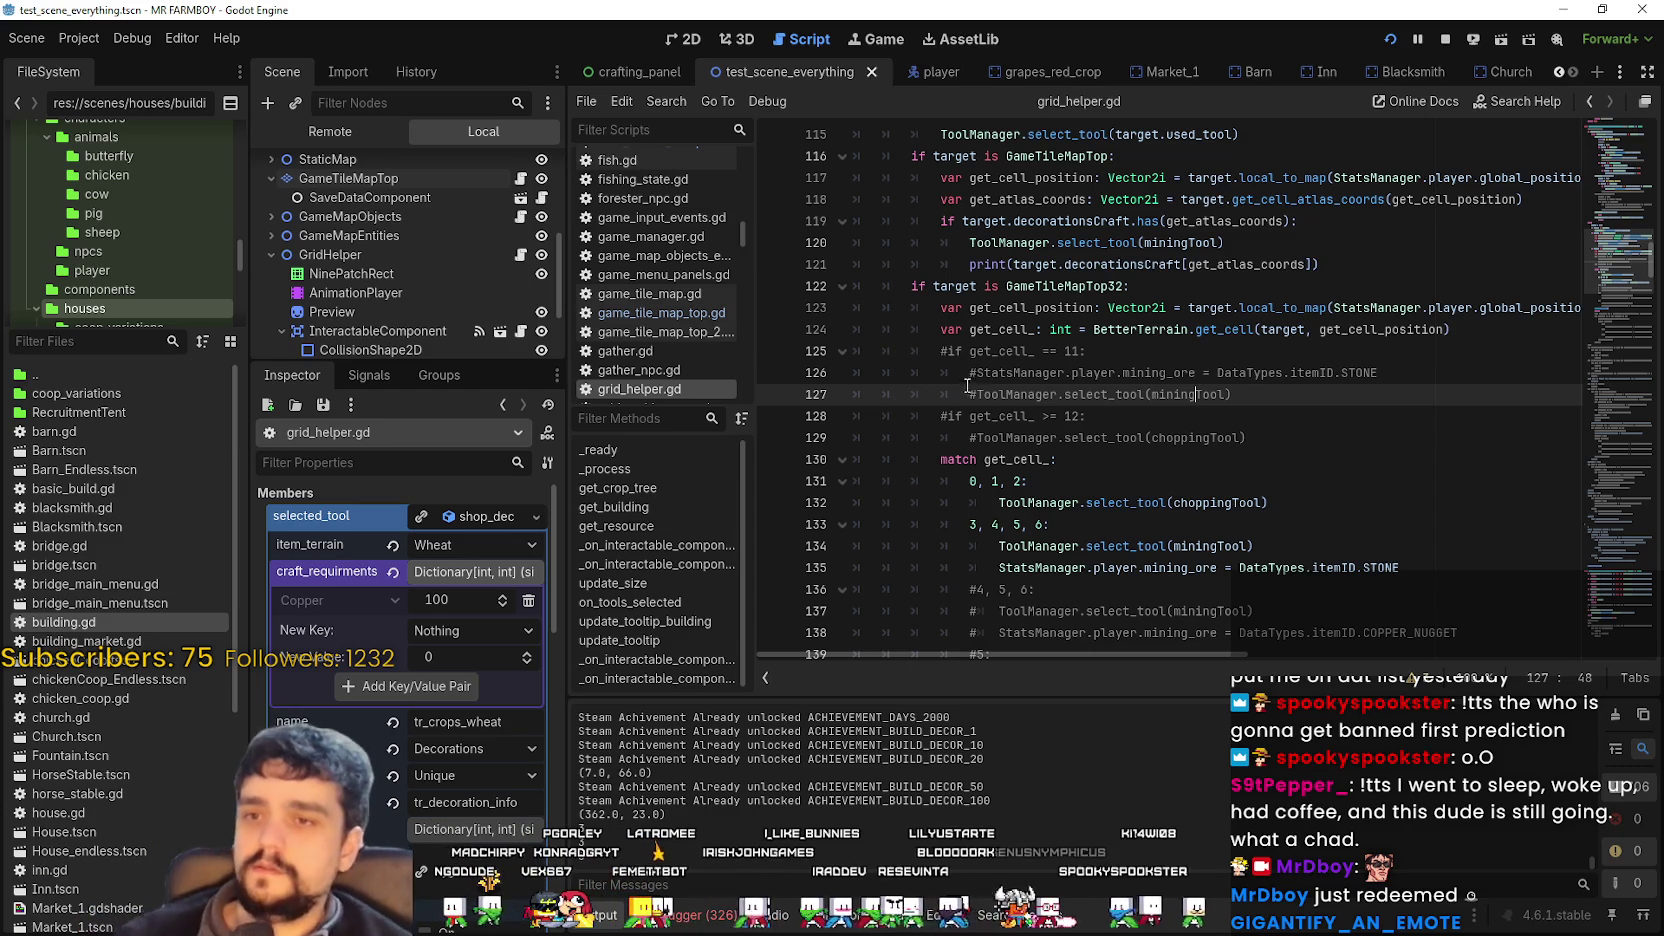
Place the caret on line 129 of grid_helper.gd's tool-selection code.
left_click(1063, 438)
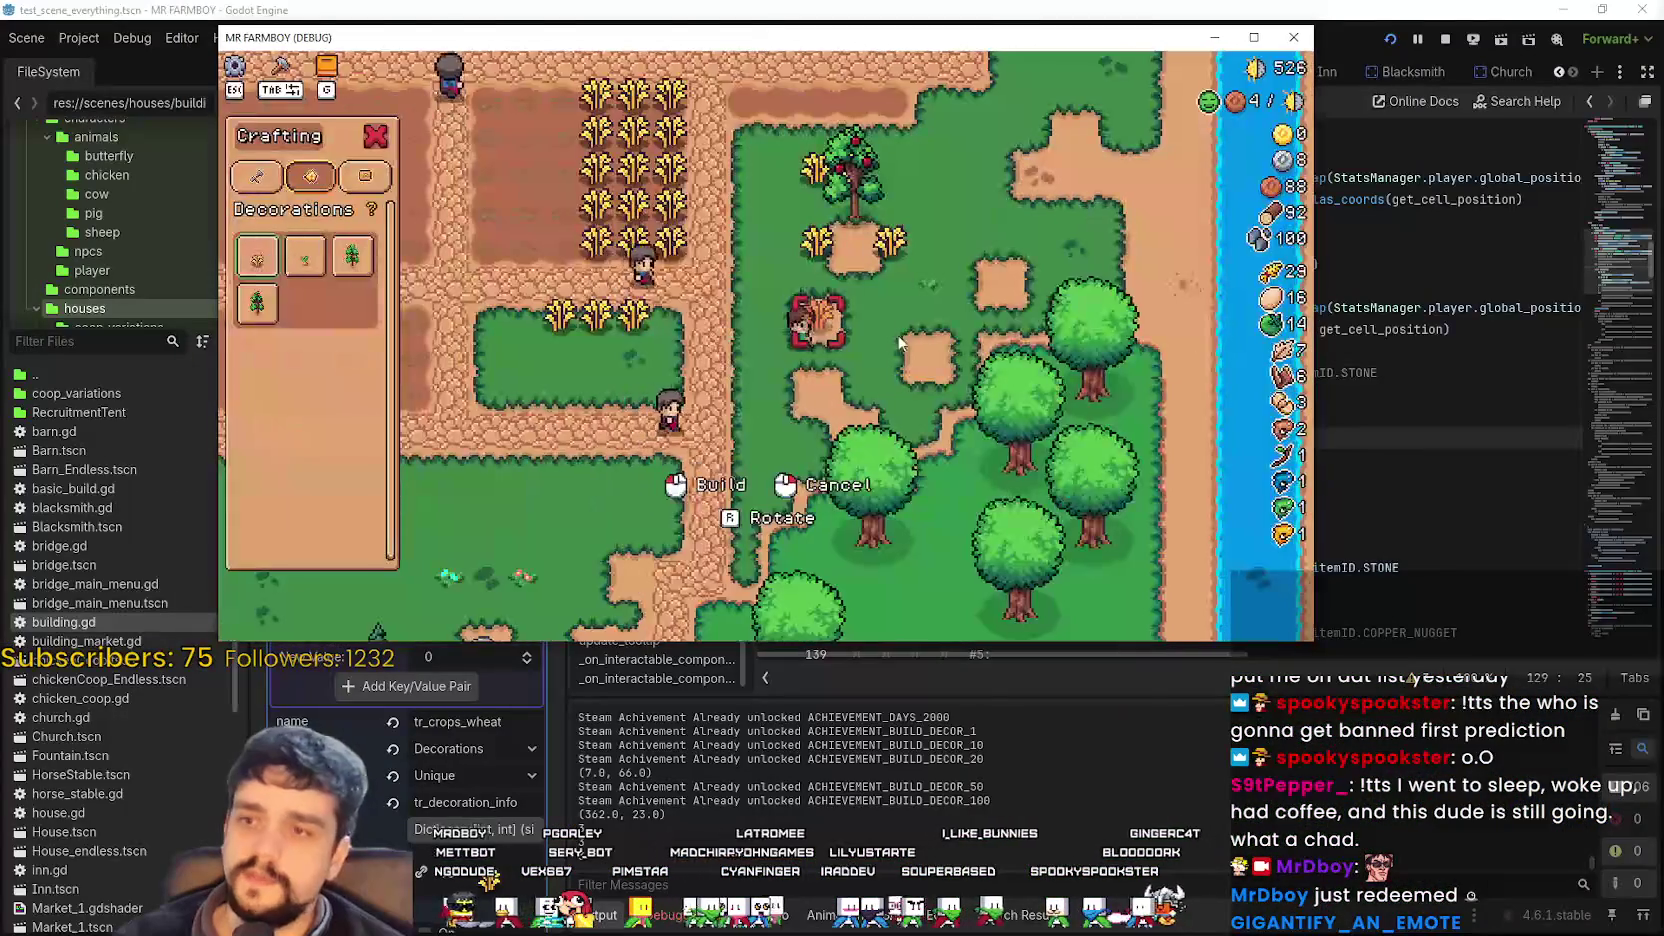
Close crafting, move the game window aside, walk the player, and inspect selected_tool's item type.
key("w")
key("Tab")
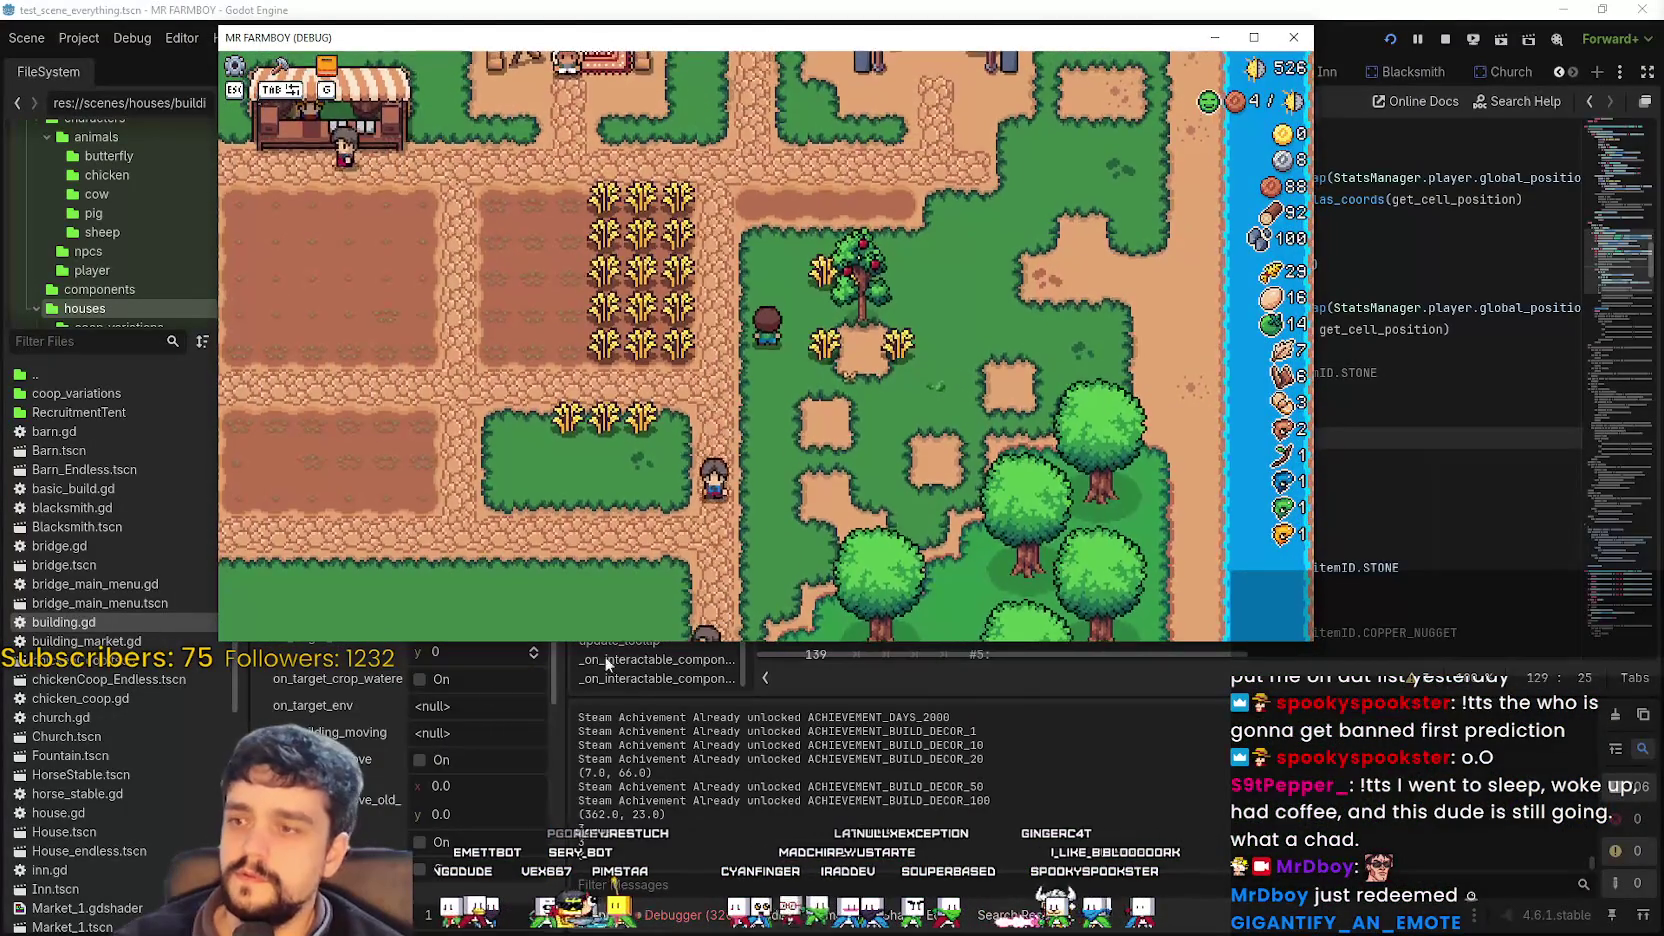
left_click_drag(600, 37, 1039, 41)
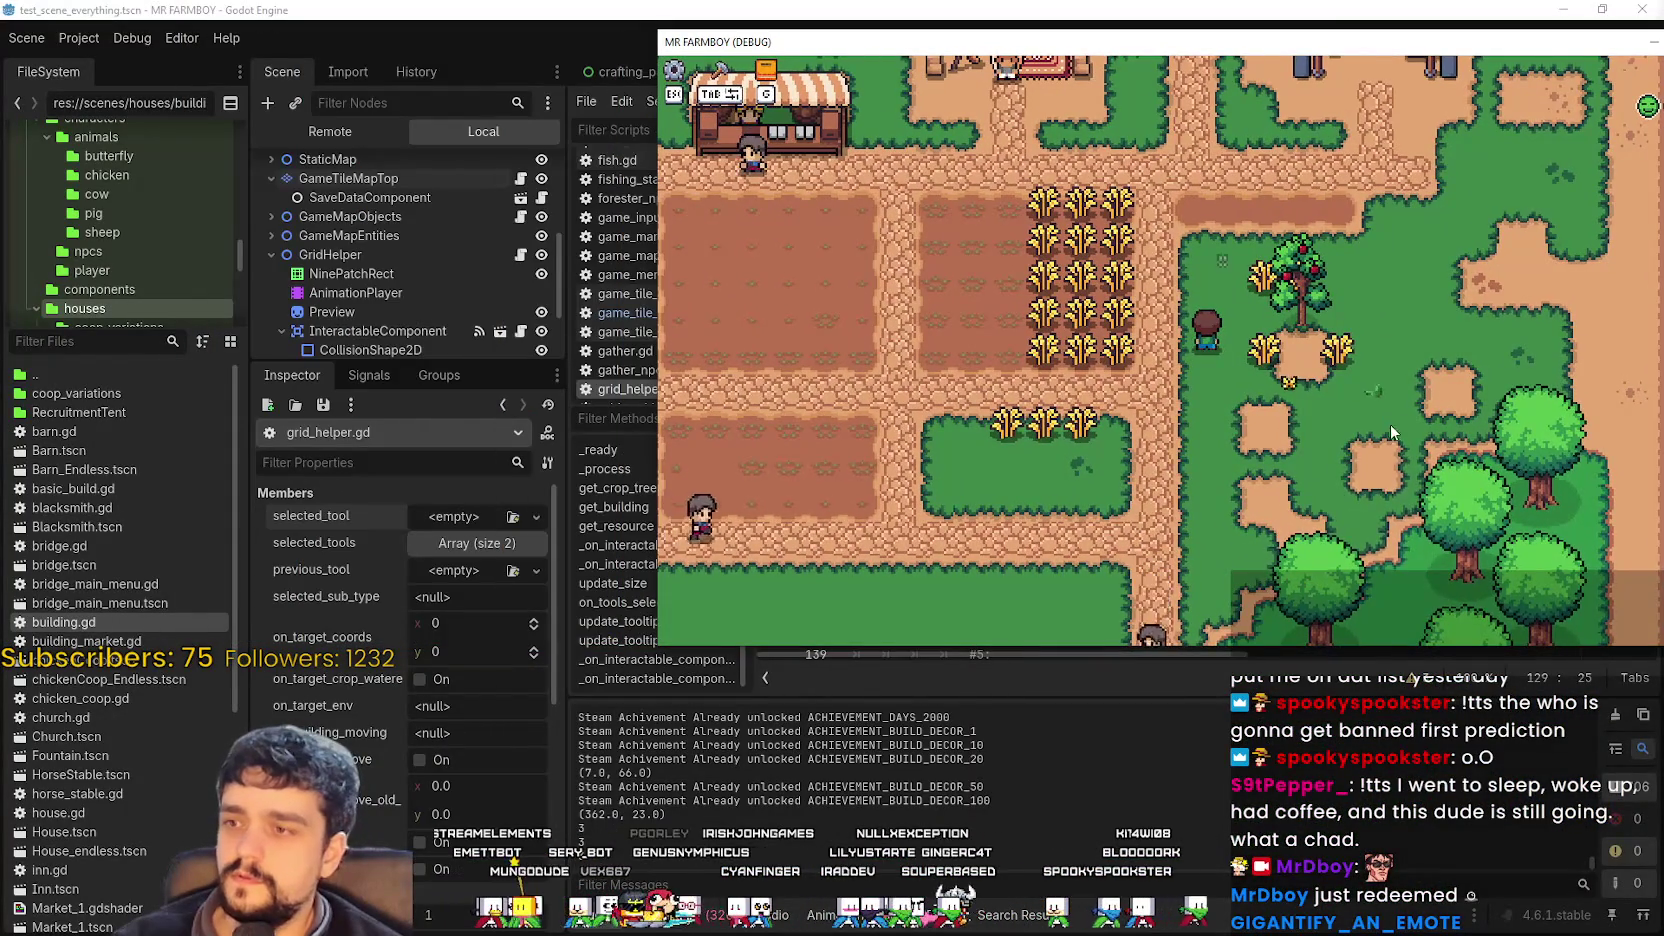
key("w")
key("w")
key("a")
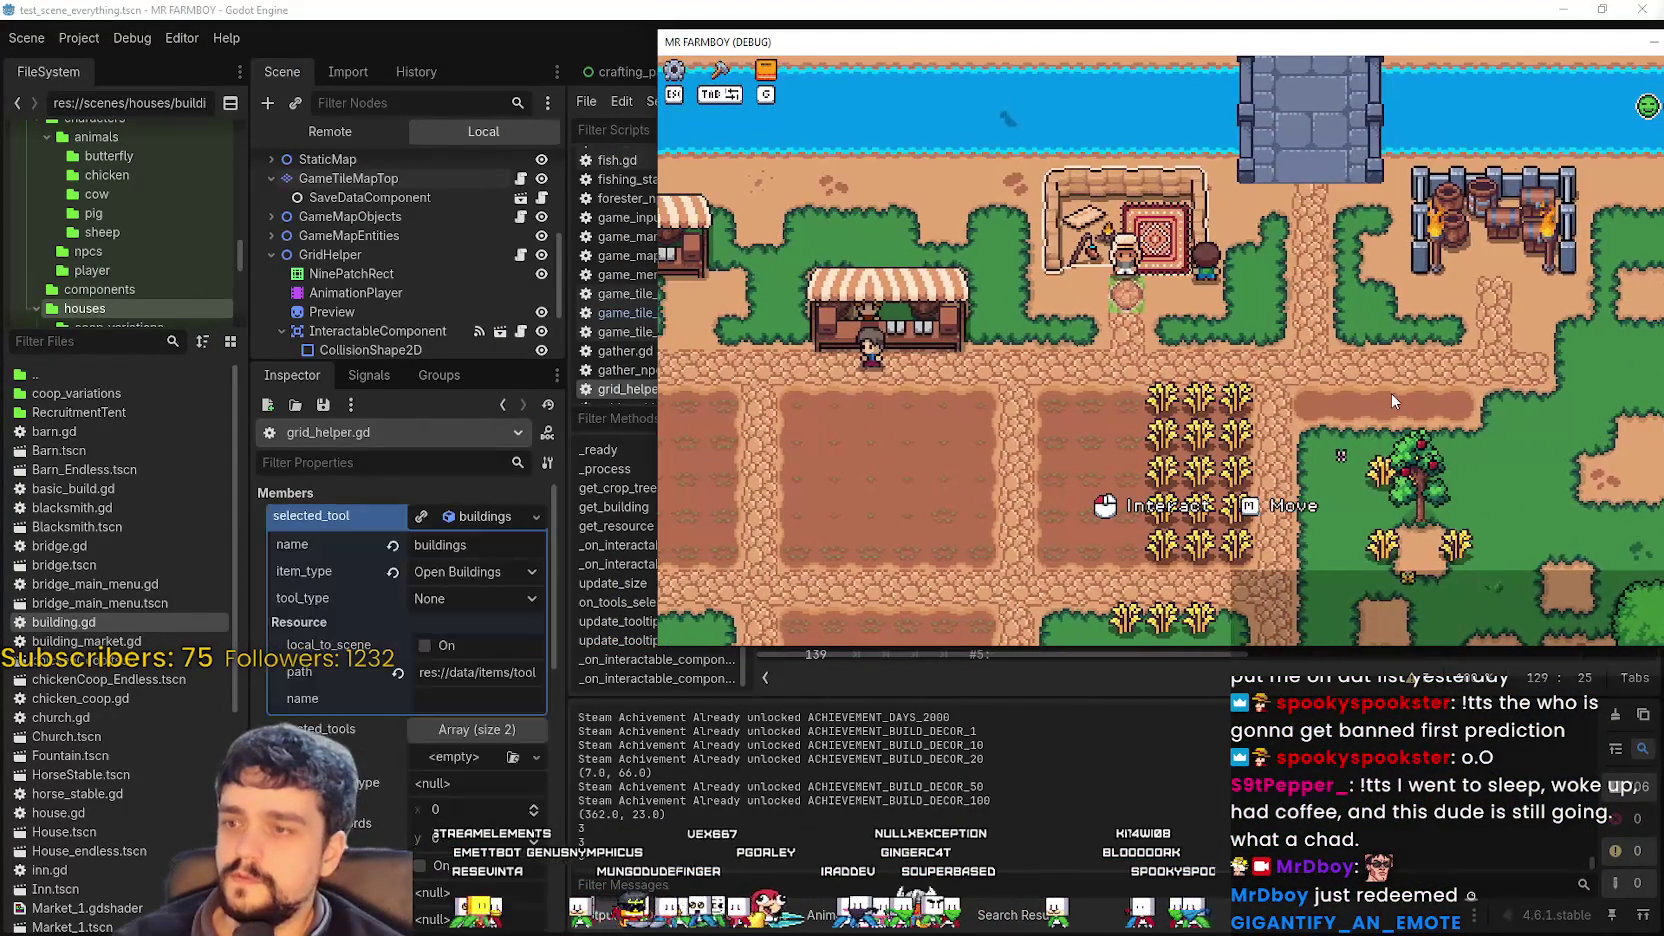
key("d")
key("s")
key("s")
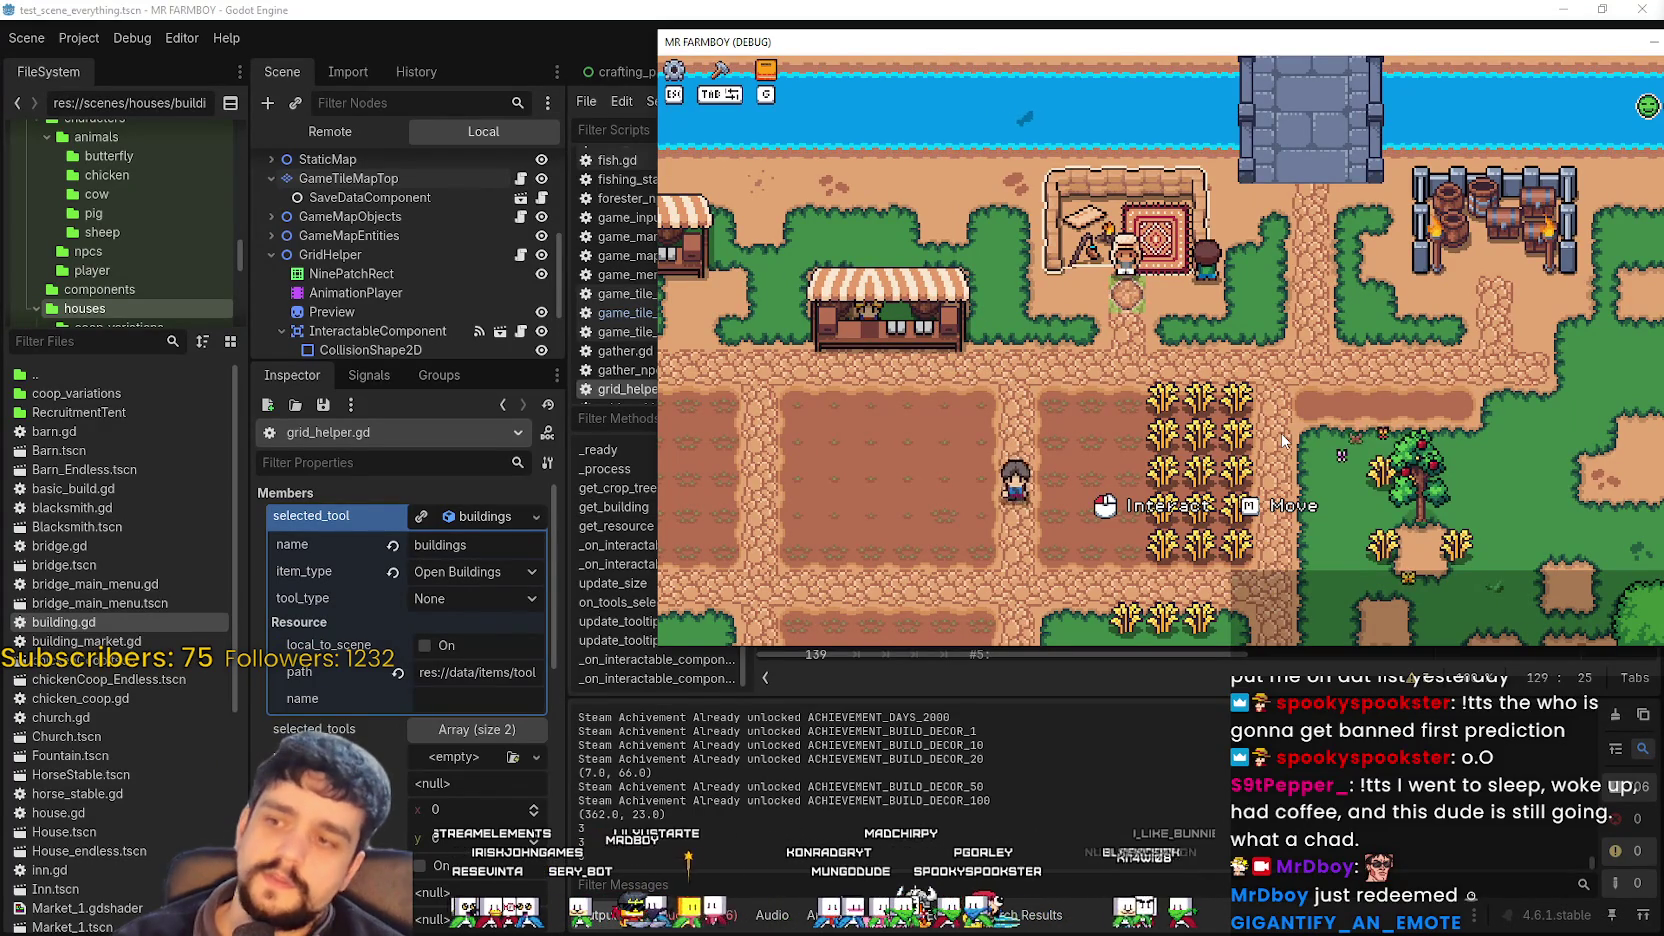
key("s")
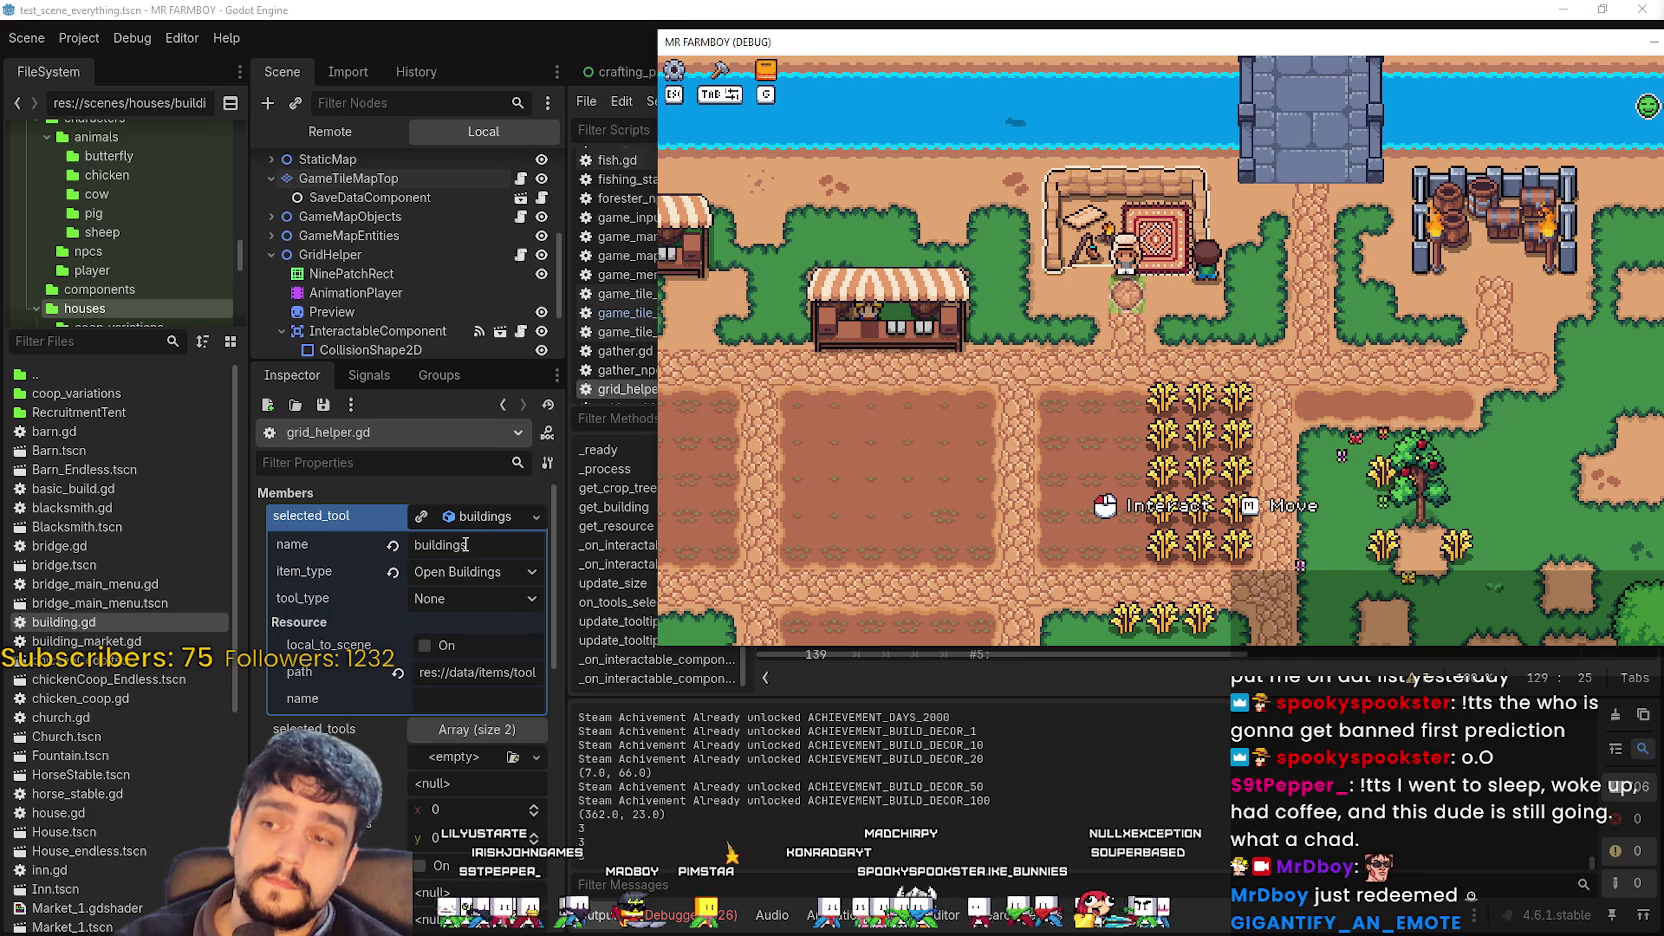
left_click(500, 575)
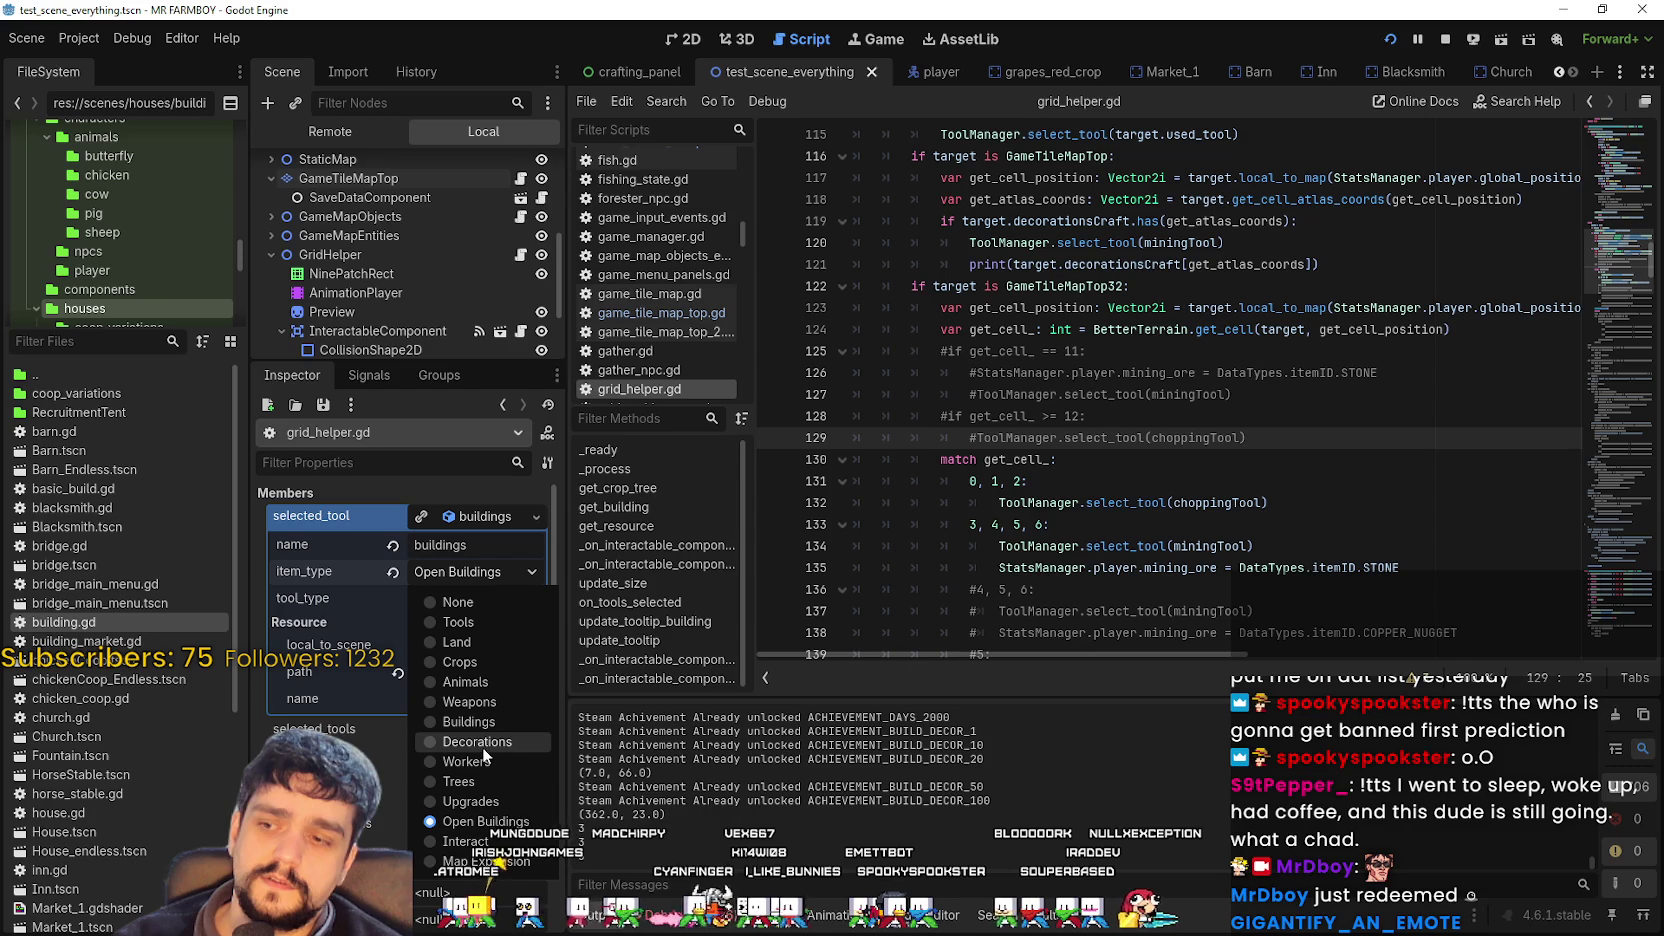
left_click(470, 572)
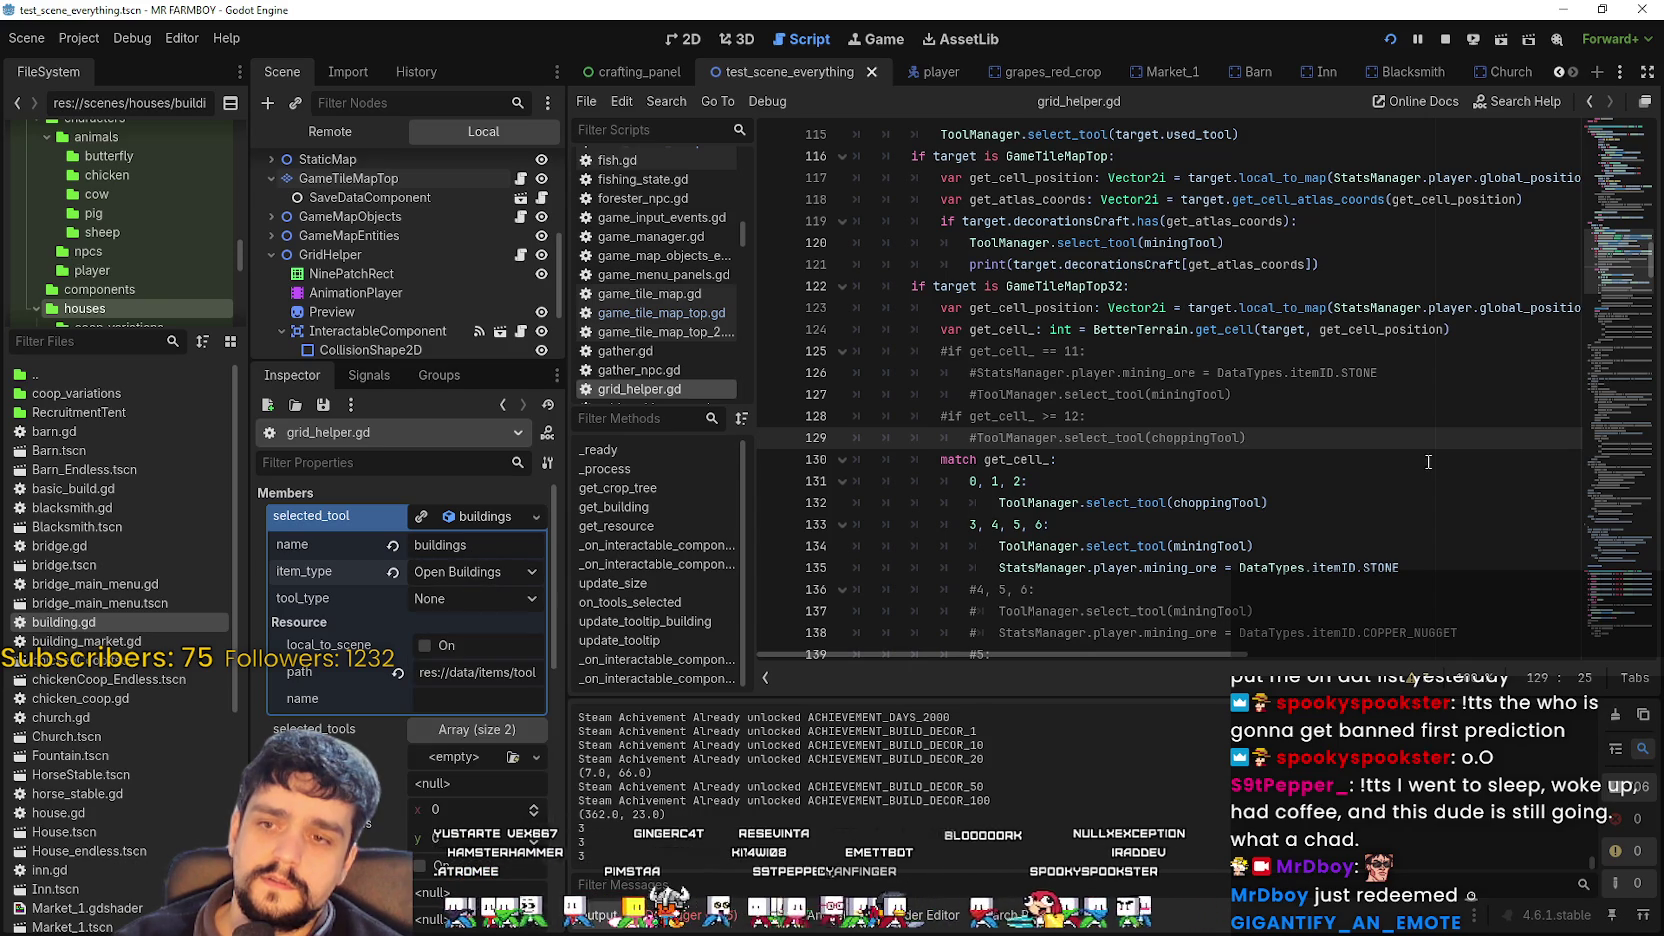
left_click(1610, 211)
left_click_drag(1610, 211, 1597, 165)
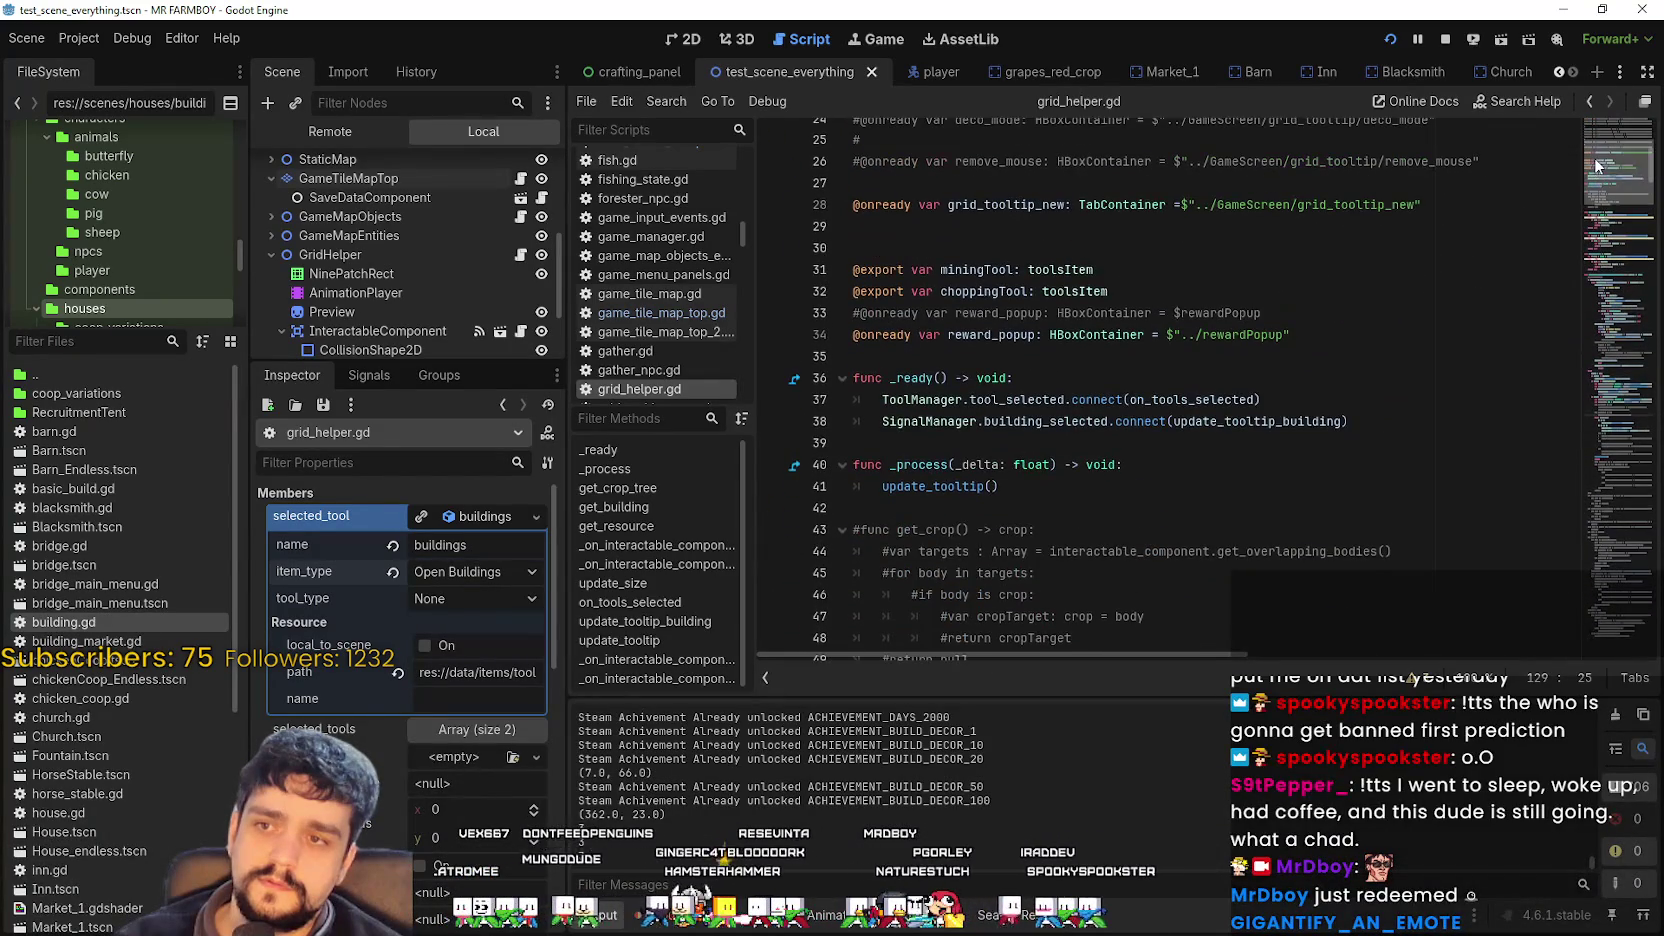
left_click(1480, 291)
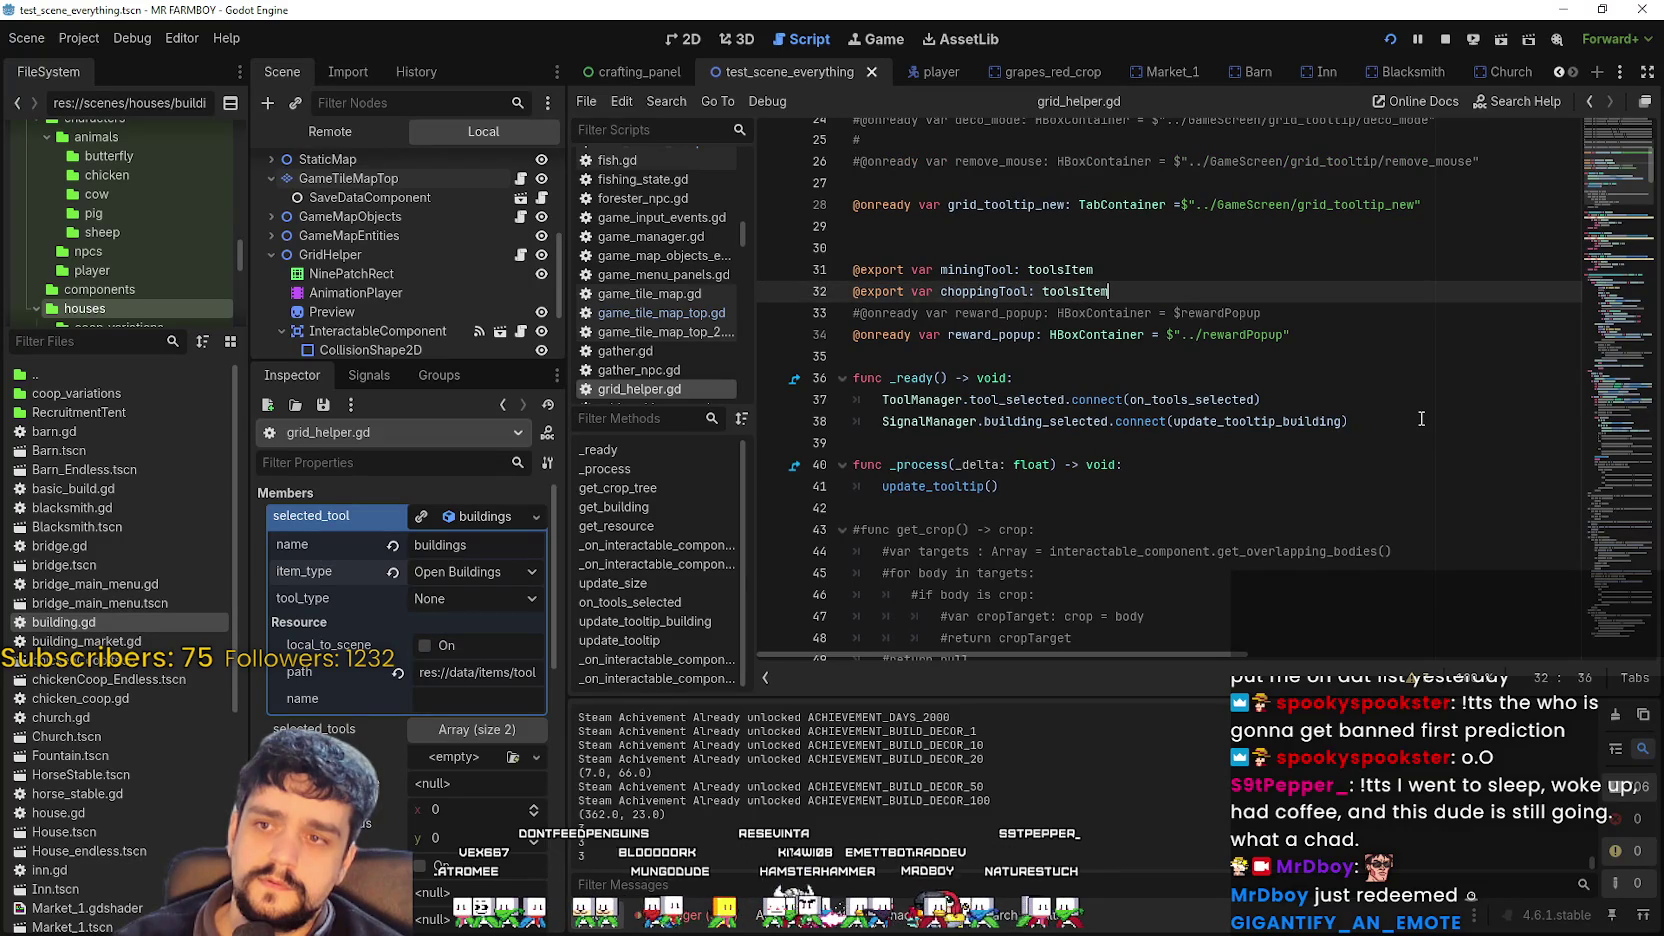
key("Return")
type("@export var buildingsTool: tool")
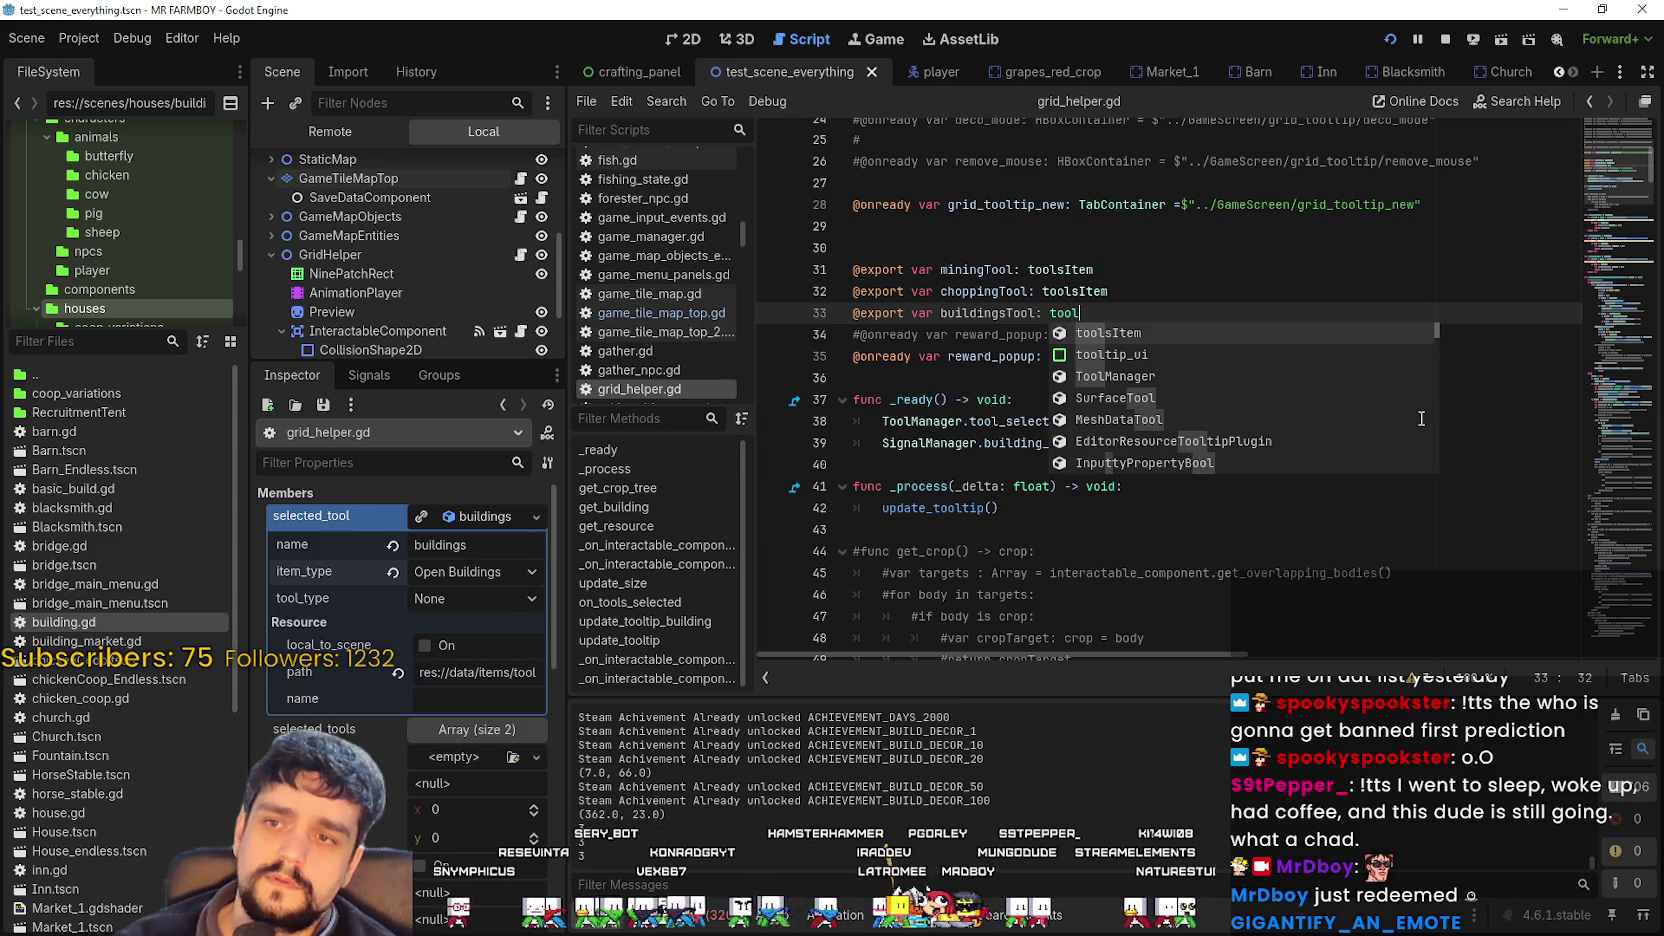
key("Return")
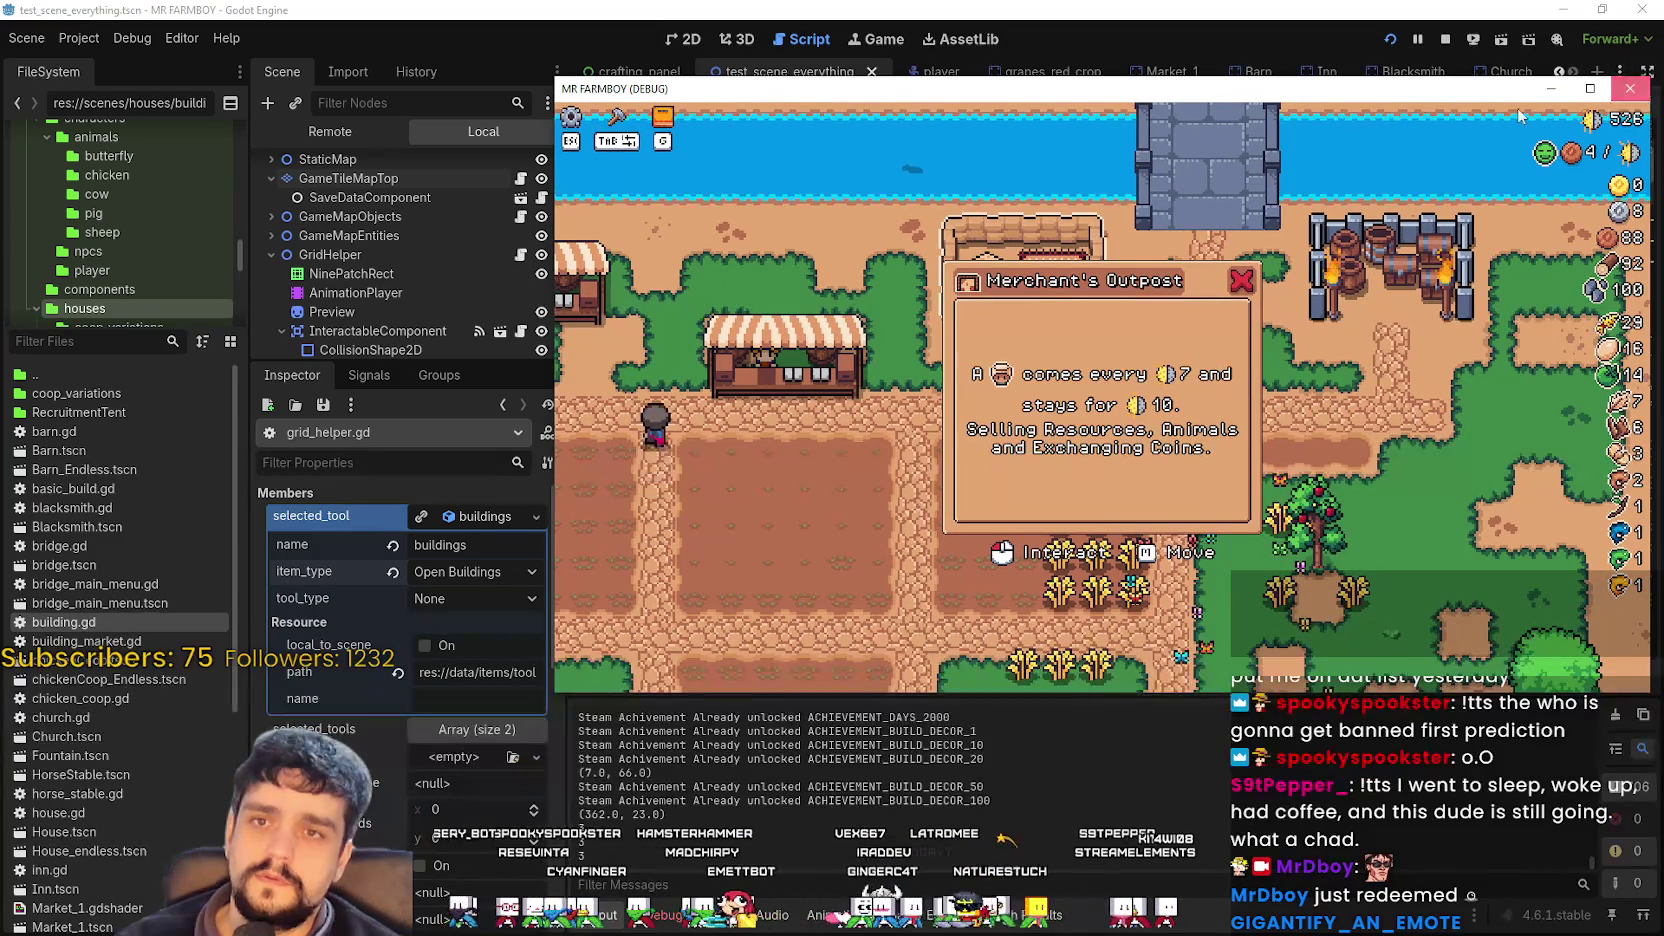
left_click(1630, 88)
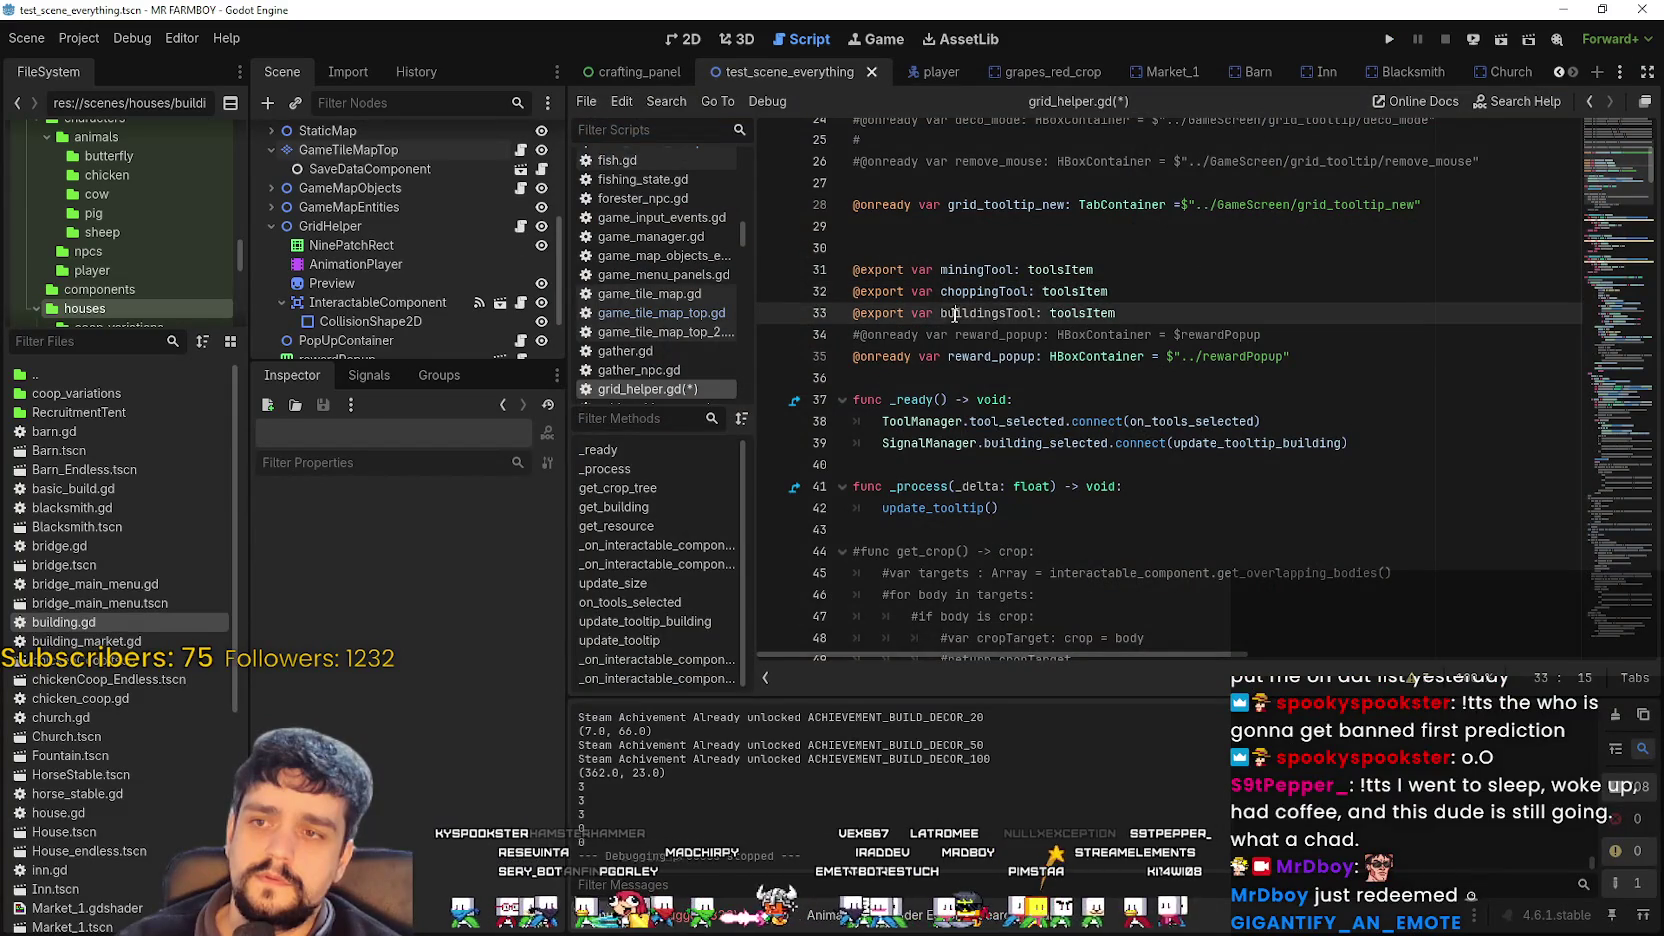
Save grid_helper.gd with the new buildingsTool export.
double_click(993, 313)
left_click(993, 313)
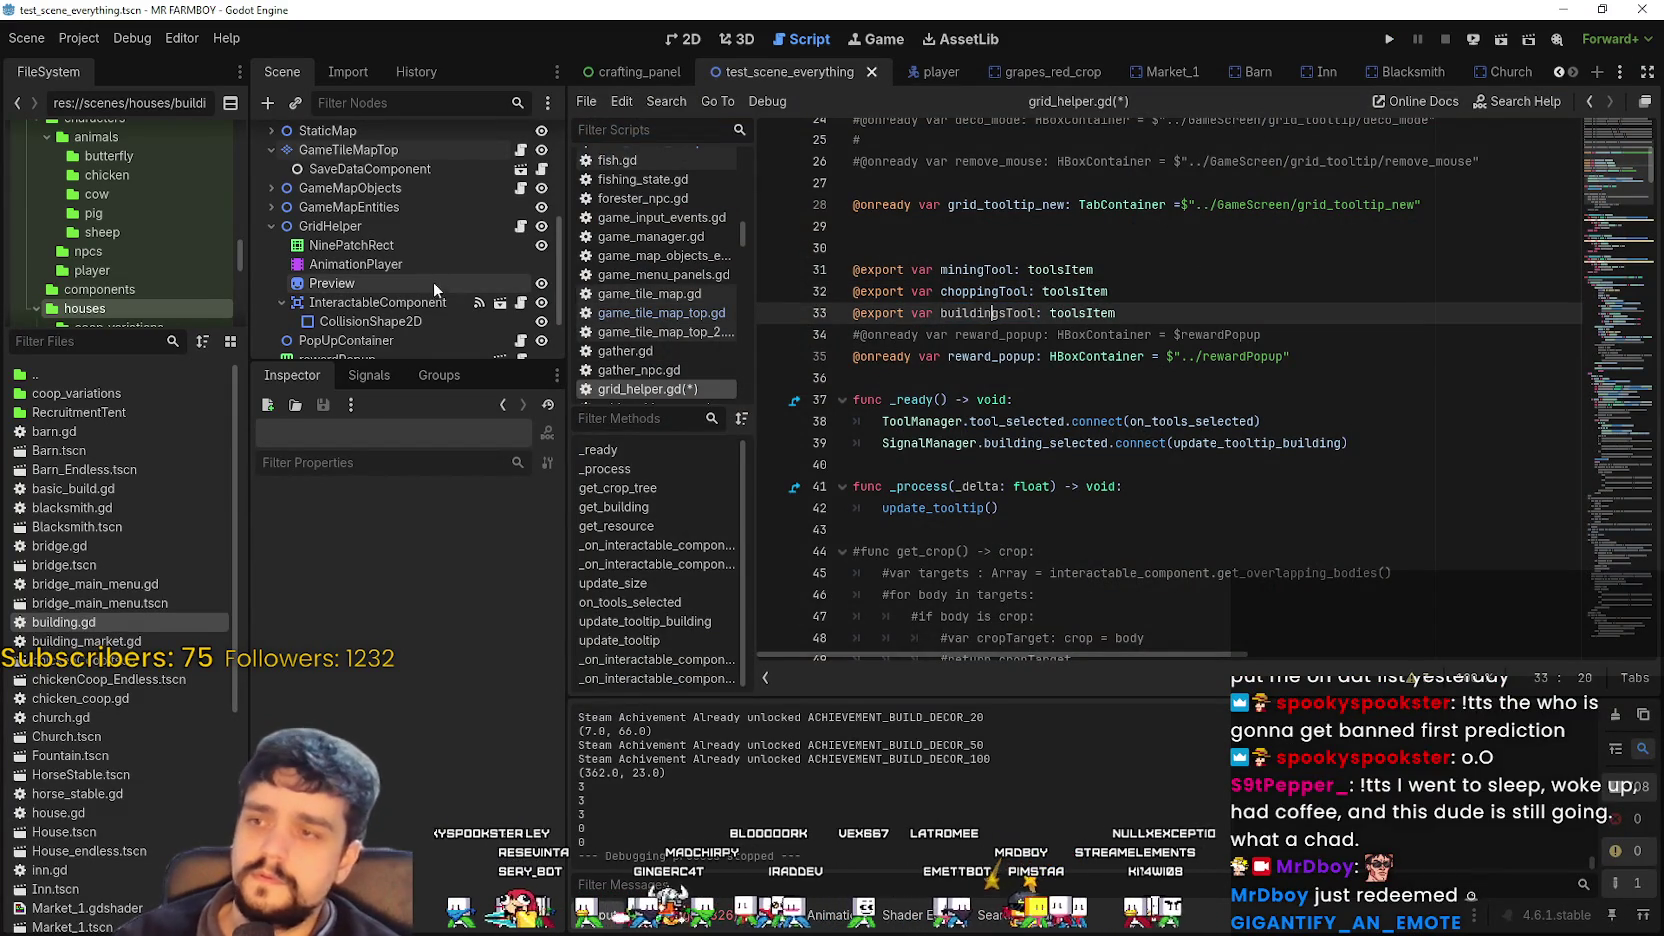
key("ctrl+s")
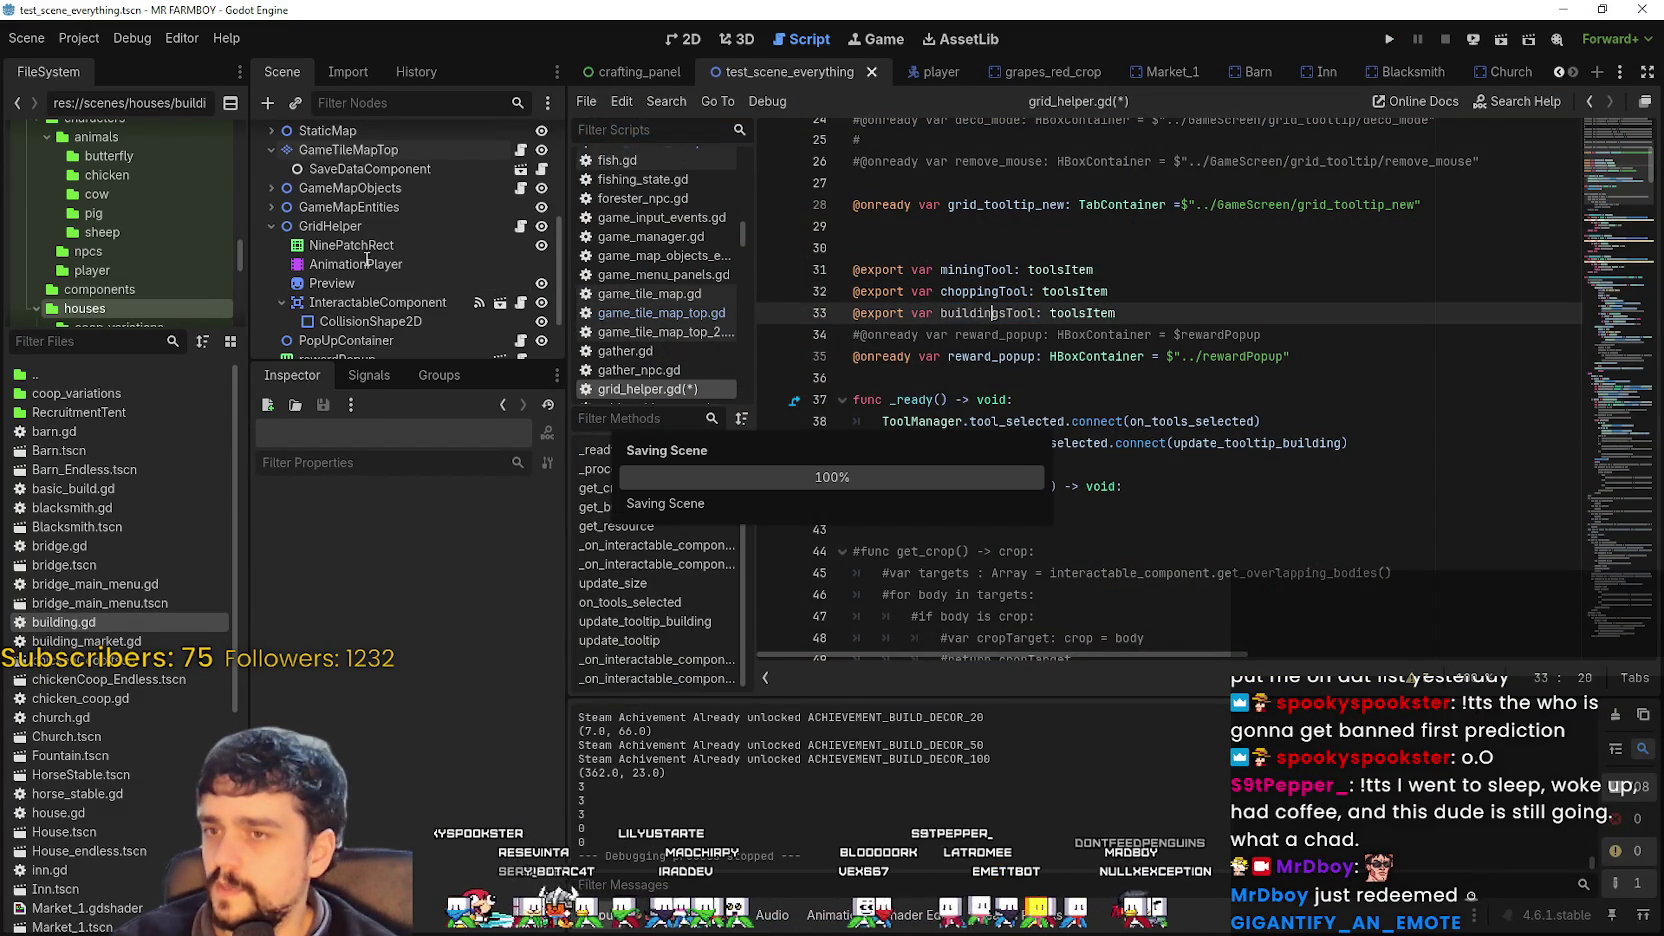
scroll(389, 265, "down", 2)
scroll(389, 265, "up", 1)
Quick Load buildings.tres into GridHelper's buildingsTool property and save the scene.
left_click(329, 176)
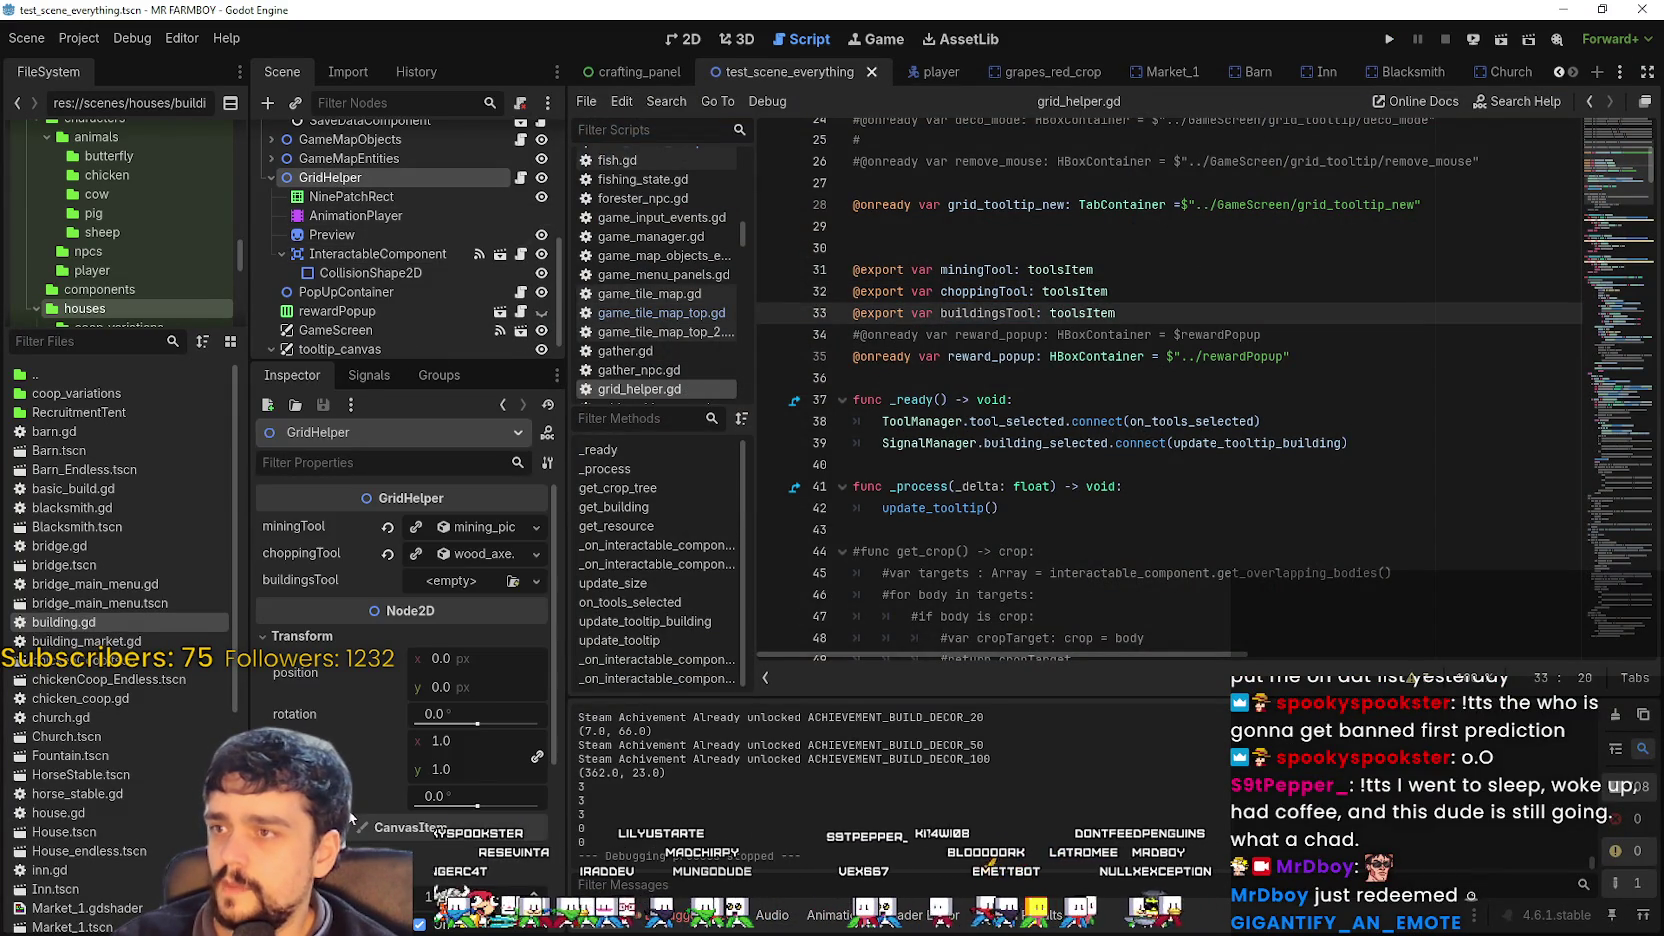
left_click(480, 582)
left_click(486, 653)
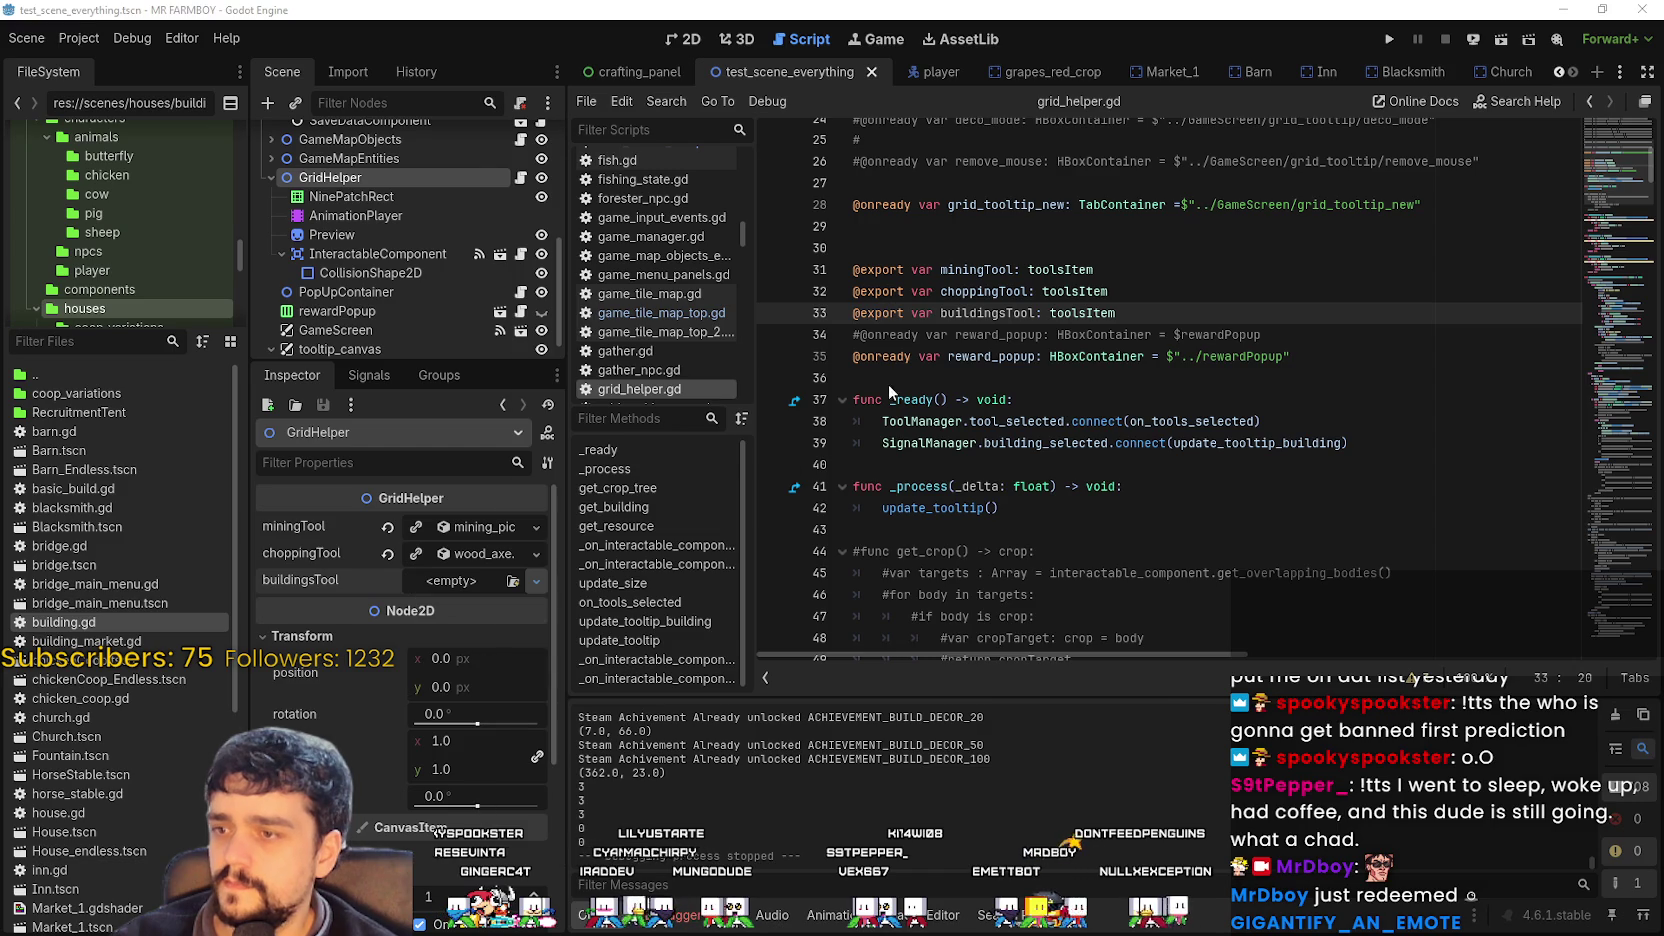
type("b")
left_click(762, 270)
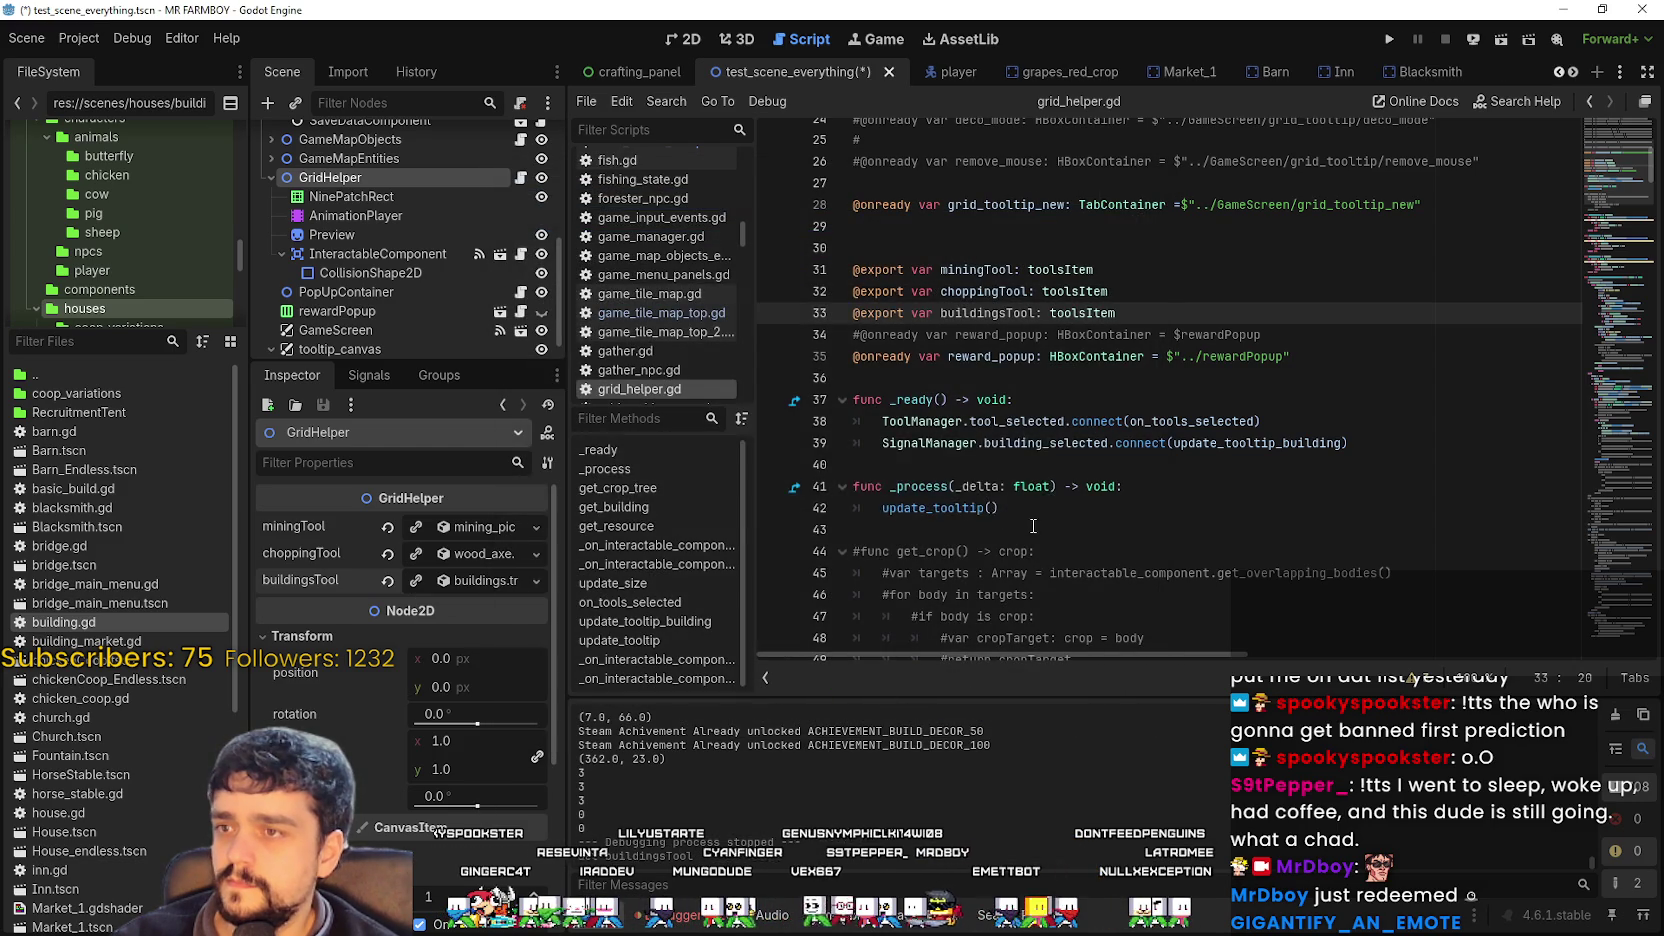
key("ctrl+s")
left_click(463, 586)
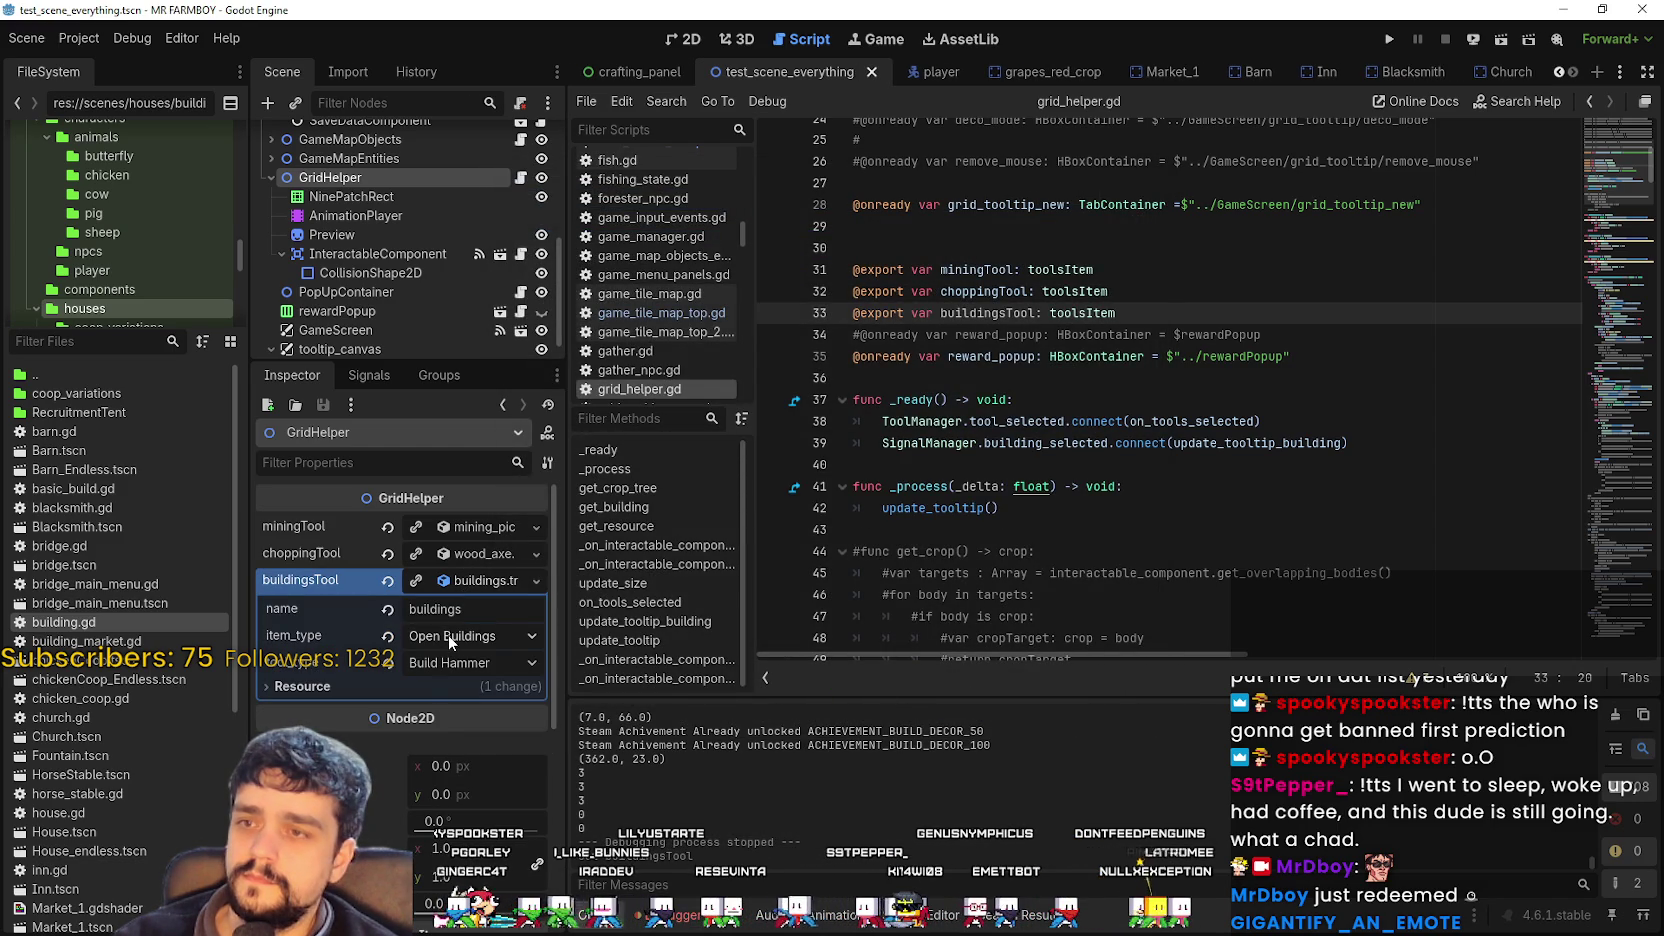
Rename the export to decorationTool, save, and load buildings.tres into it.
left_click_drag(1005, 313, 940, 313)
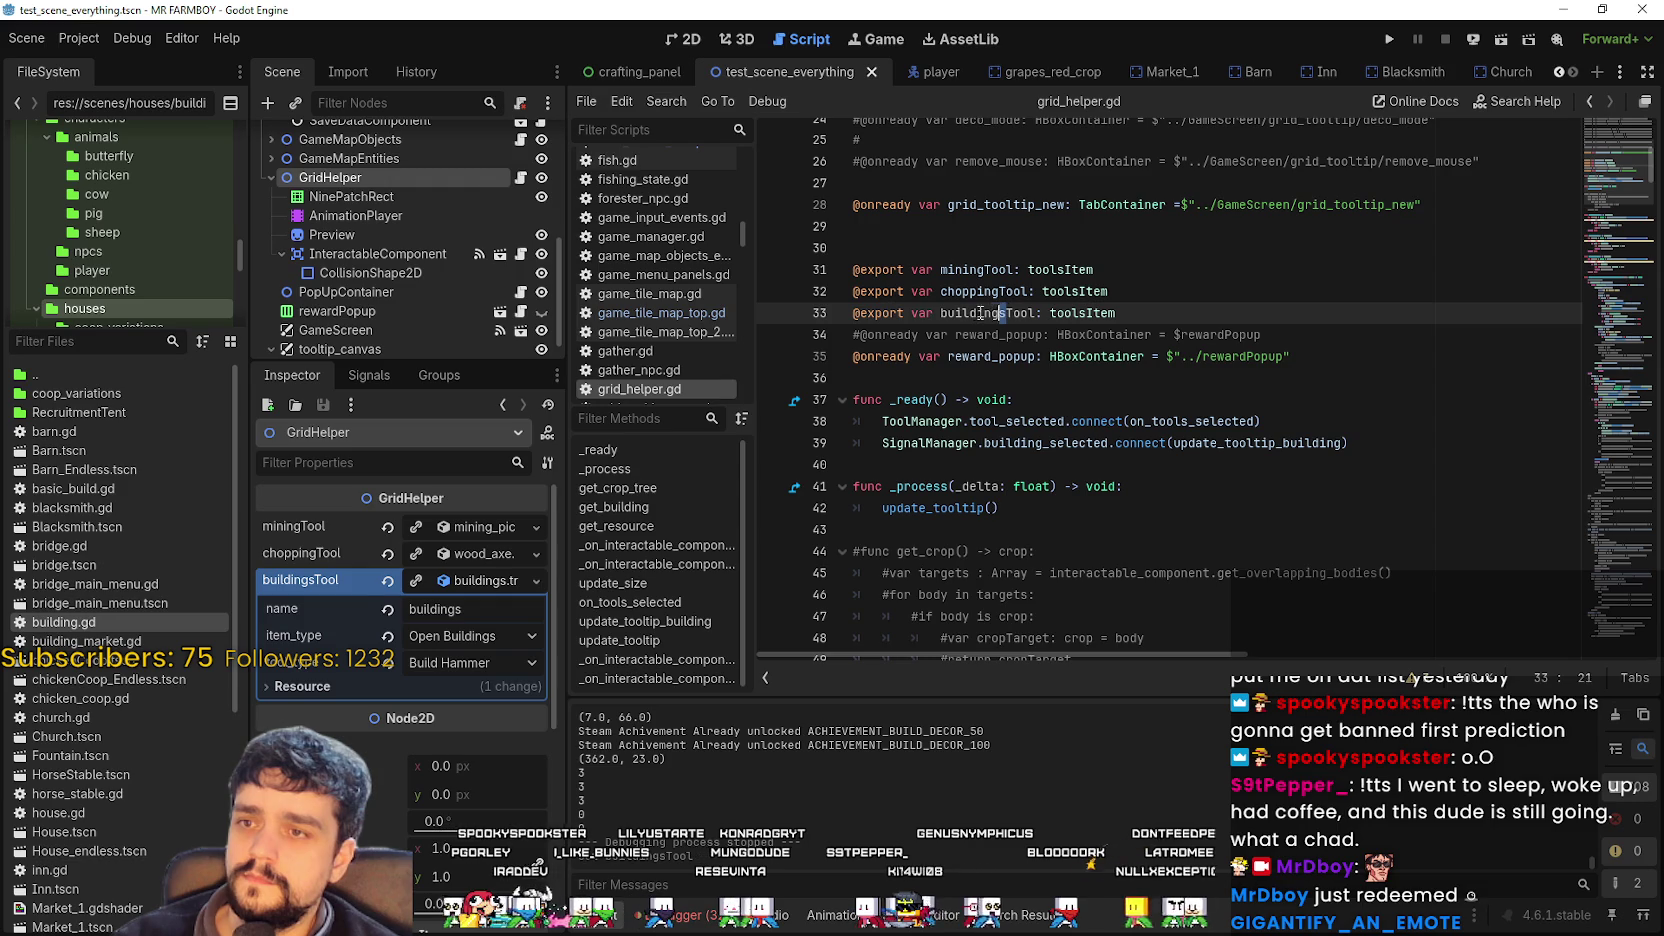
type("decoration")
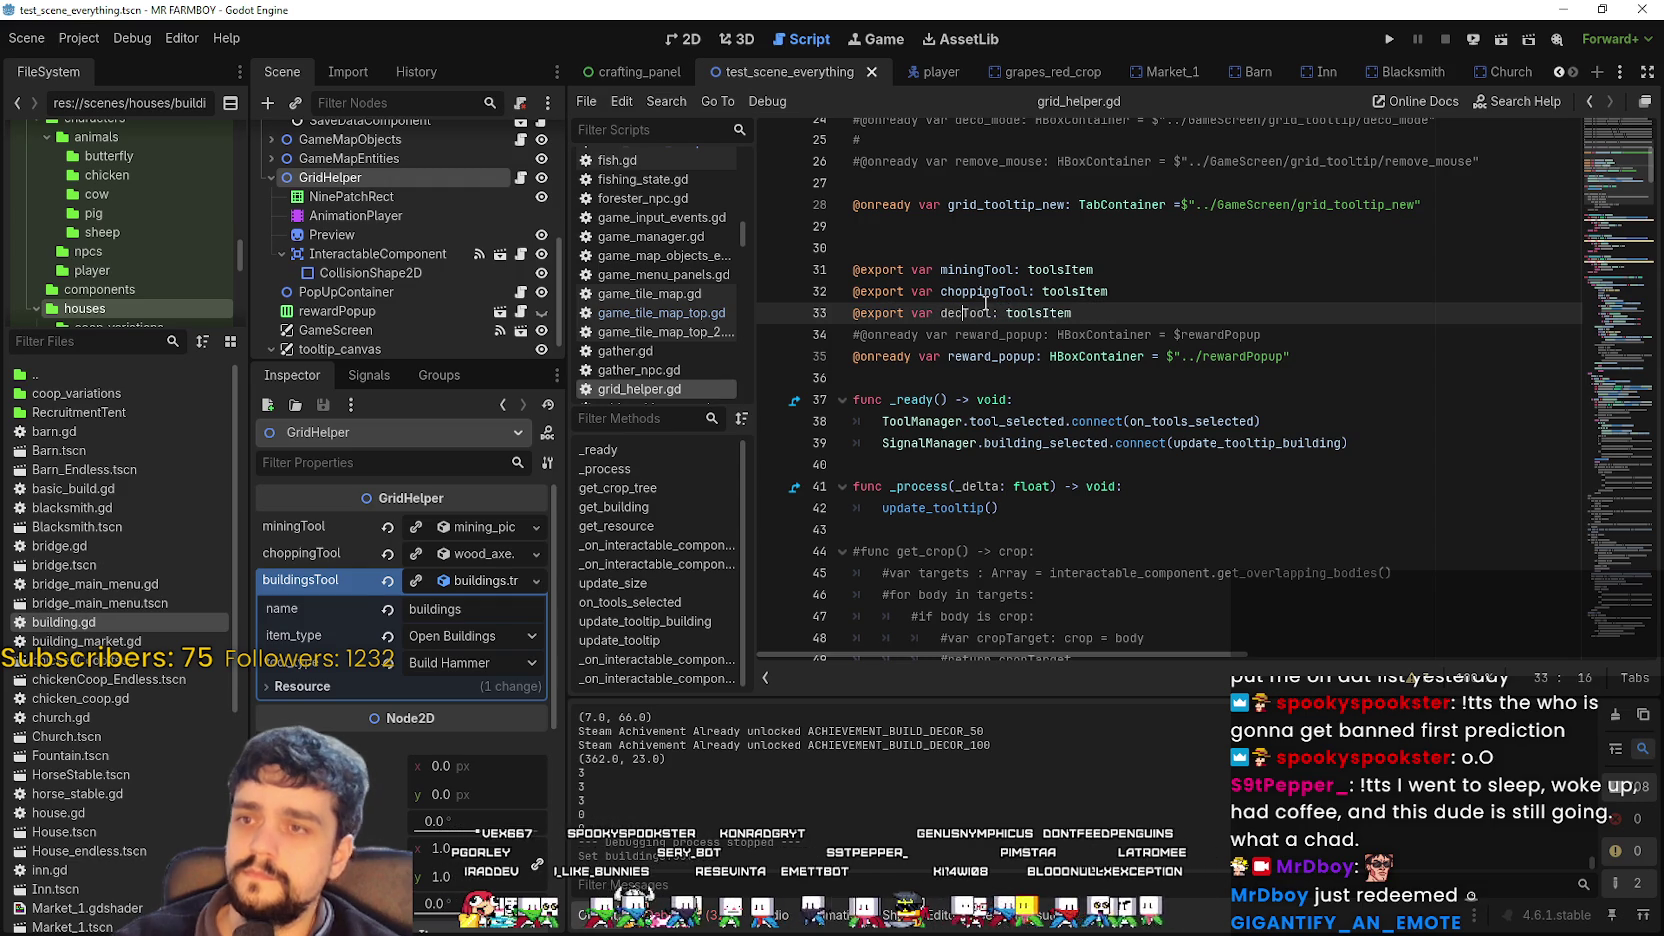
key("ctrl+s")
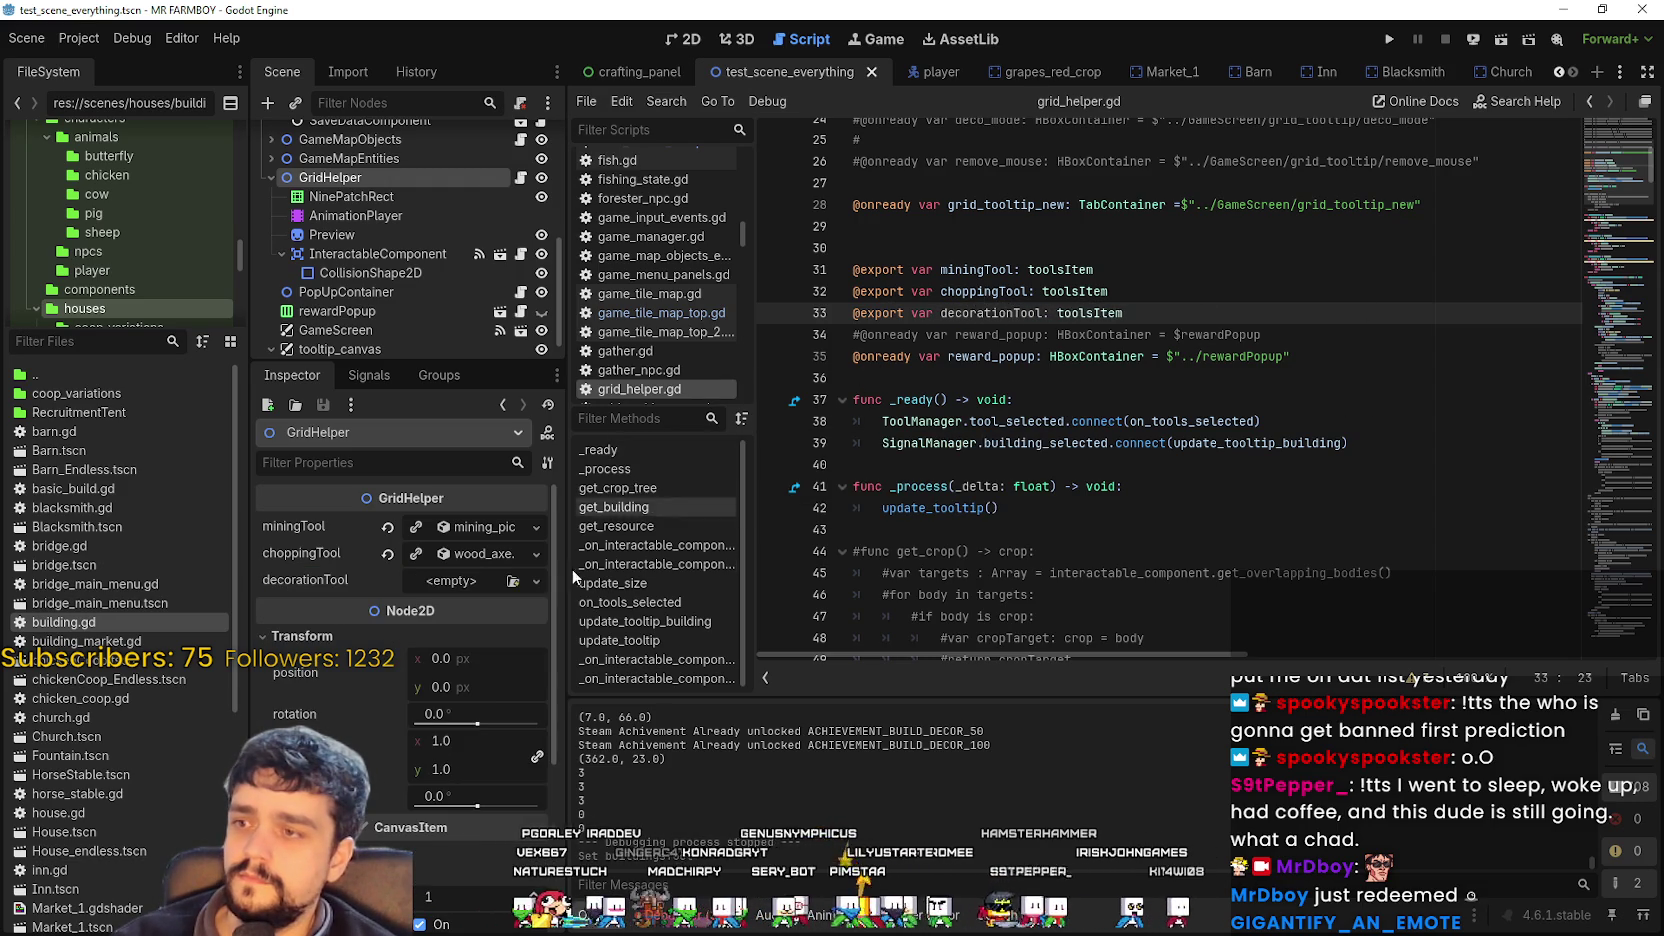
left_click(536, 580)
left_click(465, 633)
left_click(655, 256)
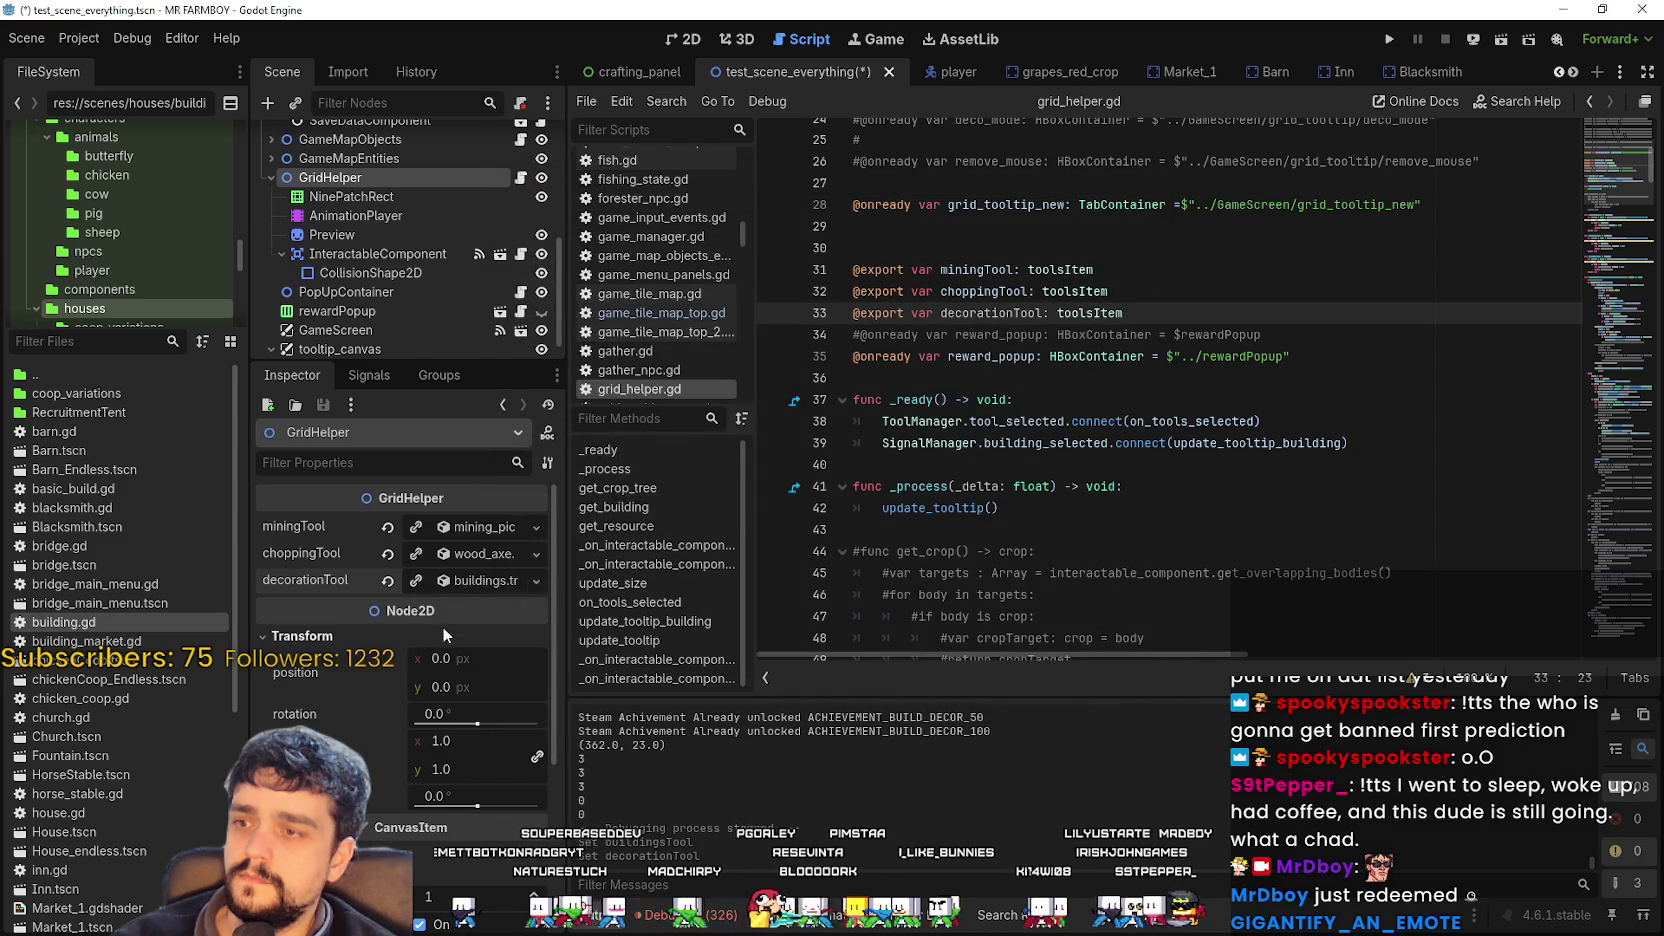
Set the buildings resource's item type to Decorations and tool type to None, then save.
left_click(465, 582)
left_click(462, 642)
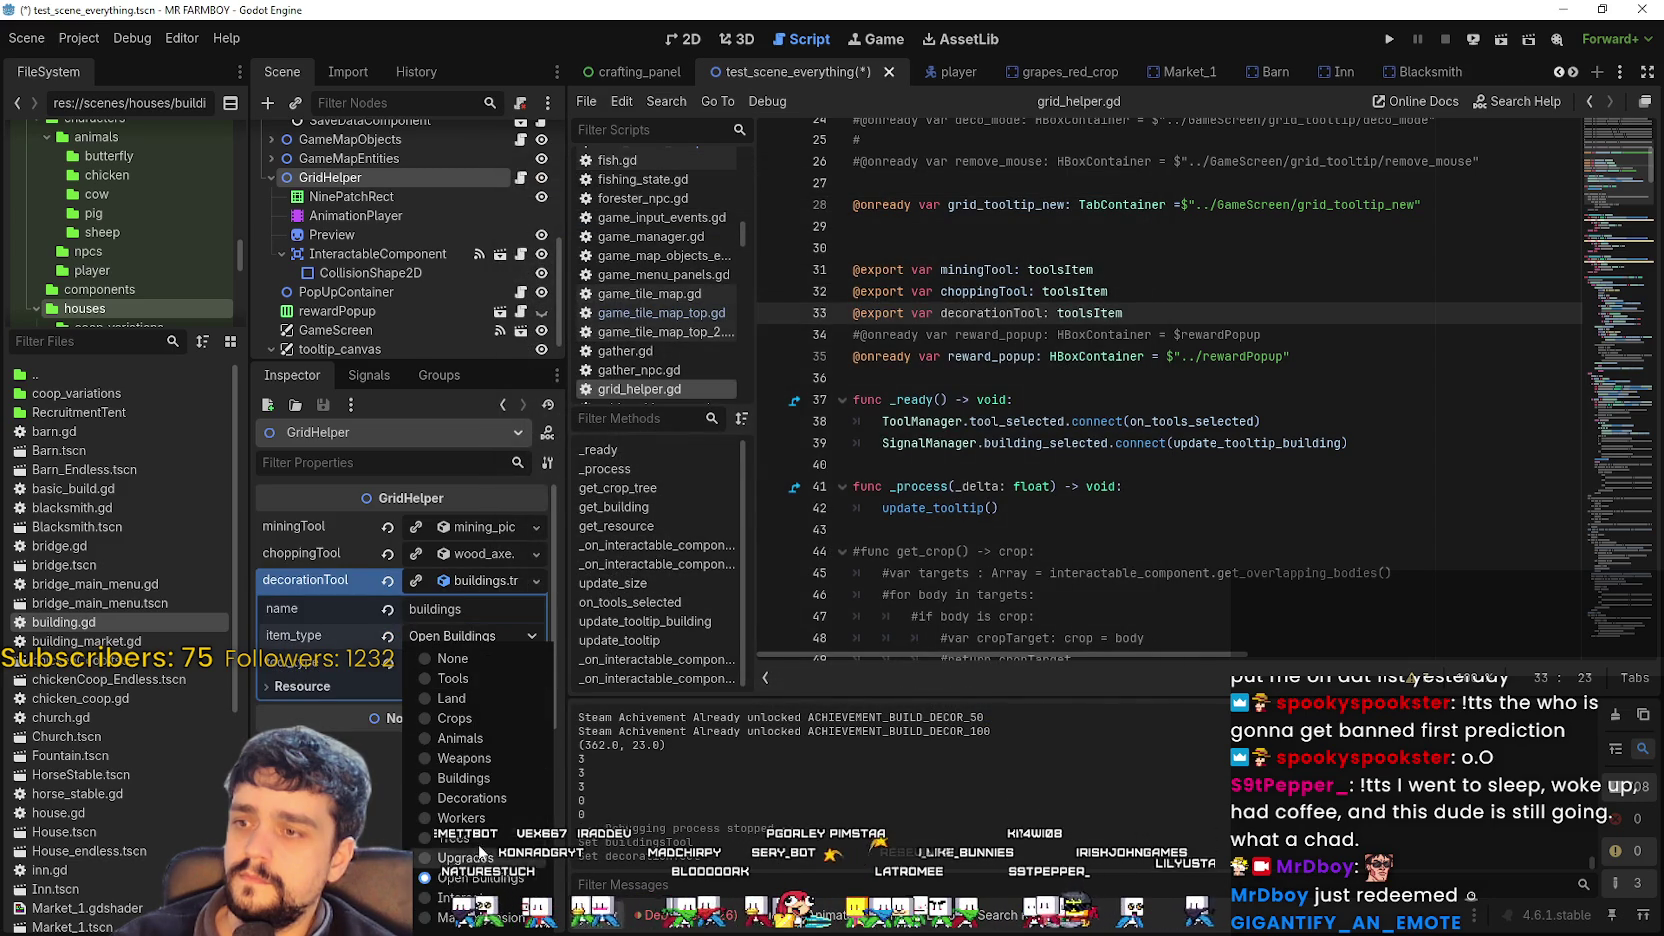
left_click(476, 799)
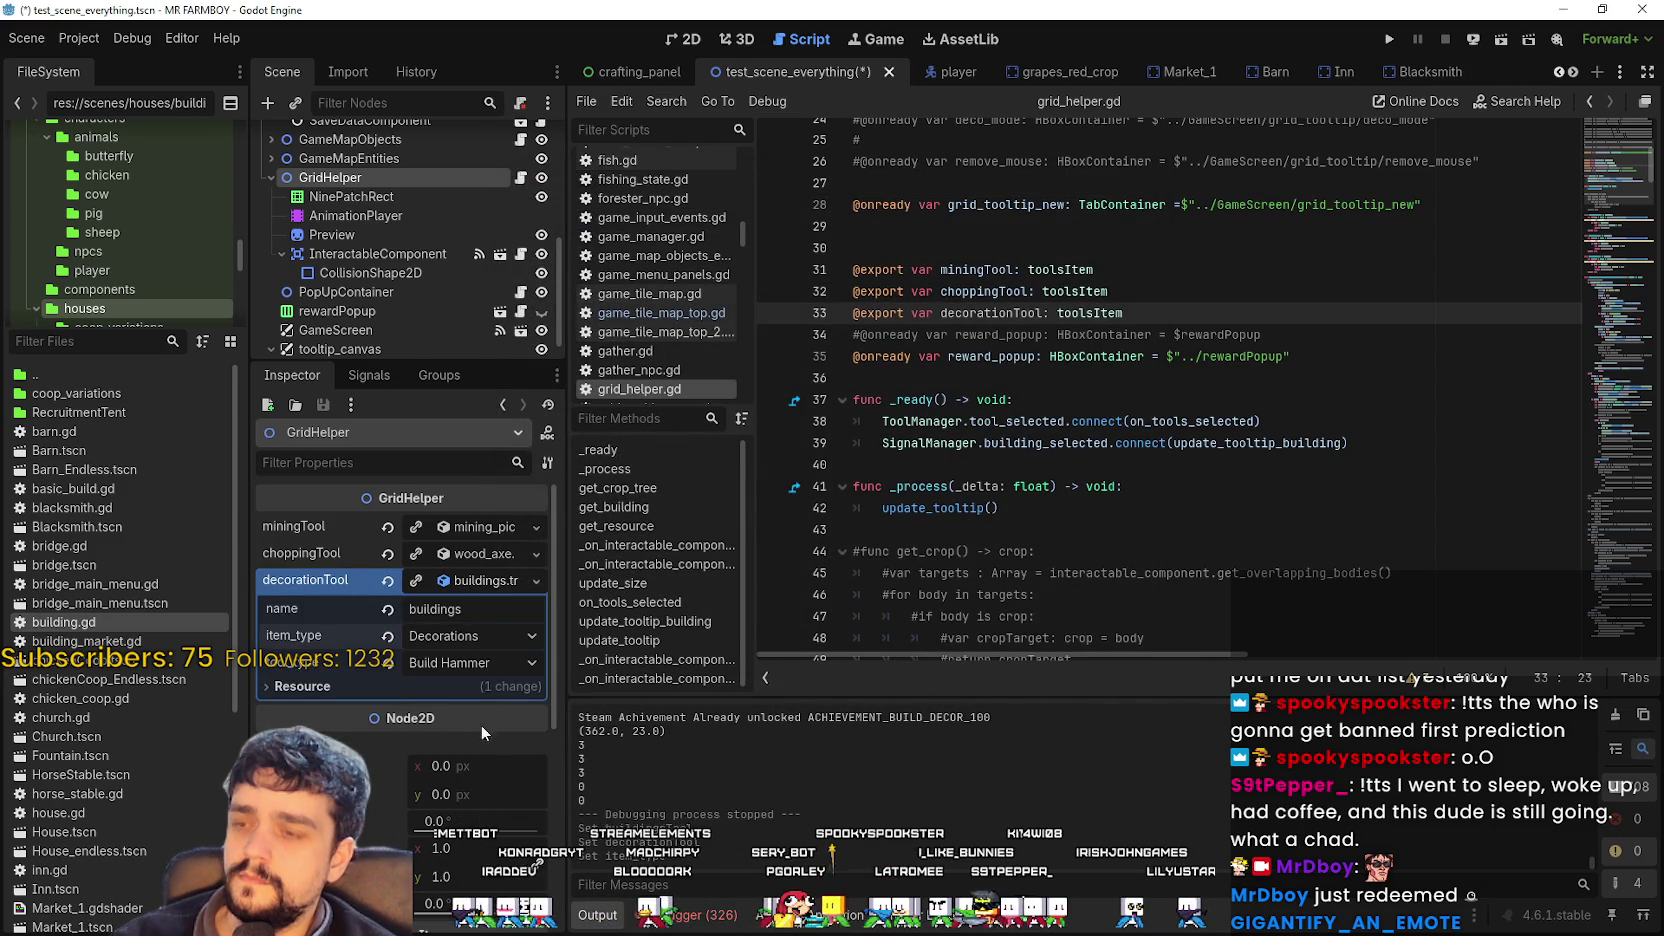
left_click(489, 660)
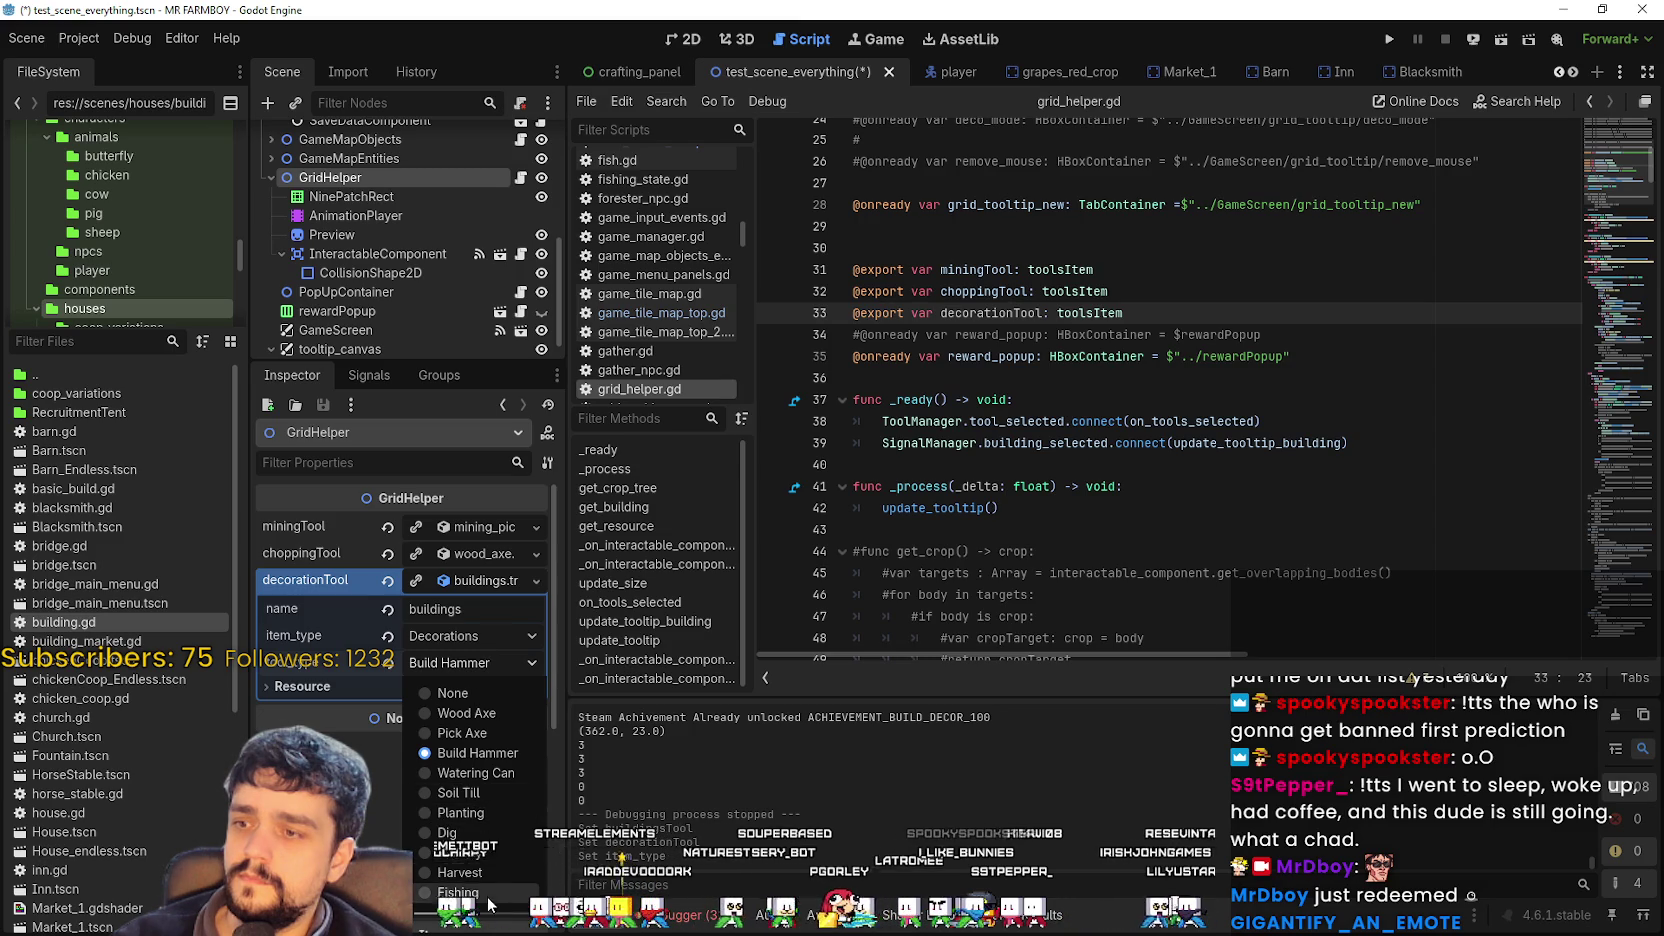
left_click(484, 699)
left_click(347, 606)
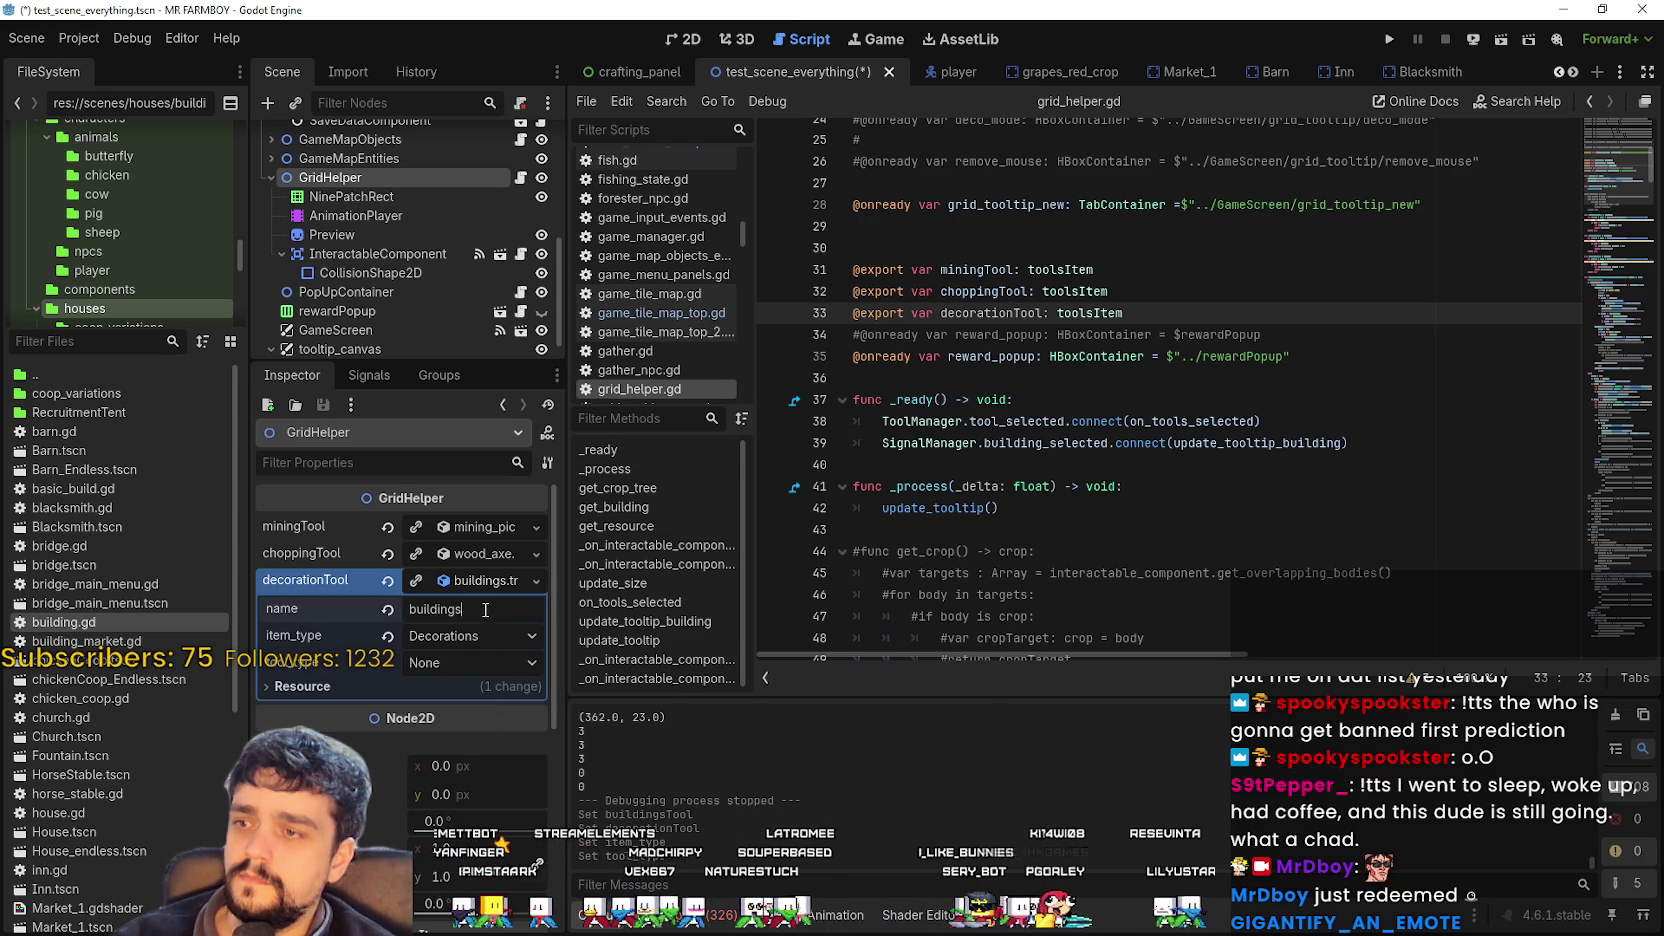
left_click(1262, 421)
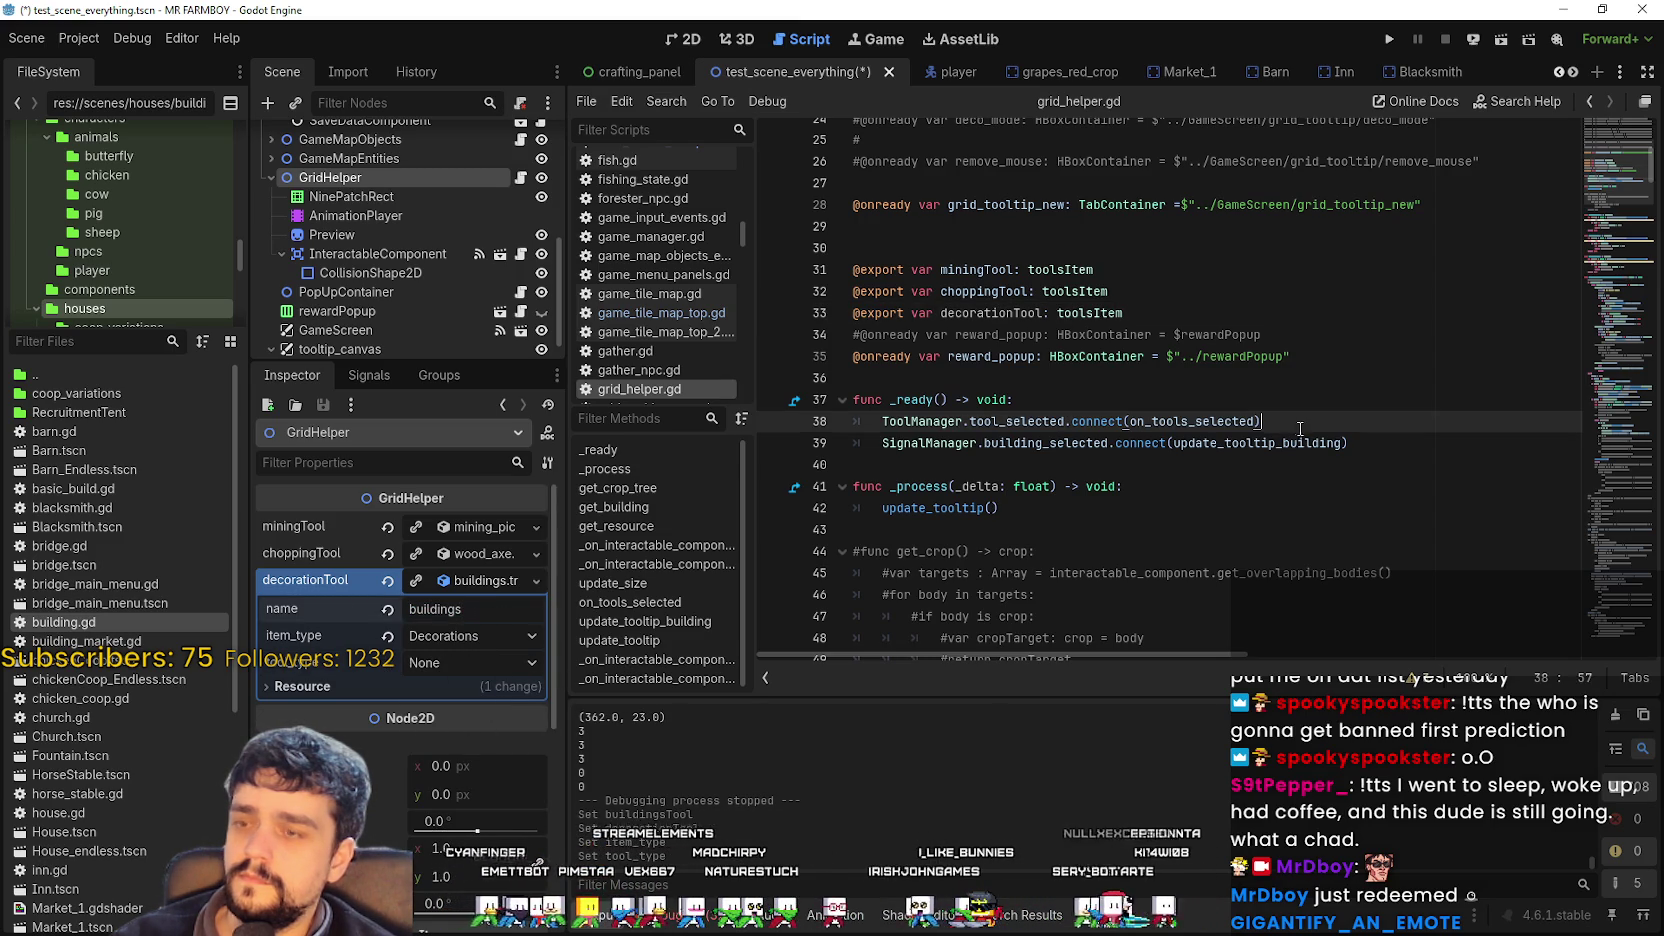
key("ctrl+s")
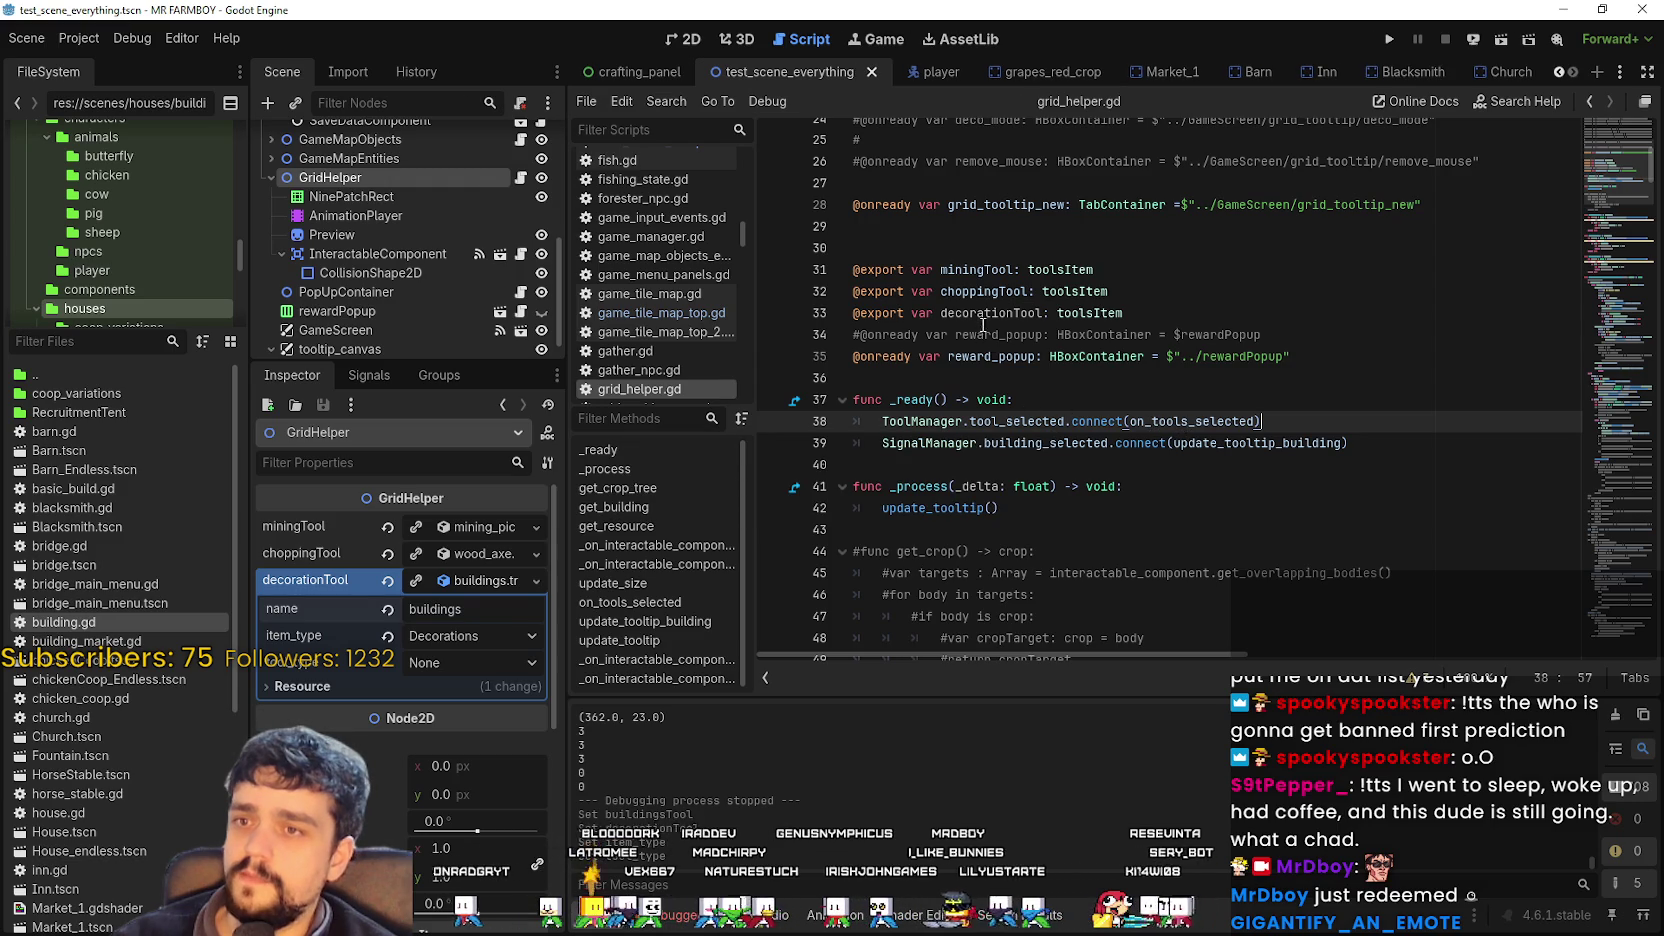
left_click(989, 313)
scroll(1592, 221, "down", 15)
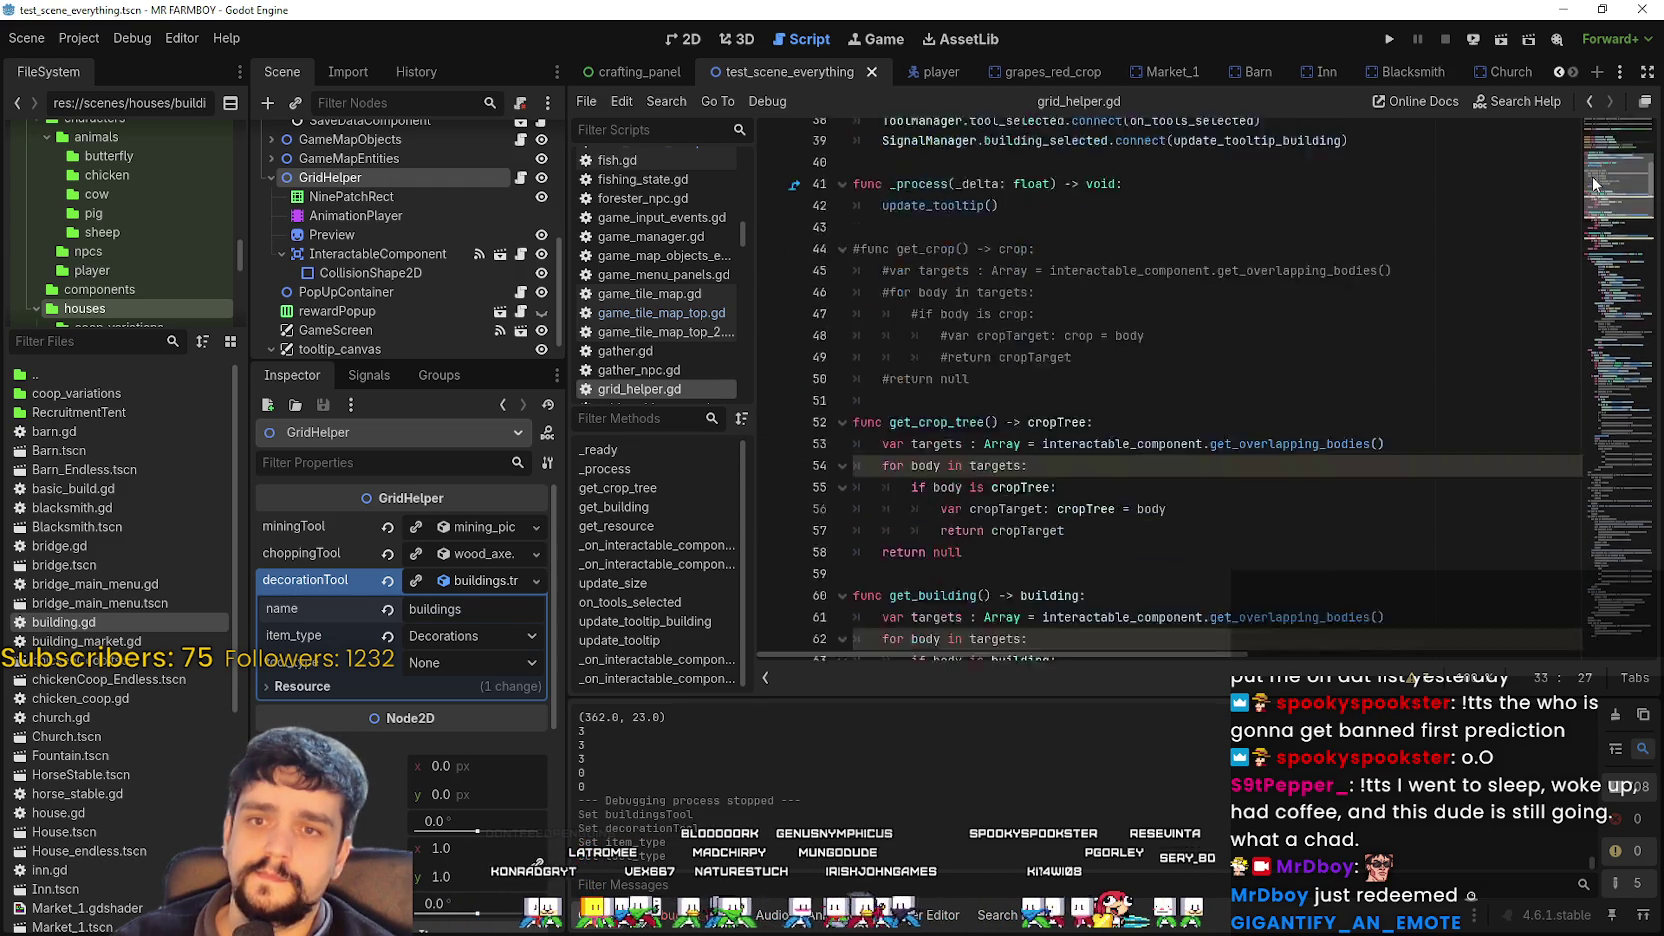
mouse_move(1592, 221)
left_mouse_down()
mouse_move(1582, 390)
mouse_move(1592, 218)
left_mouse_up()
left_click(1247, 369)
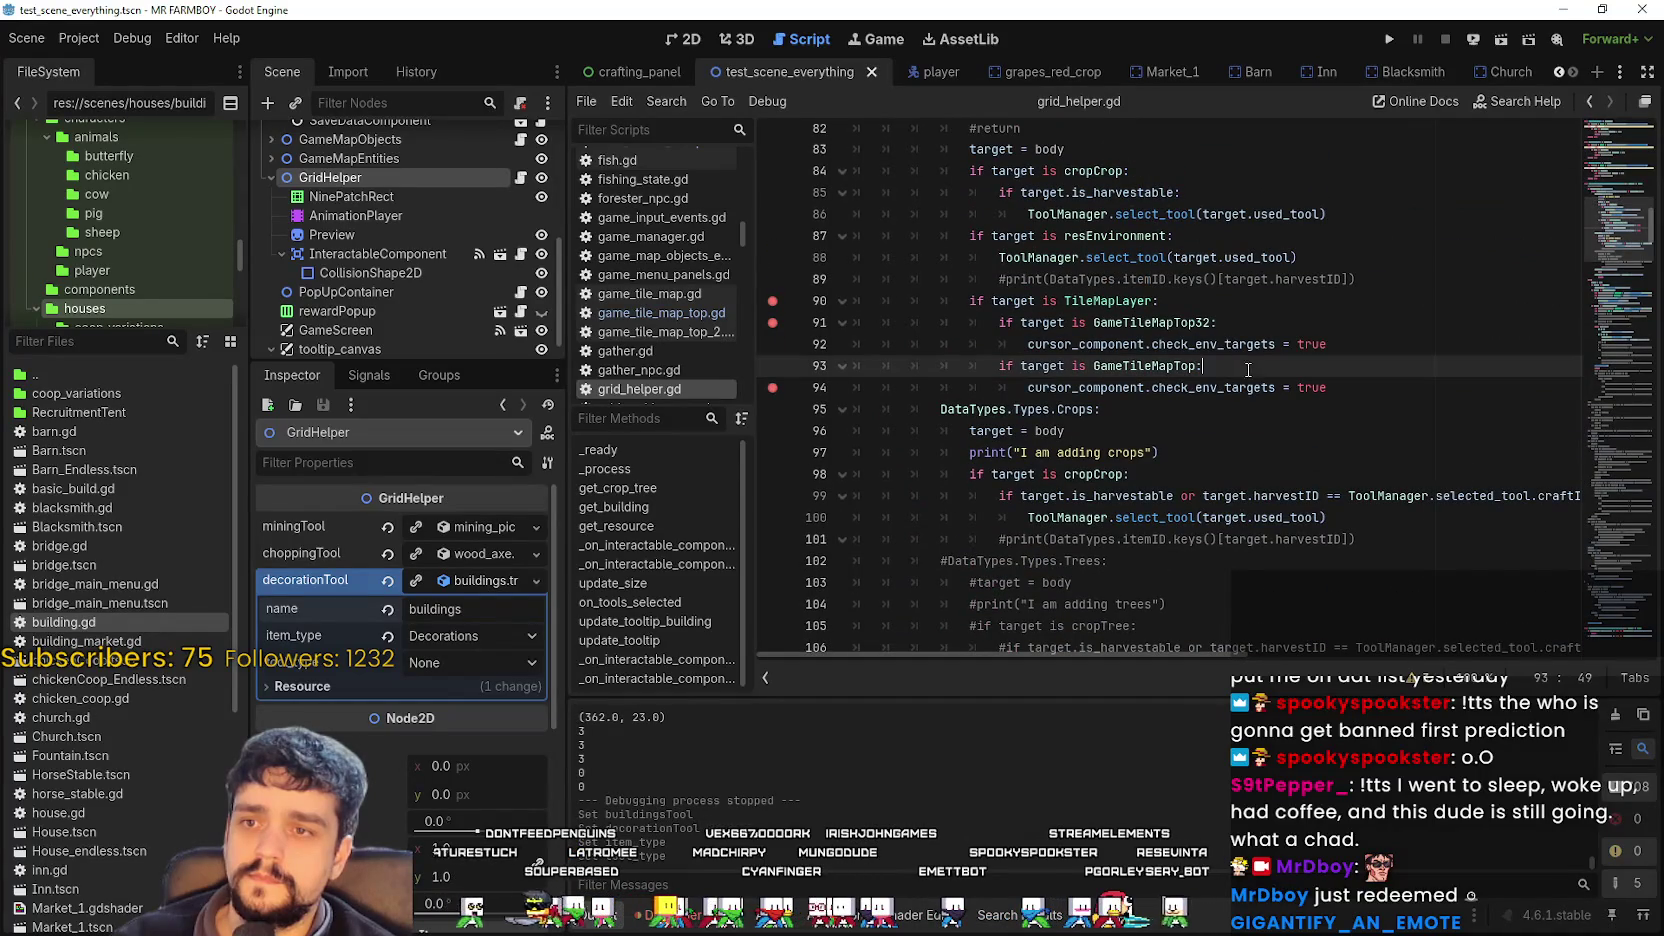
left_click(1581, 417)
mouse_move(1589, 400)
left_mouse_down()
mouse_move(1583, 568)
mouse_move(1603, 248)
left_mouse_up()
scroll(1236, 443, "down", 5)
left_click(1236, 440)
scroll(1148, 468, "up", 2)
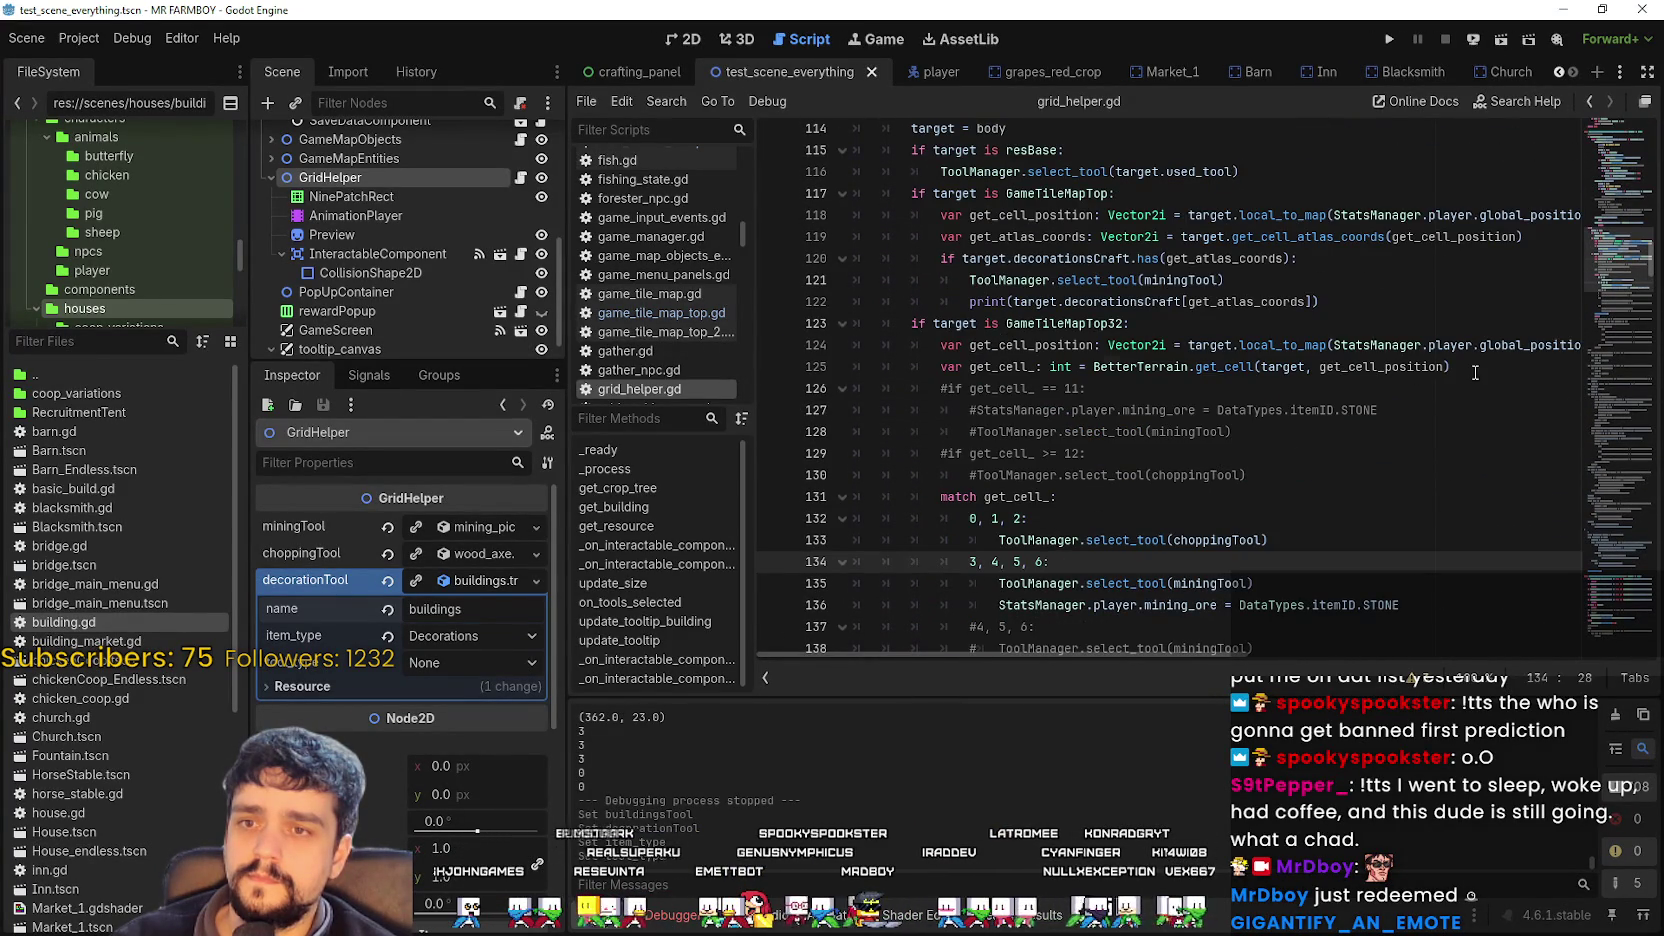
left_click(1475, 370)
scroll(1378, 392, "up", 2)
left_click(1362, 430)
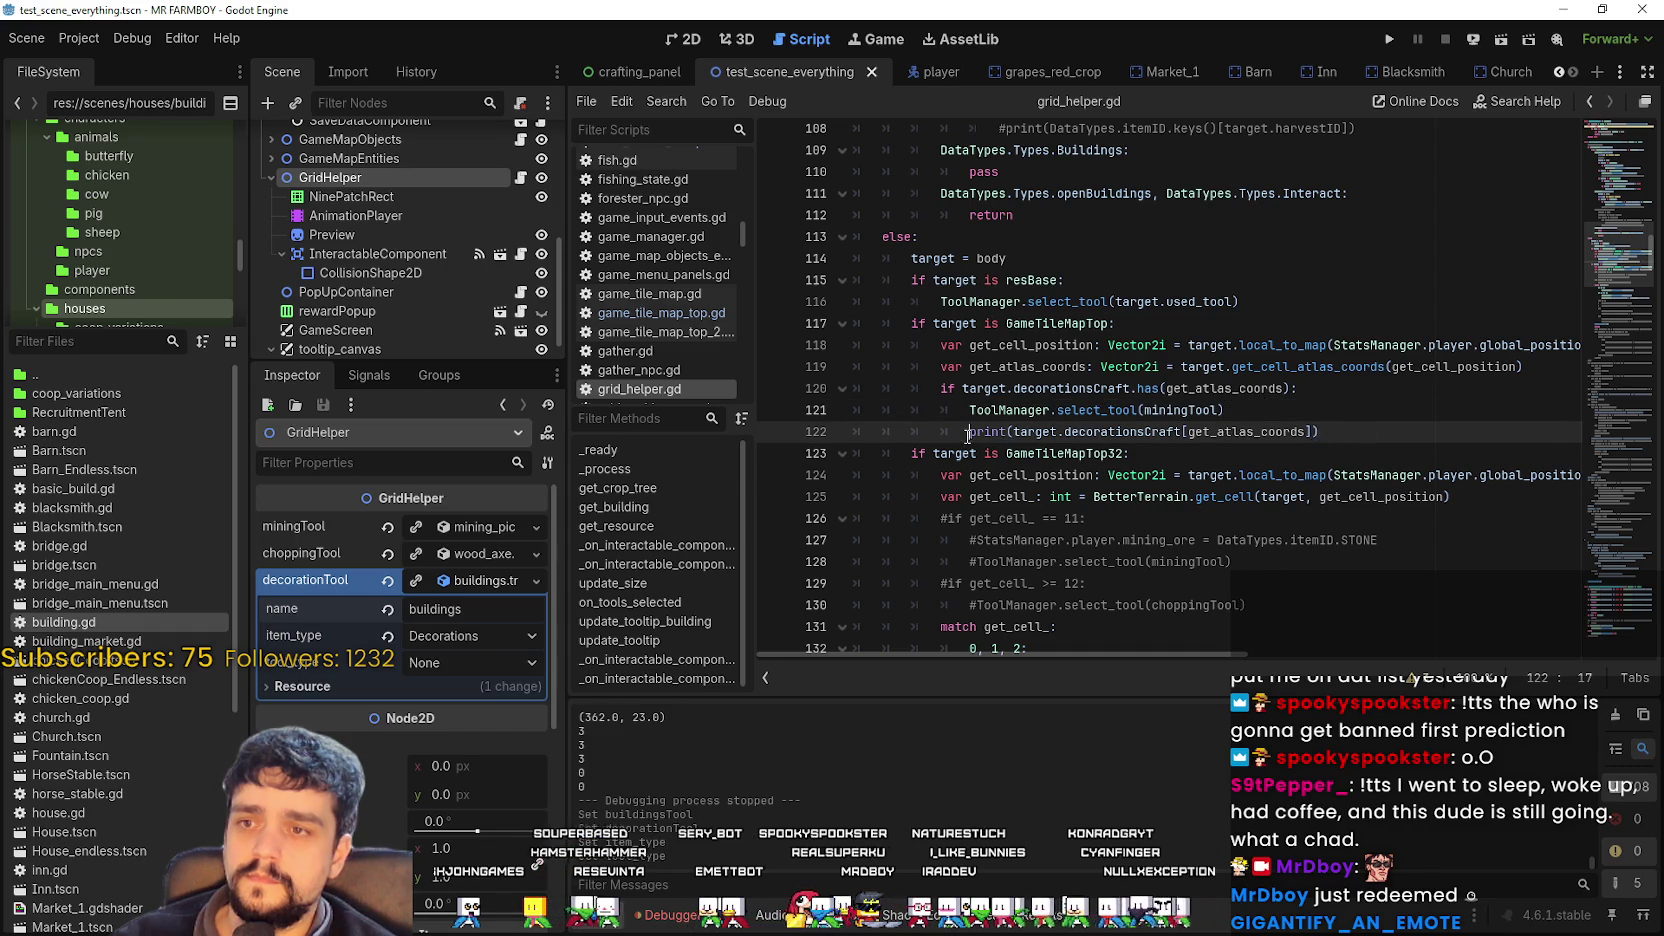
Comment out the line 122 print, replace miningTool with decorationTool on line 121, save and run.
type("#")
key("ctrl+shift+Return")
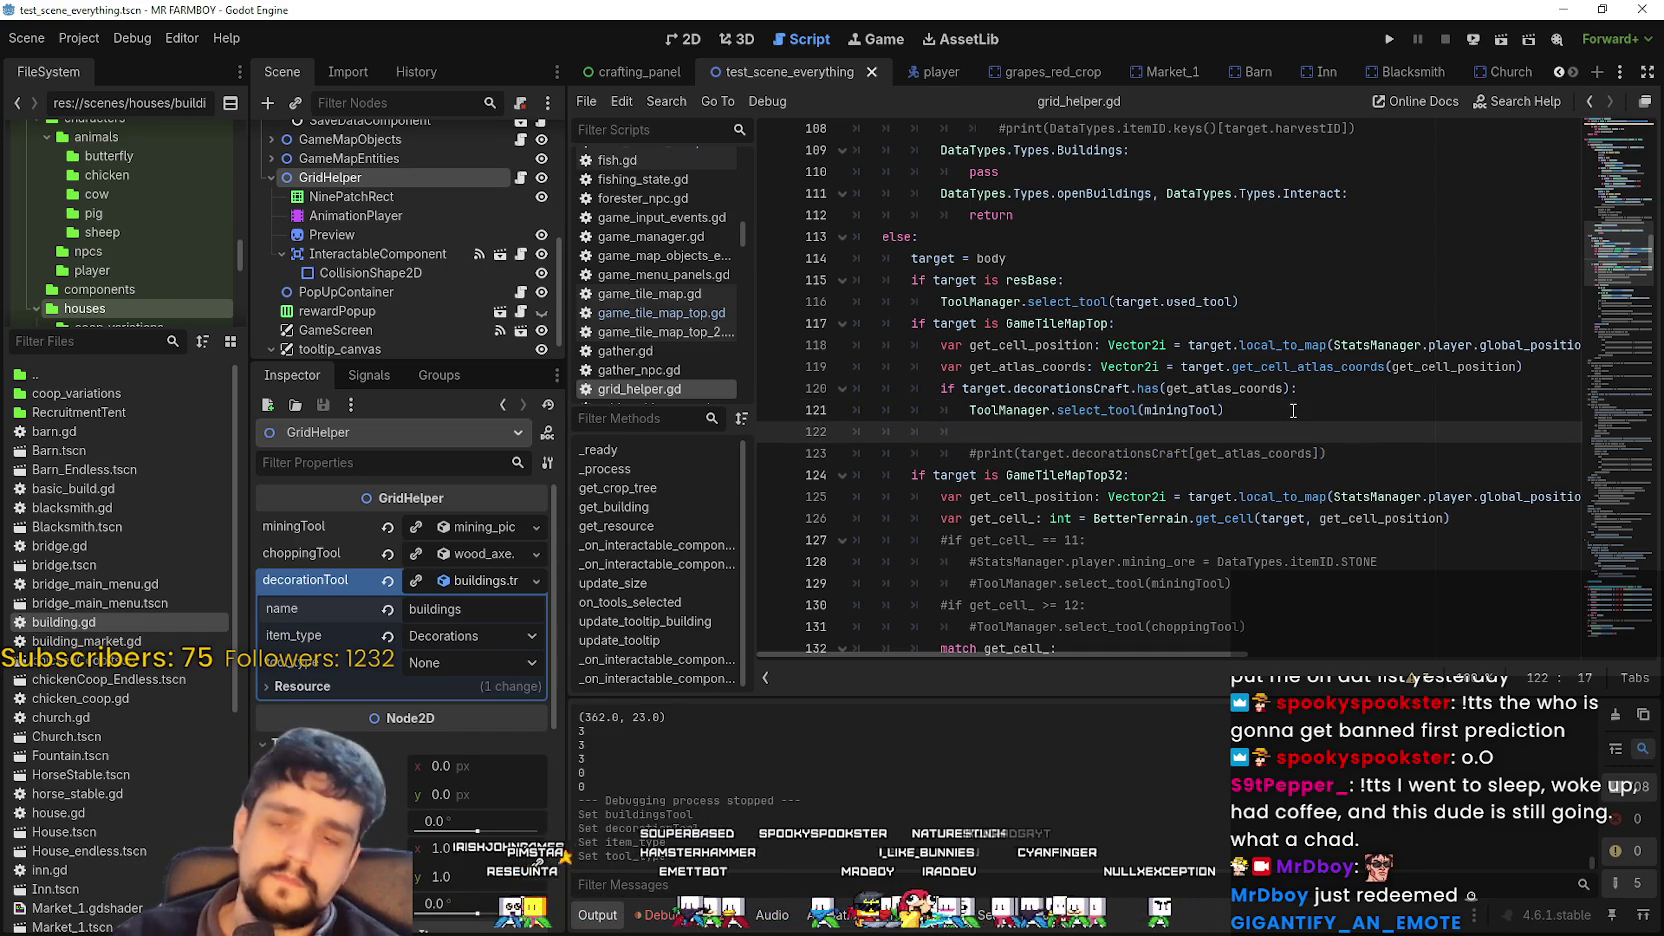
double_click(1175, 412)
type("decorationTool")
left_click(1190, 438)
key("ctrl+s")
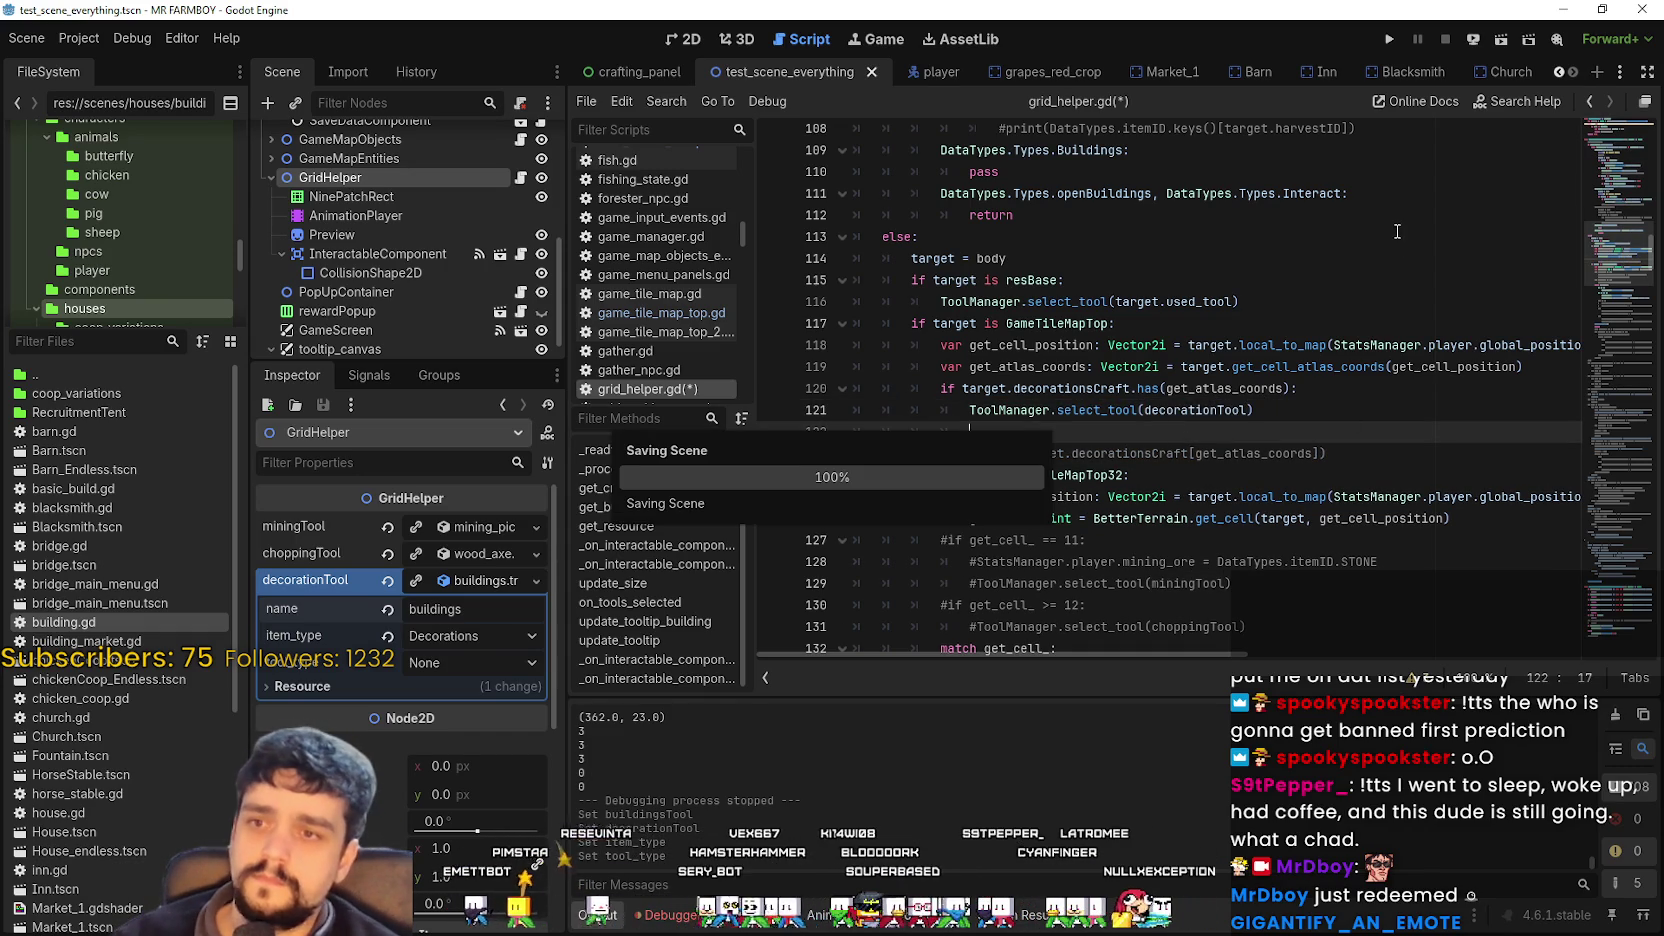
left_click(1389, 41)
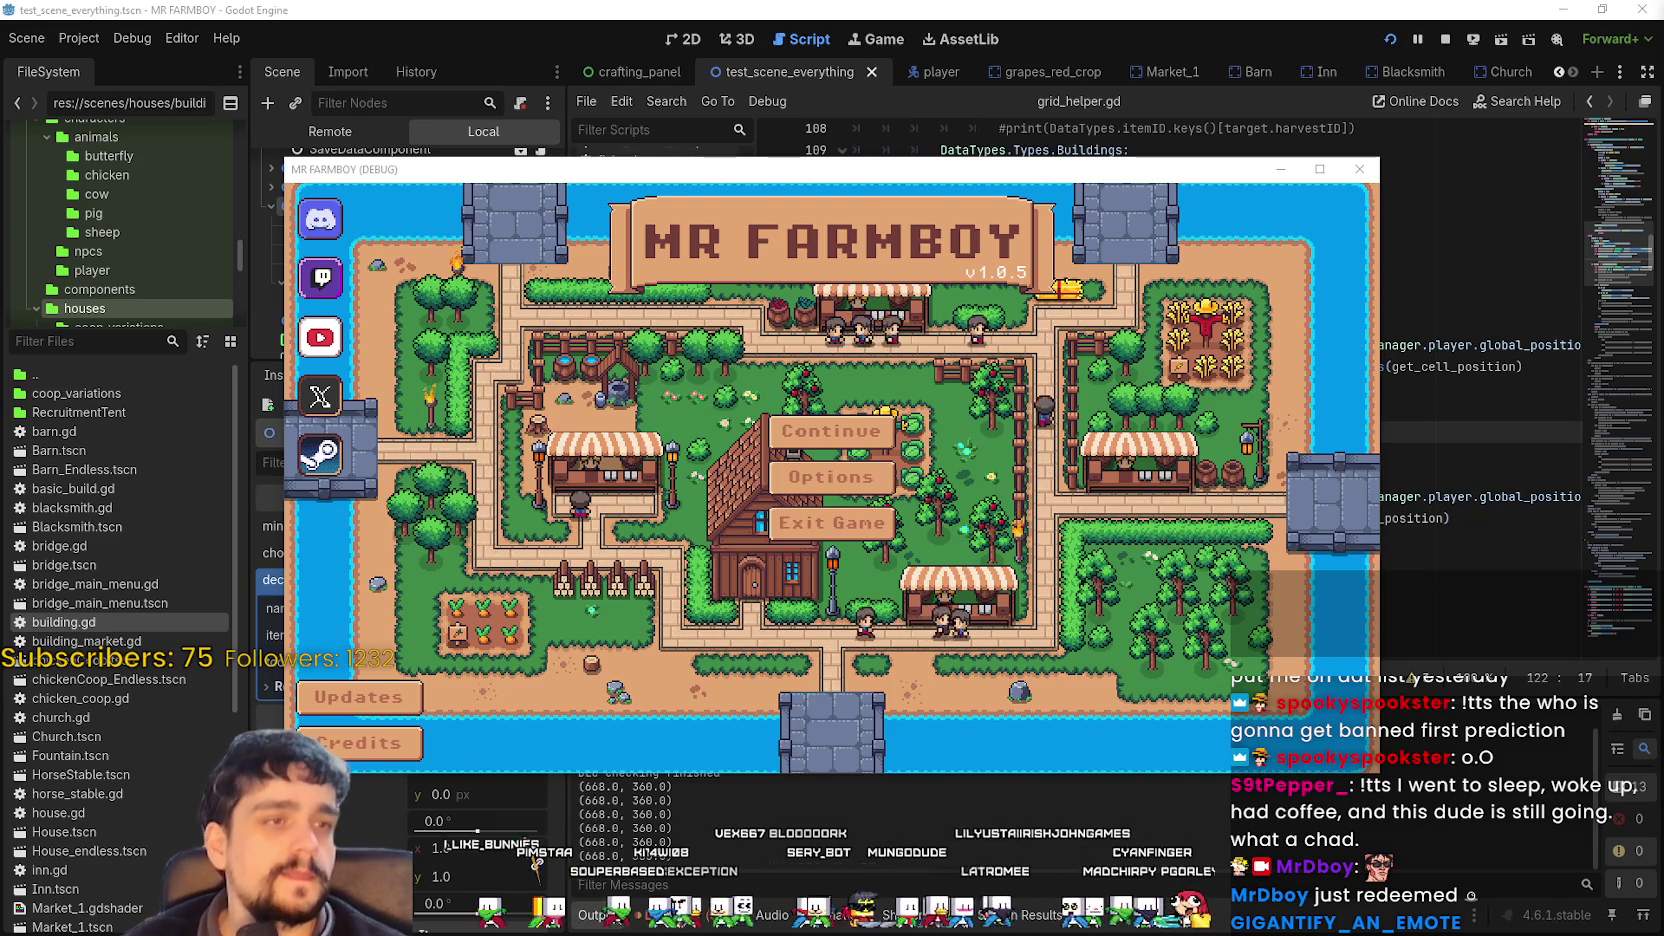
Continue to the save list and load Save 4 (Normal).
left_click(856, 432)
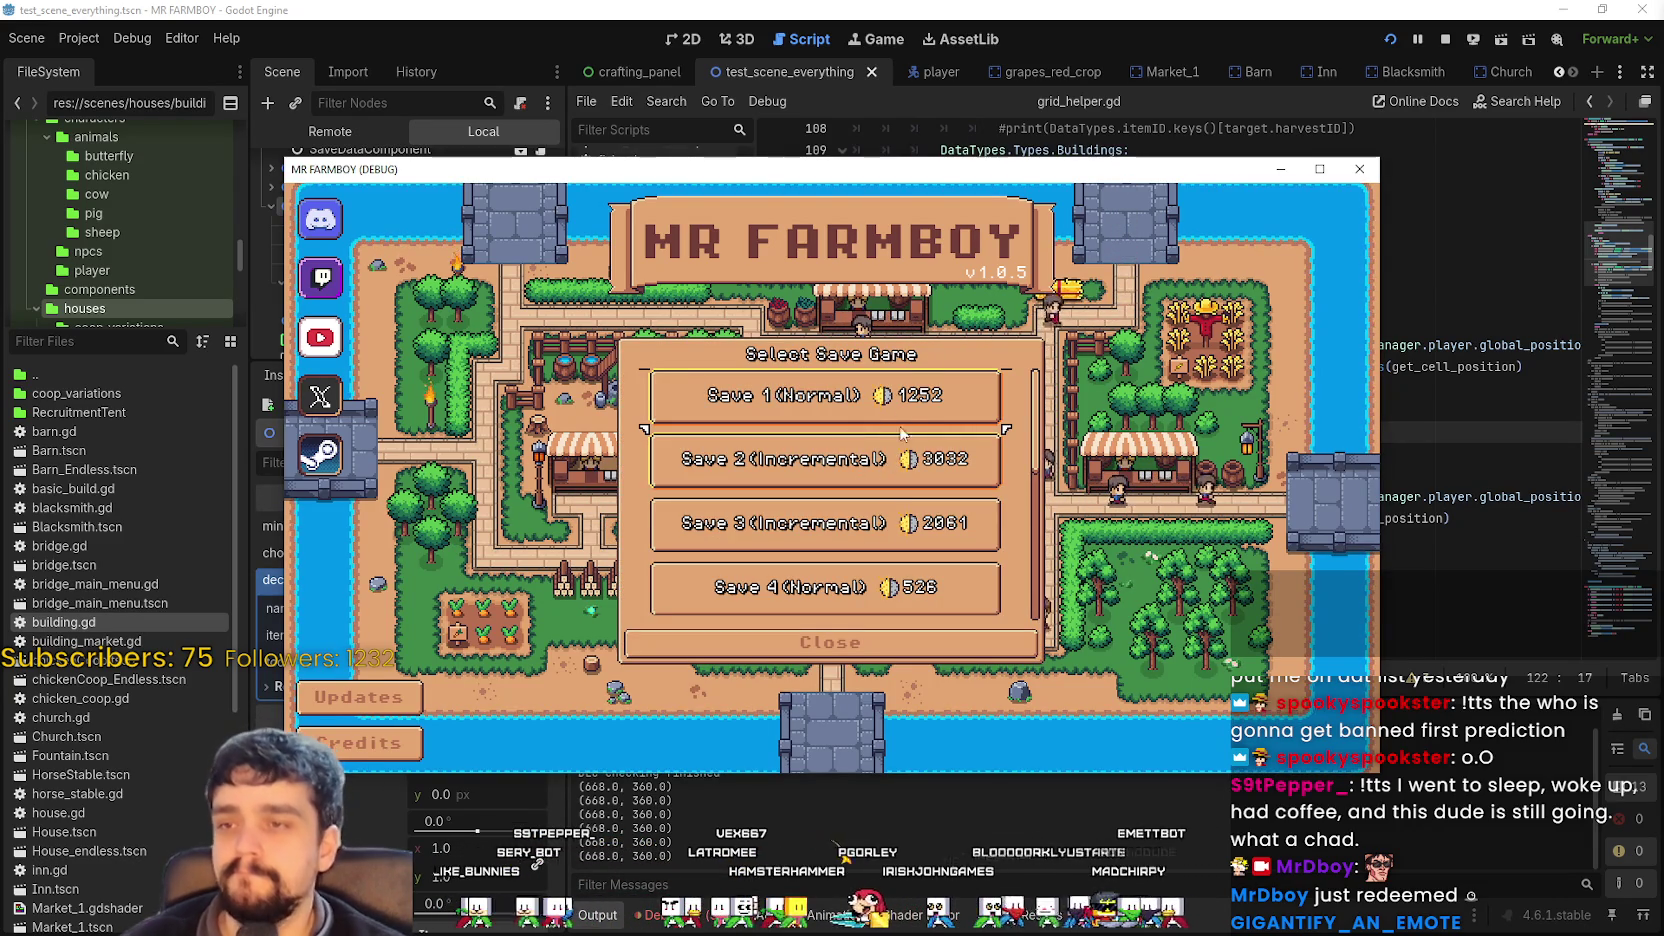
scroll(850, 470, "down", 3)
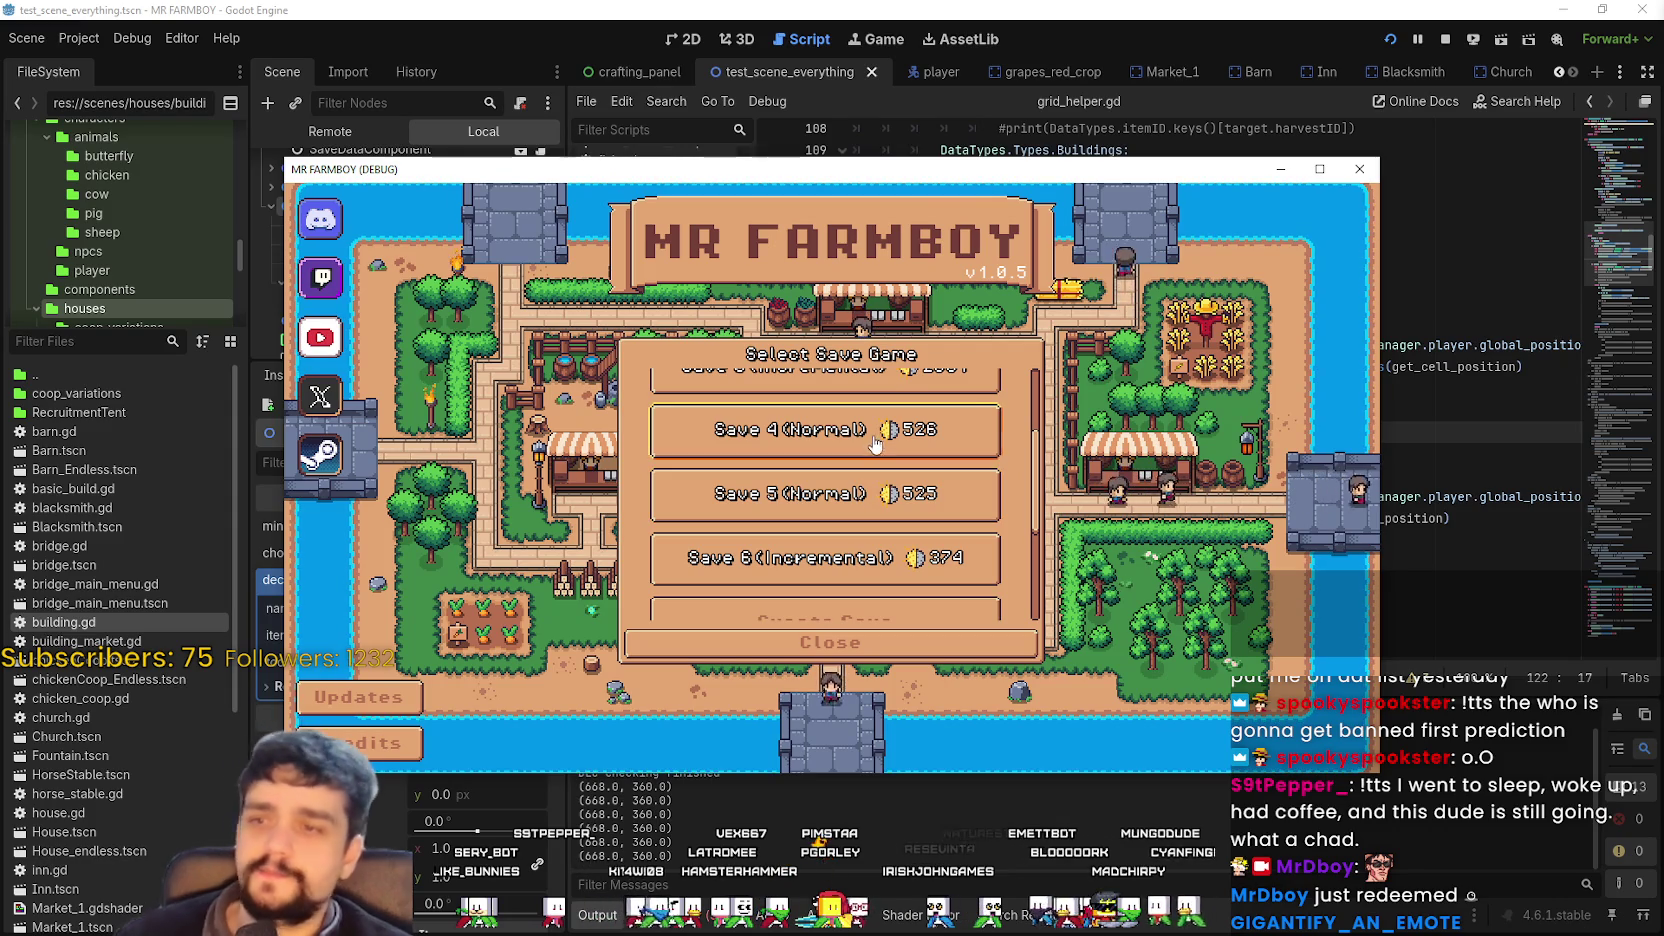
left_click(773, 450)
left_click(773, 452)
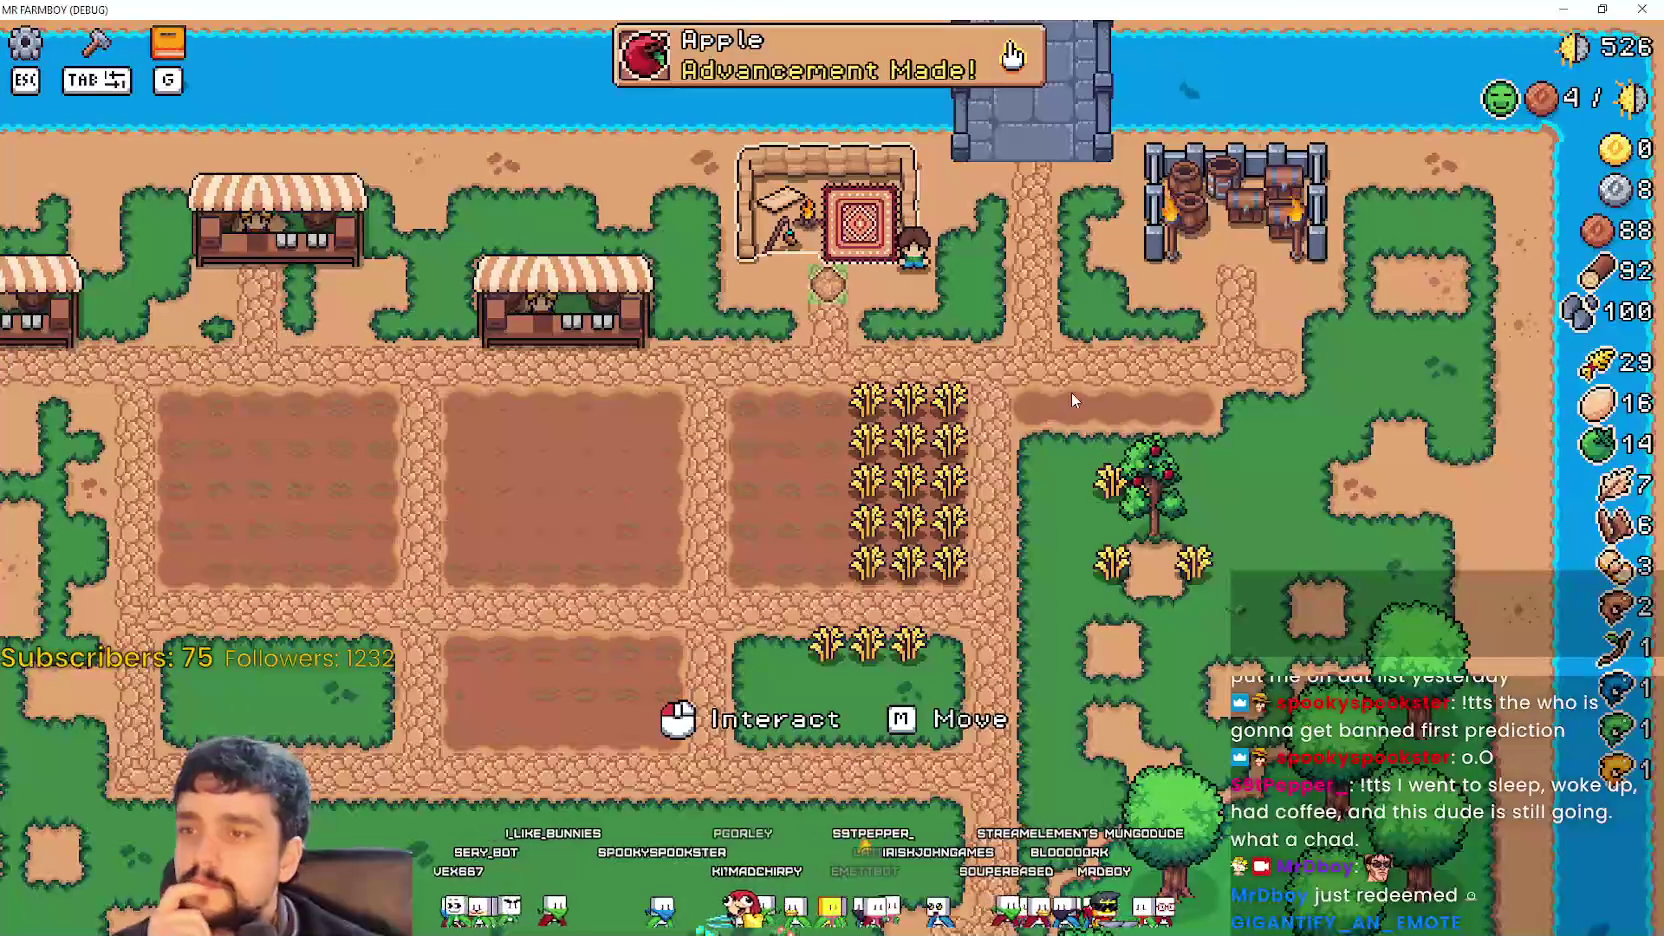
Walk the farmer down past the wheat and up to the apple tree, toggling crafting.
key("d")
key("s")
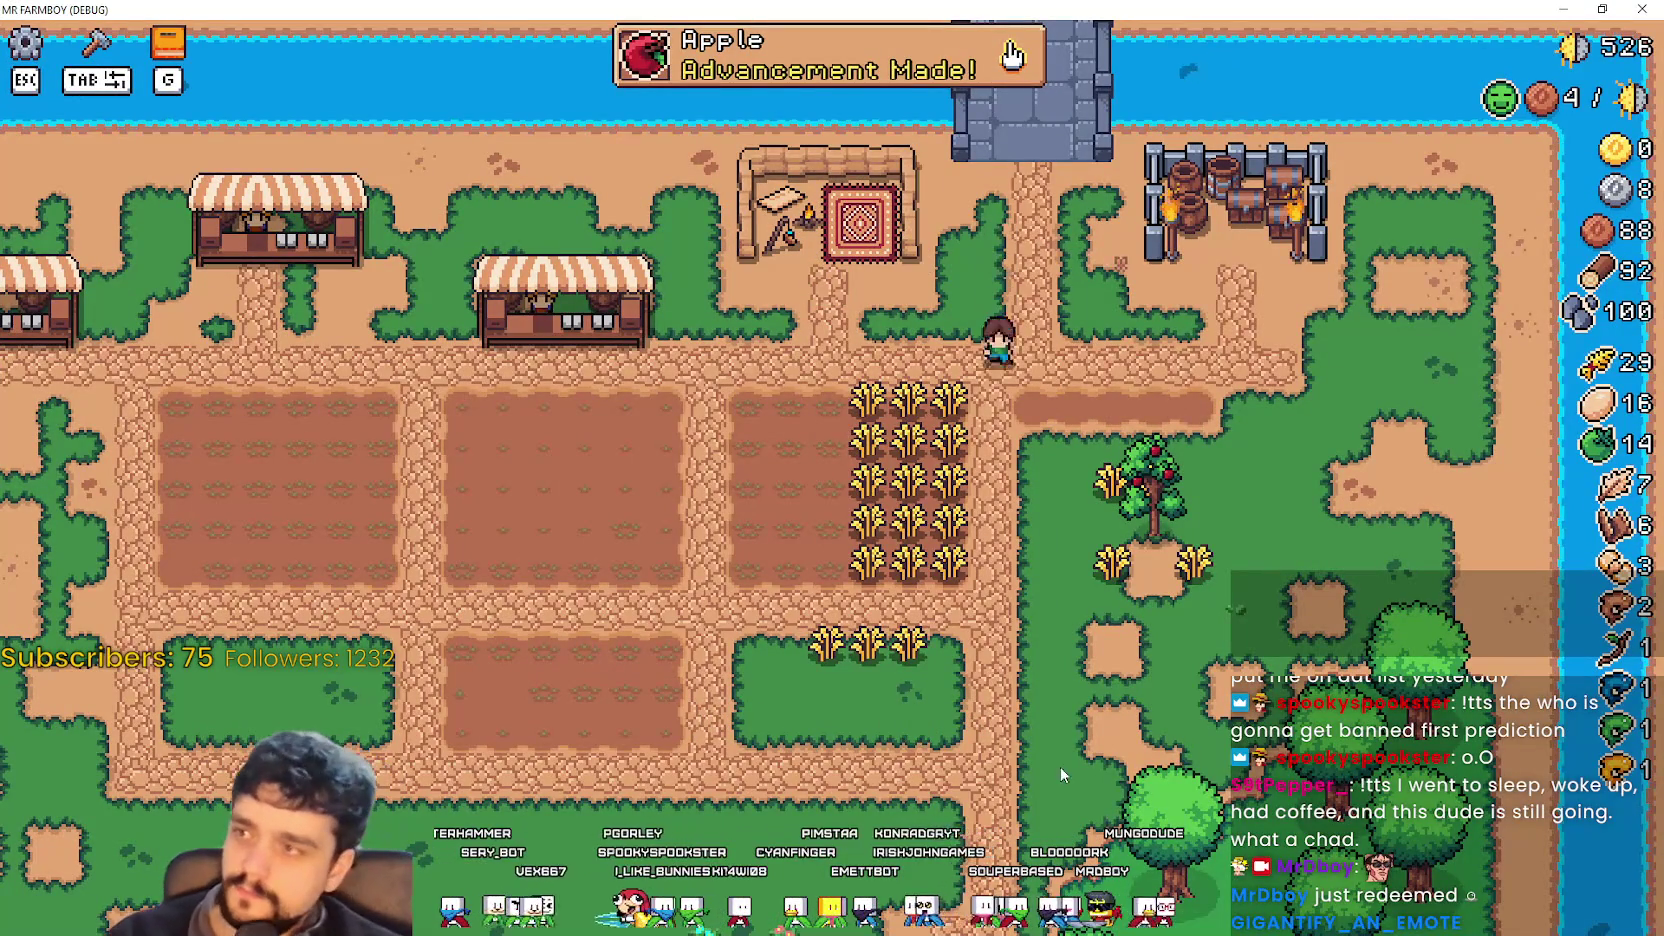
key("a")
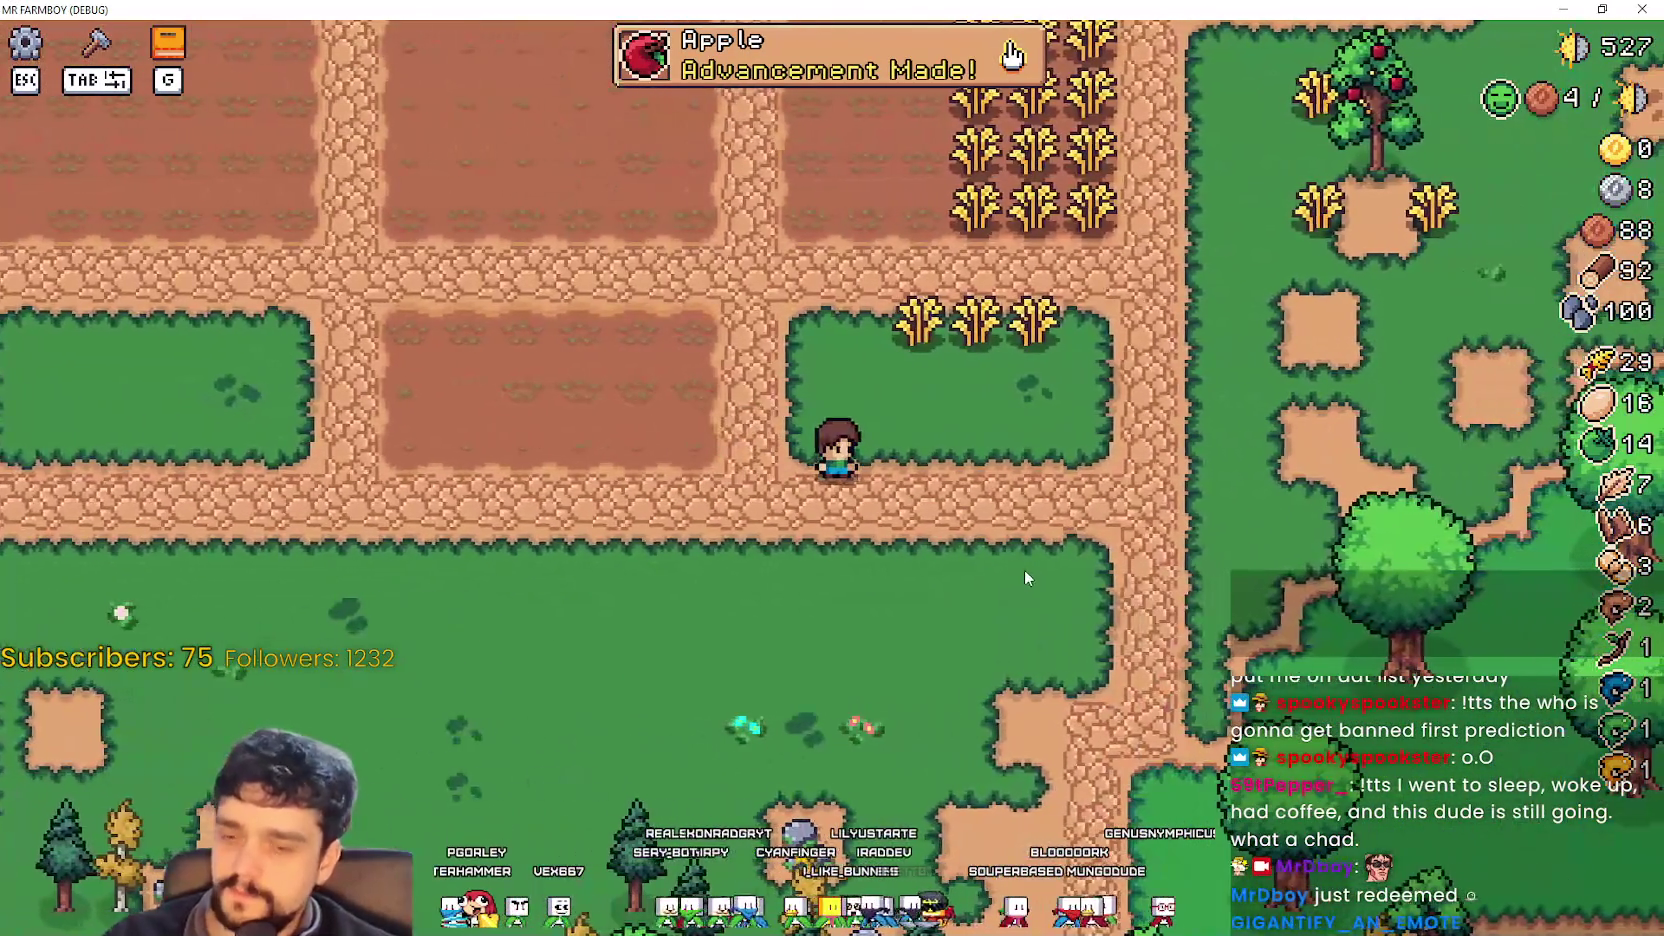
key("Tab")
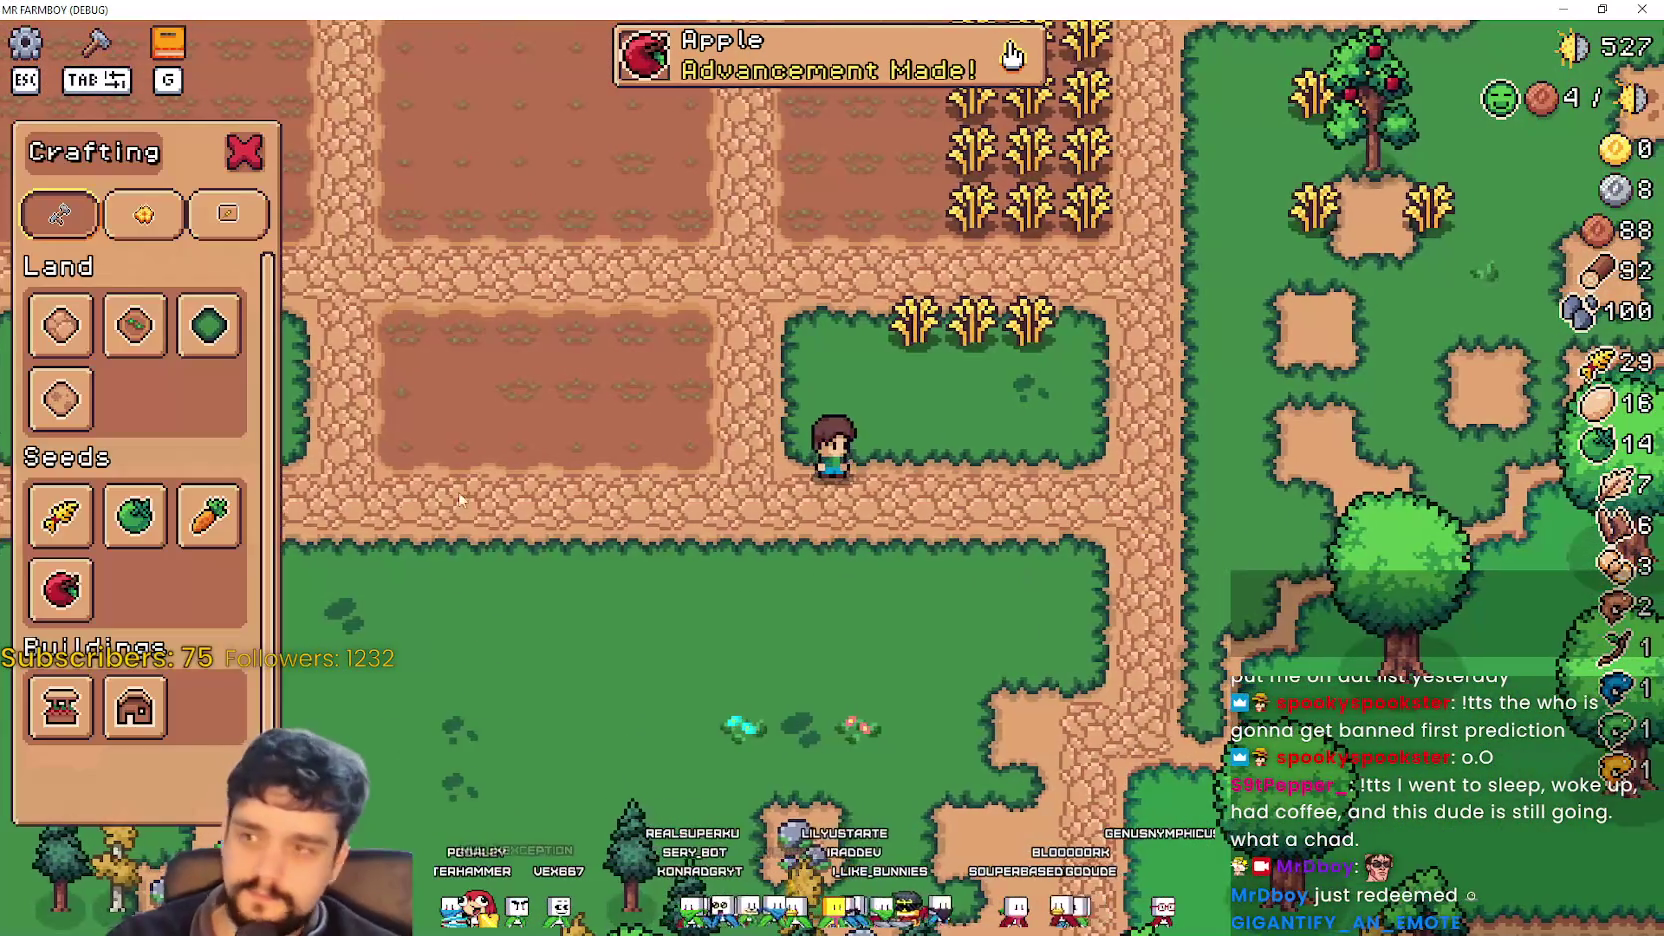
key("w")
key("Tab")
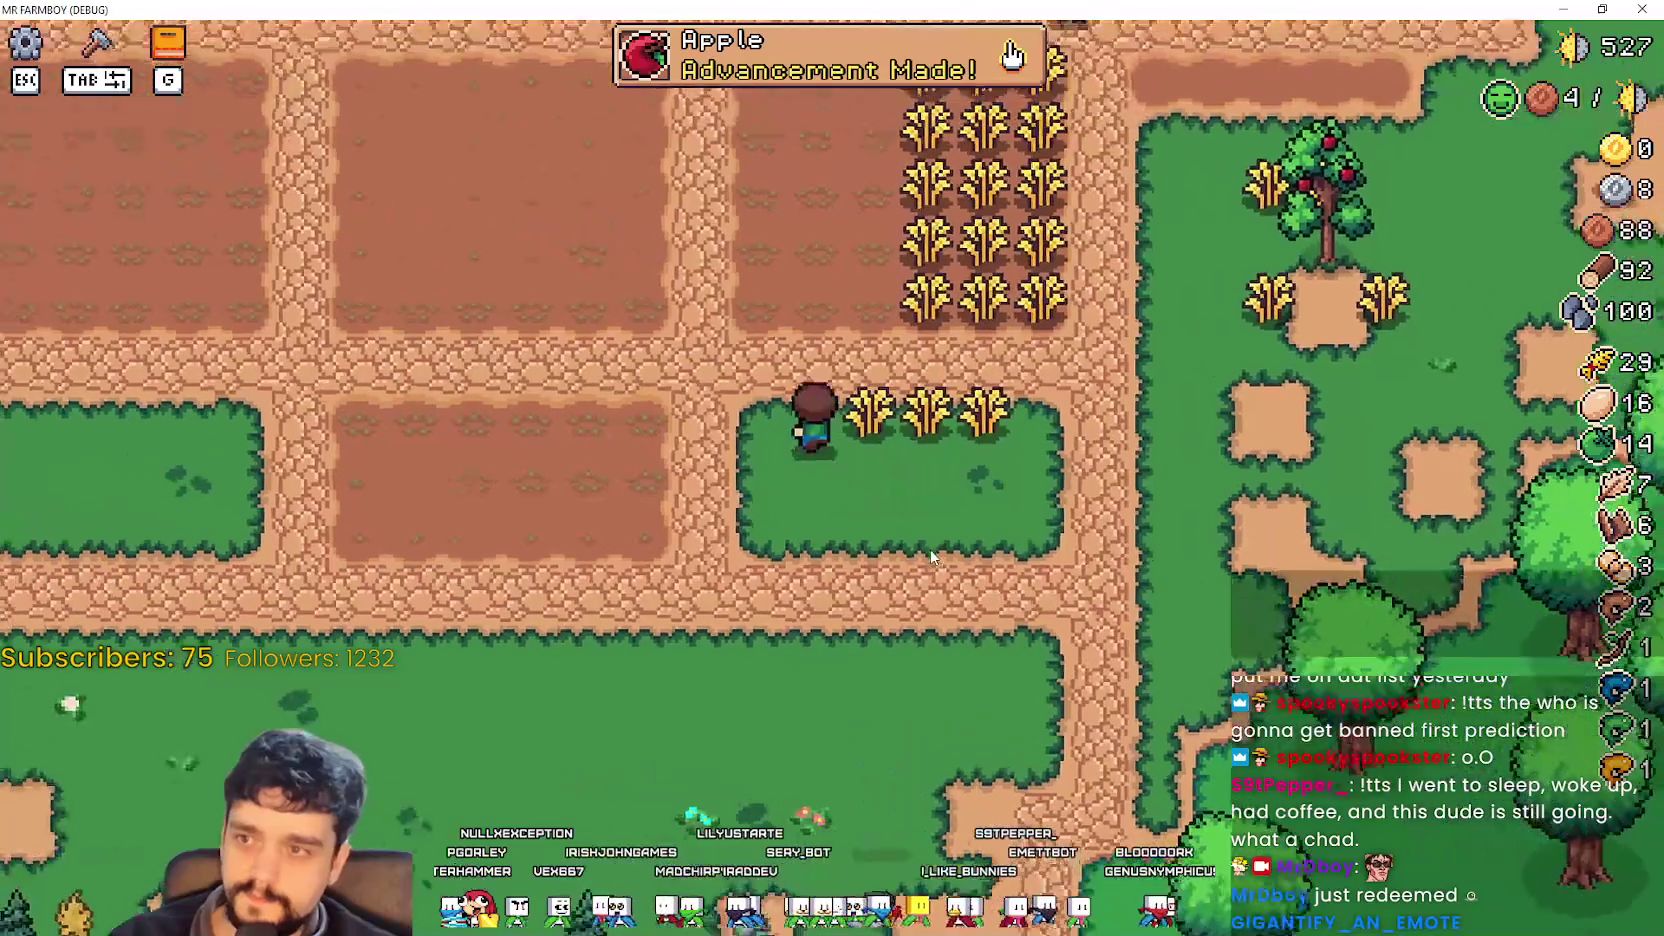
key("d")
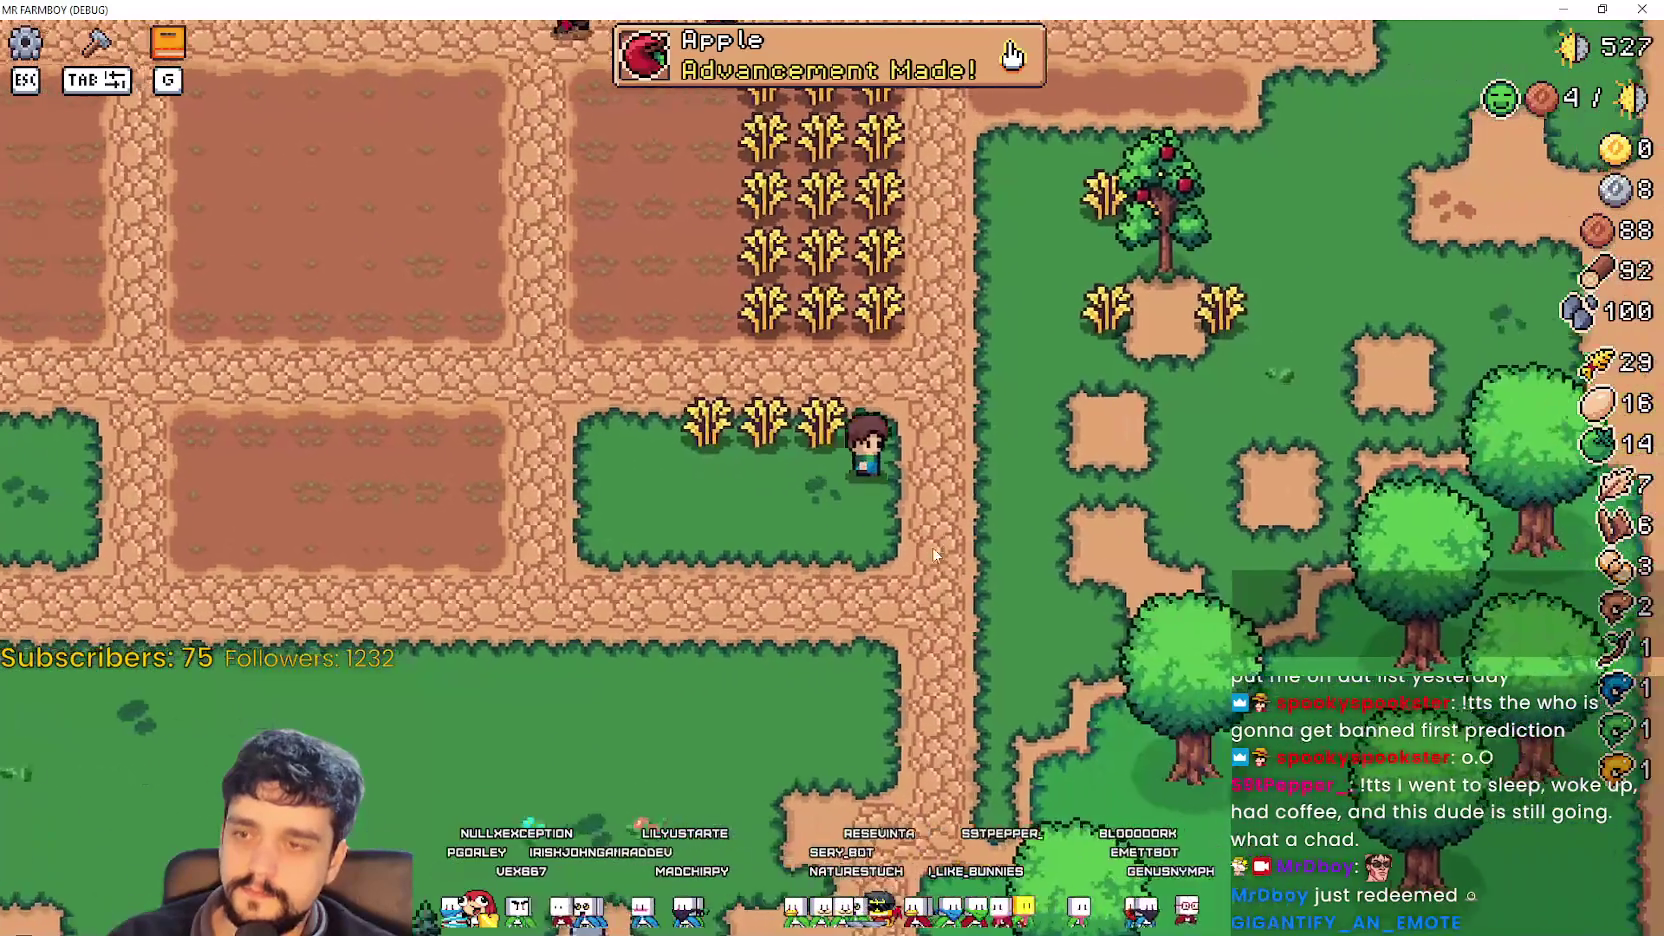
key("w")
key("d")
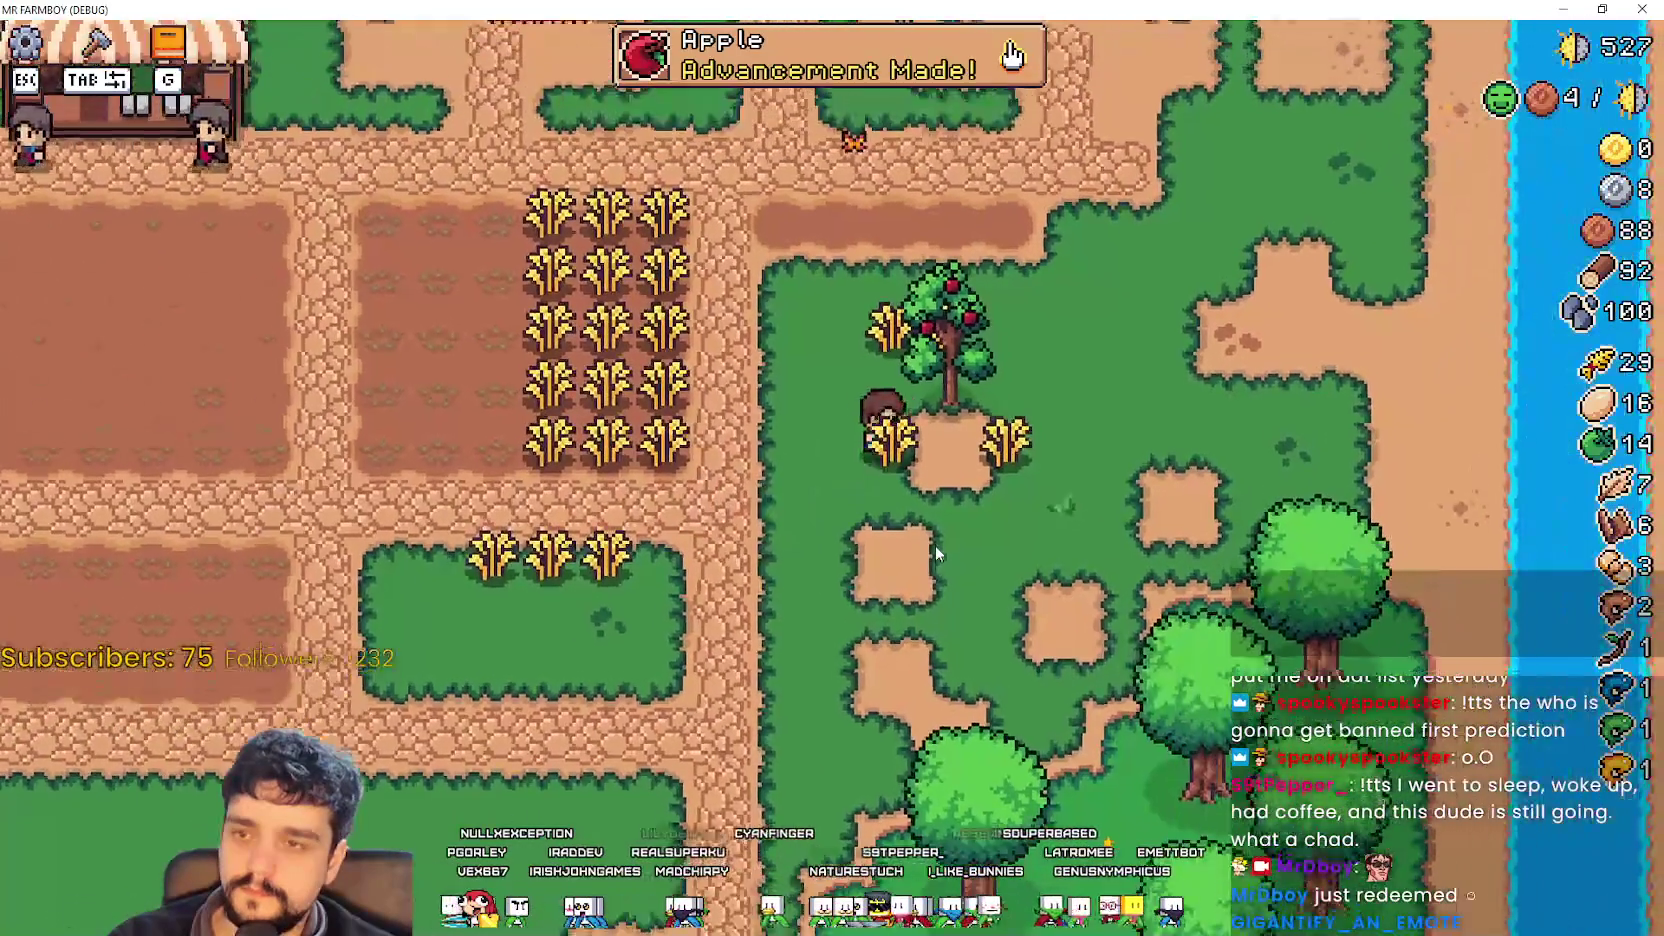
key("w")
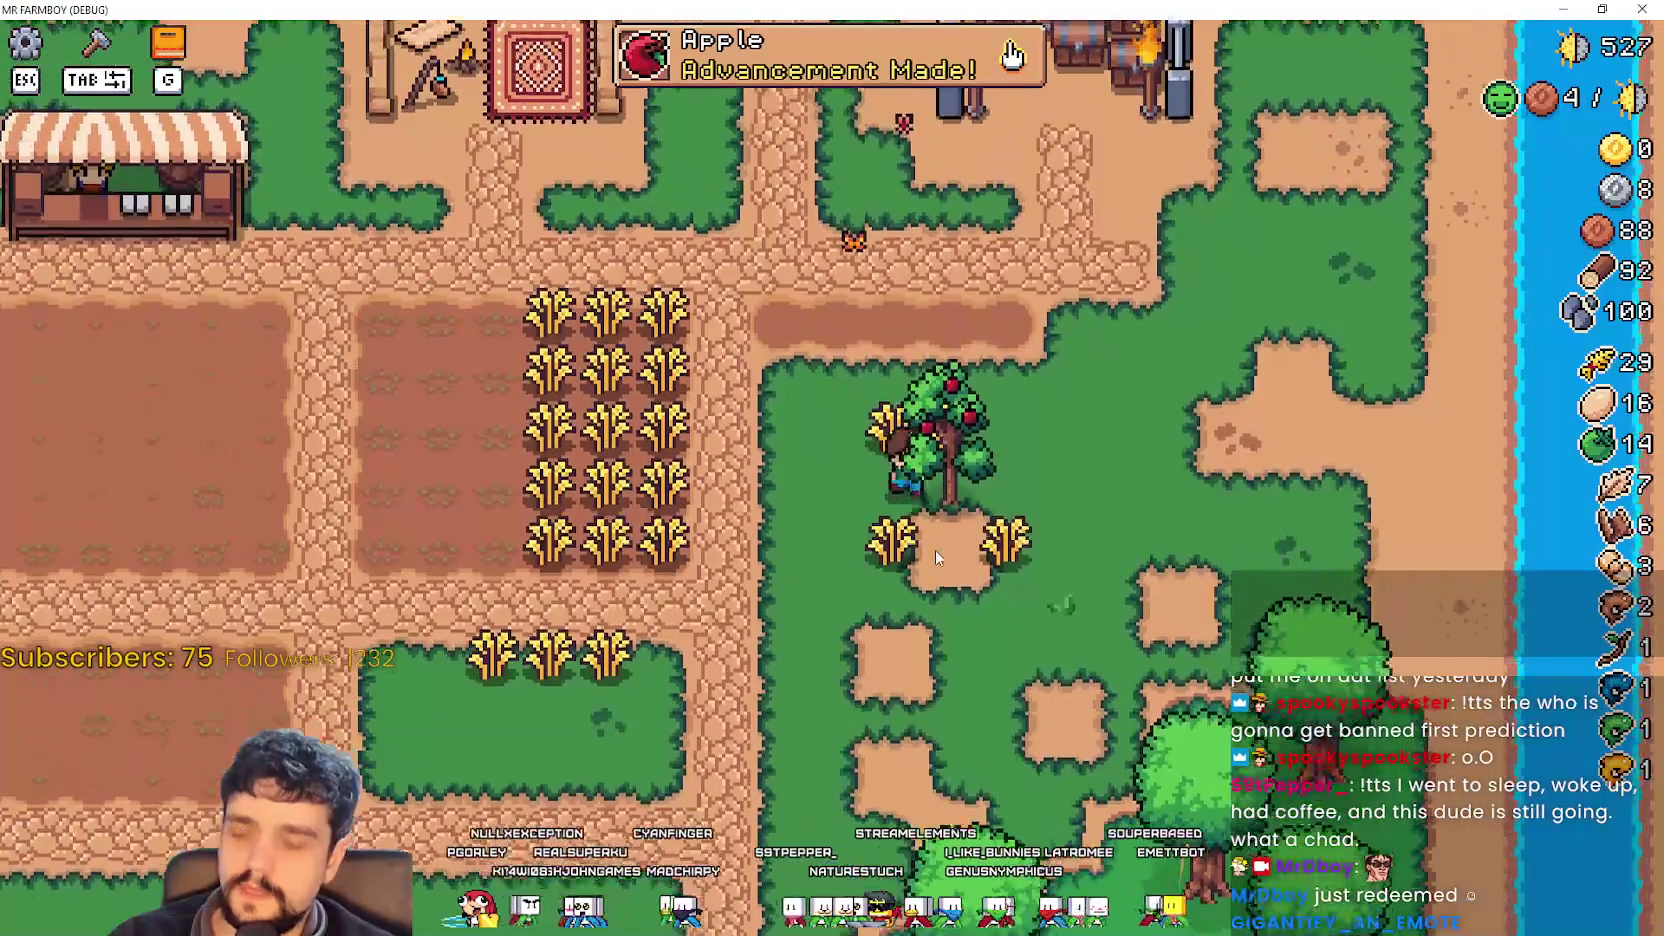
key("s")
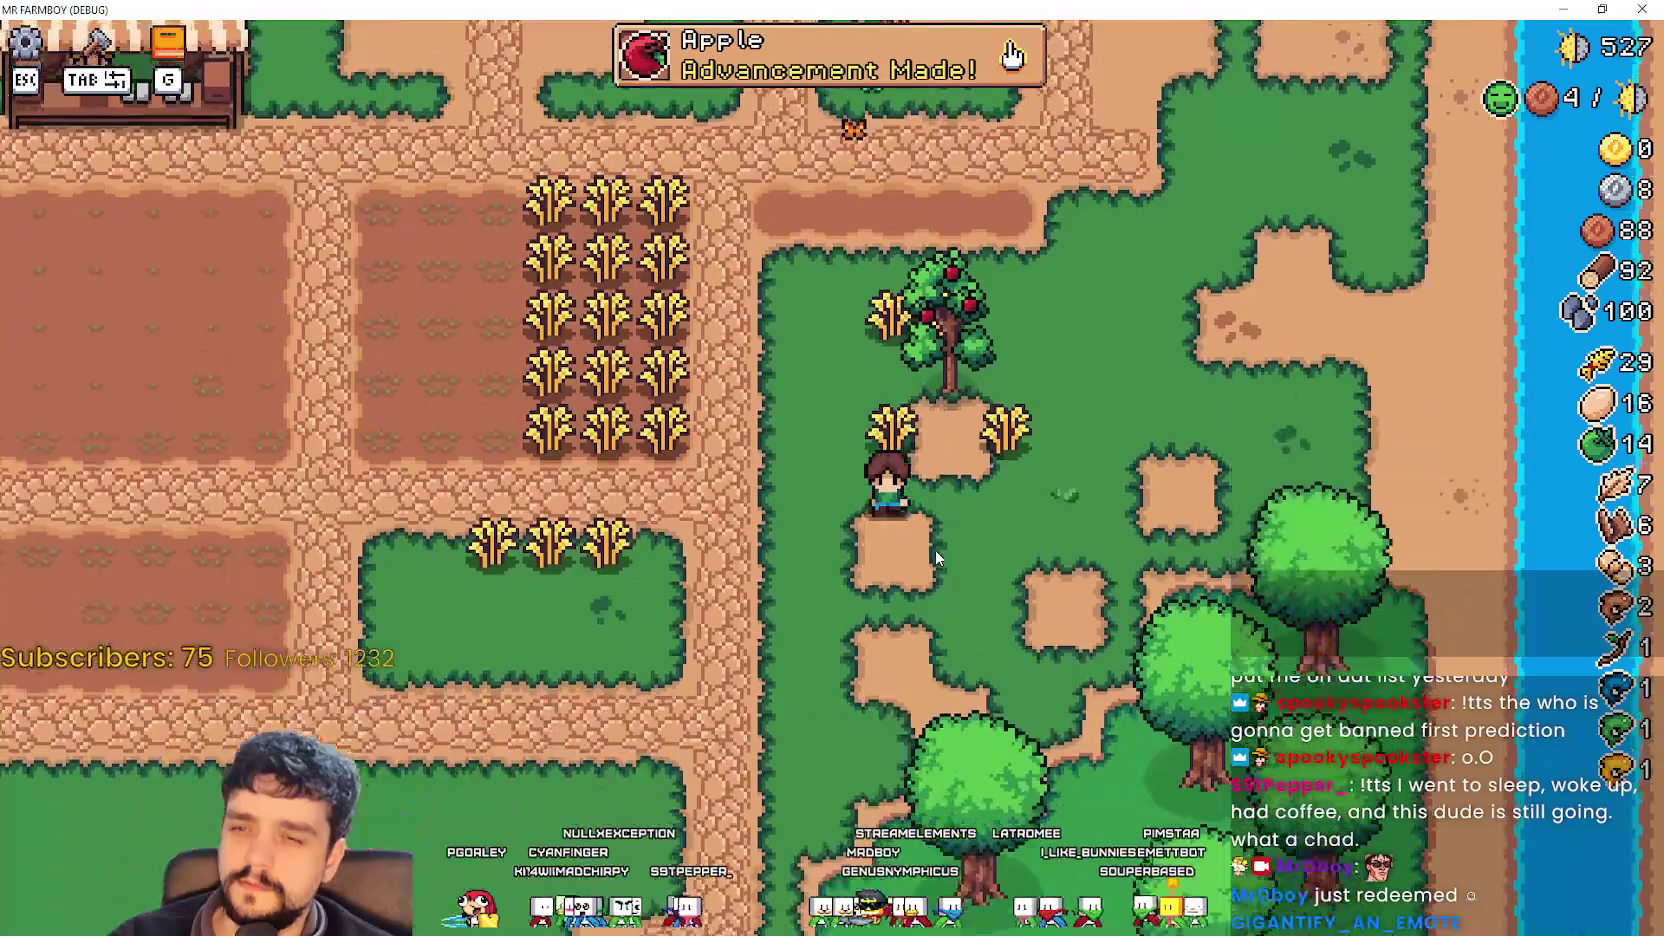
key("a")
key("Tab")
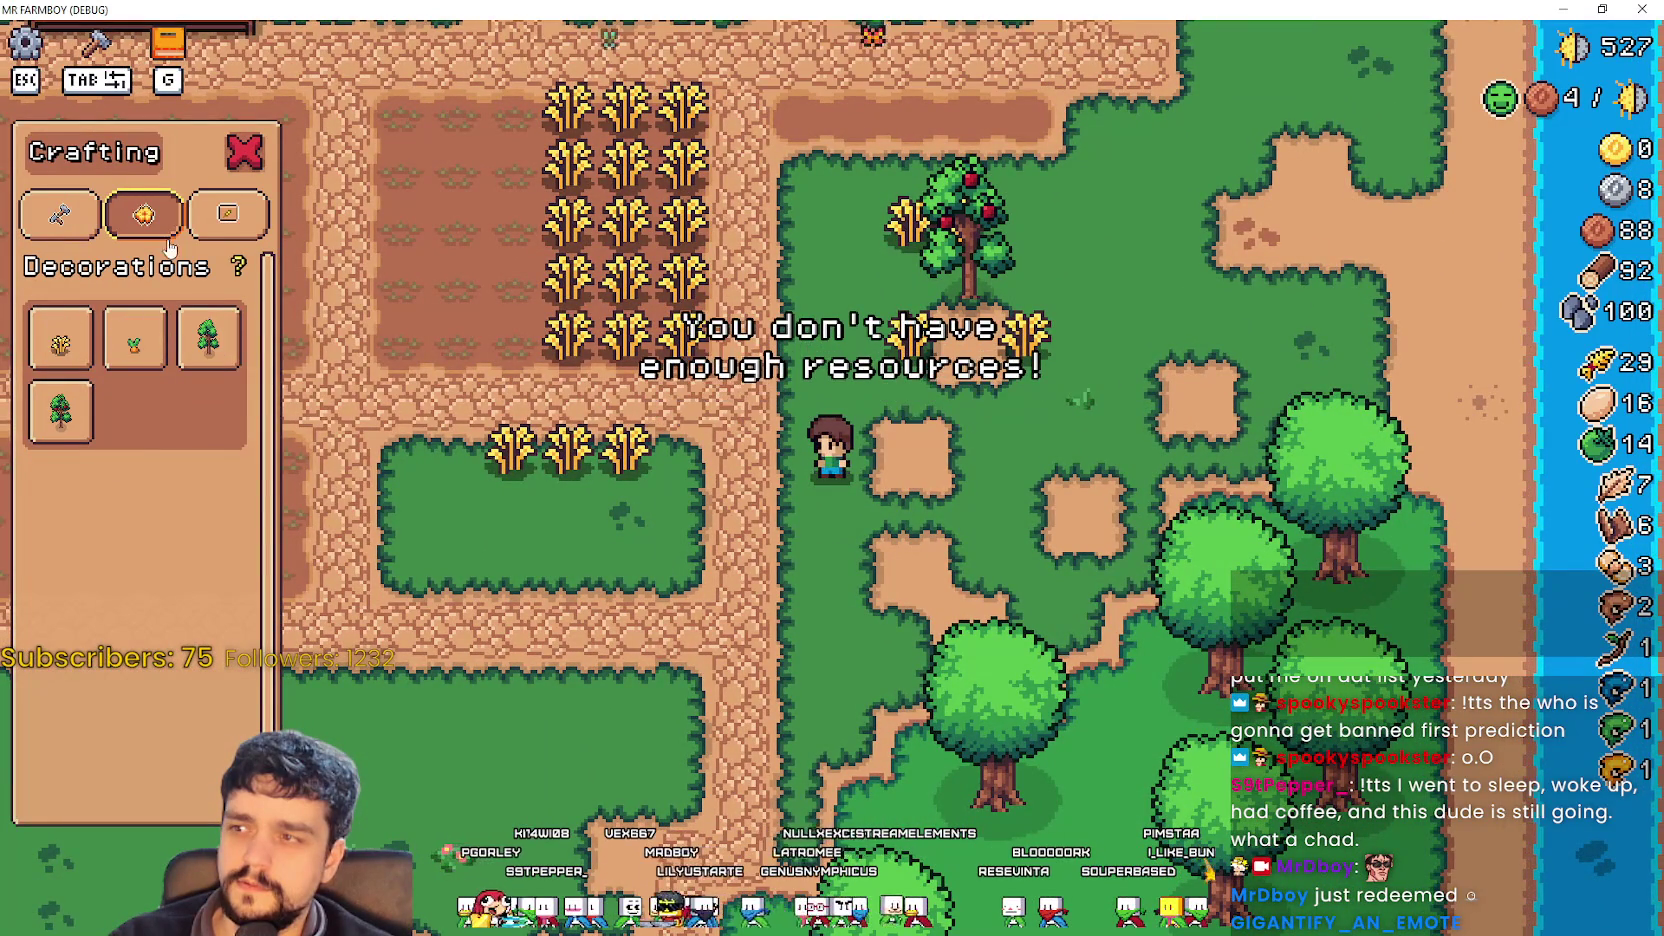
Browse the Land and Seeds, Decorations and Signs categories, then close crafting near the dirt patch.
left_click(60, 418)
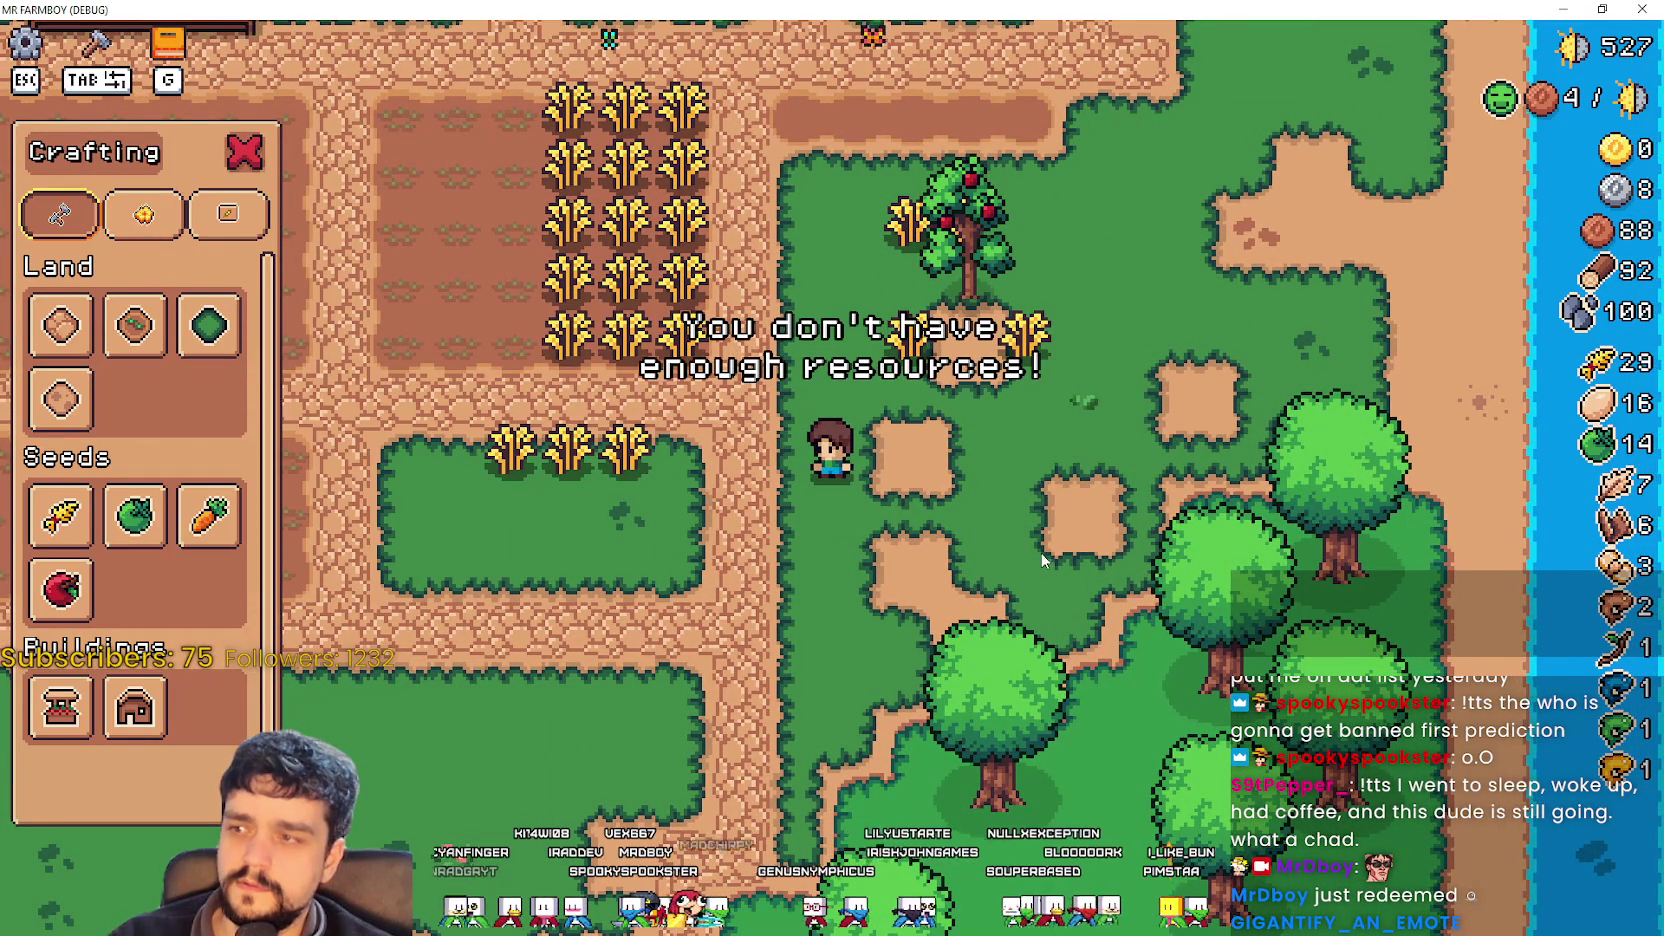
left_click(144, 213)
key("d")
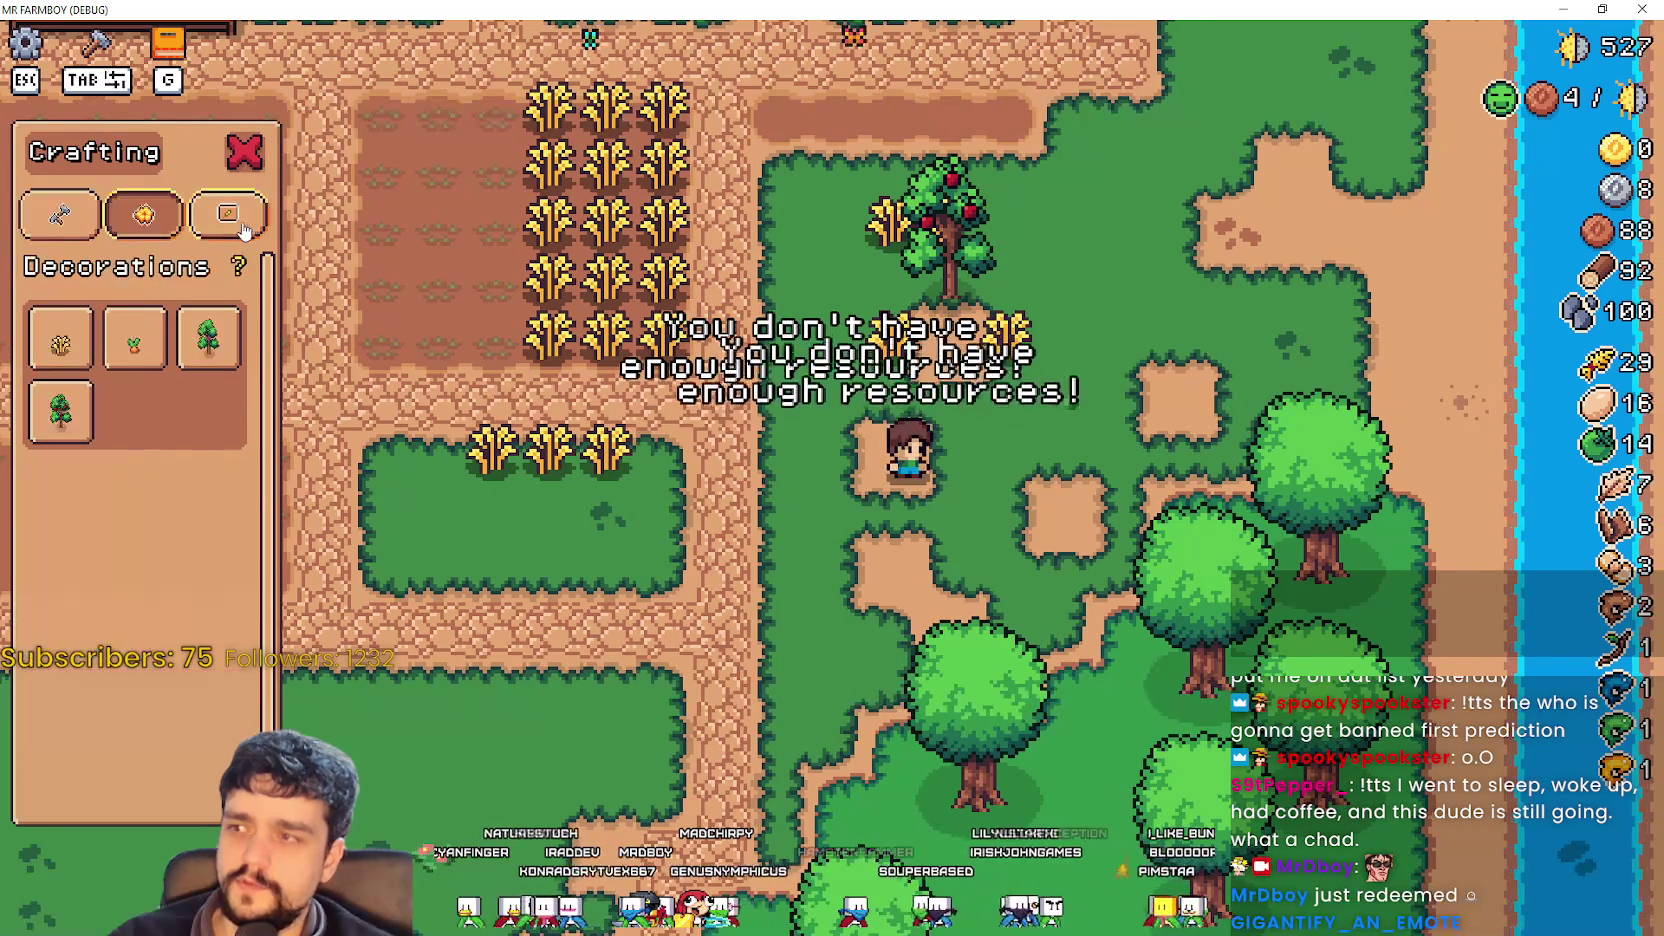
left_click(228, 213)
key("a")
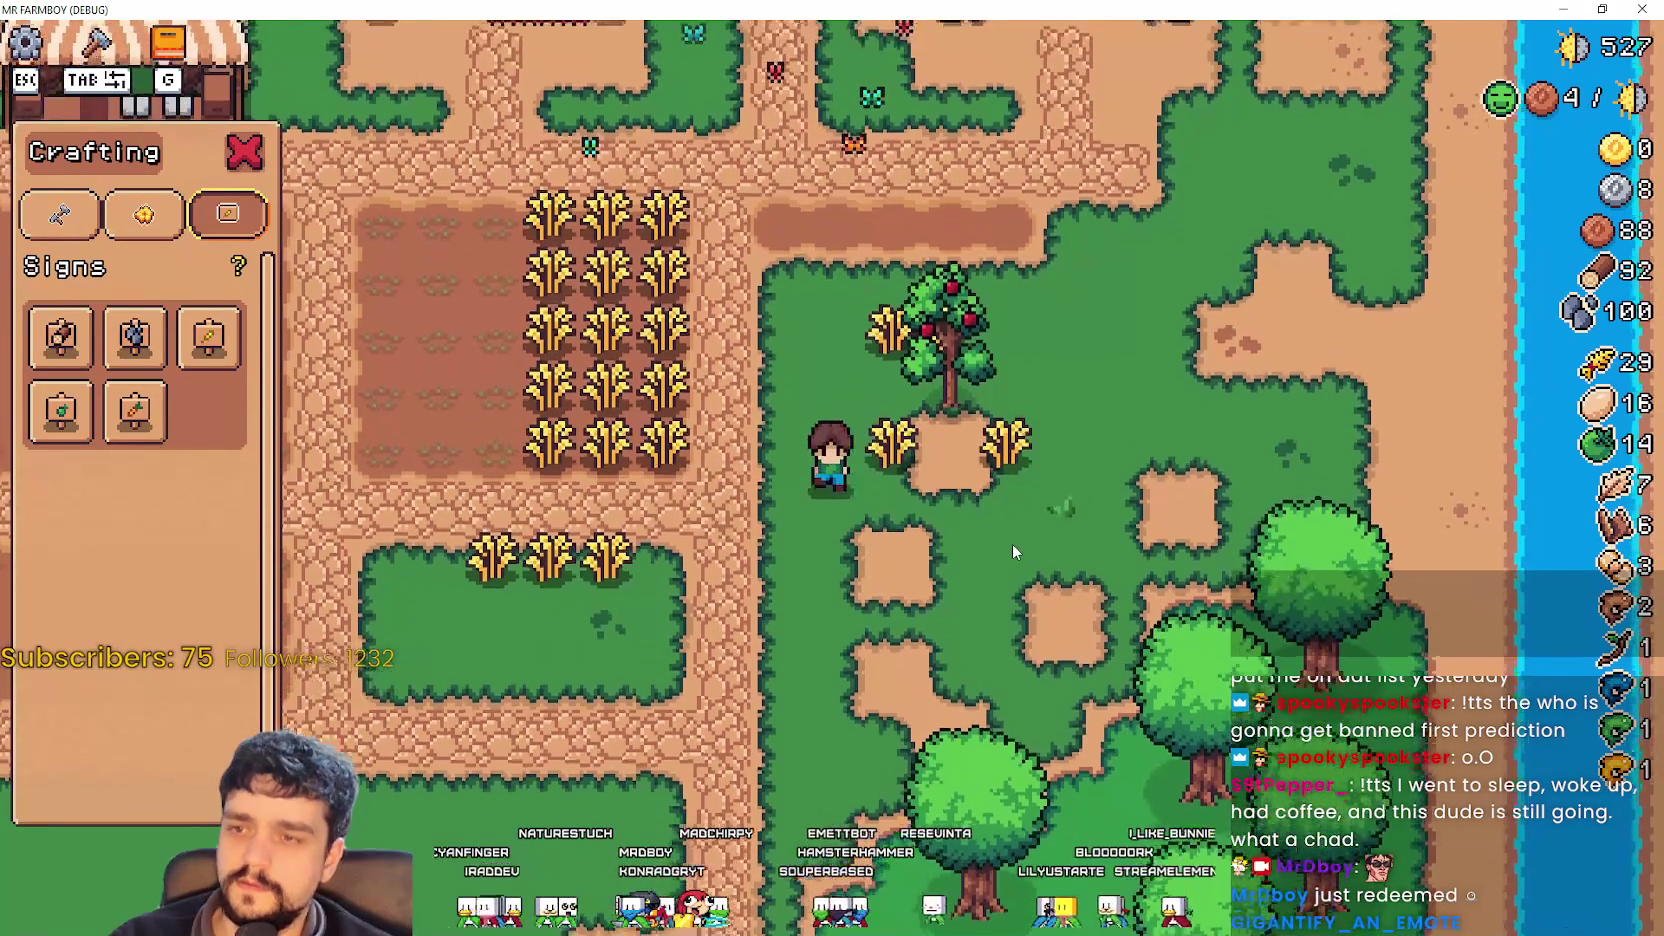
key("Tab")
key("d")
key("w")
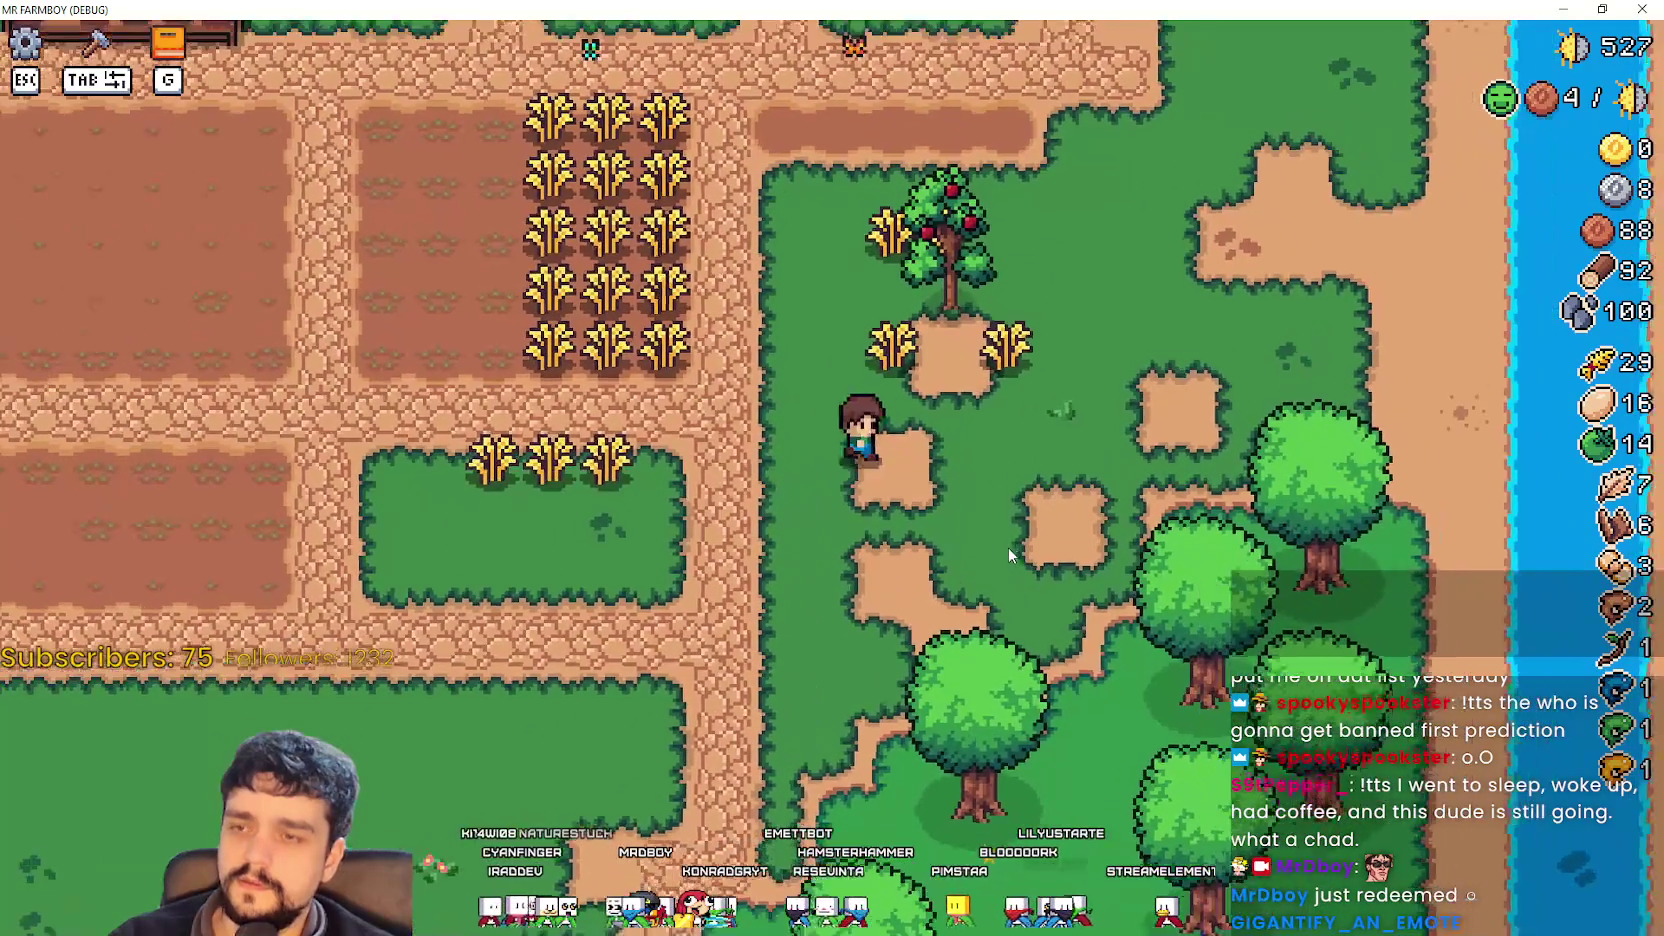
key("s")
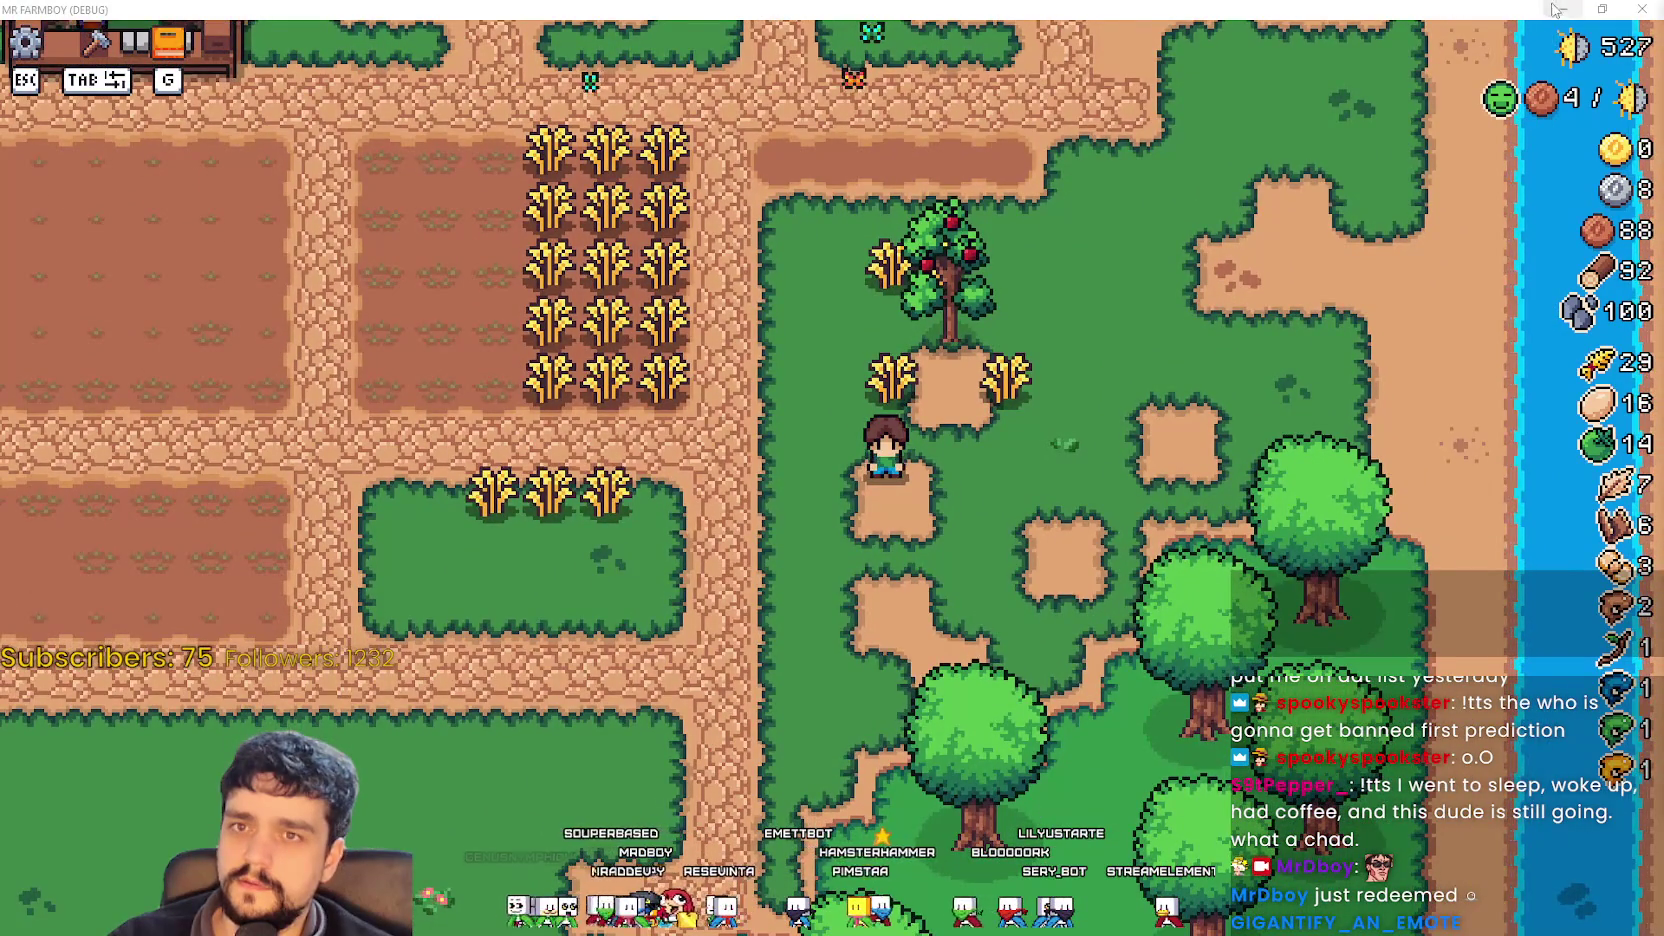
Return to the script editor and select decorationTool on line 121.
key("alt+Tab")
left_click(1270, 388)
double_click(1220, 410)
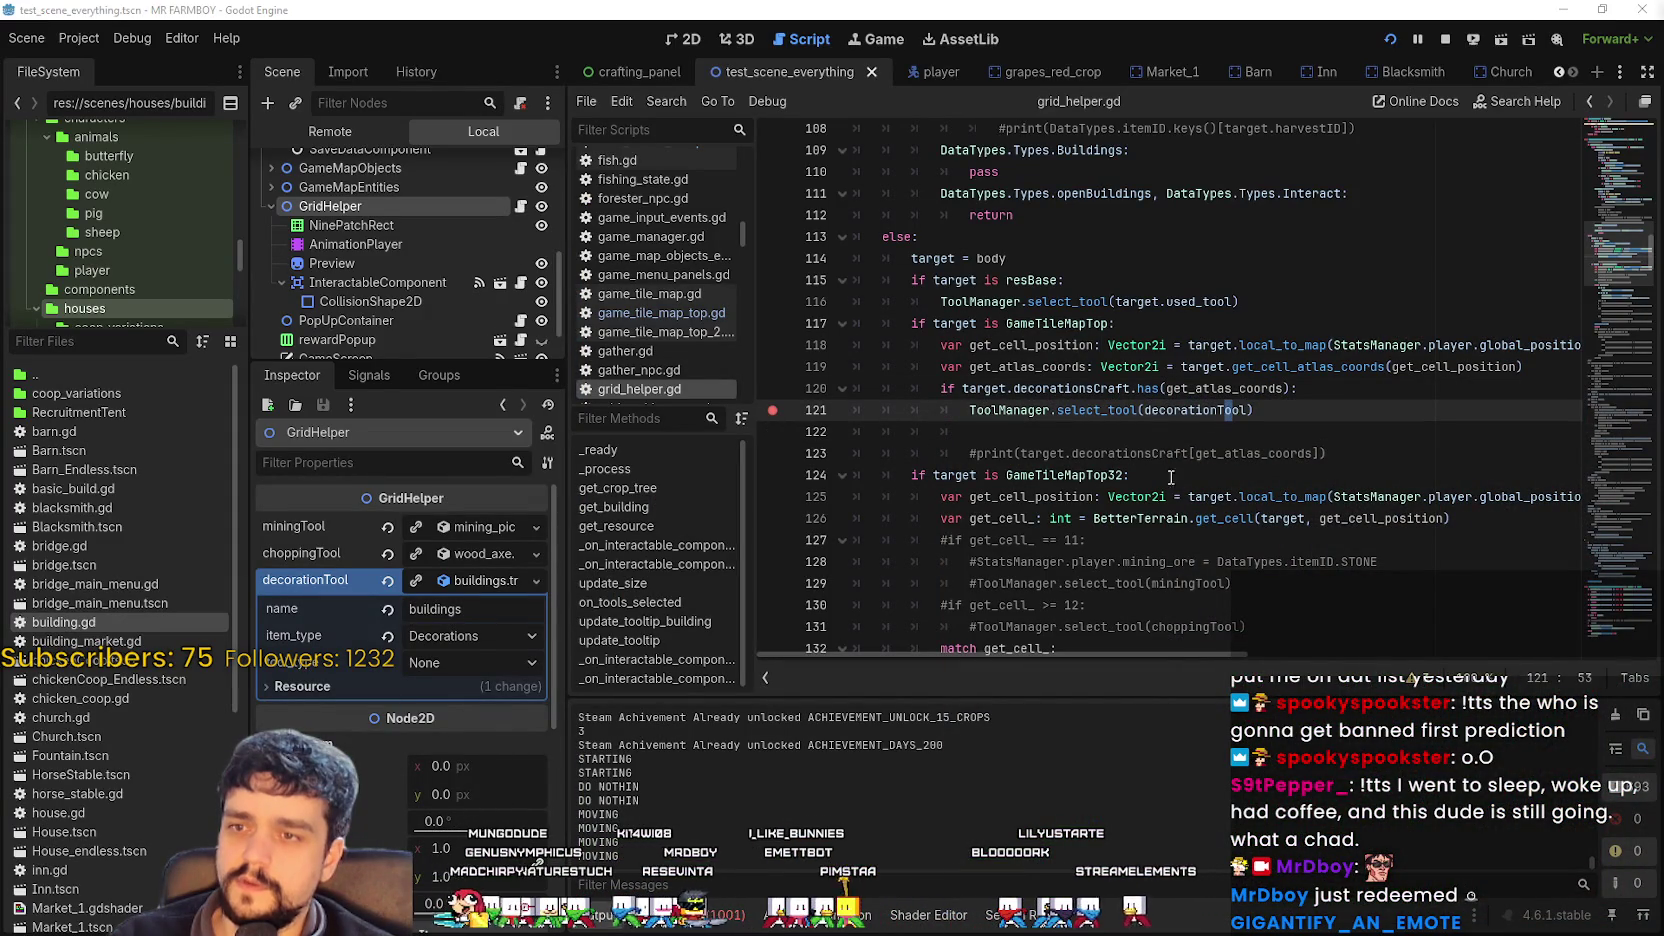
Trigger the line 121 breakpoint from the game and look up the select_tool definition.
key("alt+Tab")
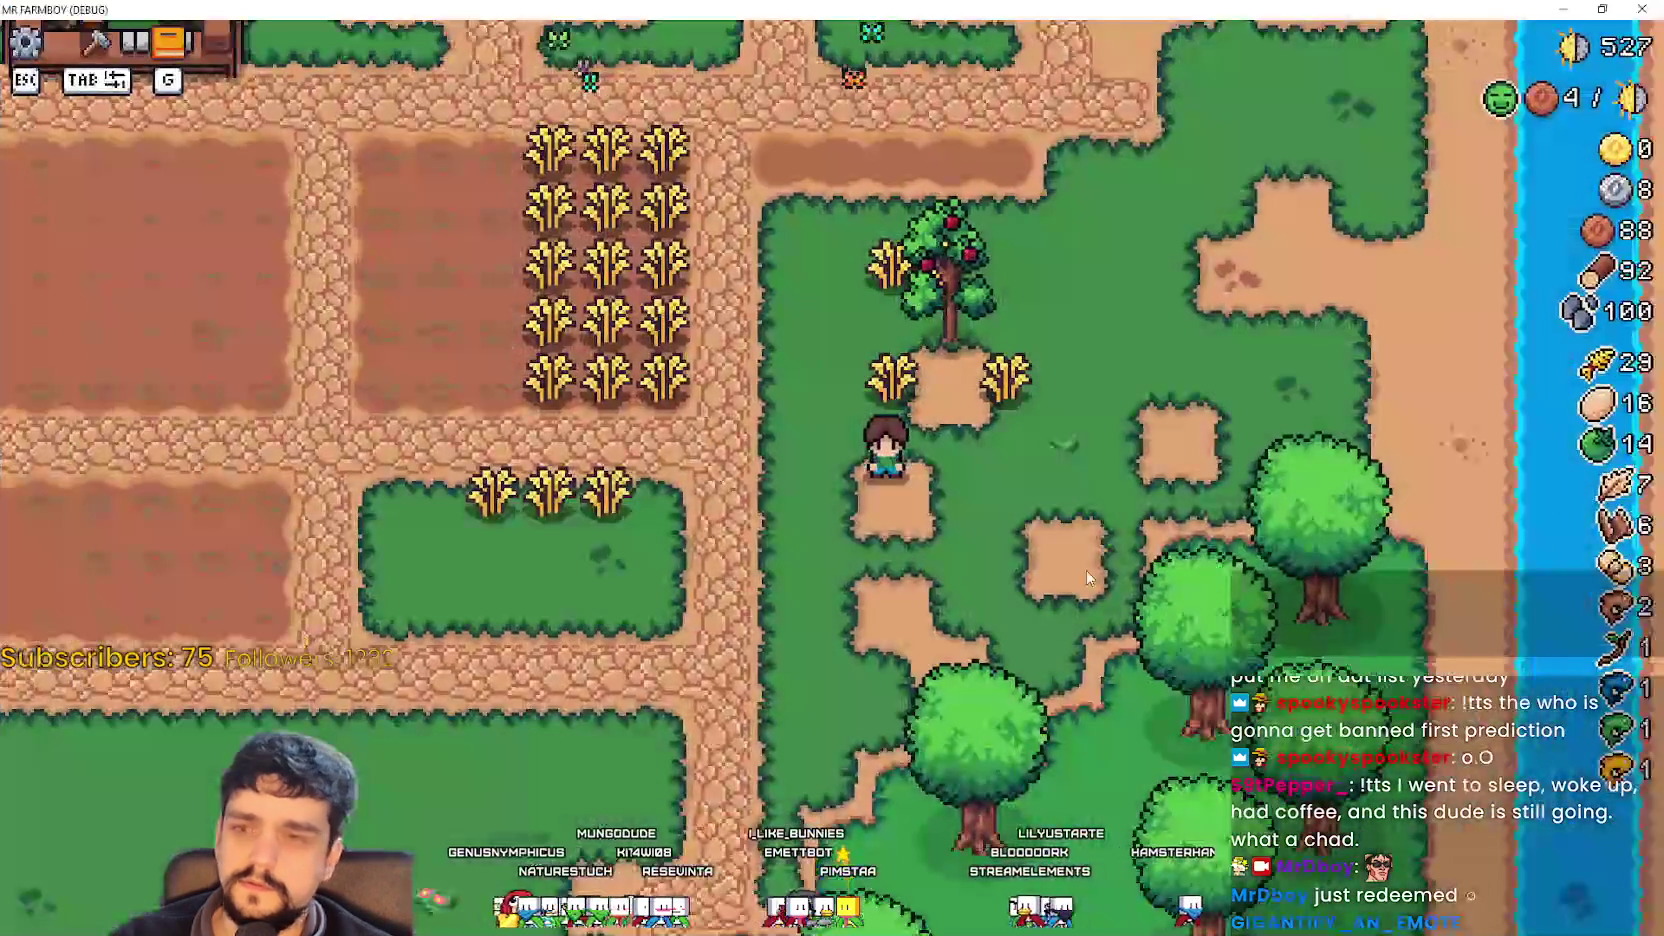
left_click(1112, 553)
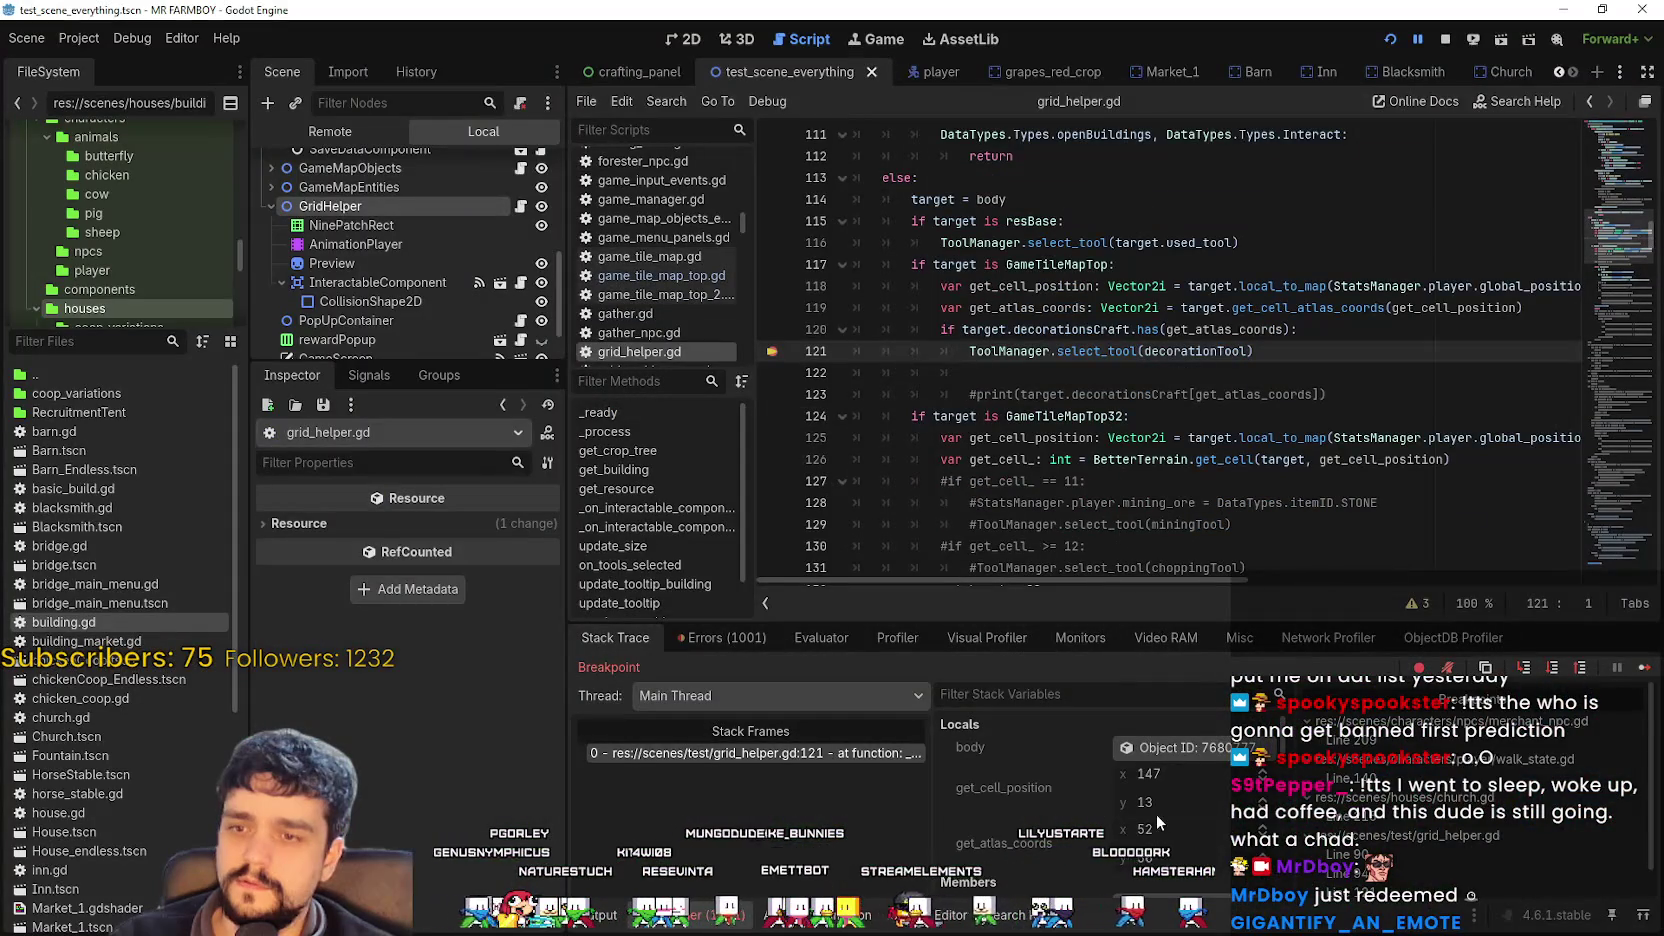
right_click(1095, 355)
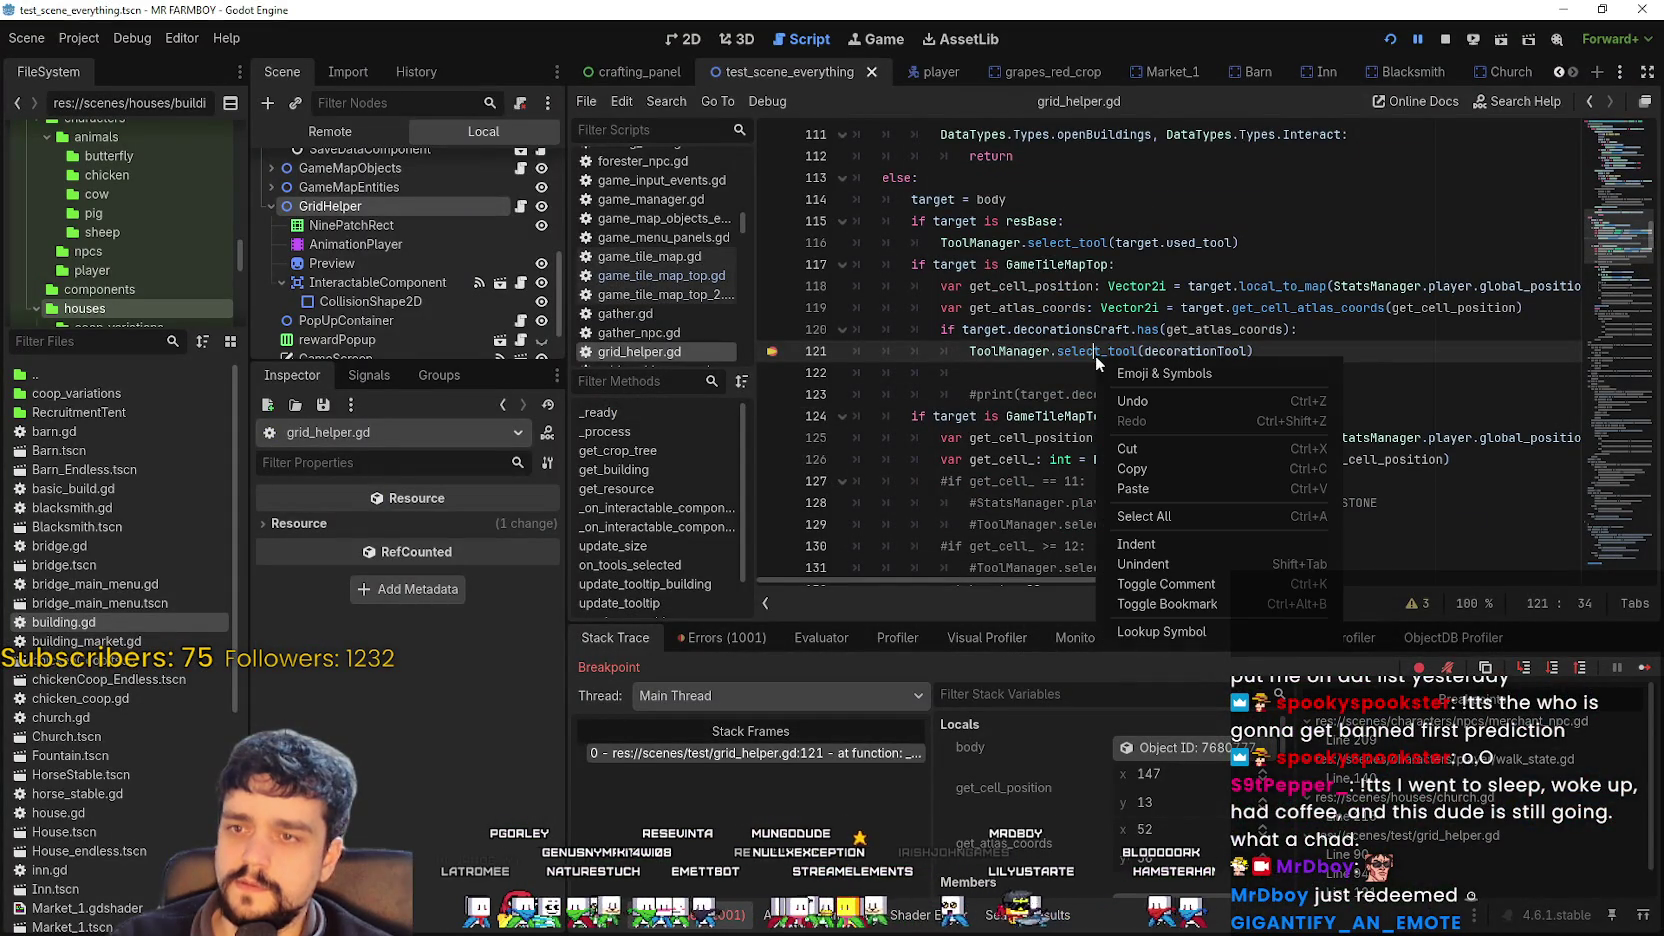
left_click(1160, 631)
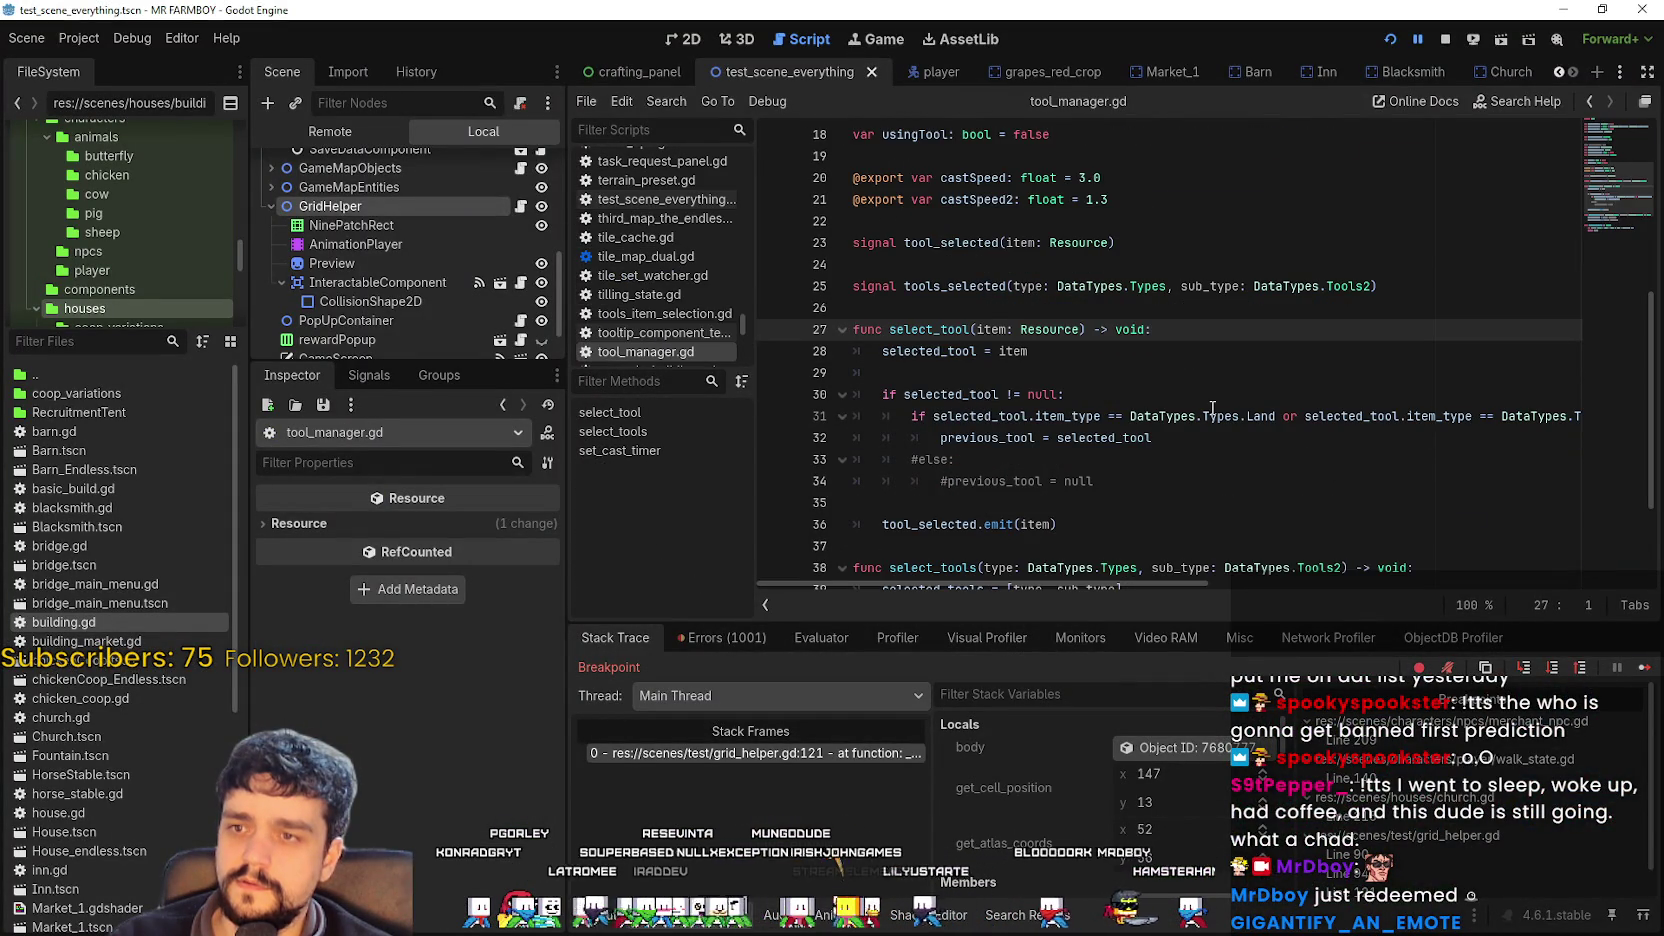
Read through select_tool in tool_manager.gd, checking the tool_selected emit and line 35.
scroll(1150, 450, "down", 1)
mouse_move(1082, 584)
left_mouse_down()
mouse_move(1104, 591)
mouse_move(1045, 590)
left_mouse_up()
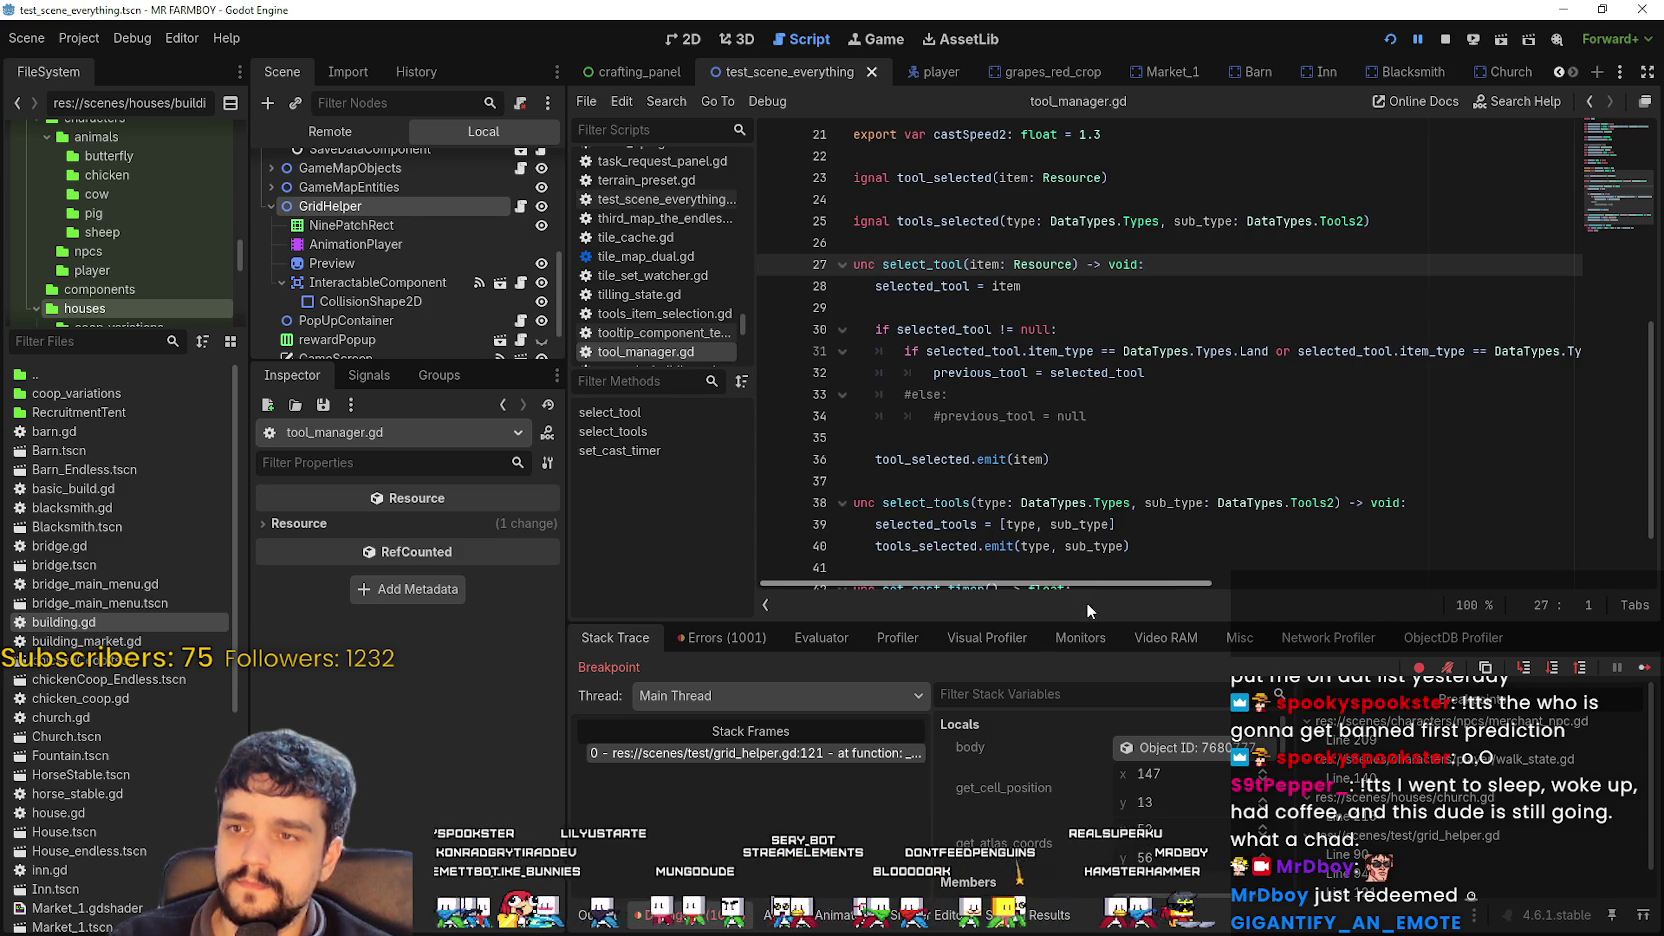
mouse_move(1058, 608)
left_mouse_down()
mouse_move(1588, 611)
mouse_move(990, 566)
left_mouse_up()
scroll(1066, 432, "down", 2)
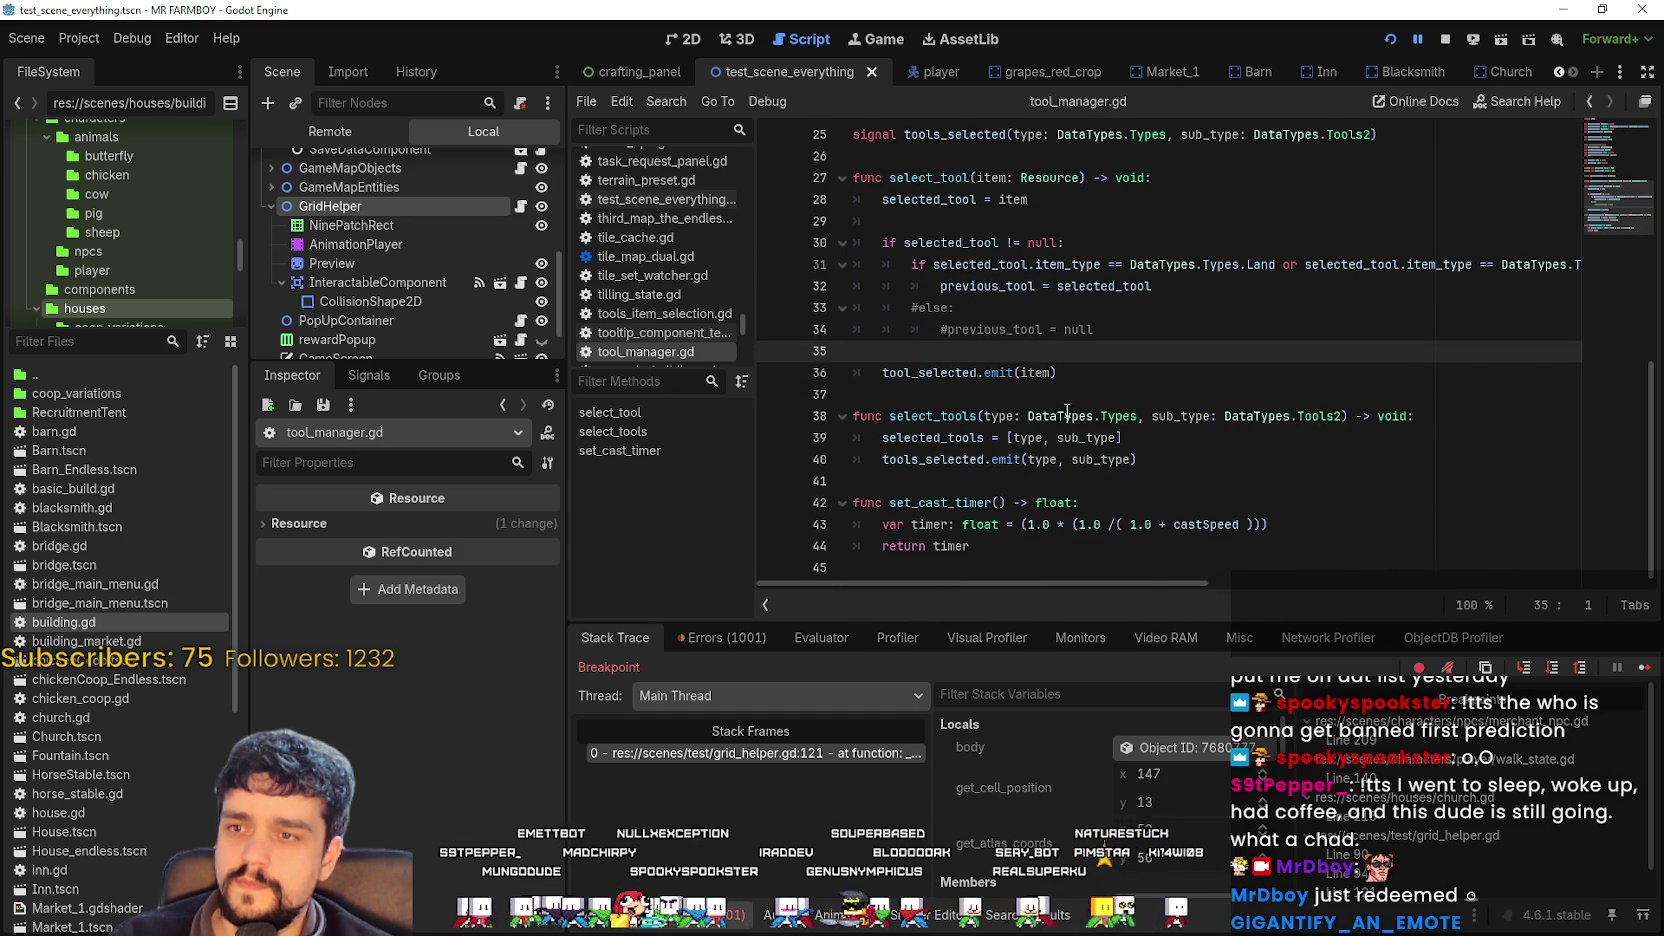
left_click(966, 372)
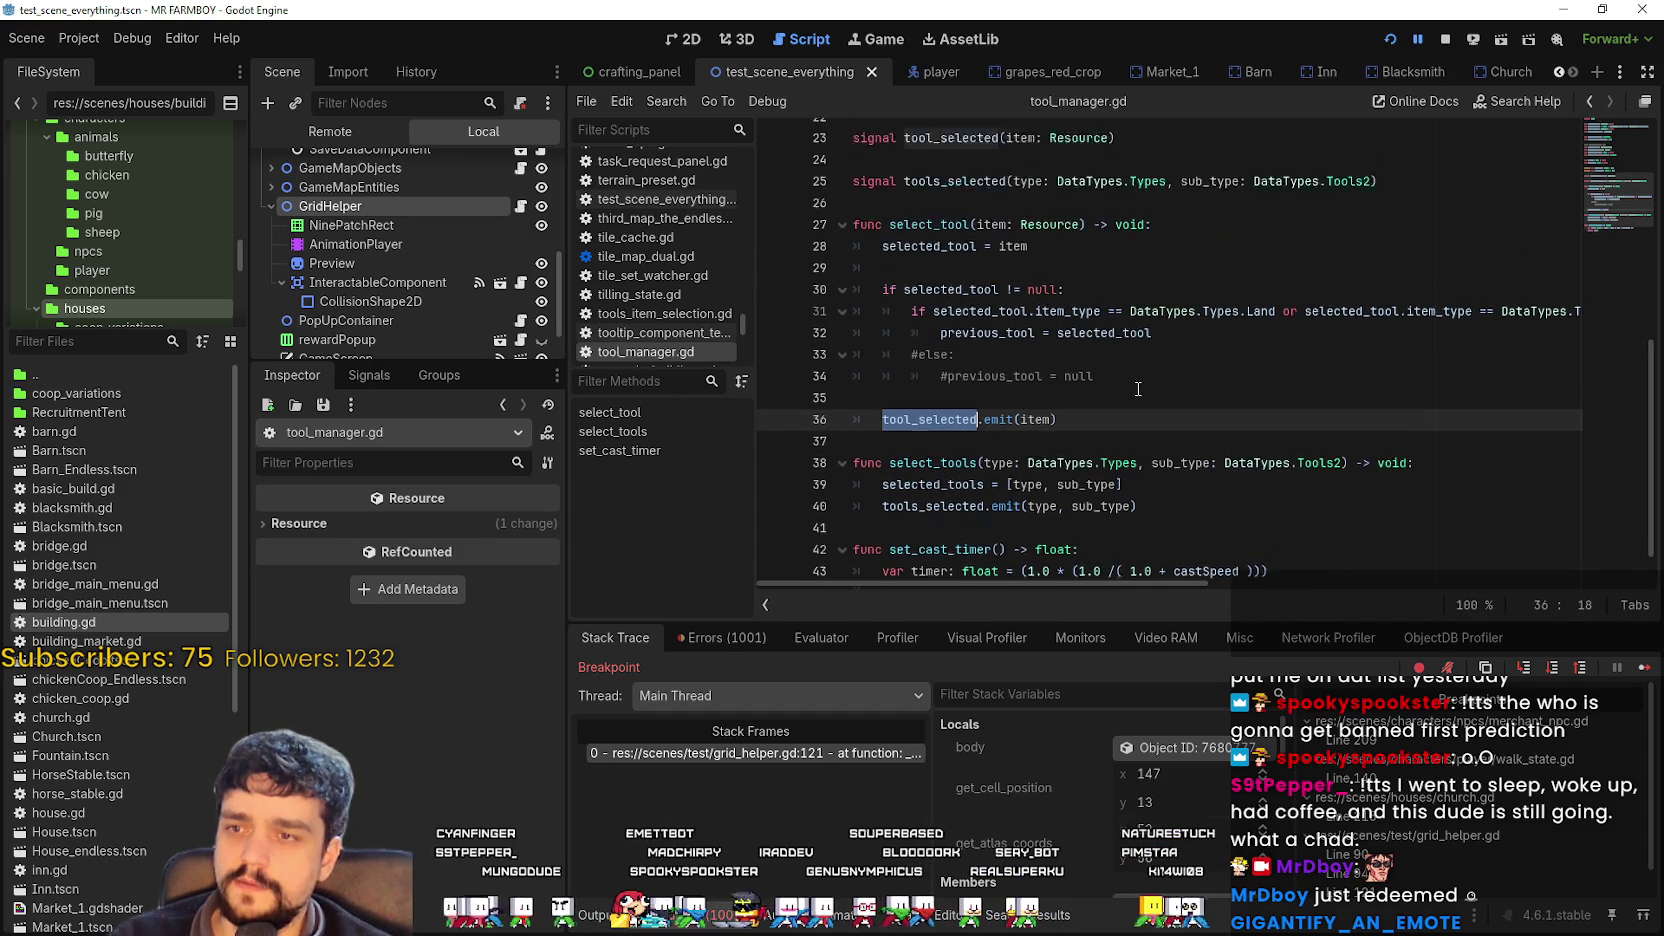
scroll(1129, 394, "up", 4)
left_click(1066, 549)
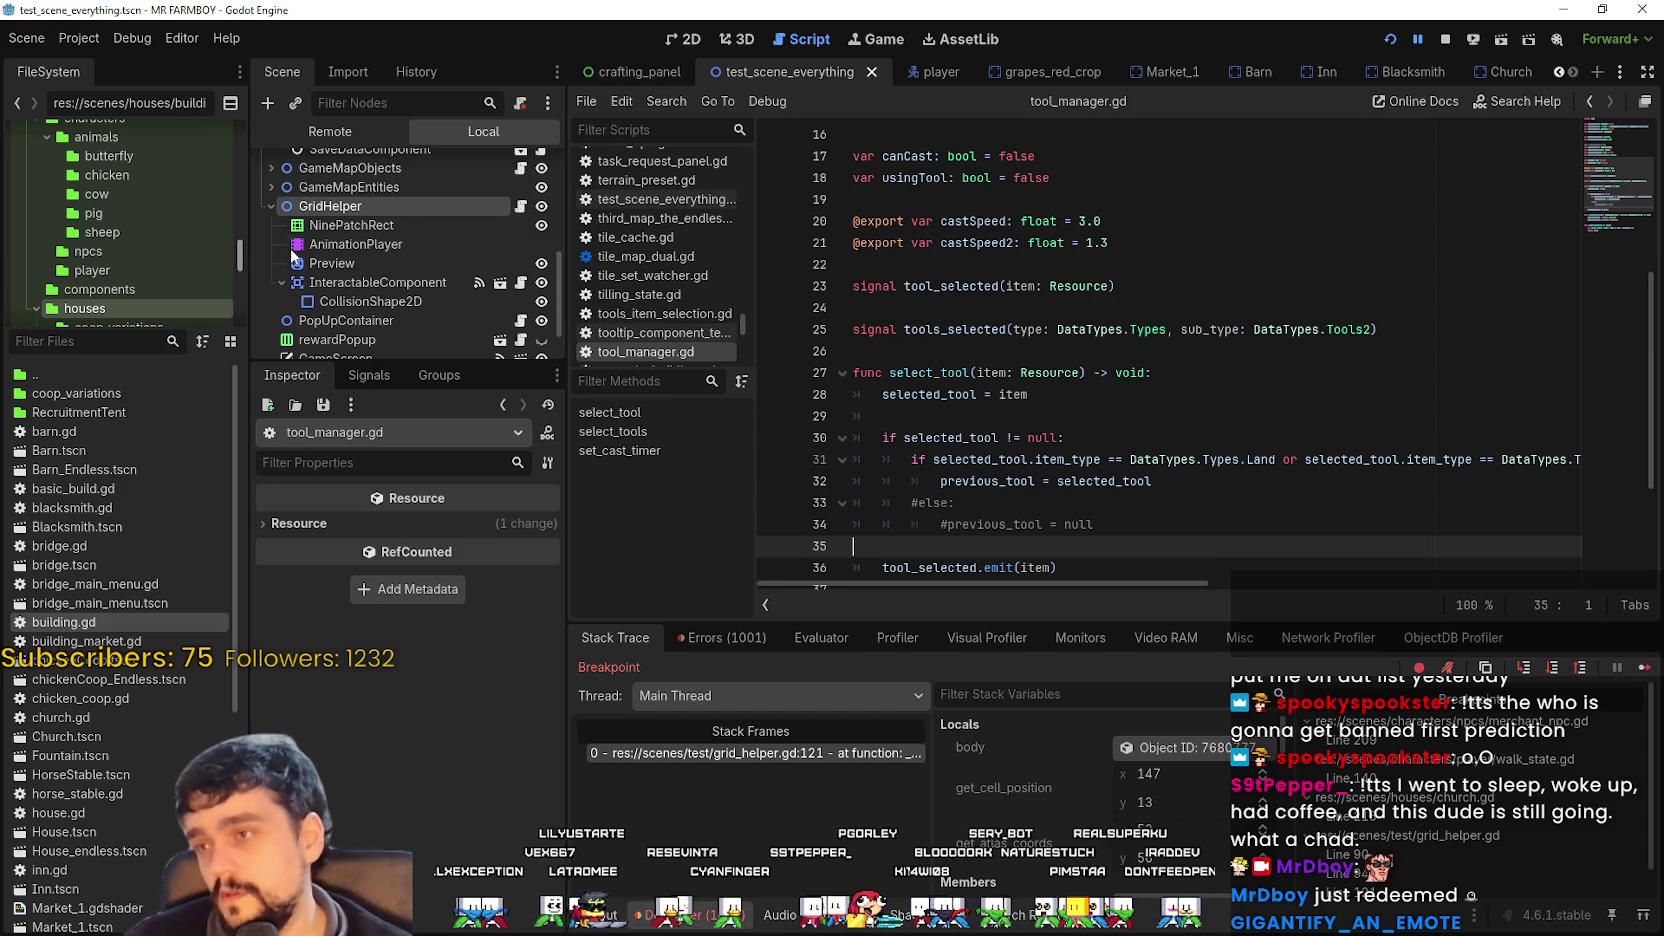
Open the GridHelper node's script, grid_helper.gd, from the Scene dock.
scroll(360, 257, "up", 4)
left_click_drag(434, 366, 420, 777)
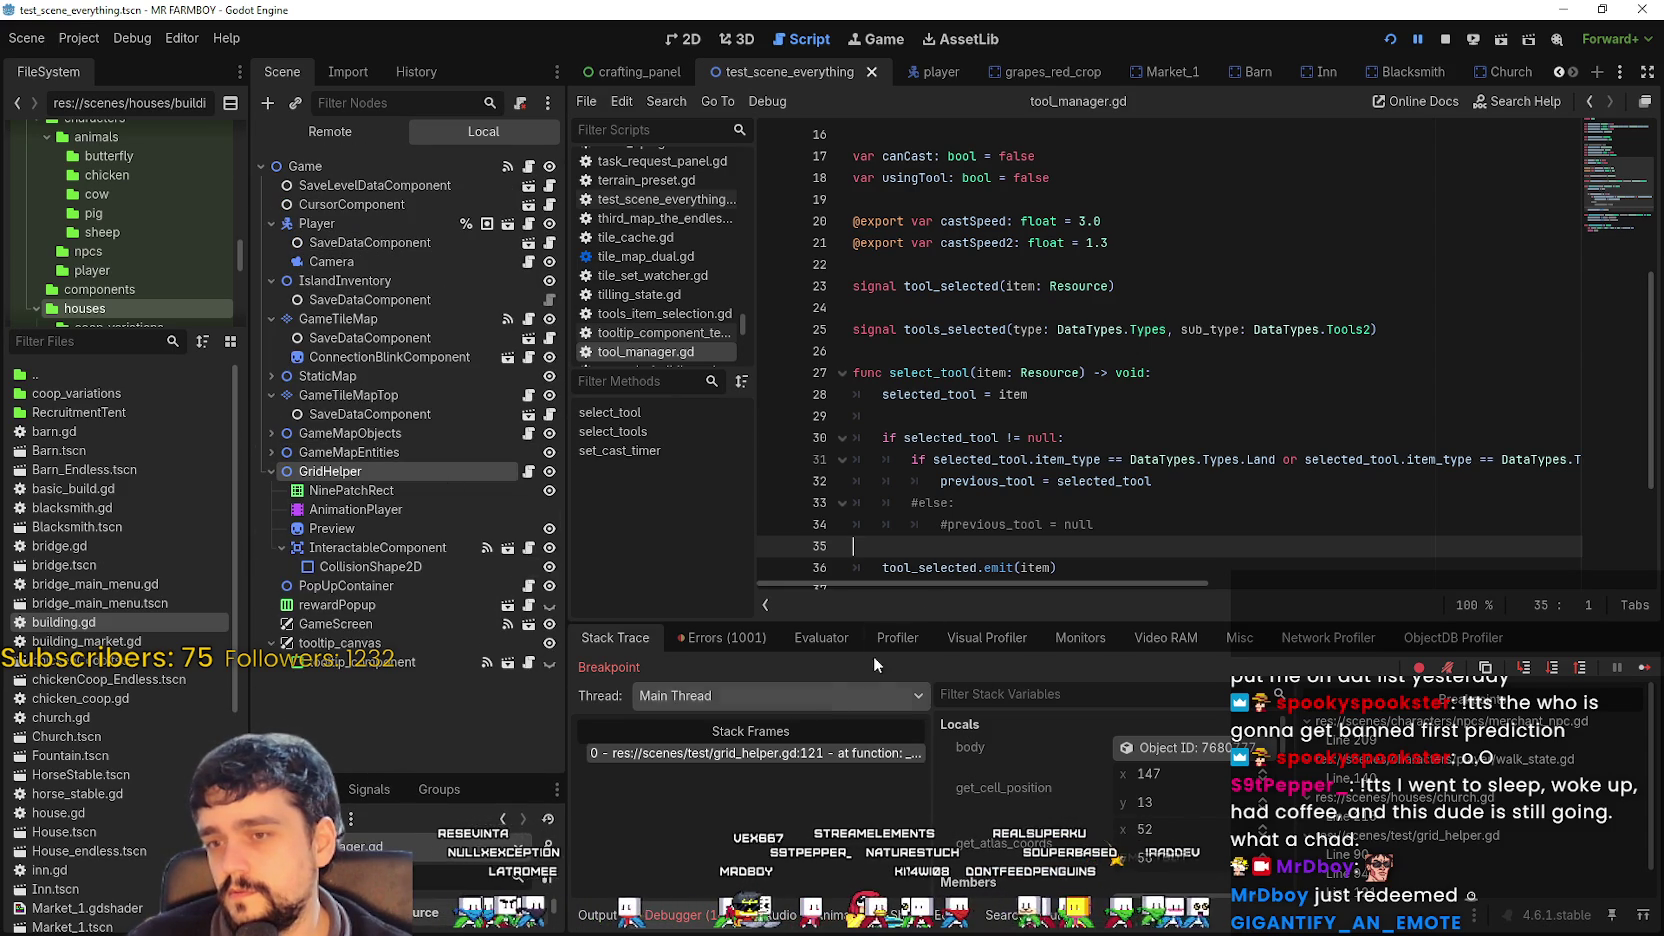
scroll(1020, 494, "down", 3)
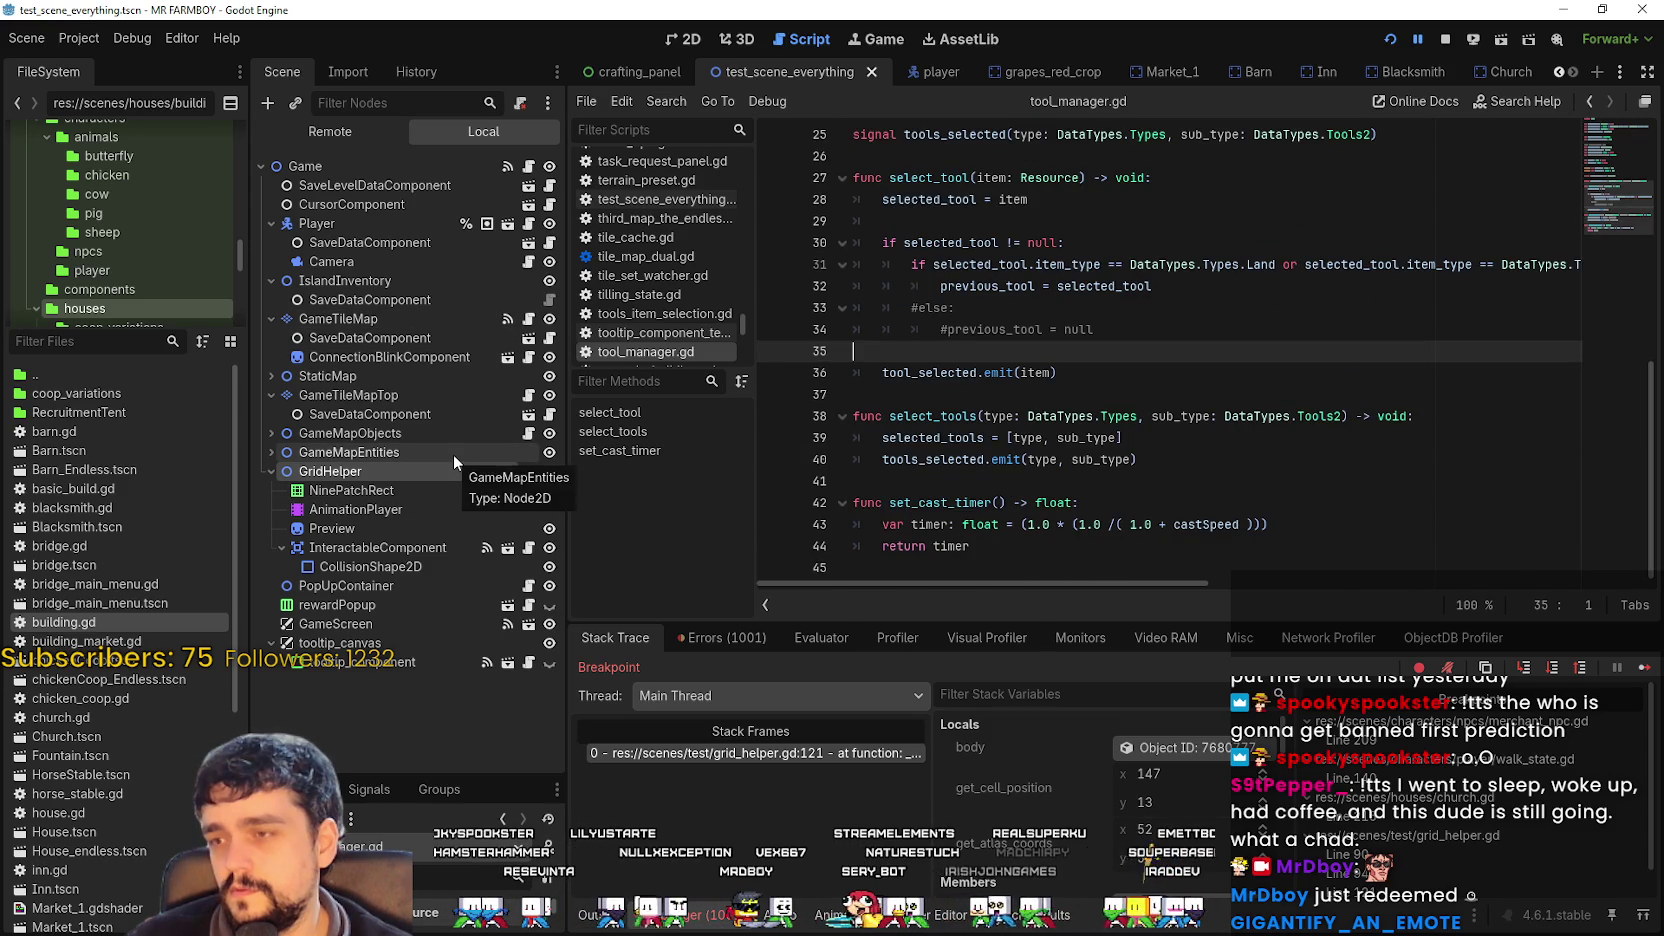
left_click(532, 469)
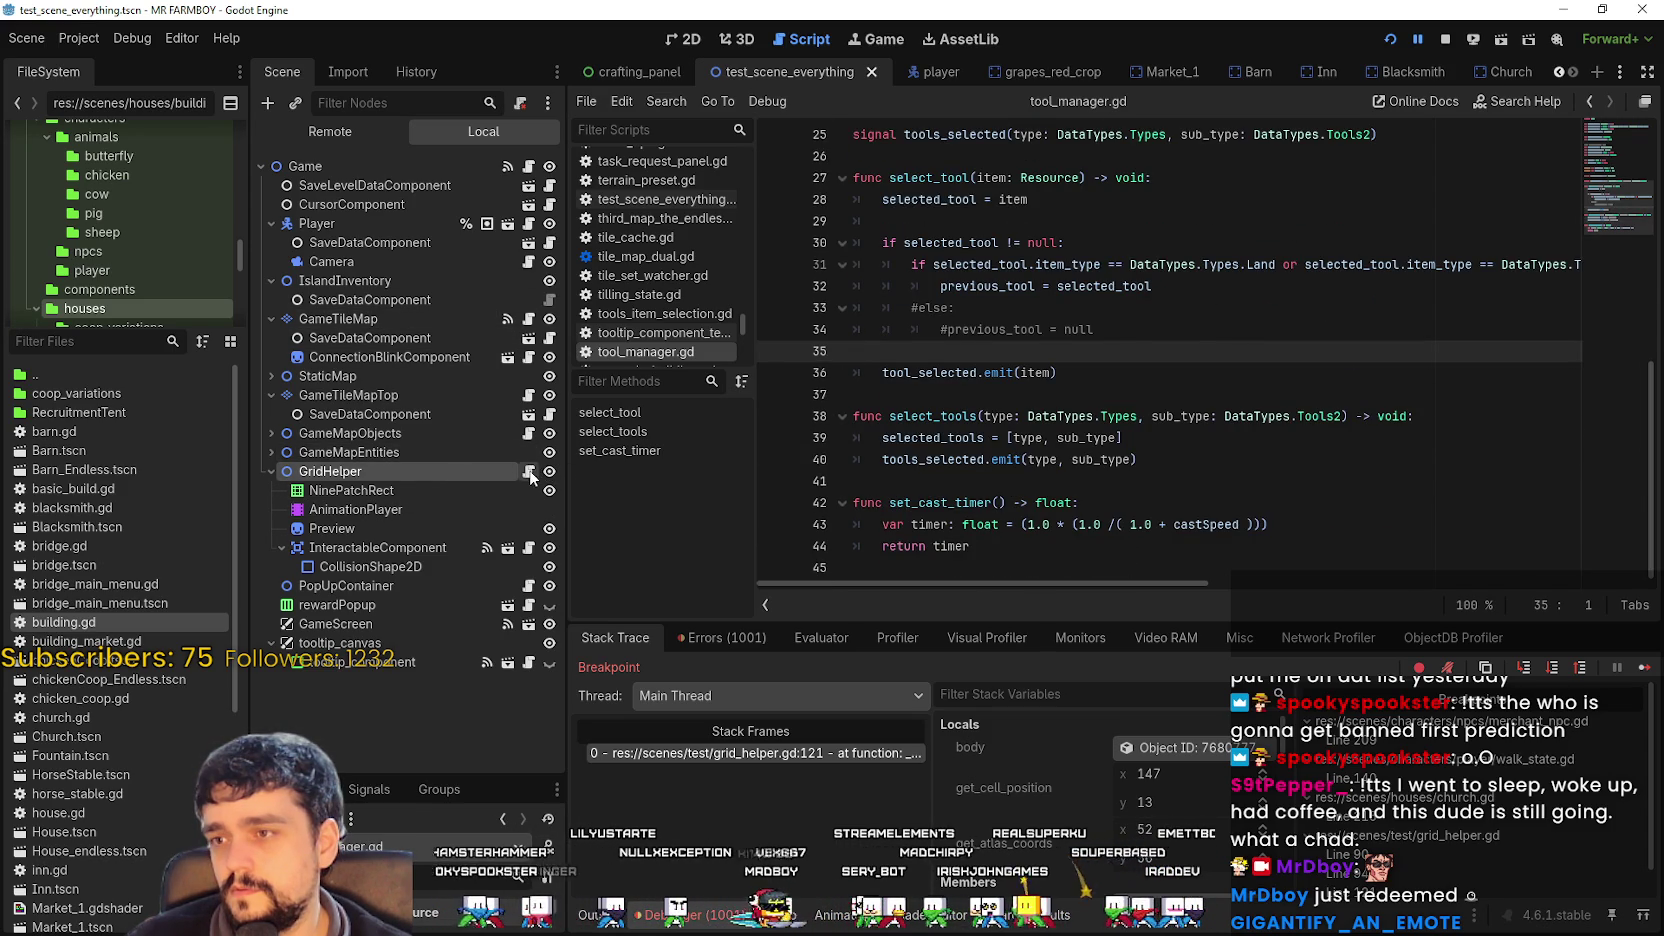
Select the choppingTool export on line 32 and search the script for it.
scroll(1143, 423, "up", 4)
scroll(1143, 423, "up", 12)
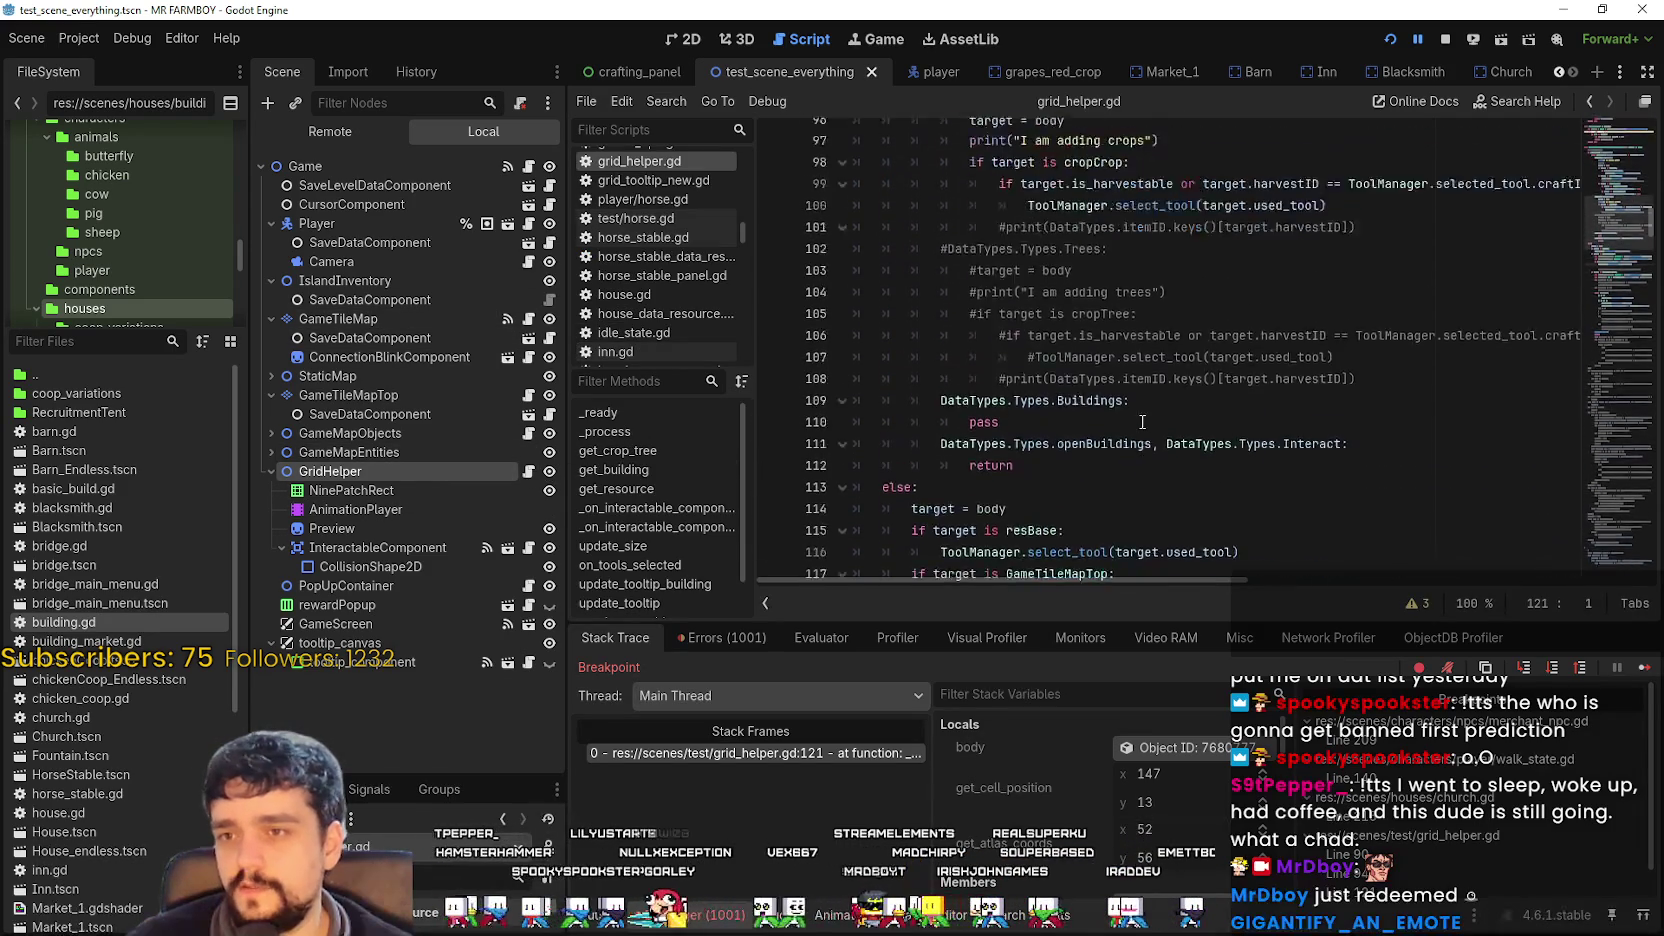
scroll(1620, 208, "up", 12)
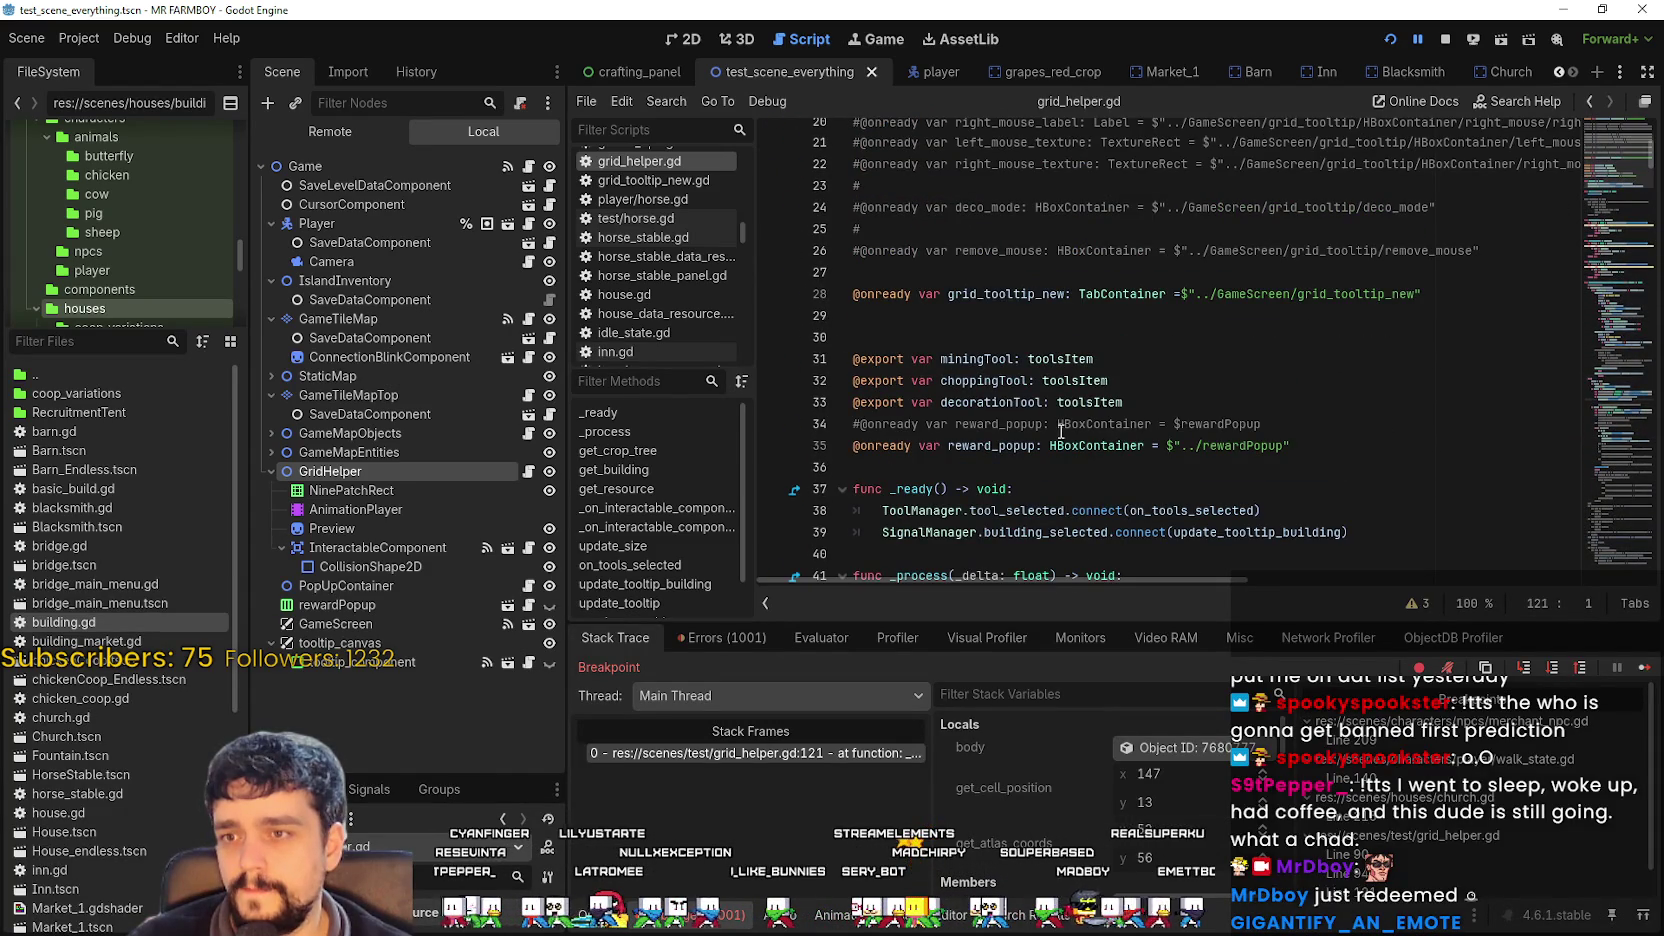
double_click(1010, 383)
key("ctrl+f")
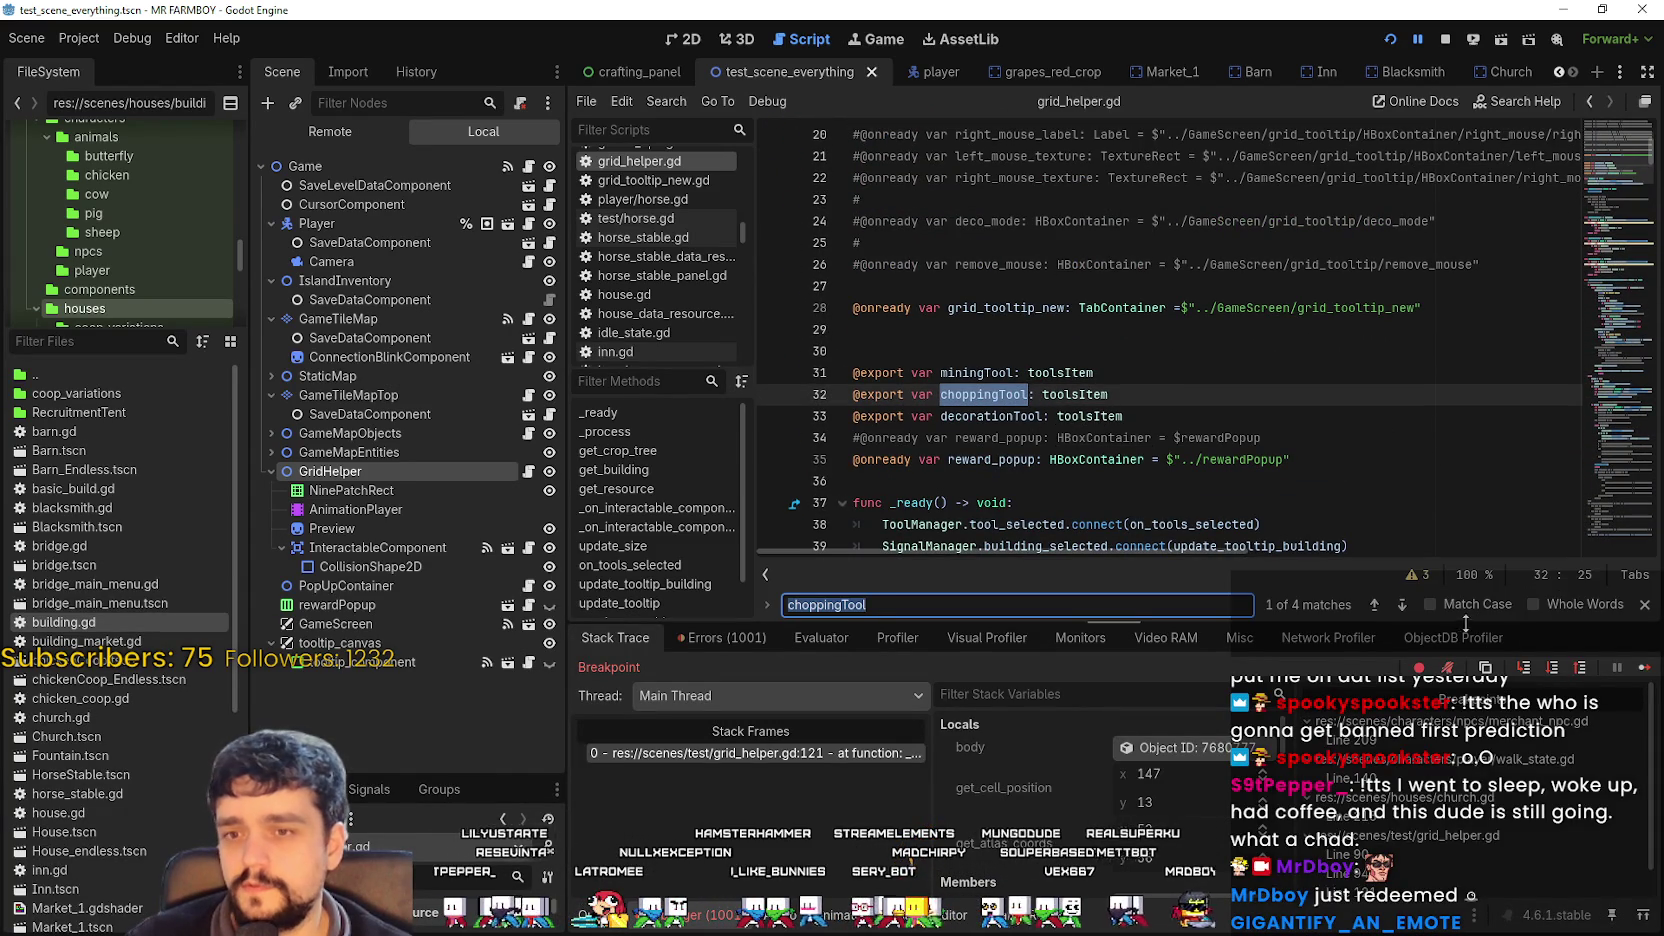
Step through choppingTool matches to the select_tool(choppingTool) call at line 134, match 3 of 4.
left_click(1401, 605)
left_click(1401, 605)
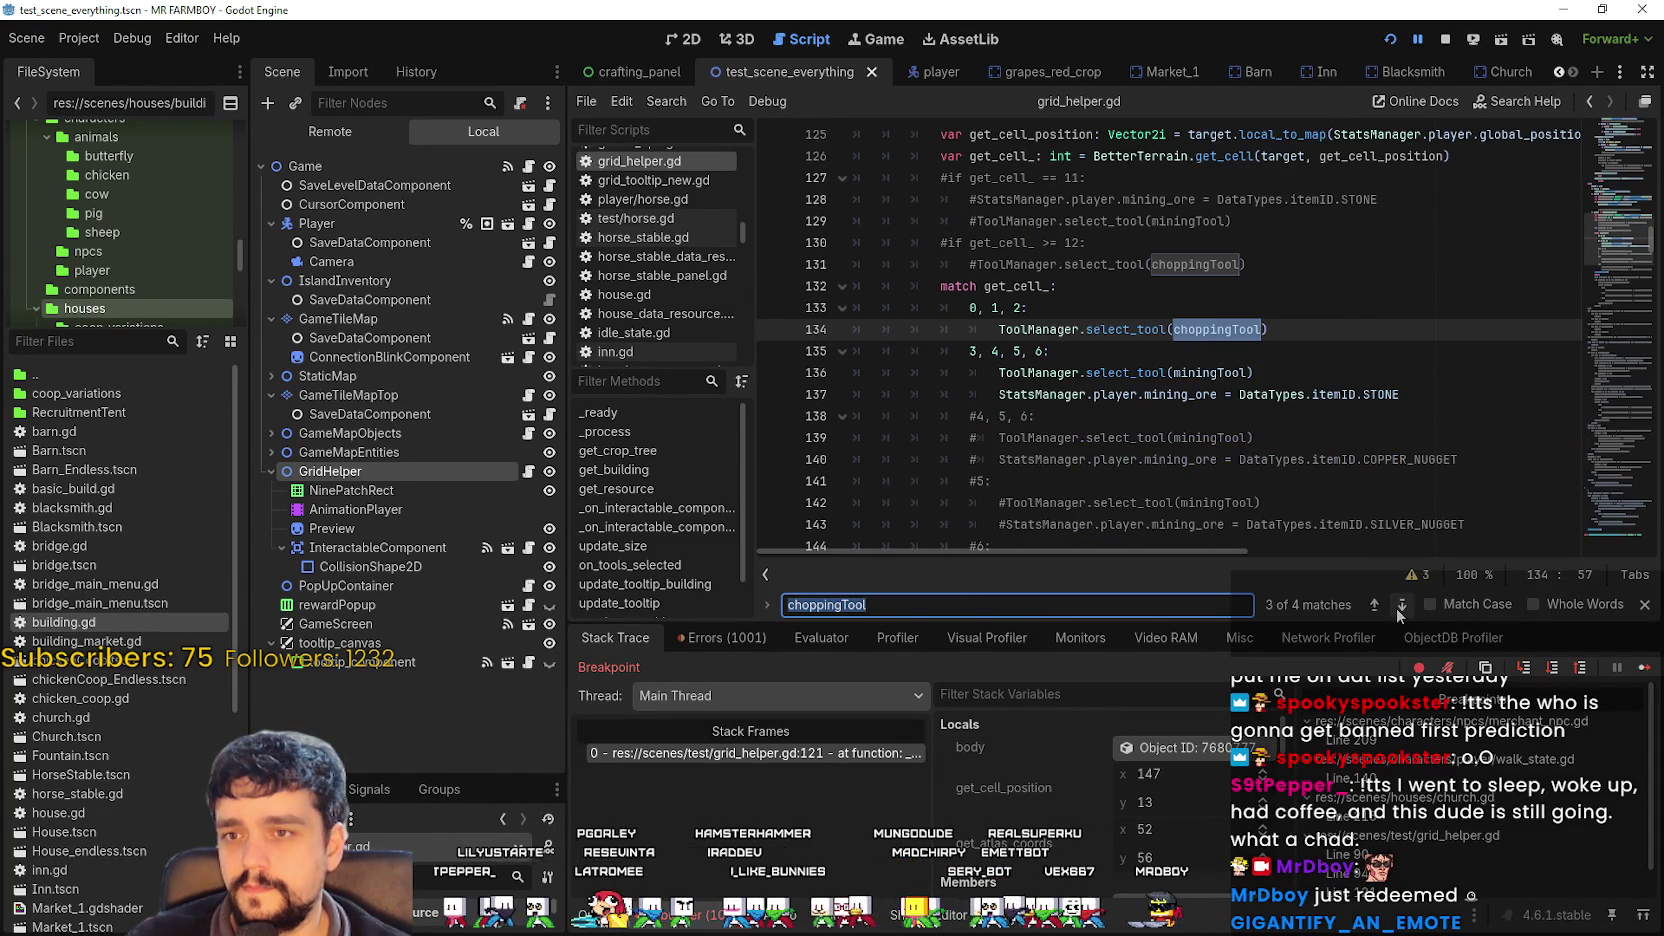
left_click(1401, 605)
left_click(1401, 605)
left_click(1401, 605)
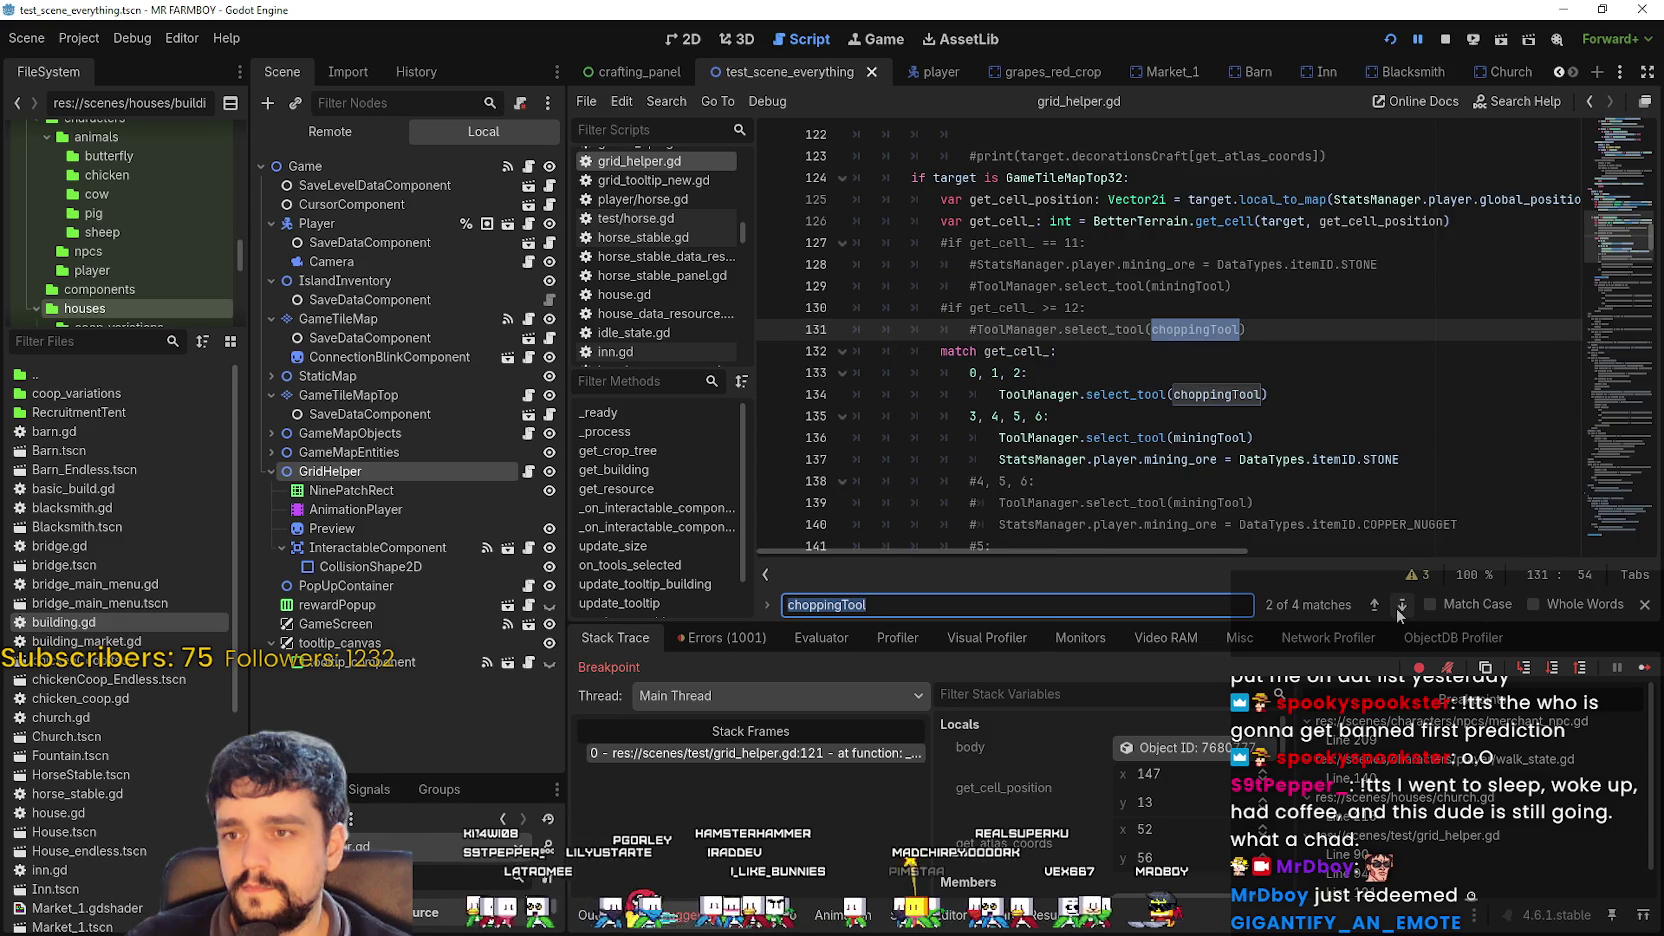
left_click(1401, 605)
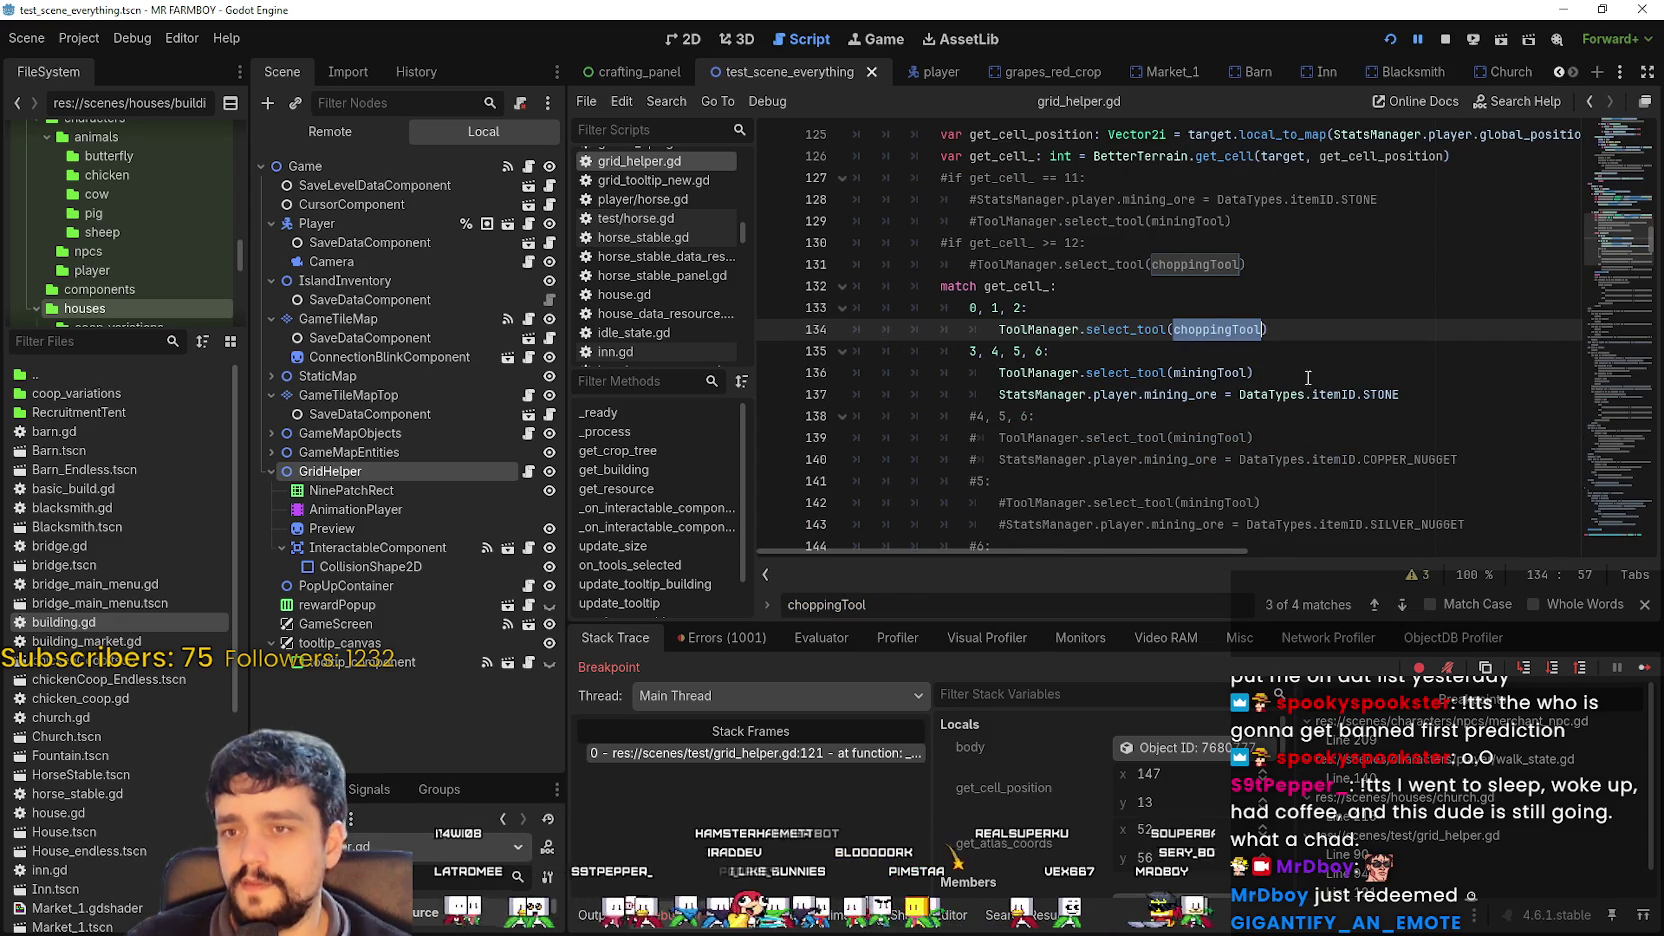
left_click(1176, 329)
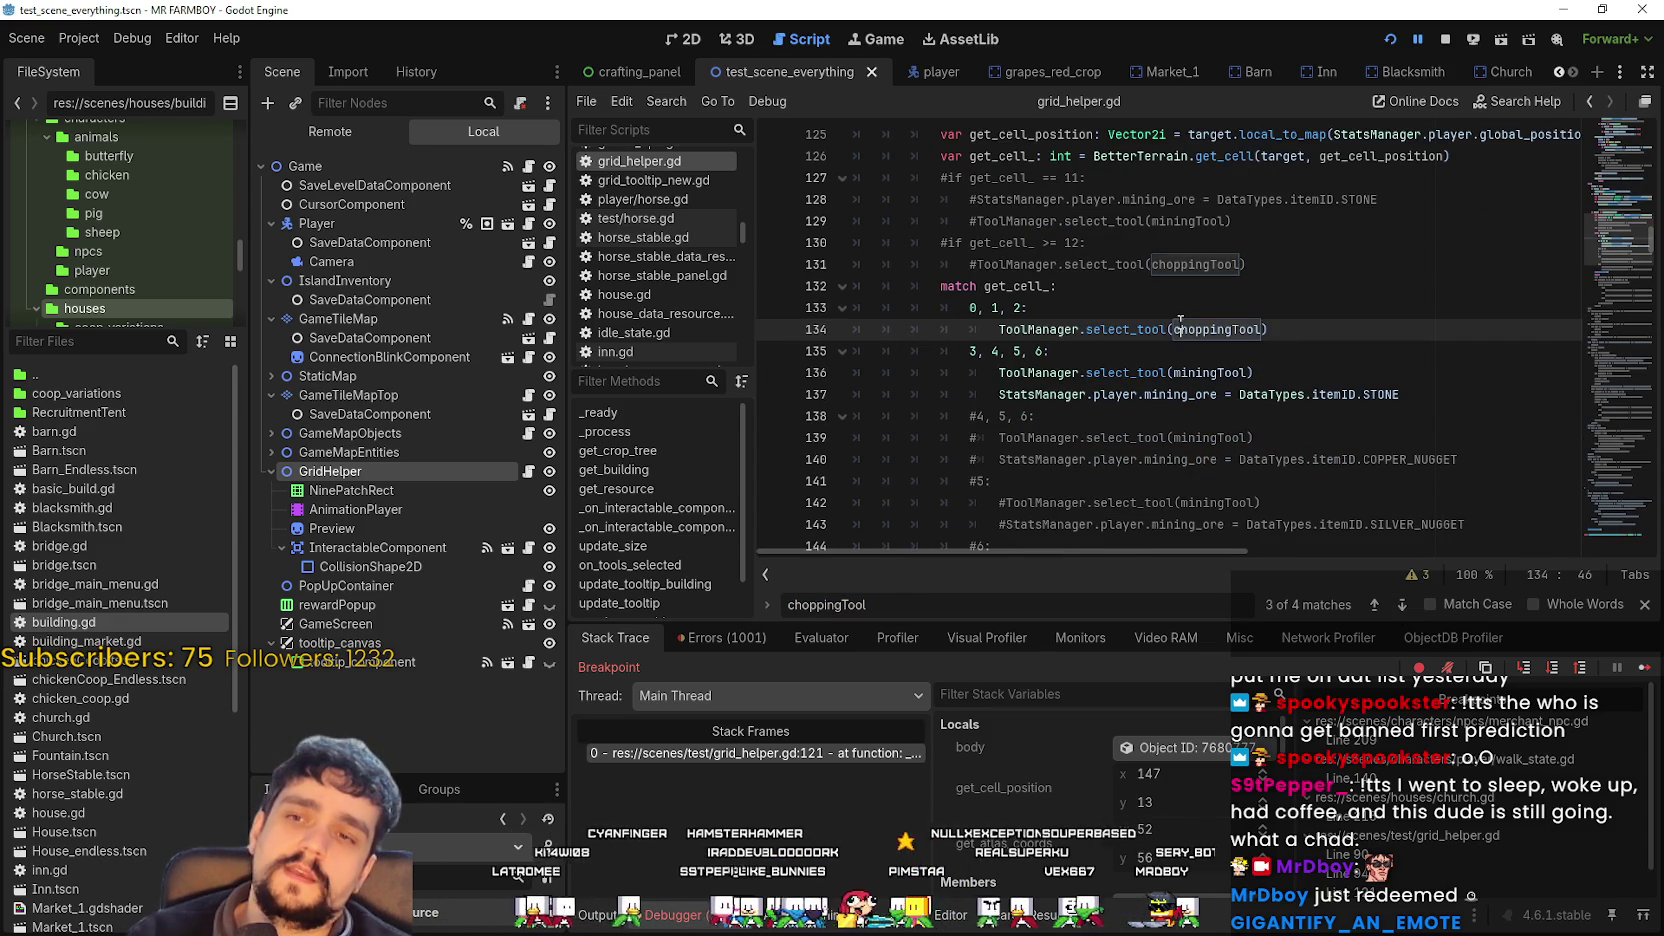
Filter the FileSystem files by 'chop' and then 'tool', then clear the filter.
left_click(50, 341)
type("c")
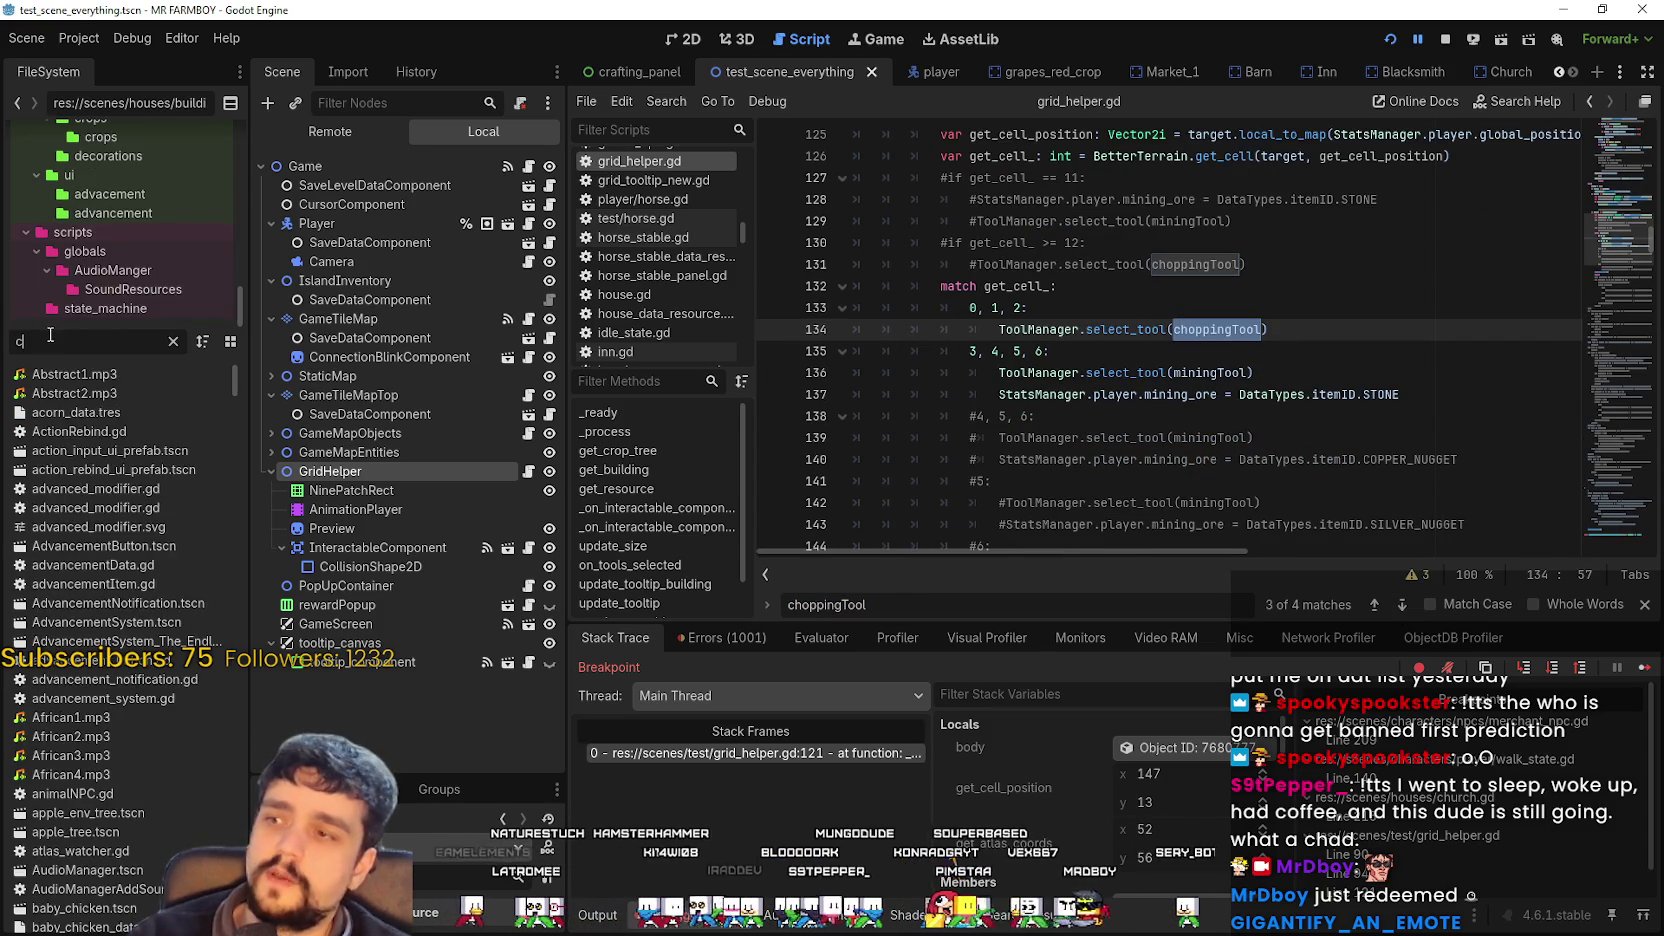
type("hoppi")
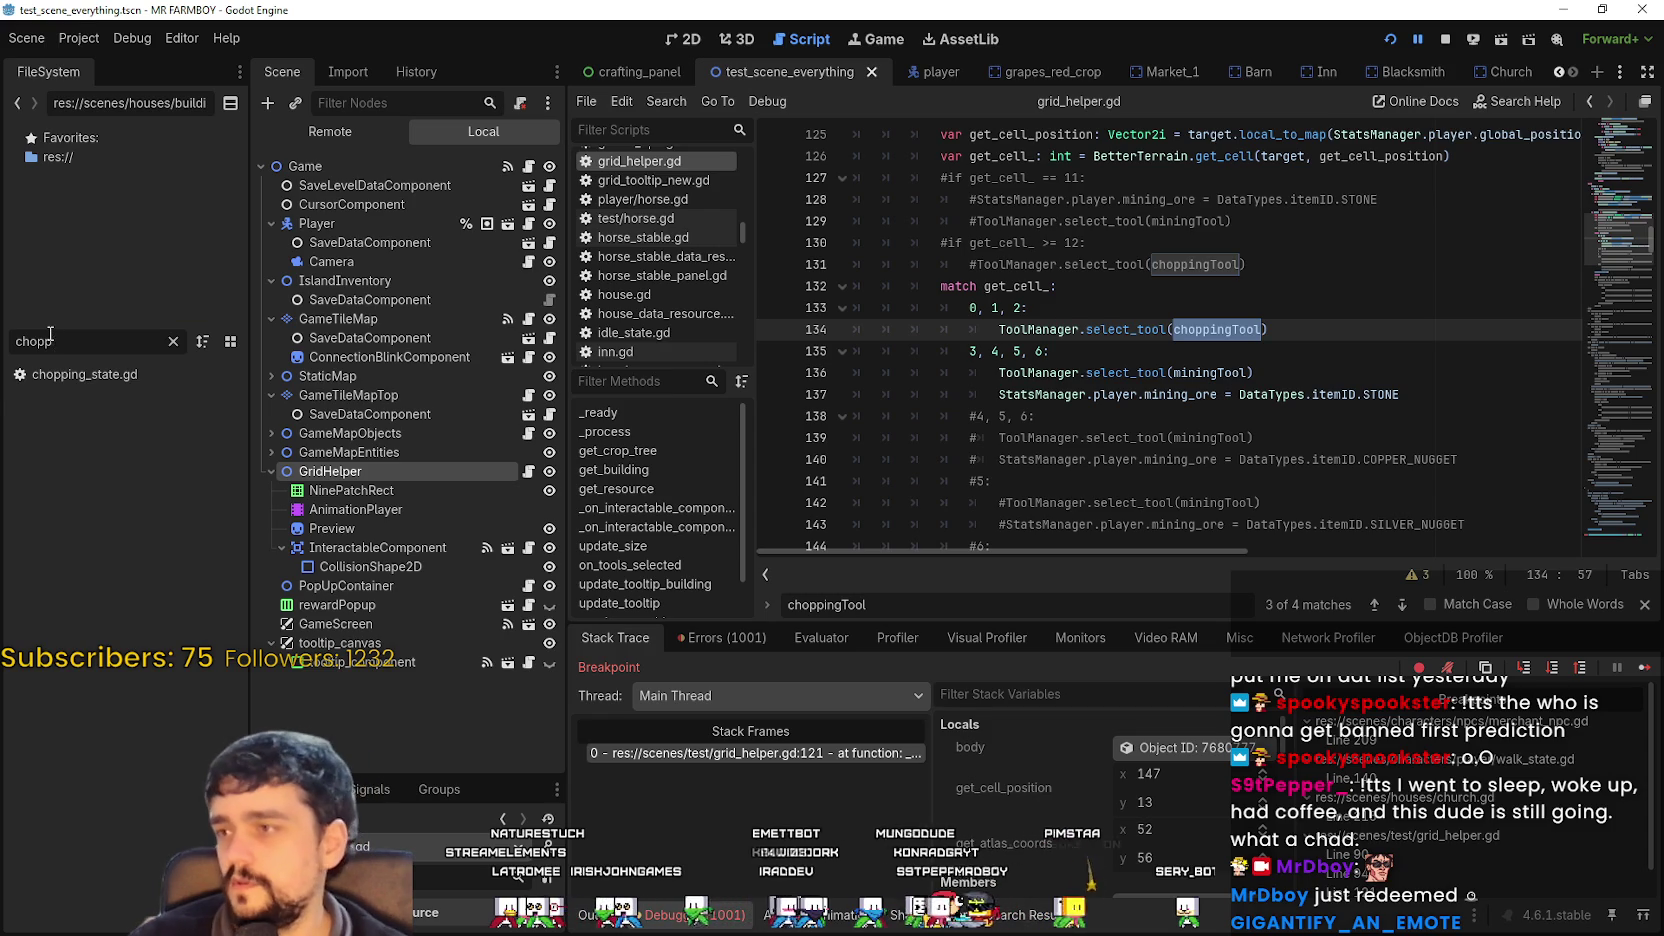
key("BackSpace")
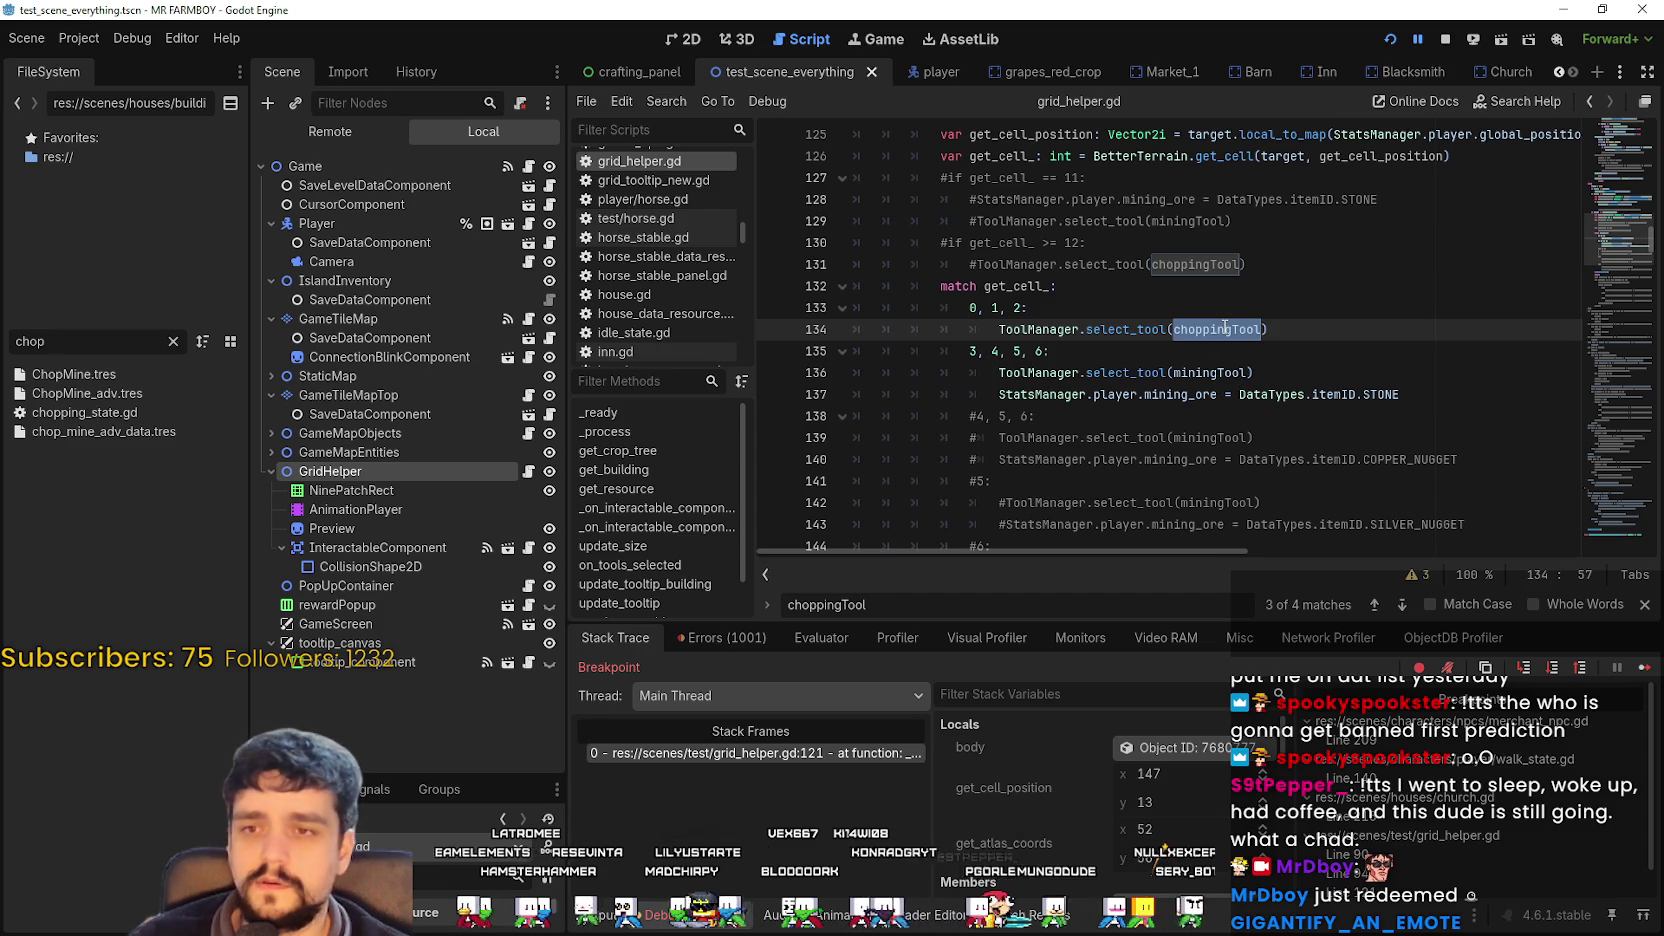
type("tool")
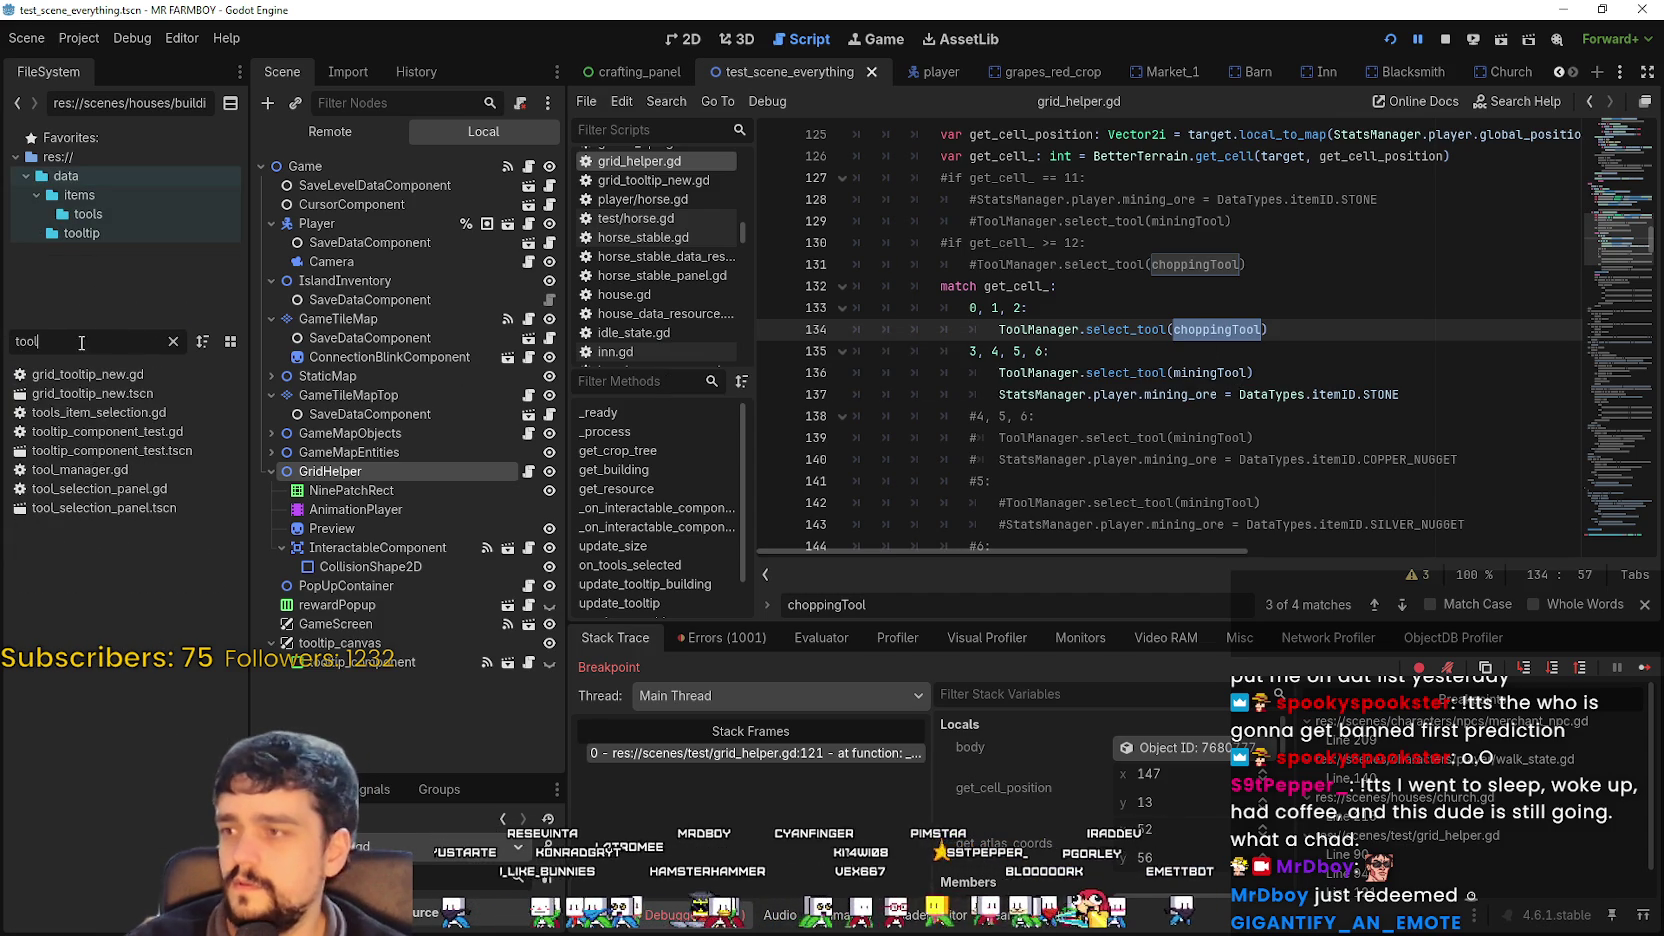
left_click(173, 341)
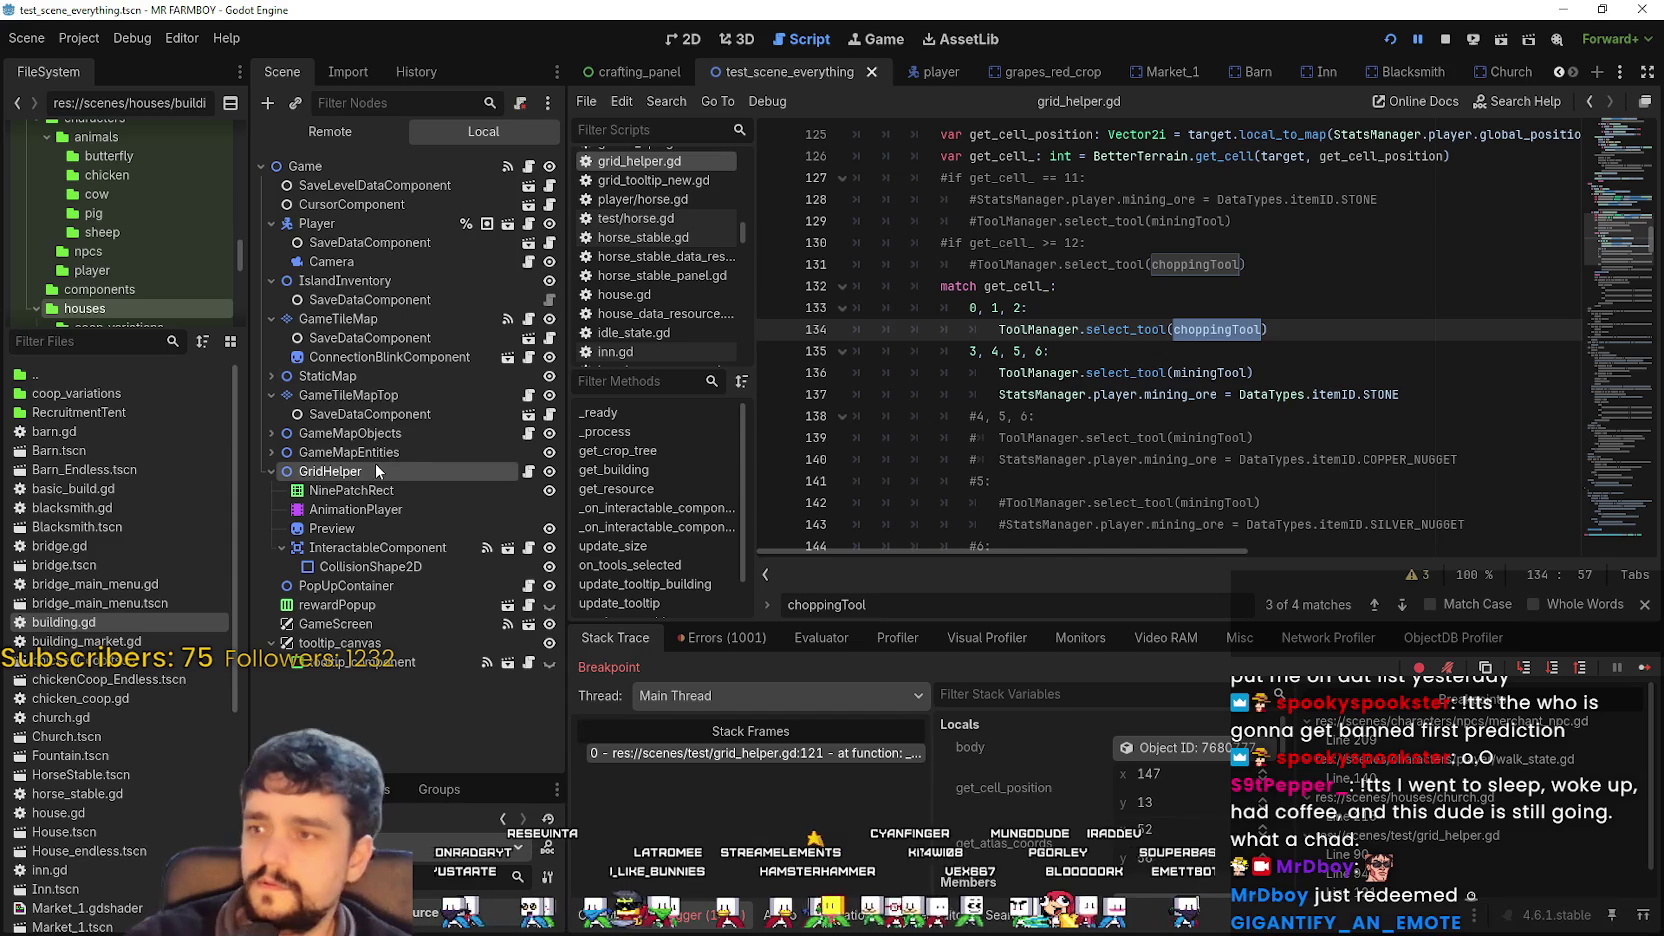
Enlarge the scene tree to reveal GridHelper's children, then open field_cursor_component.gd at line 805.
left_click_drag(411, 779, 463, 524)
left_click(465, 621)
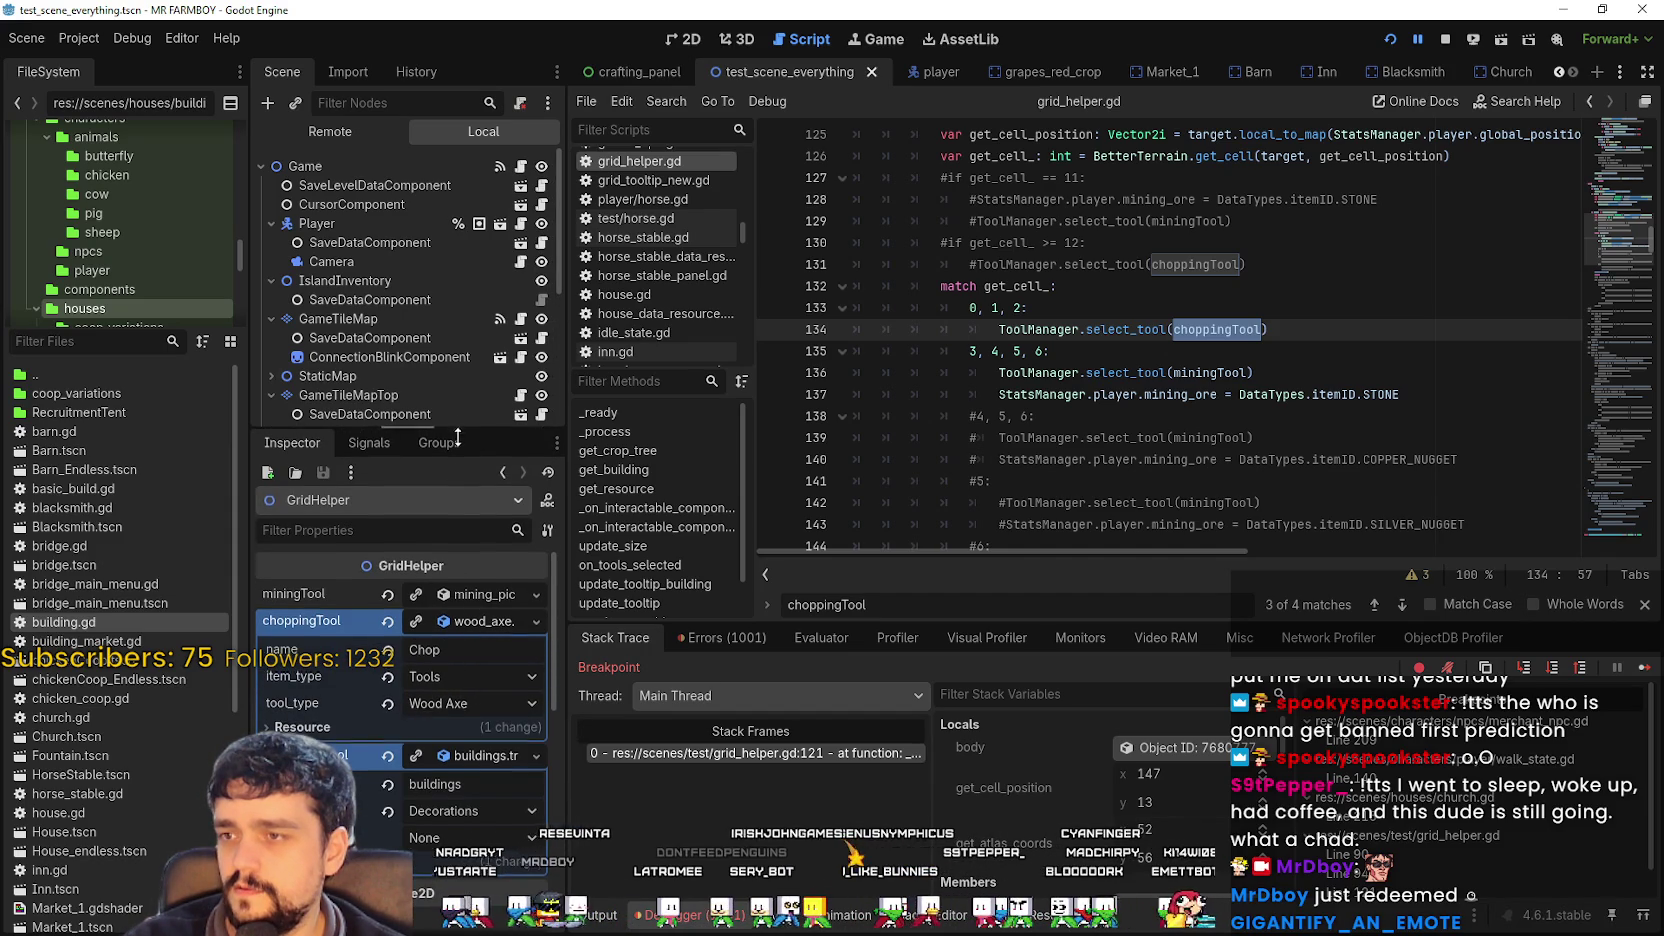
left_click_drag(449, 431, 449, 607)
scroll(545, 397, "down", 2)
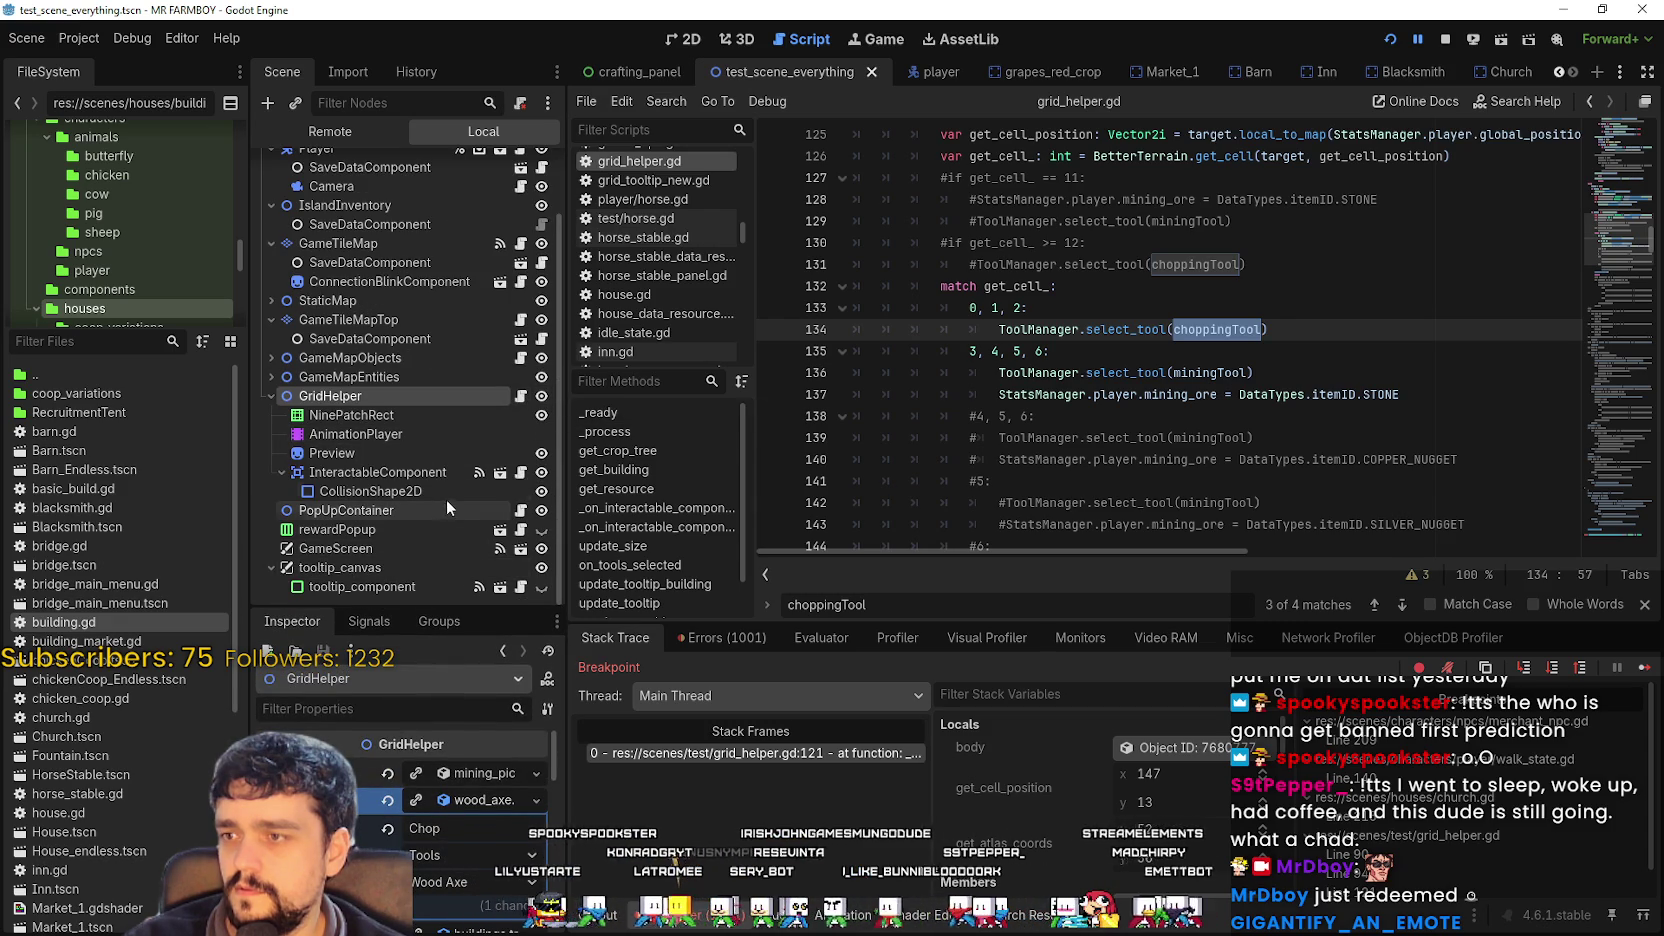
scroll(464, 378, "up", 2)
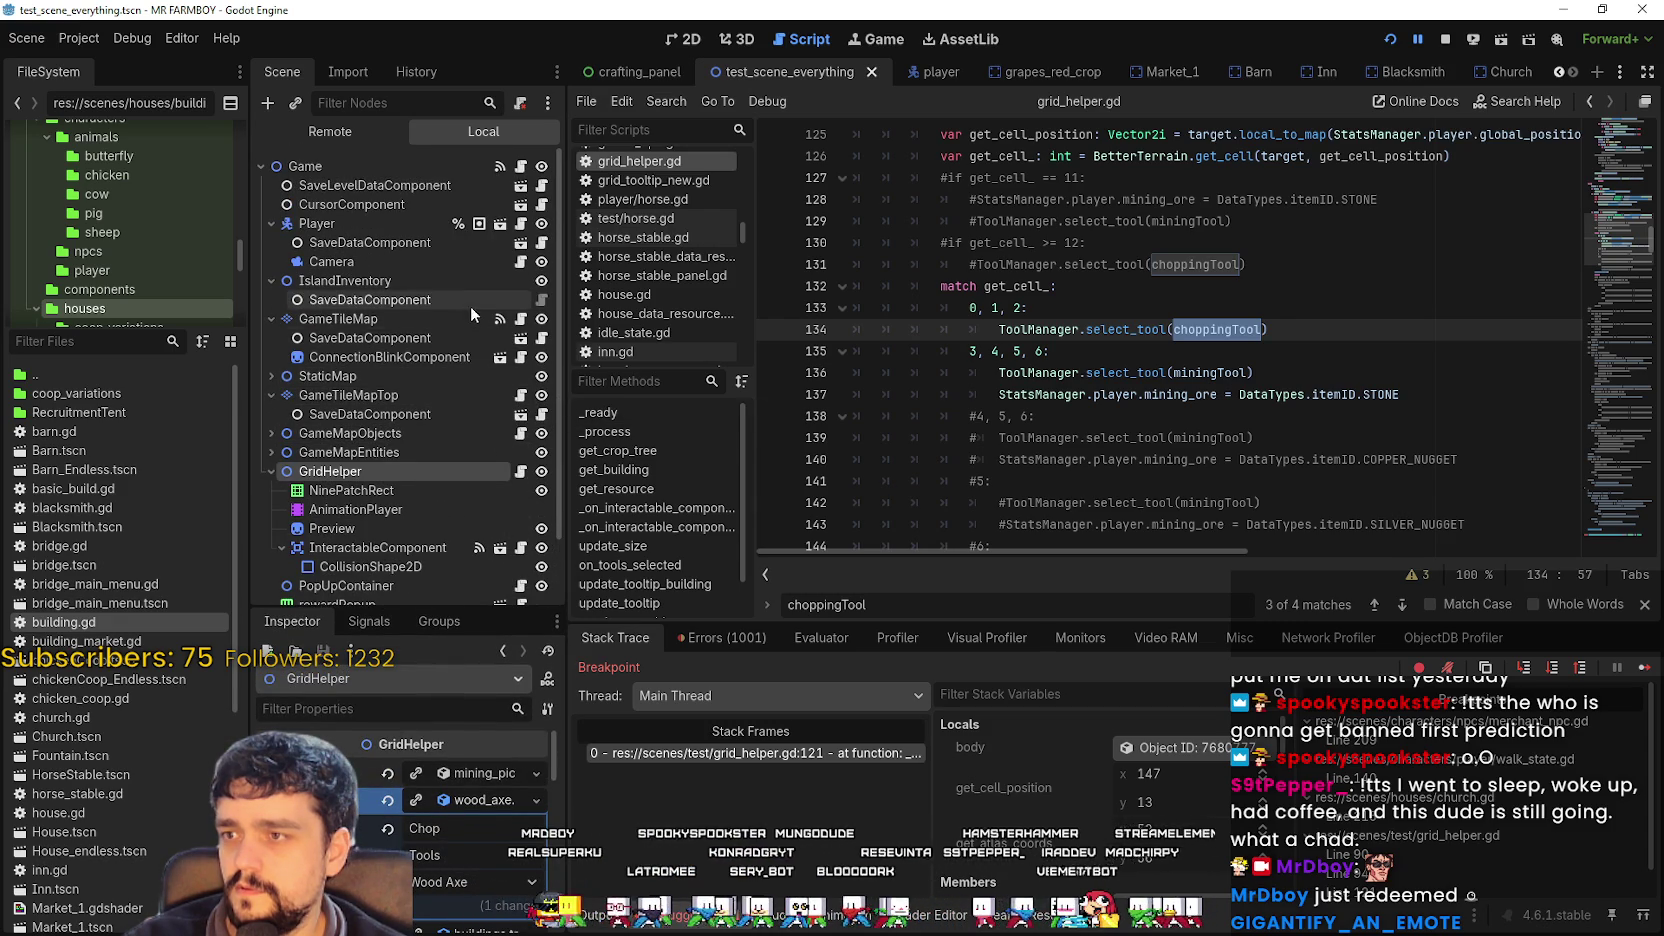
left_click(541, 207)
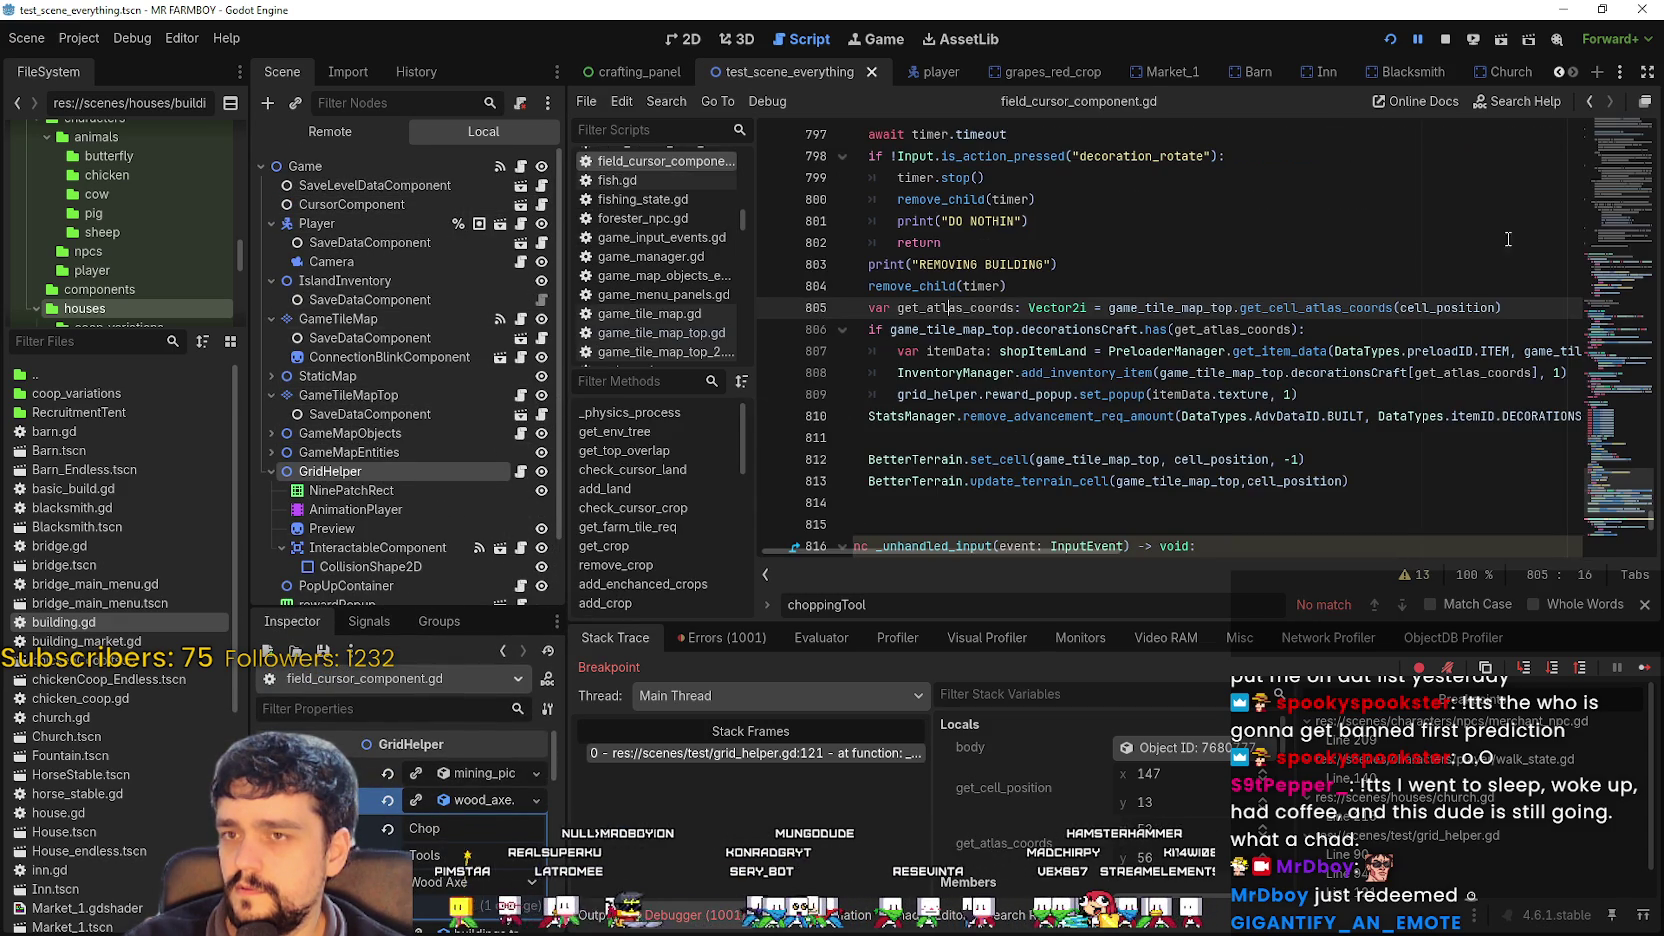
Look up the BaseCursorComponent symbol on line 2 to open base_cursor_component.gd.
key("Up")
key("Up")
key("Up")
key("End")
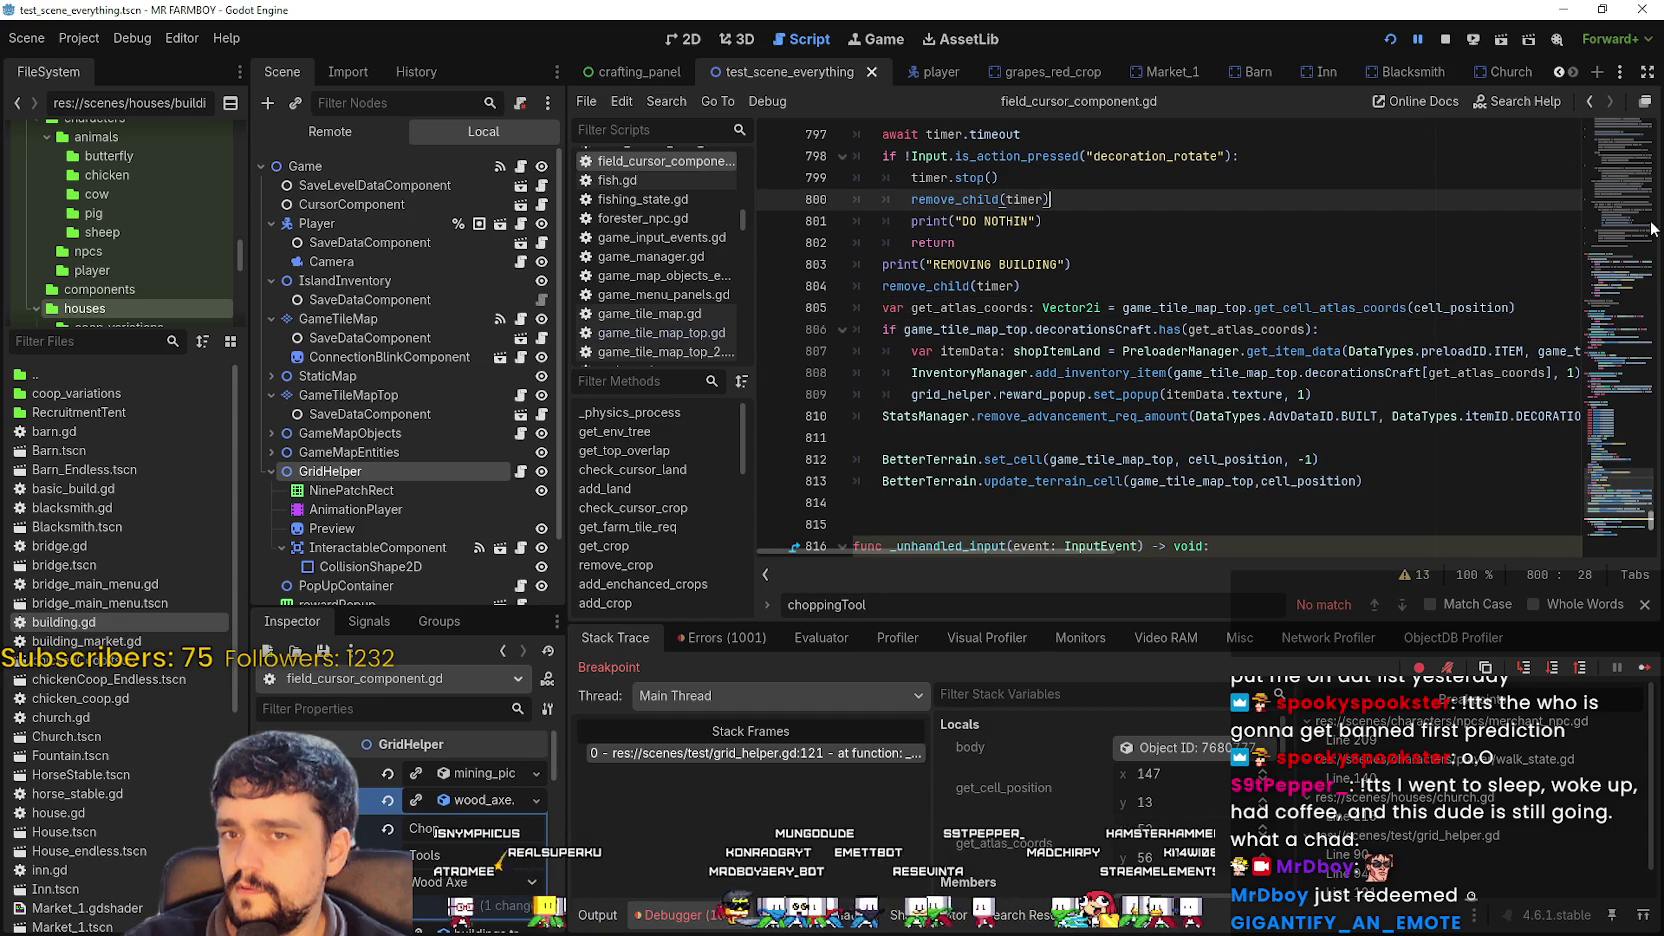
left_click_drag(1605, 481, 1070, 162)
right_click(1003, 157)
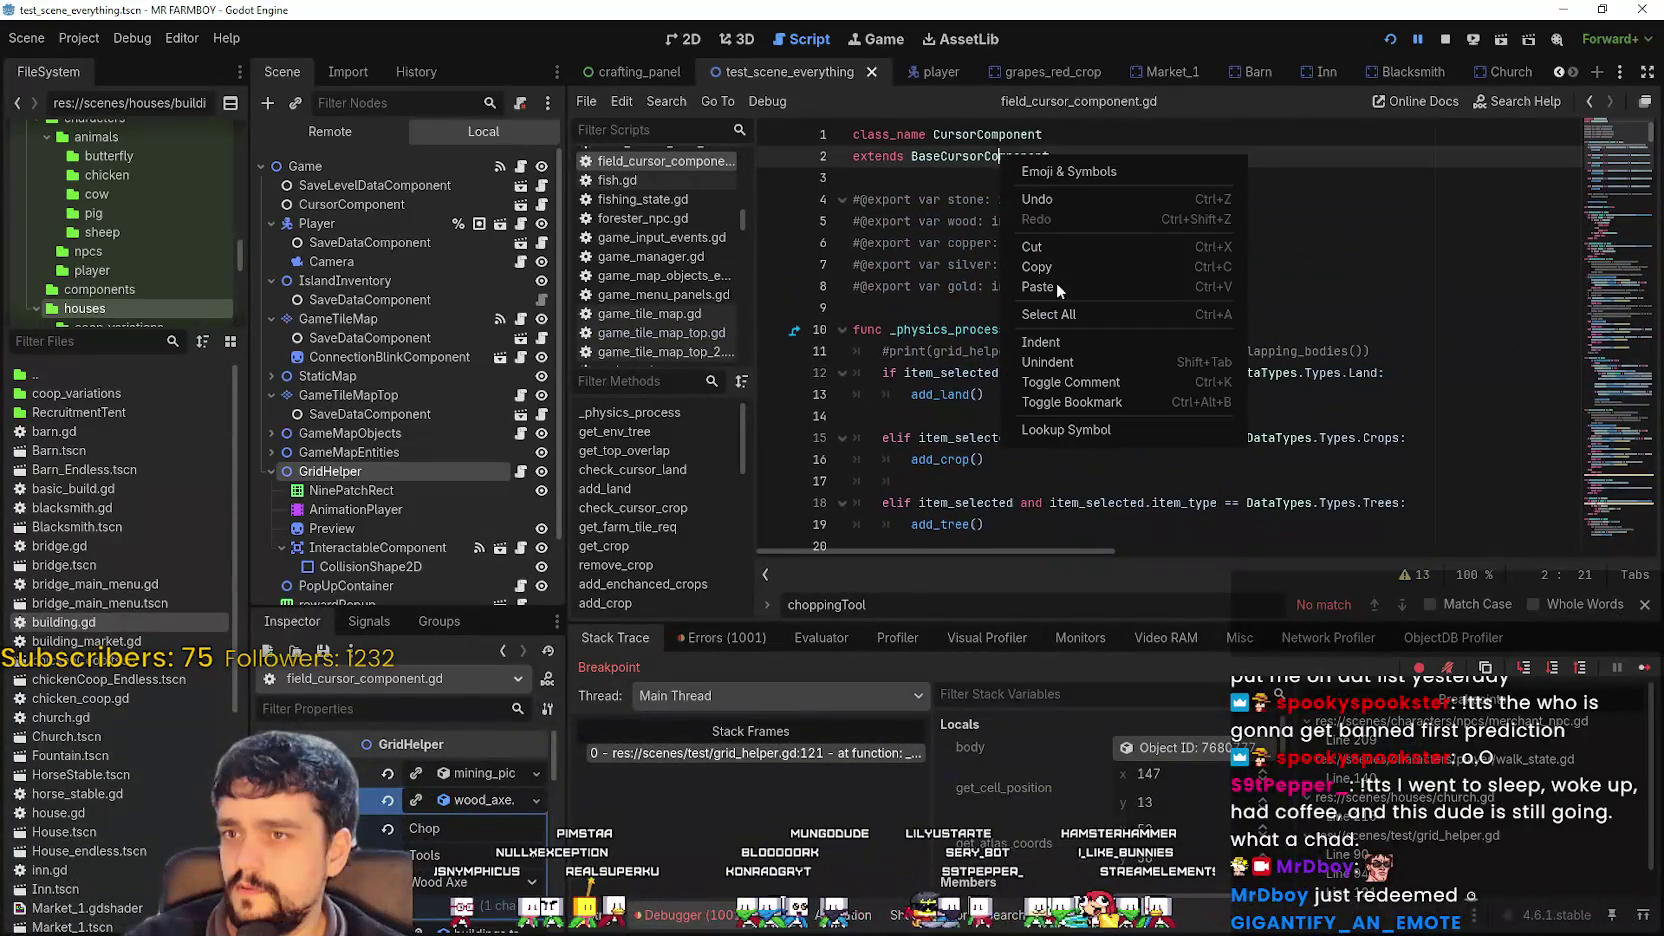
left_click(1086, 430)
Scroll to the Decorations preview block and set a breakpoint on line 223.
scroll(1336, 380, "up", 5)
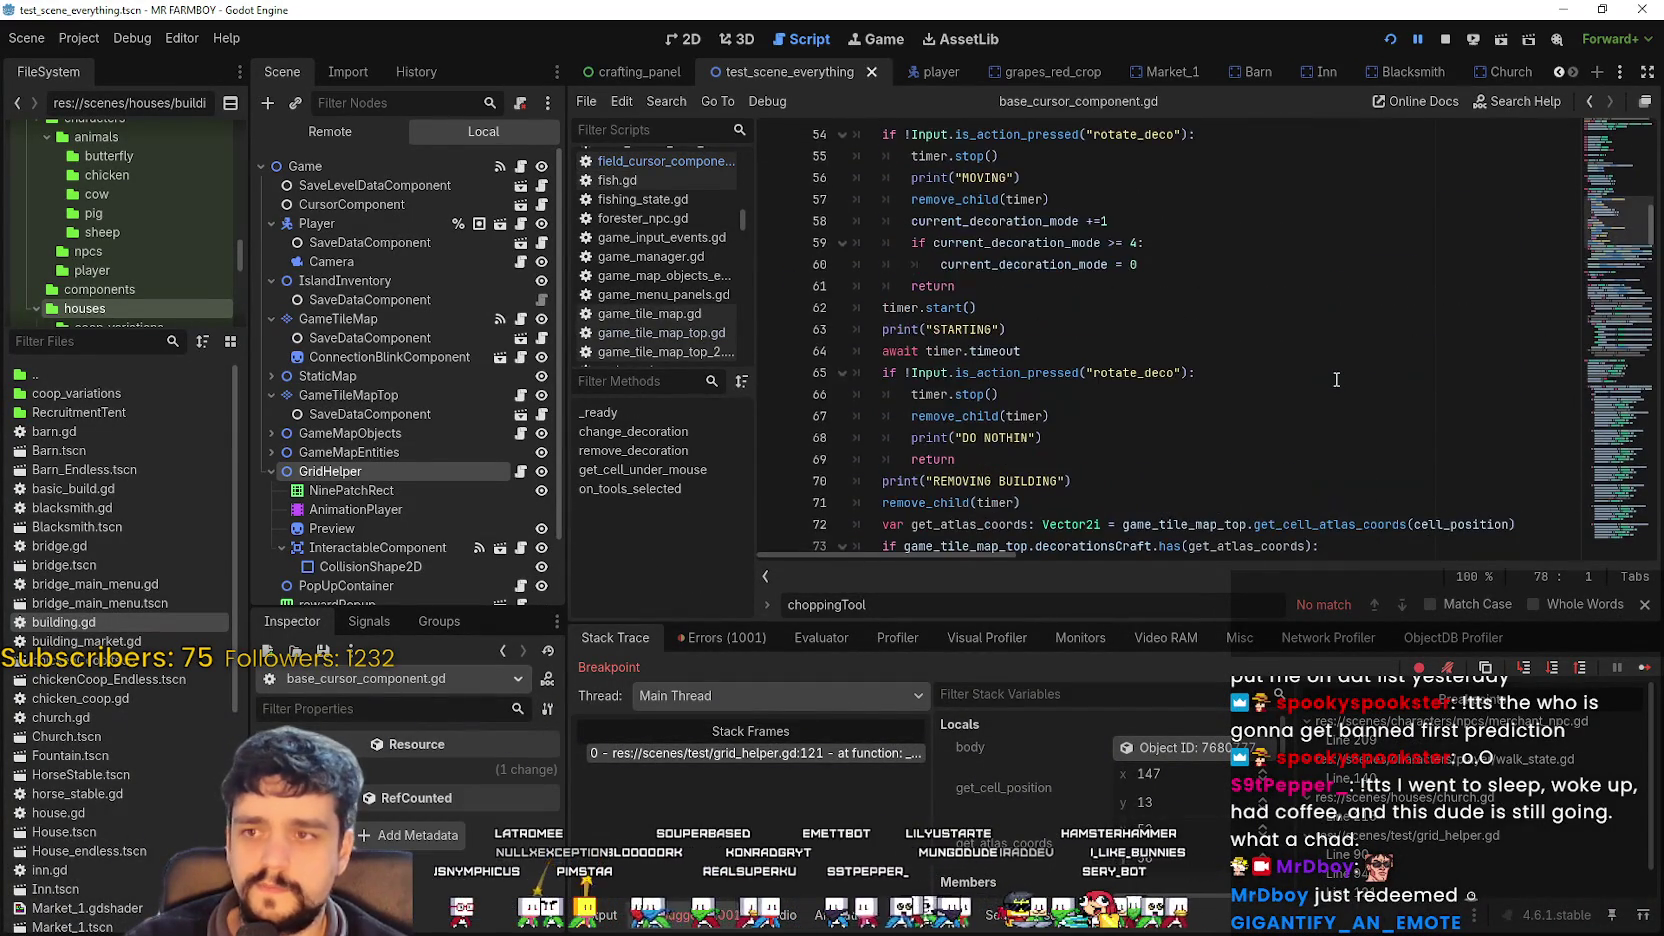
scroll(1626, 325, "down", 2)
mouse_move(1626, 233)
left_mouse_down()
mouse_move(1625, 137)
mouse_move(1600, 304)
mouse_move(1606, 286)
left_mouse_up()
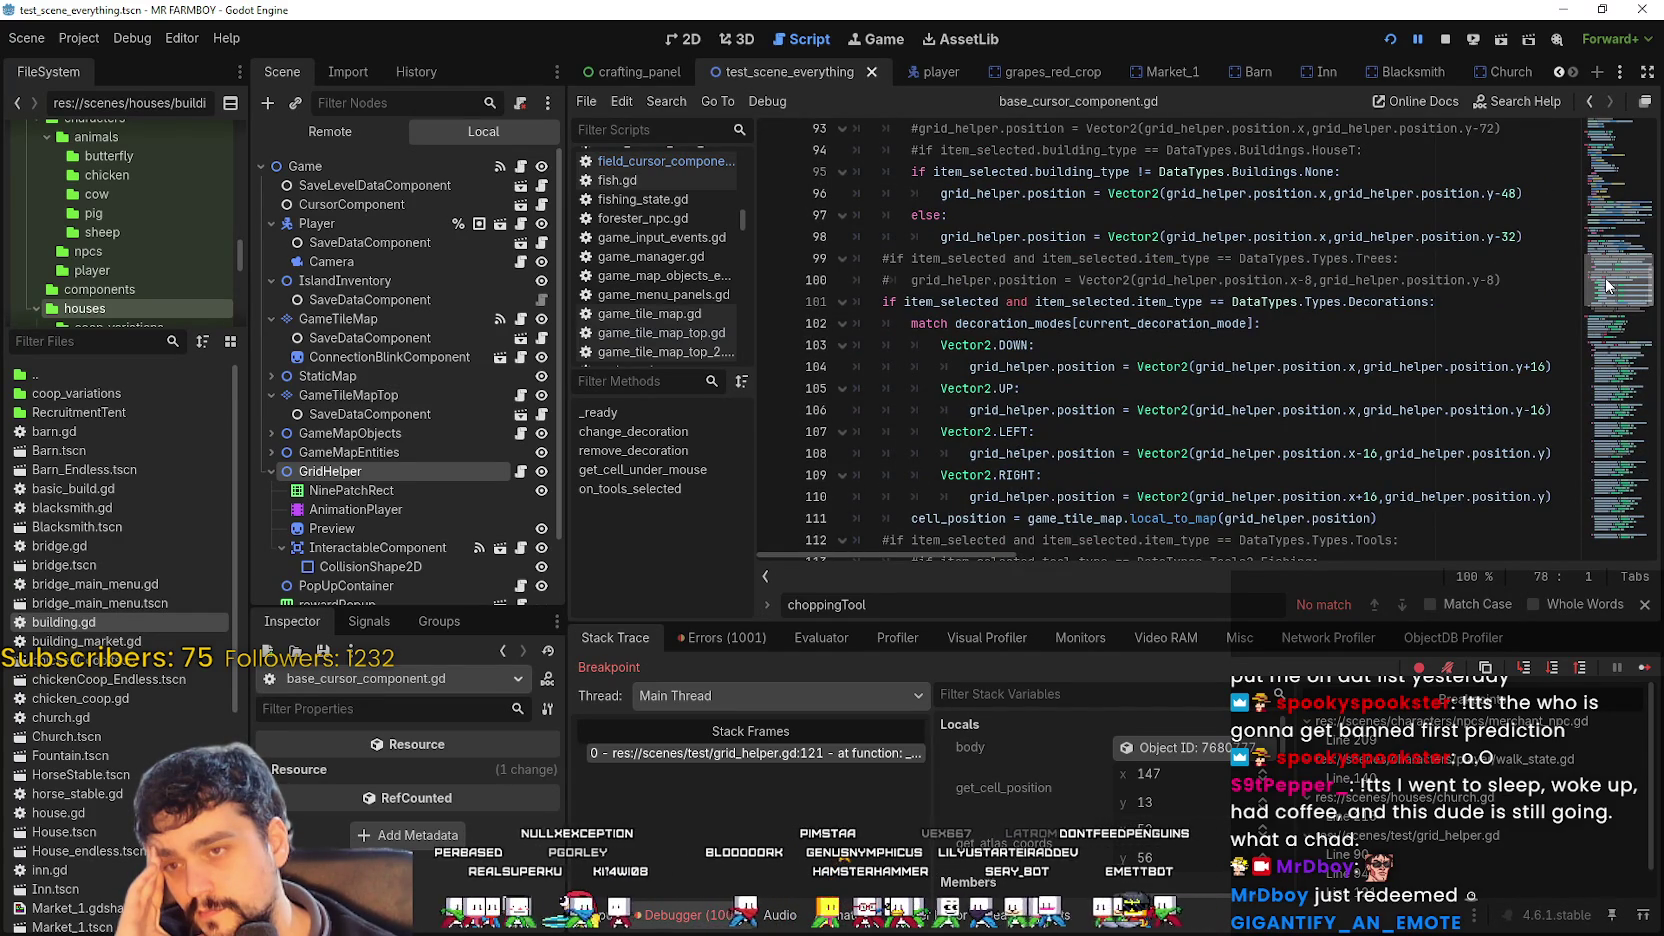
mouse_move(1606, 278)
left_mouse_down()
mouse_move(1607, 258)
mouse_move(1598, 316)
left_mouse_up()
scroll(1589, 321, "down", 4)
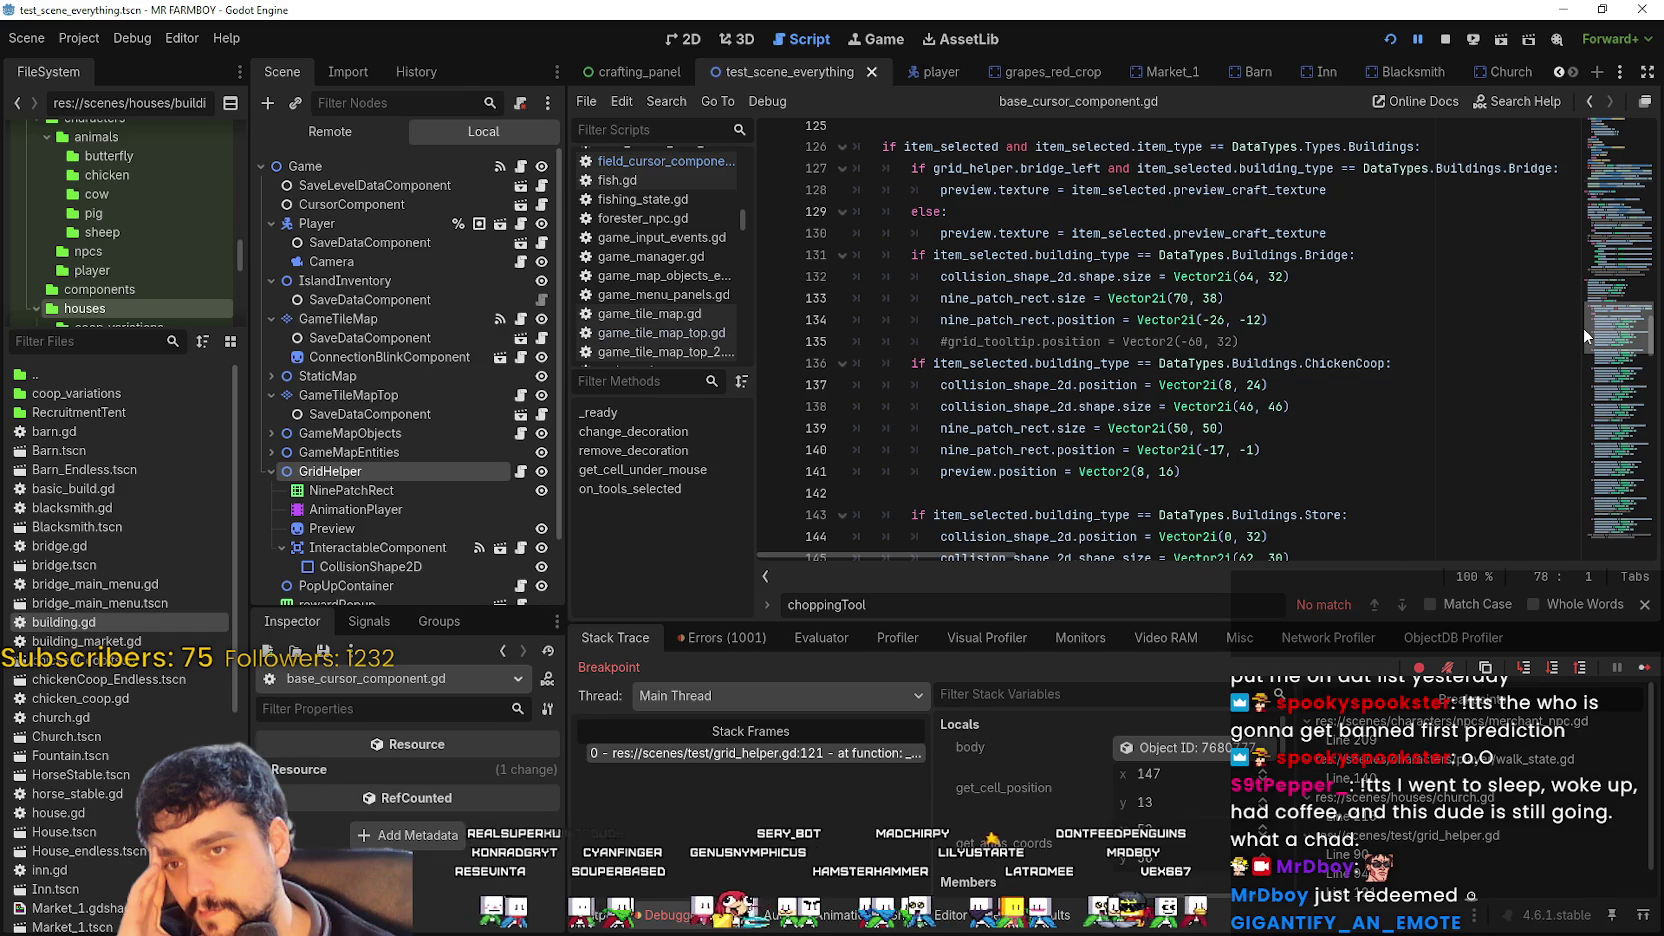
left_click_drag(1584, 329, 1599, 470)
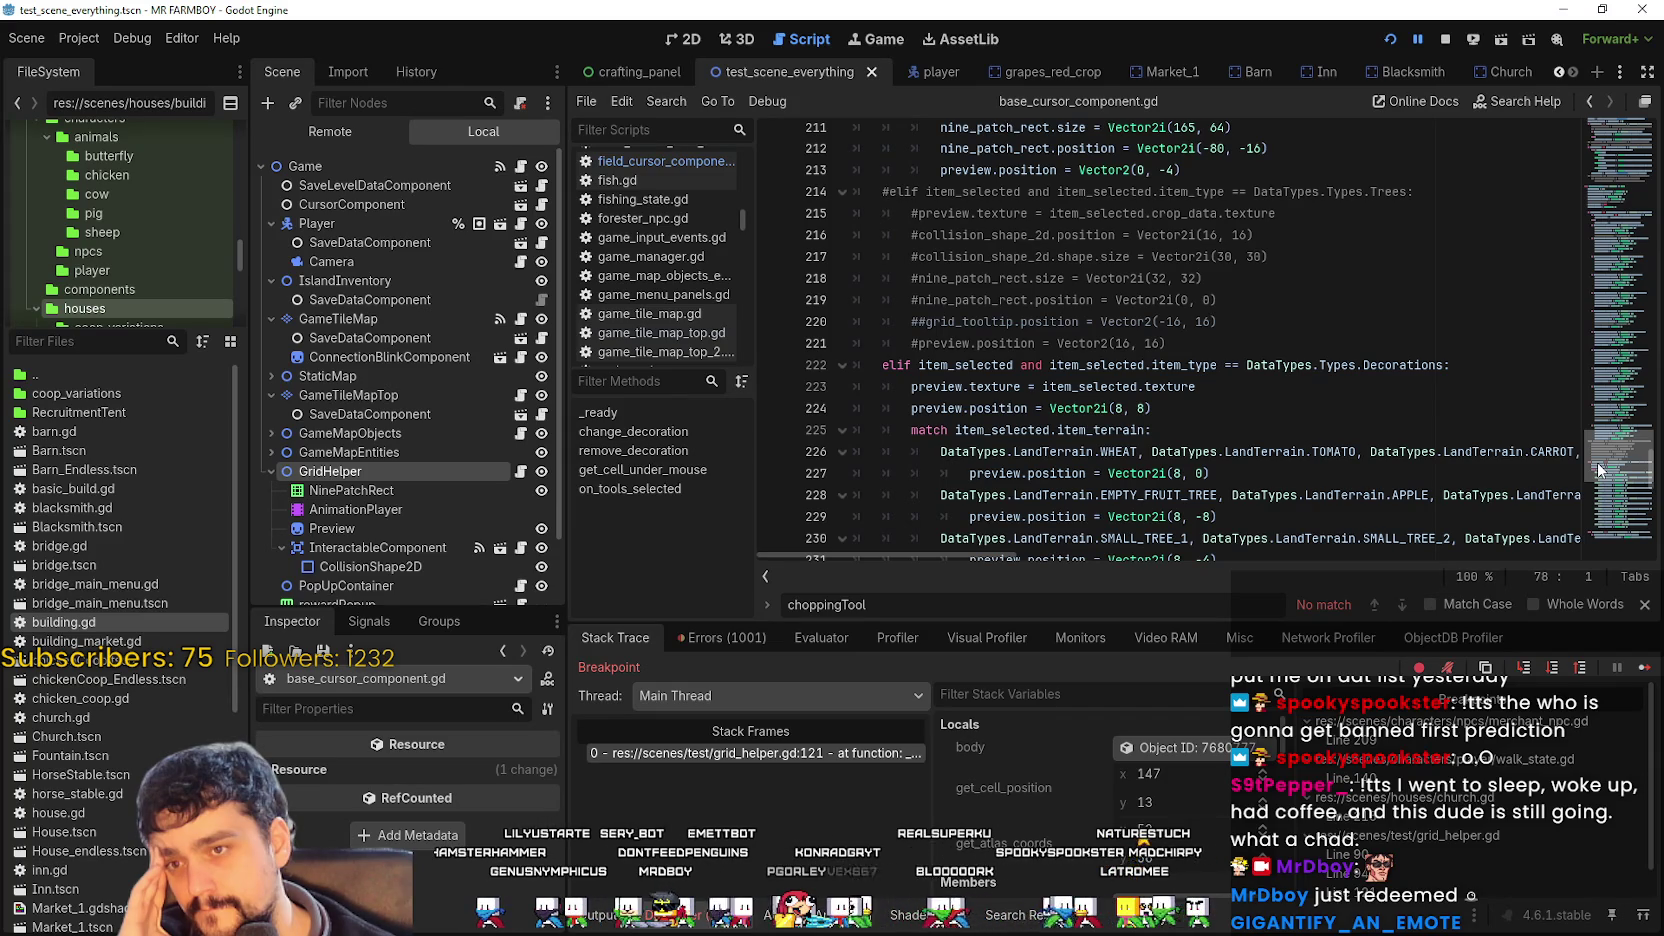
left_click_drag(1598, 470, 1600, 480)
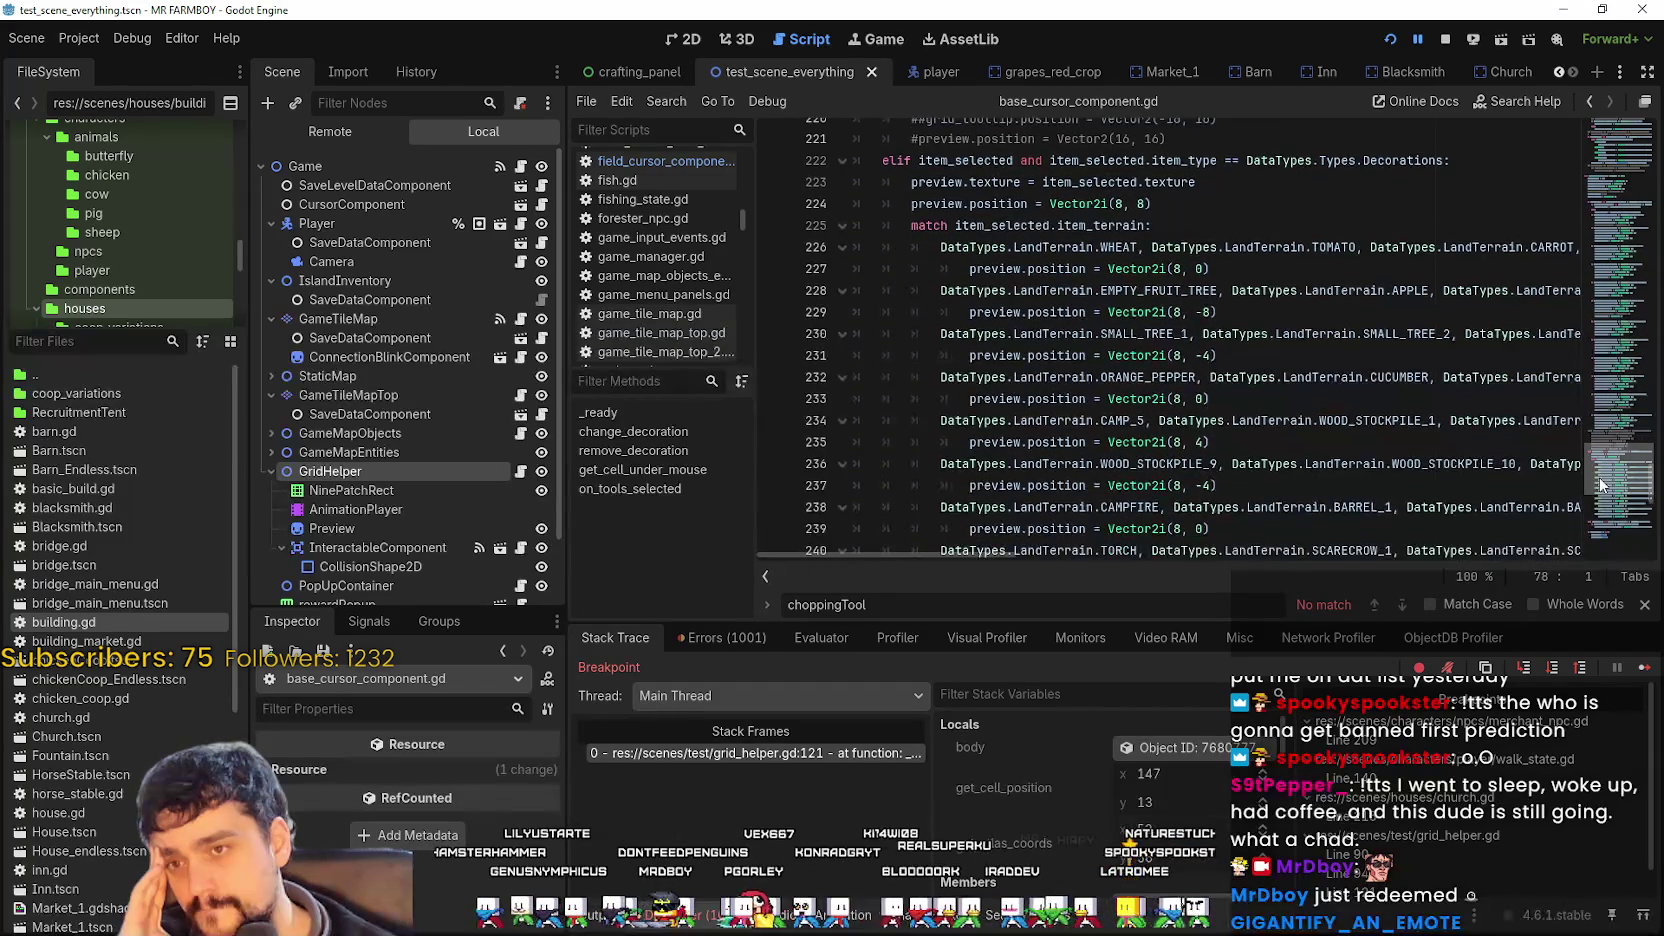
left_click(1281, 181)
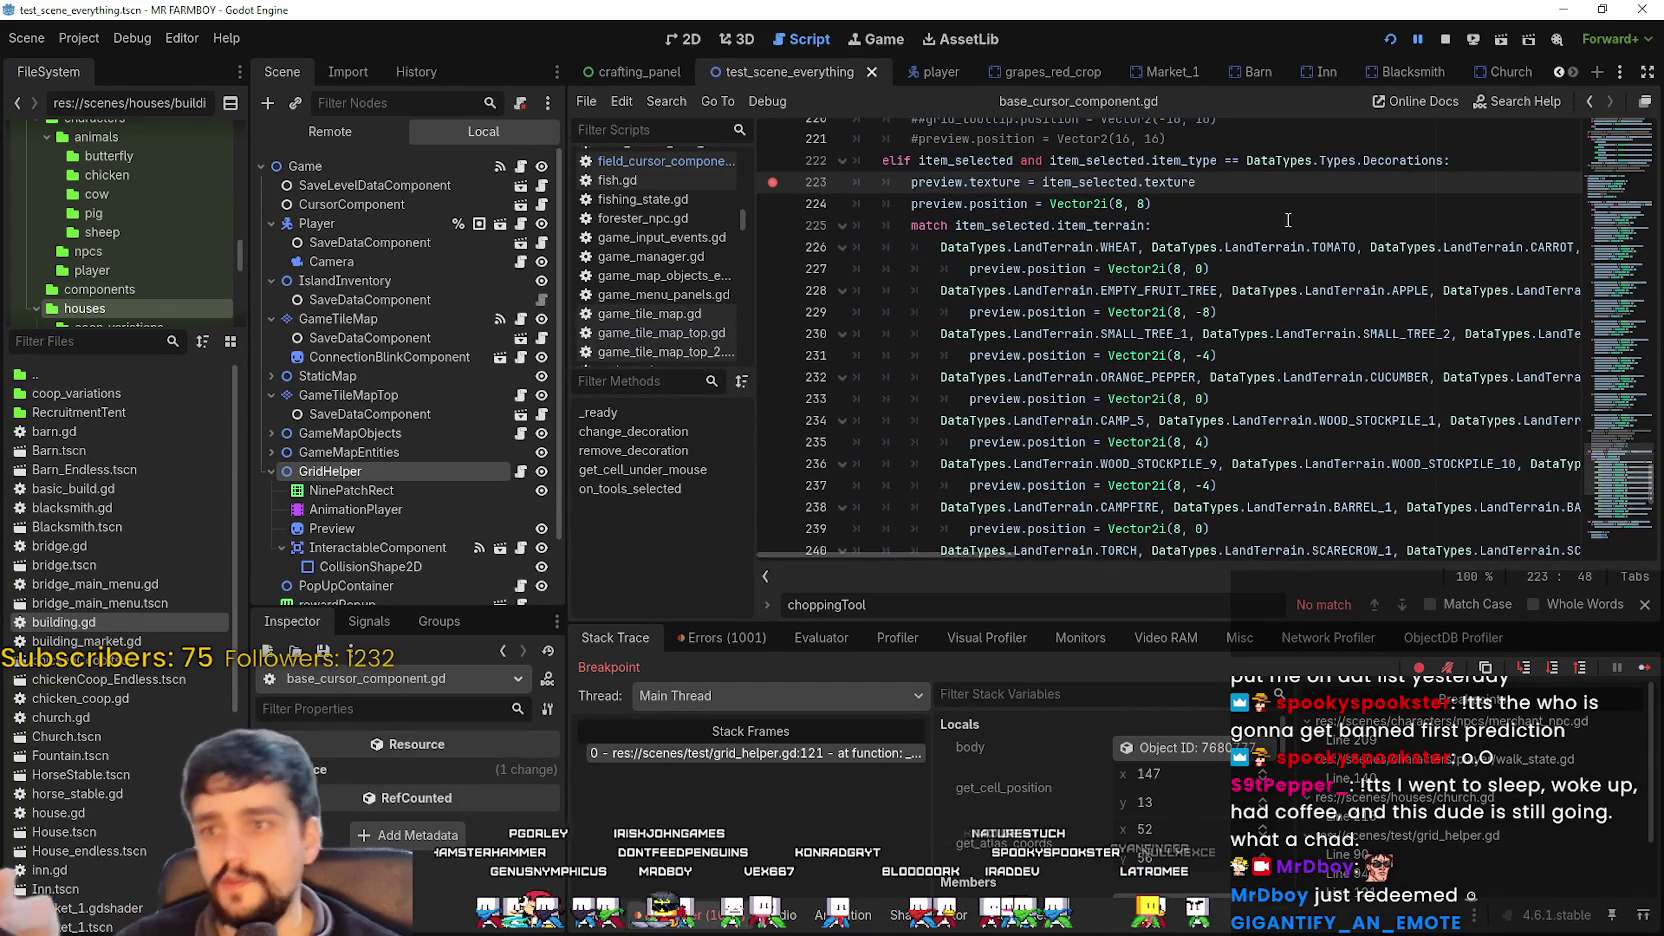
Resume the game from the line 223 breakpoint.
left_click(1640, 669)
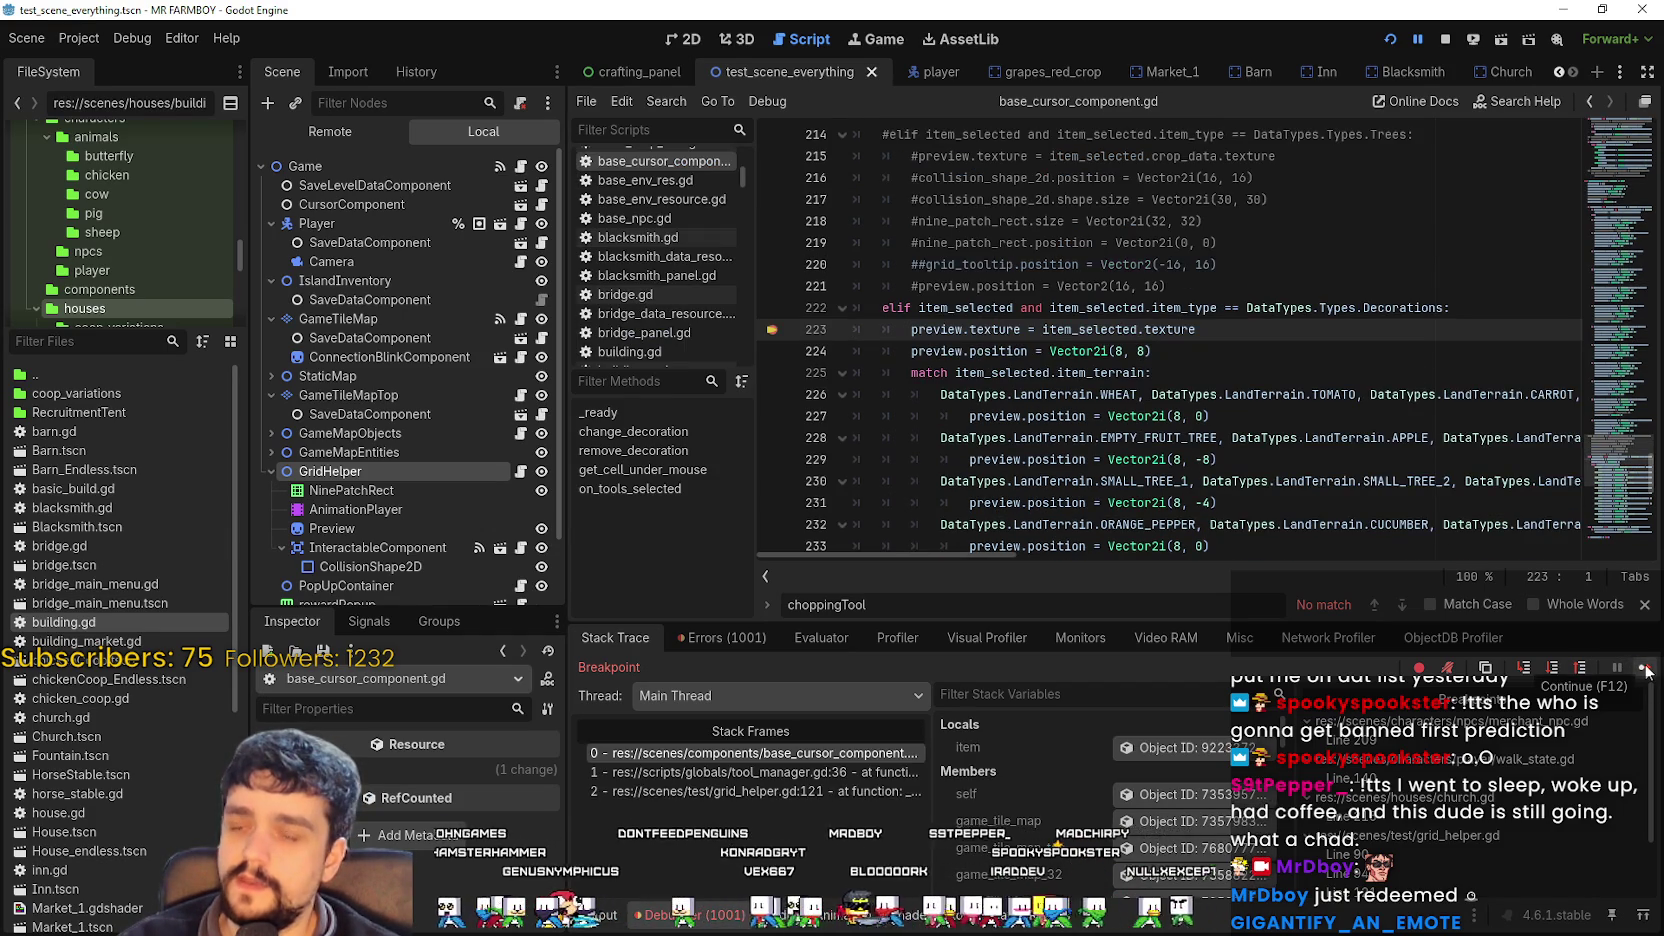
left_click(1647, 670)
key("alt+Tab")
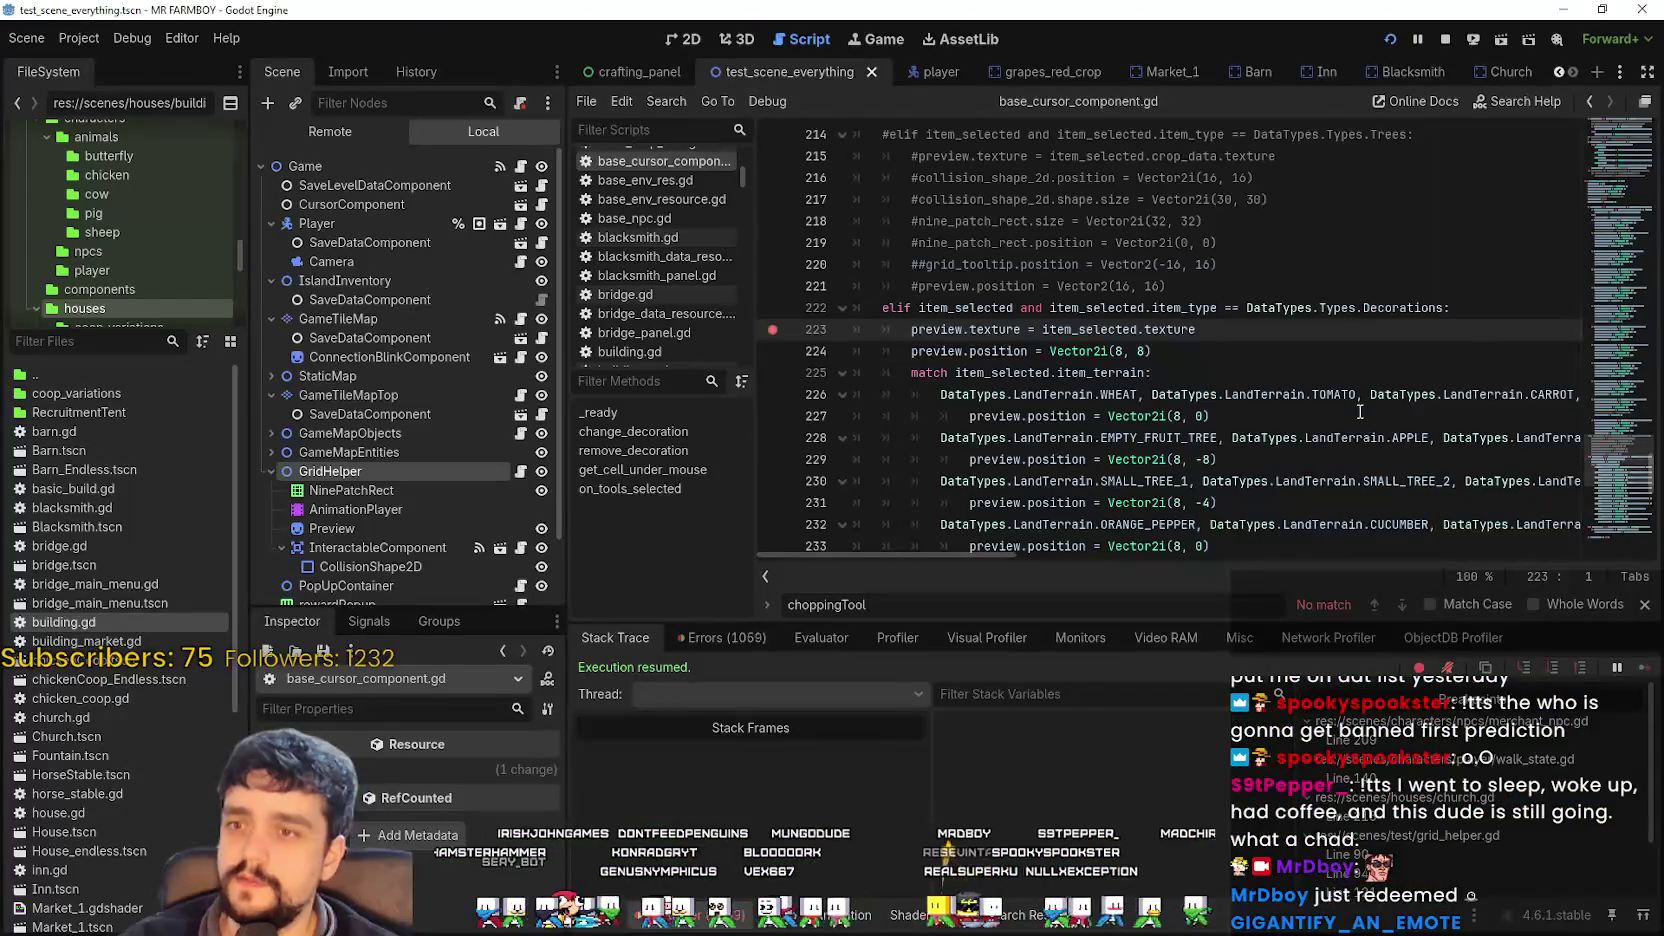
Move down to the item_selected null check on line 253, then return to the running game.
scroll(1612, 476, "down", 6)
scroll(1615, 492, "down", 2)
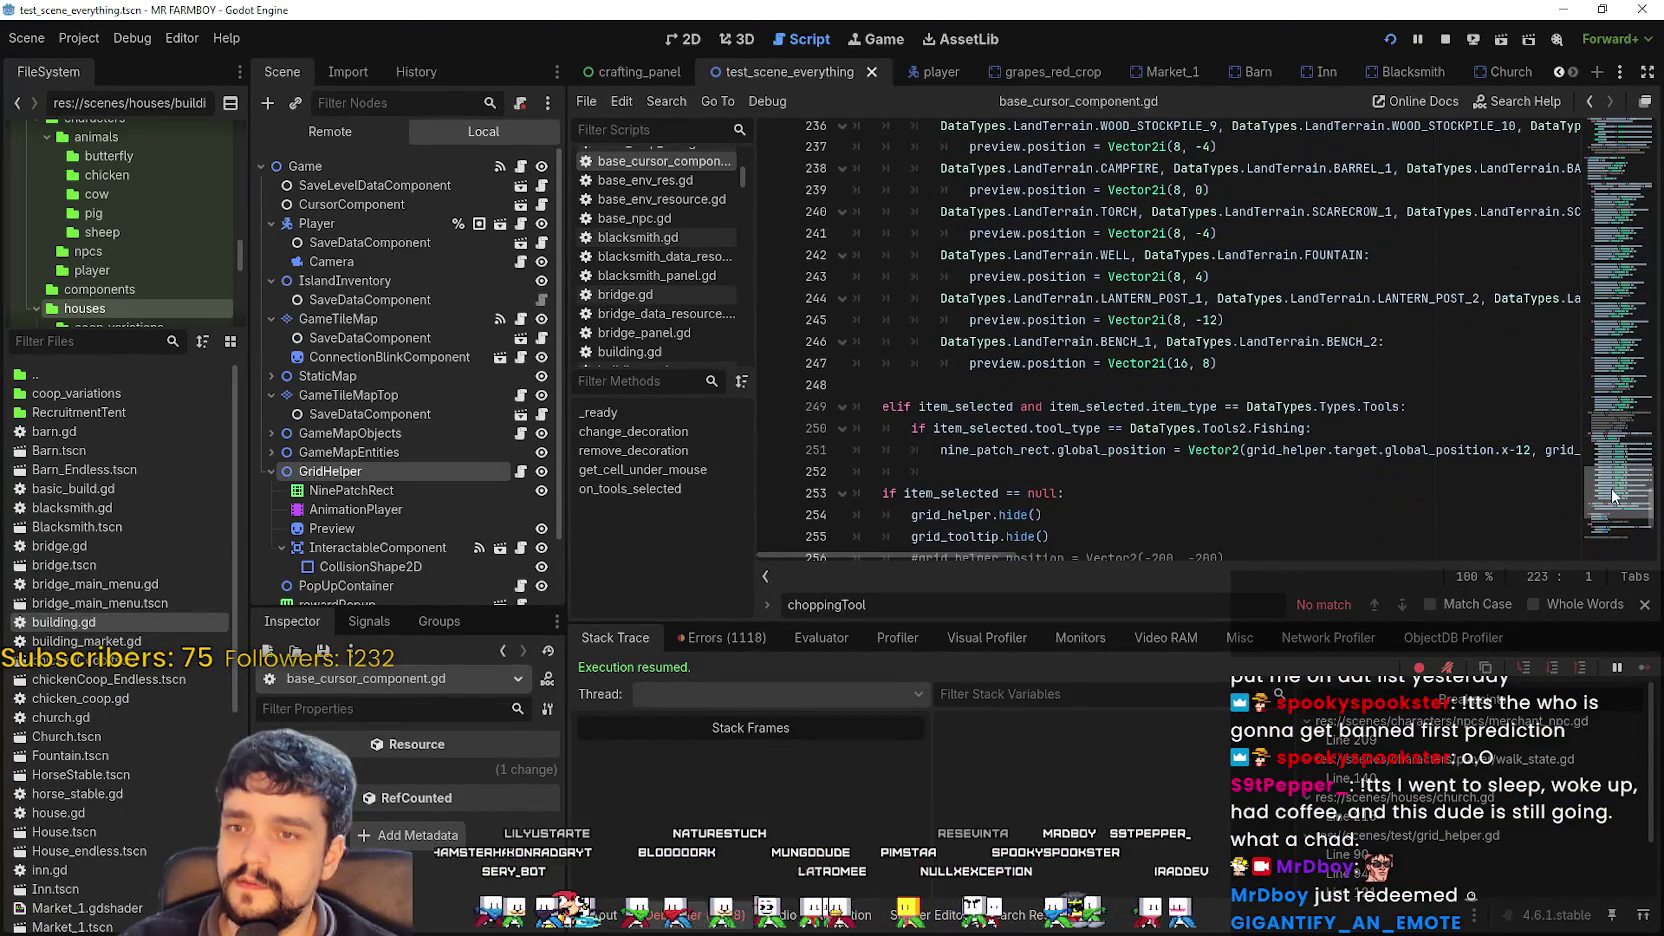
left_click(1240, 455)
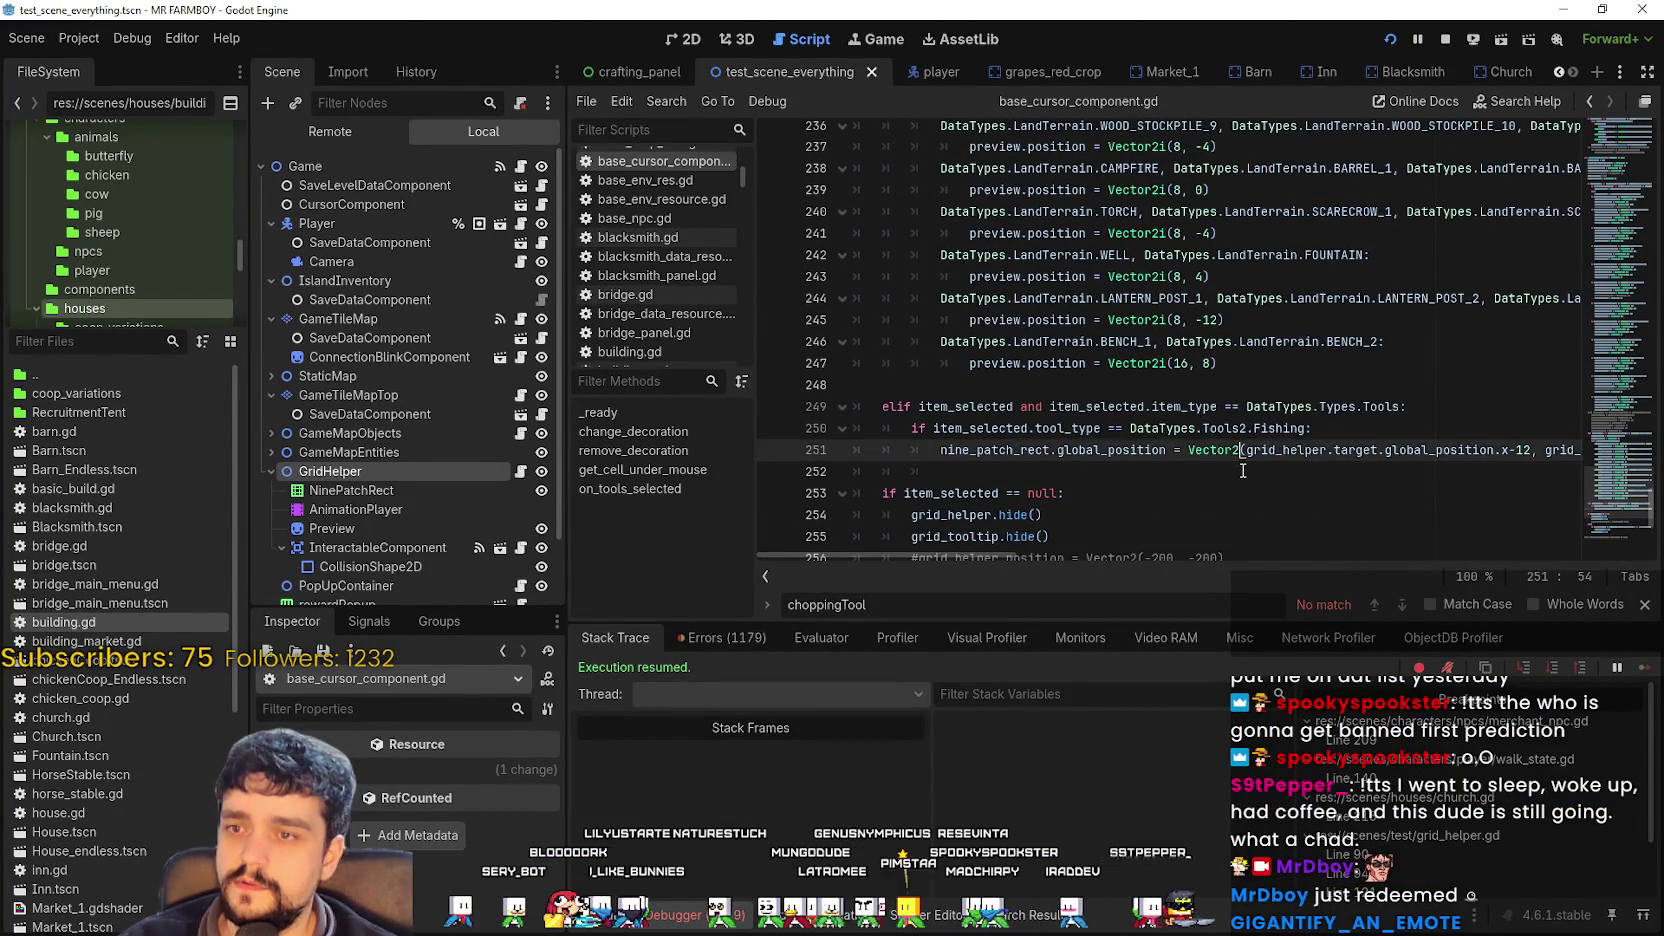
scroll(1240, 464, "down", 3)
left_click(1079, 345)
double_click(950, 298)
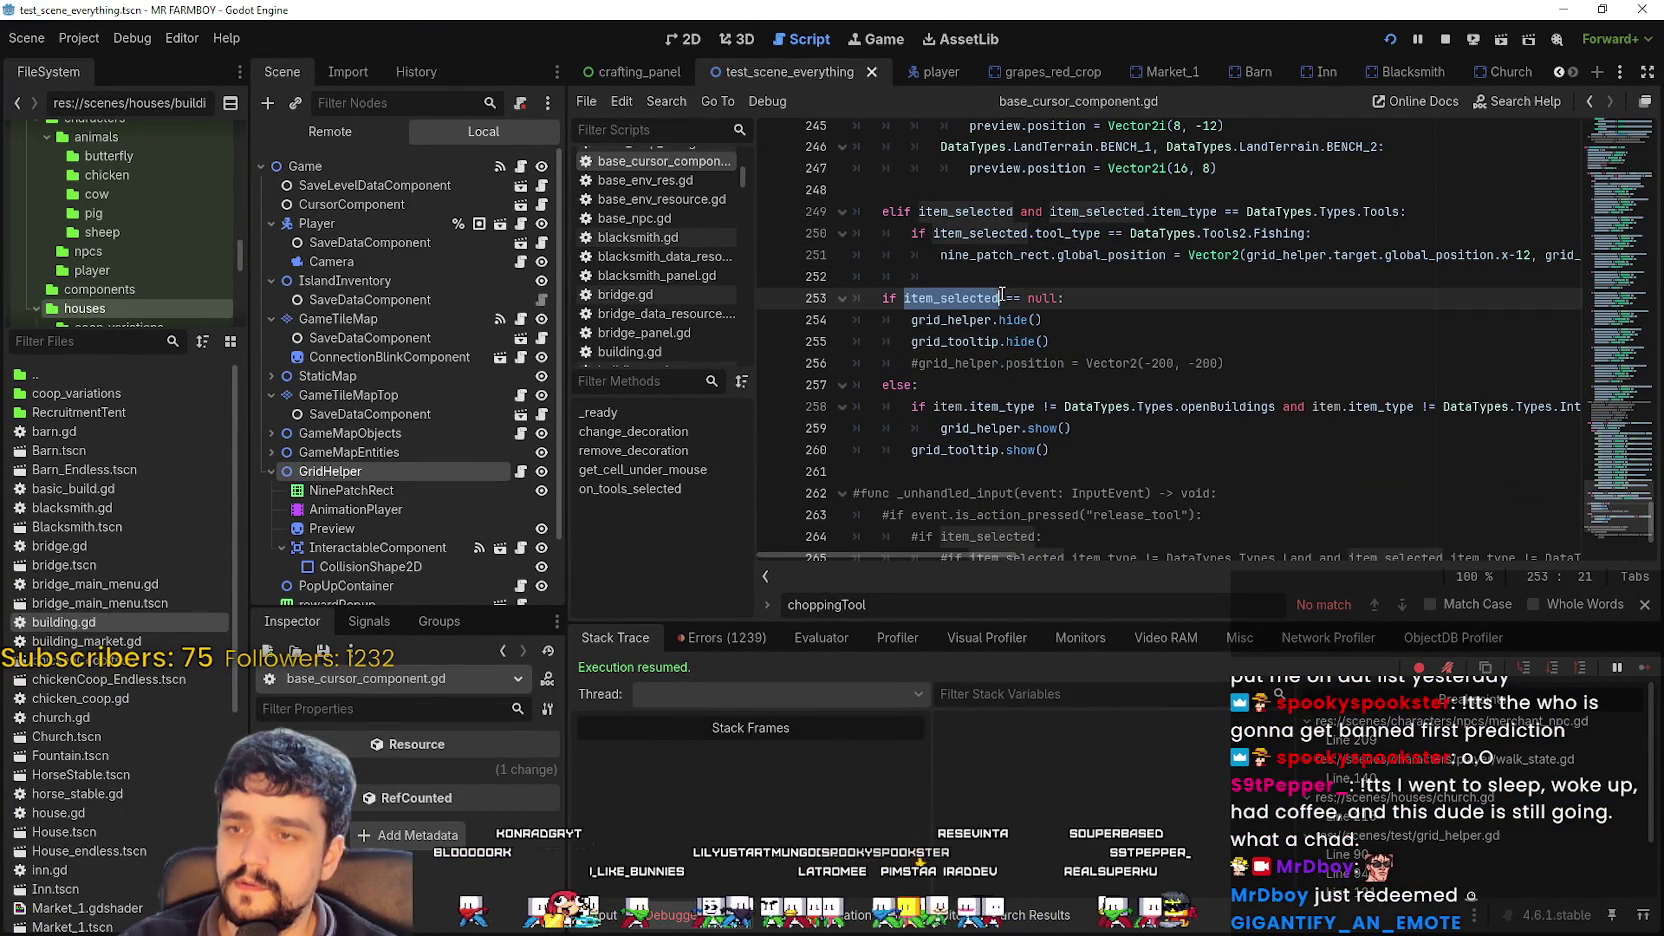
left_click(1040, 298)
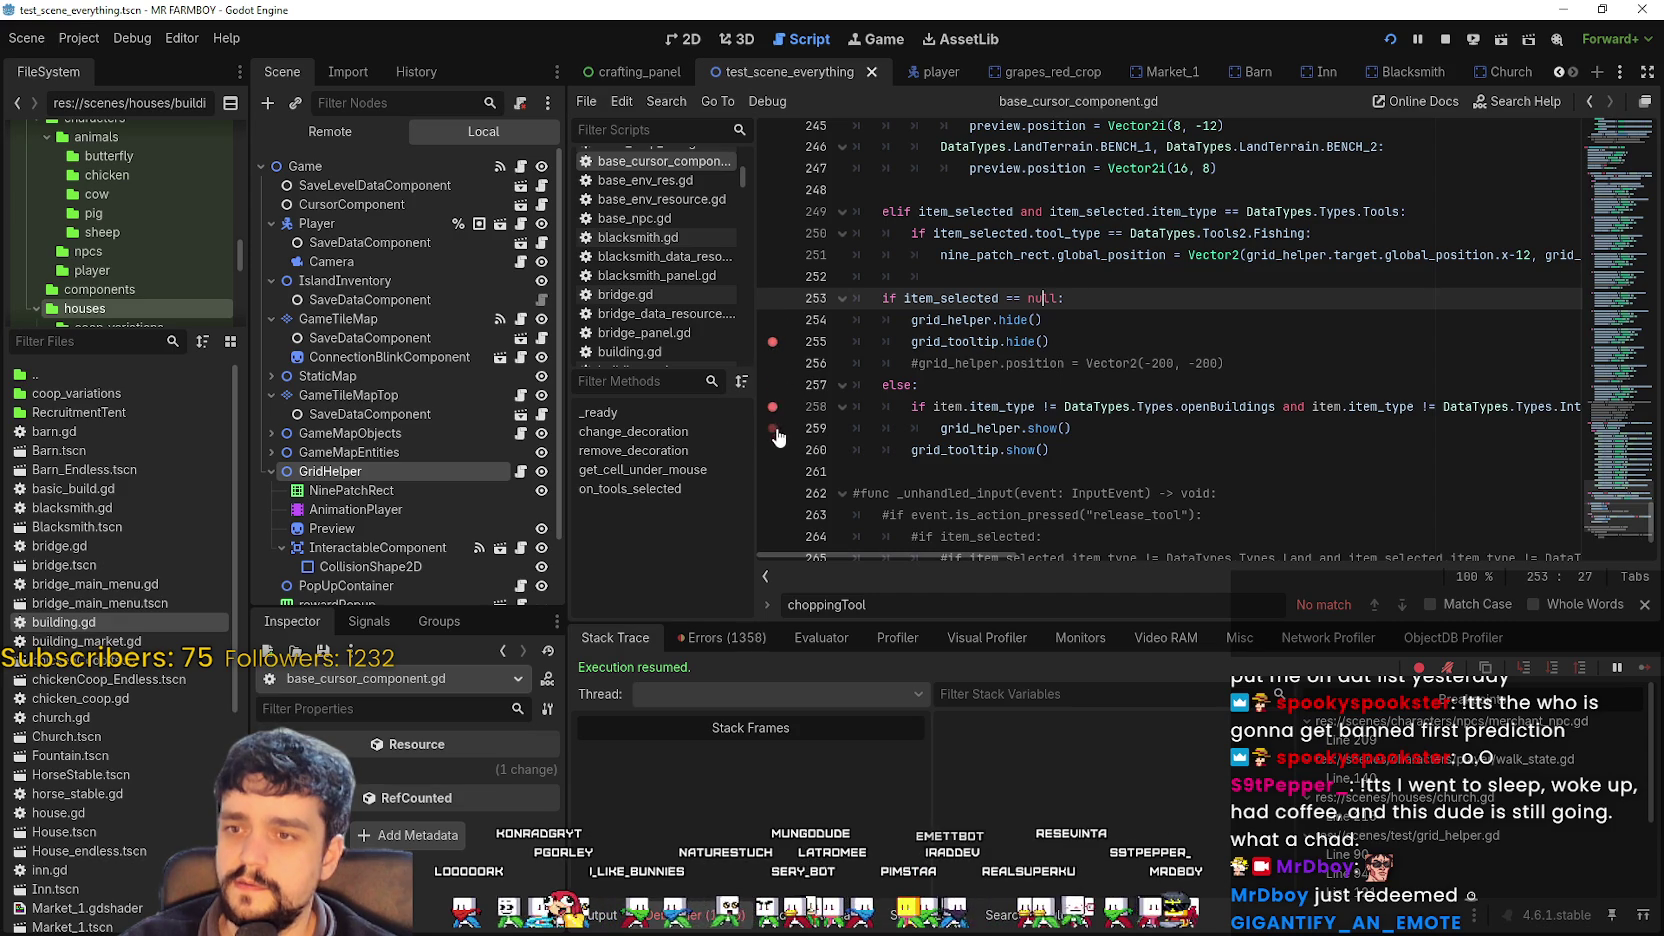
key("alt+Tab")
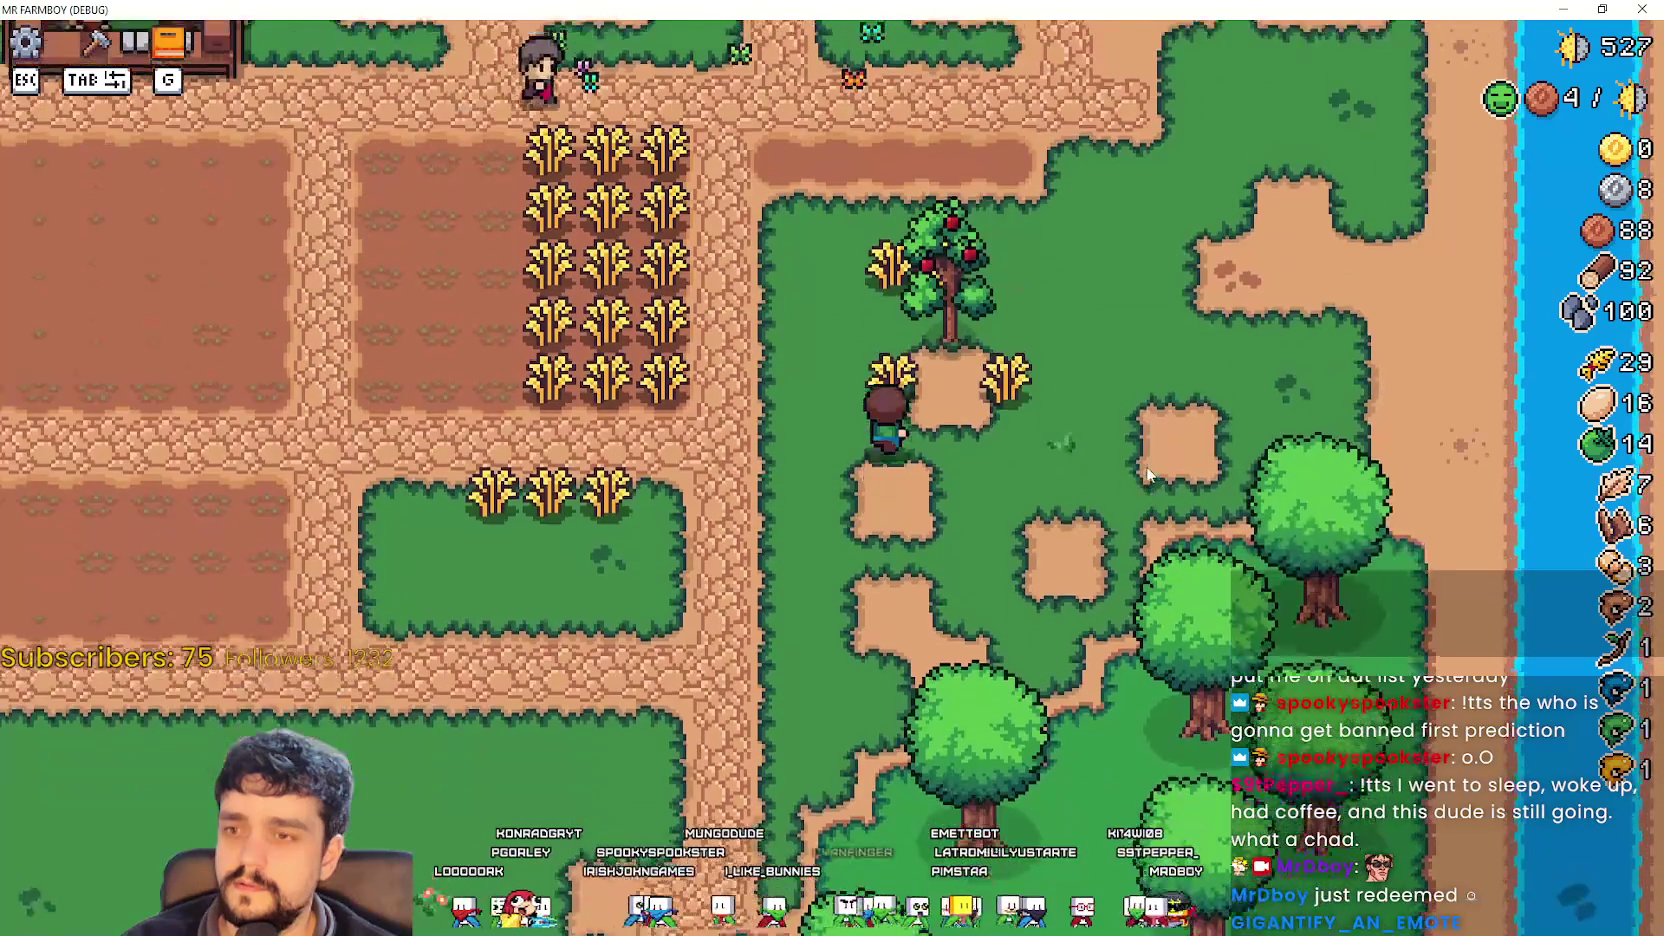
Test the game against the lines 253–260 breakpoints, switching back to review base_cursor_component.gd.
key("alt+Tab")
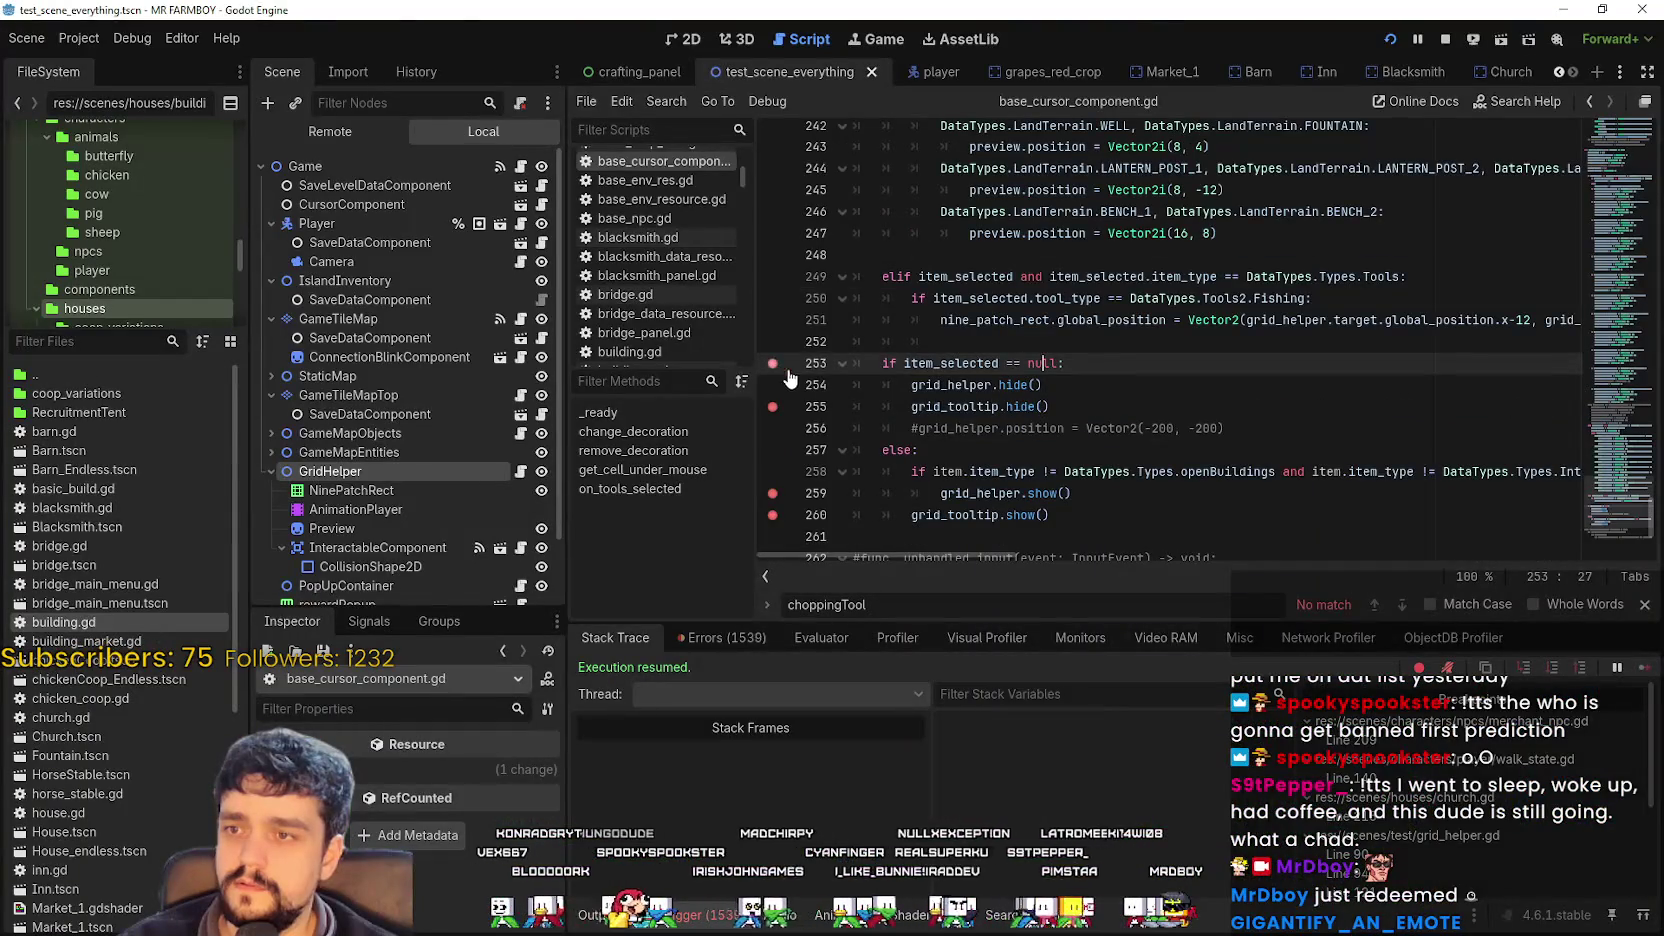
key("alt+Tab")
key("alt+Tab")
scroll(1041, 327, "up", 10)
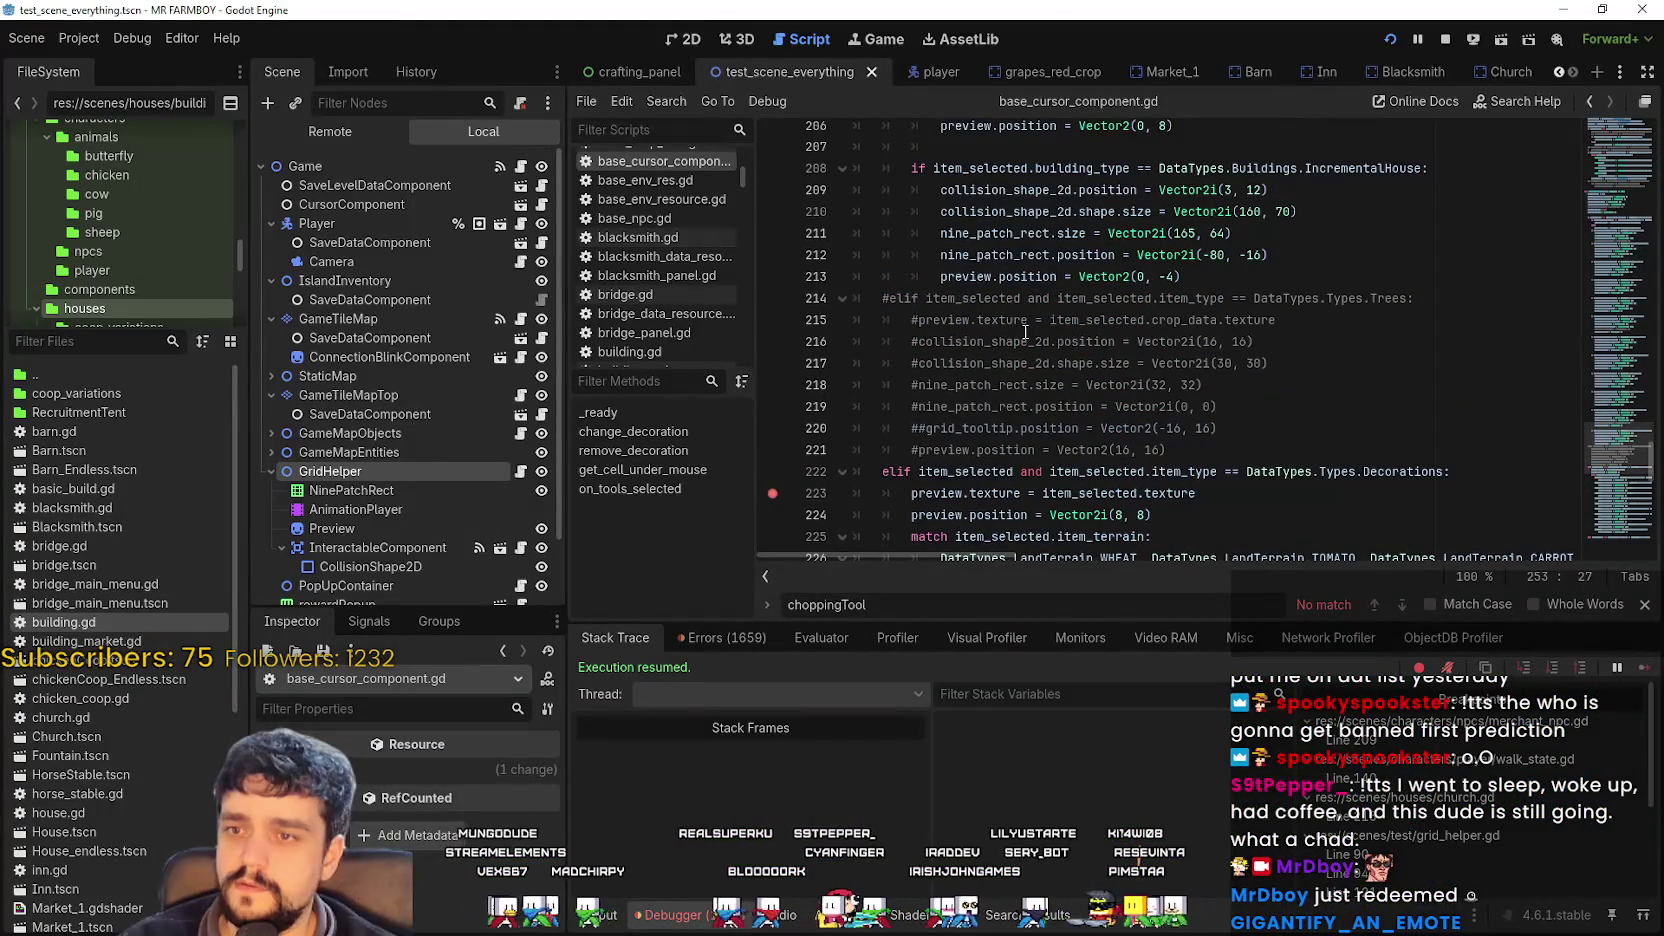
key("alt+Tab")
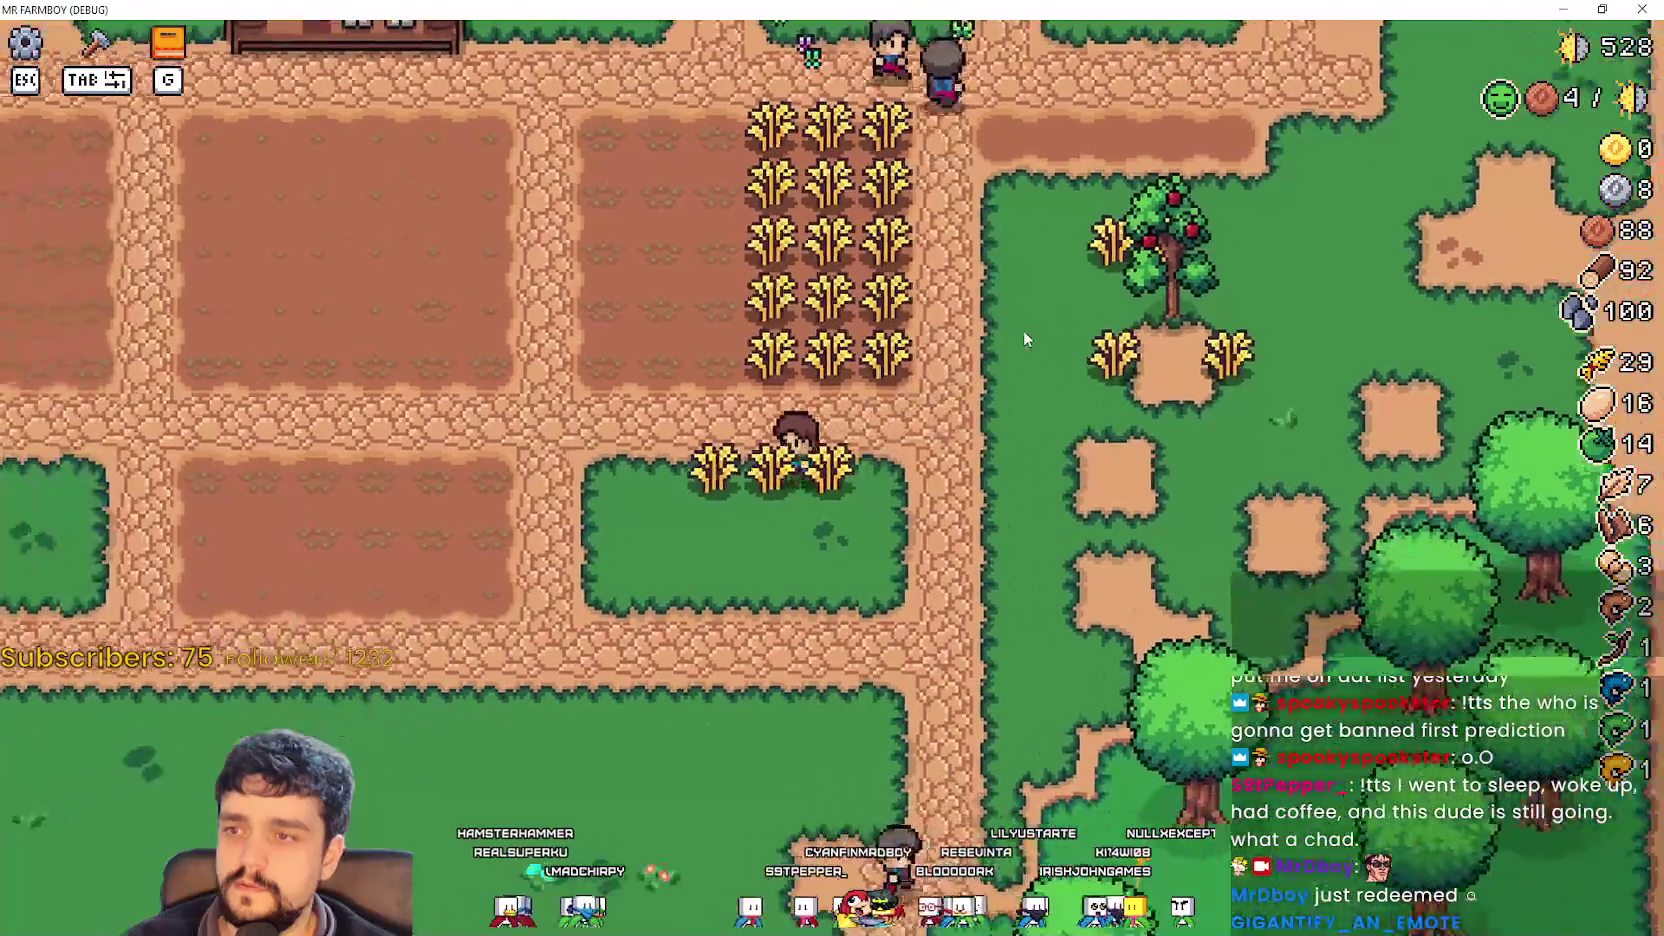
key("alt+Tab")
scroll(1620, 490, "down", 5)
scroll(1620, 490, "down", 5)
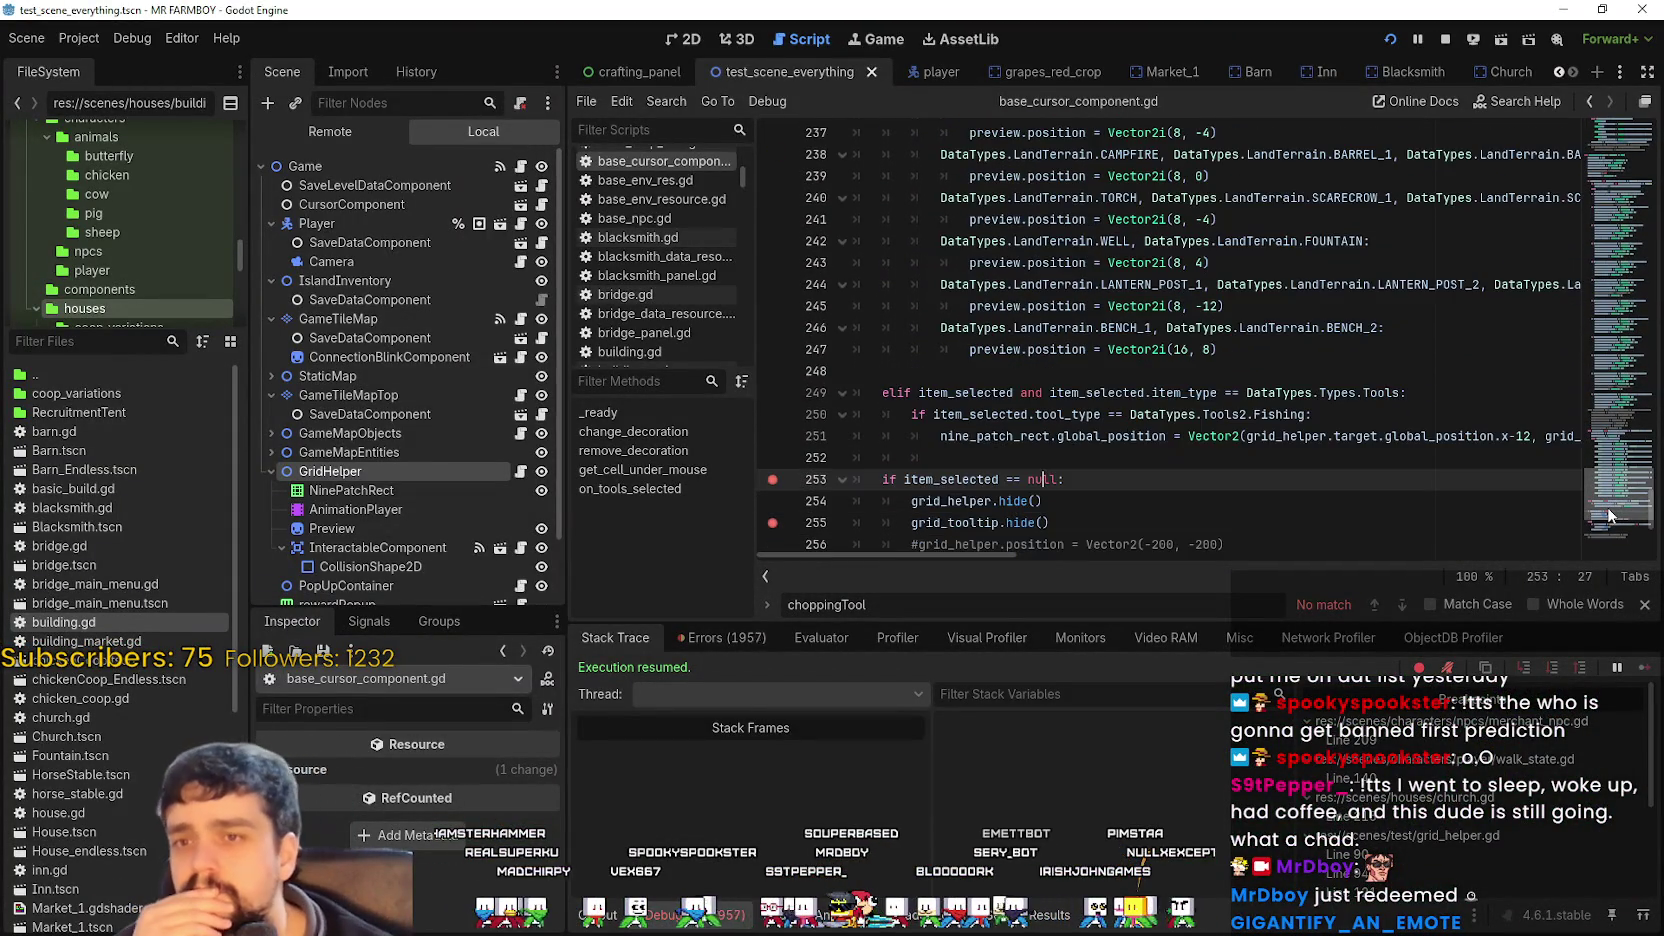
scroll(1610, 513, "down", 5)
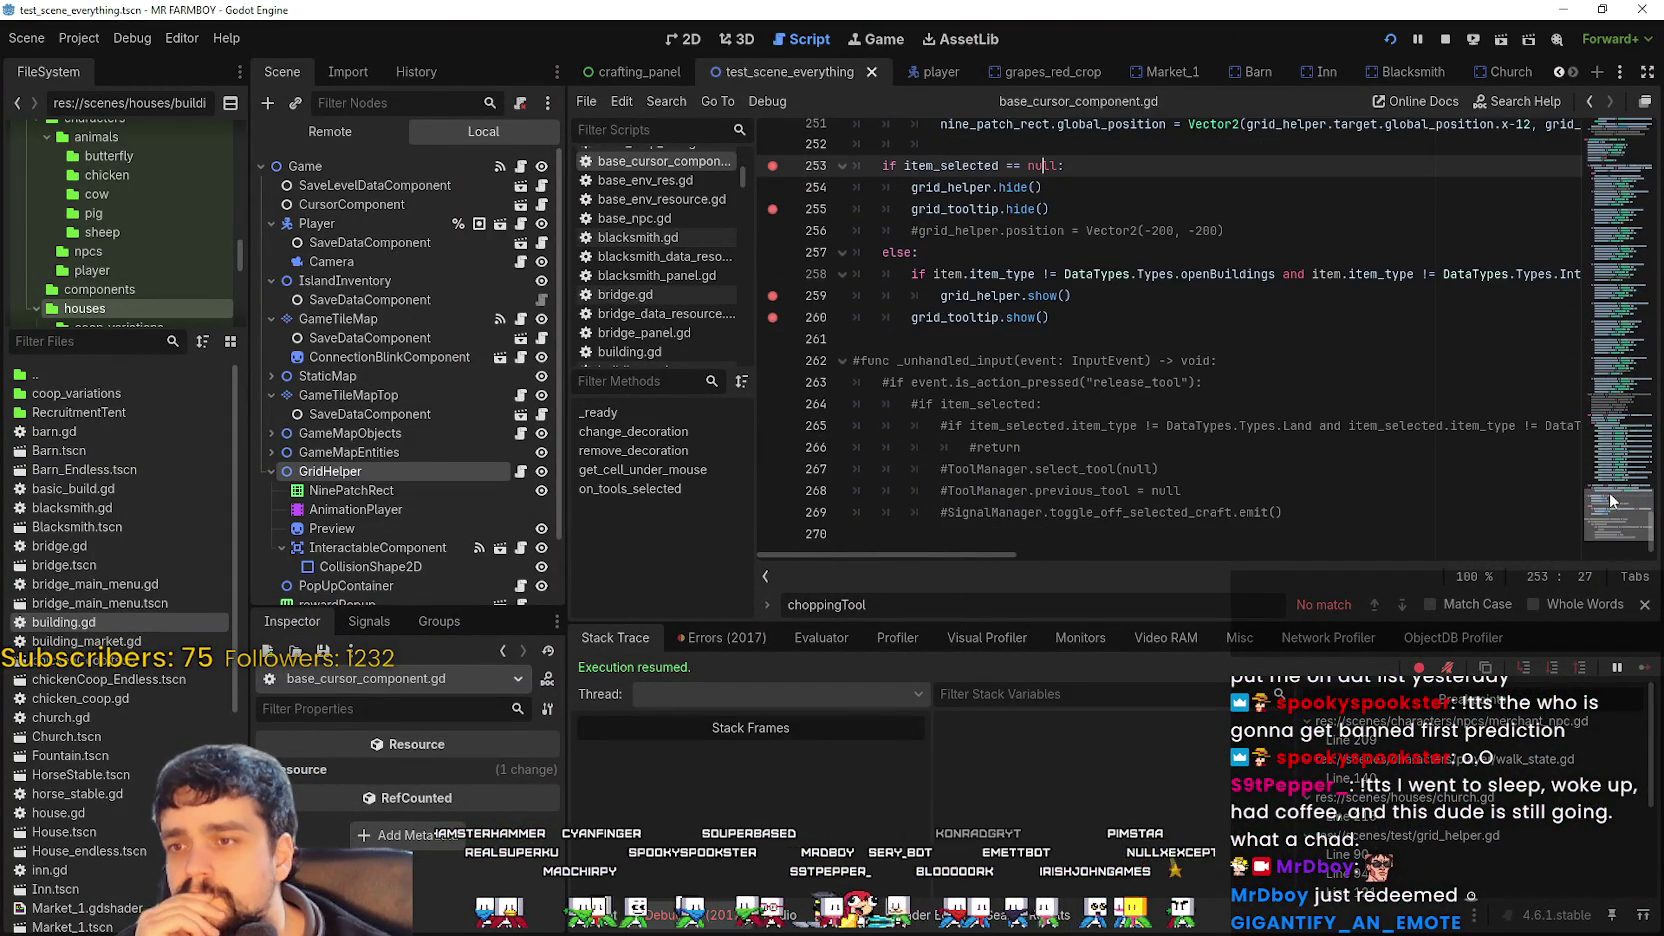
scroll(1607, 500, "up", 13)
scroll(1608, 474, "up", 15)
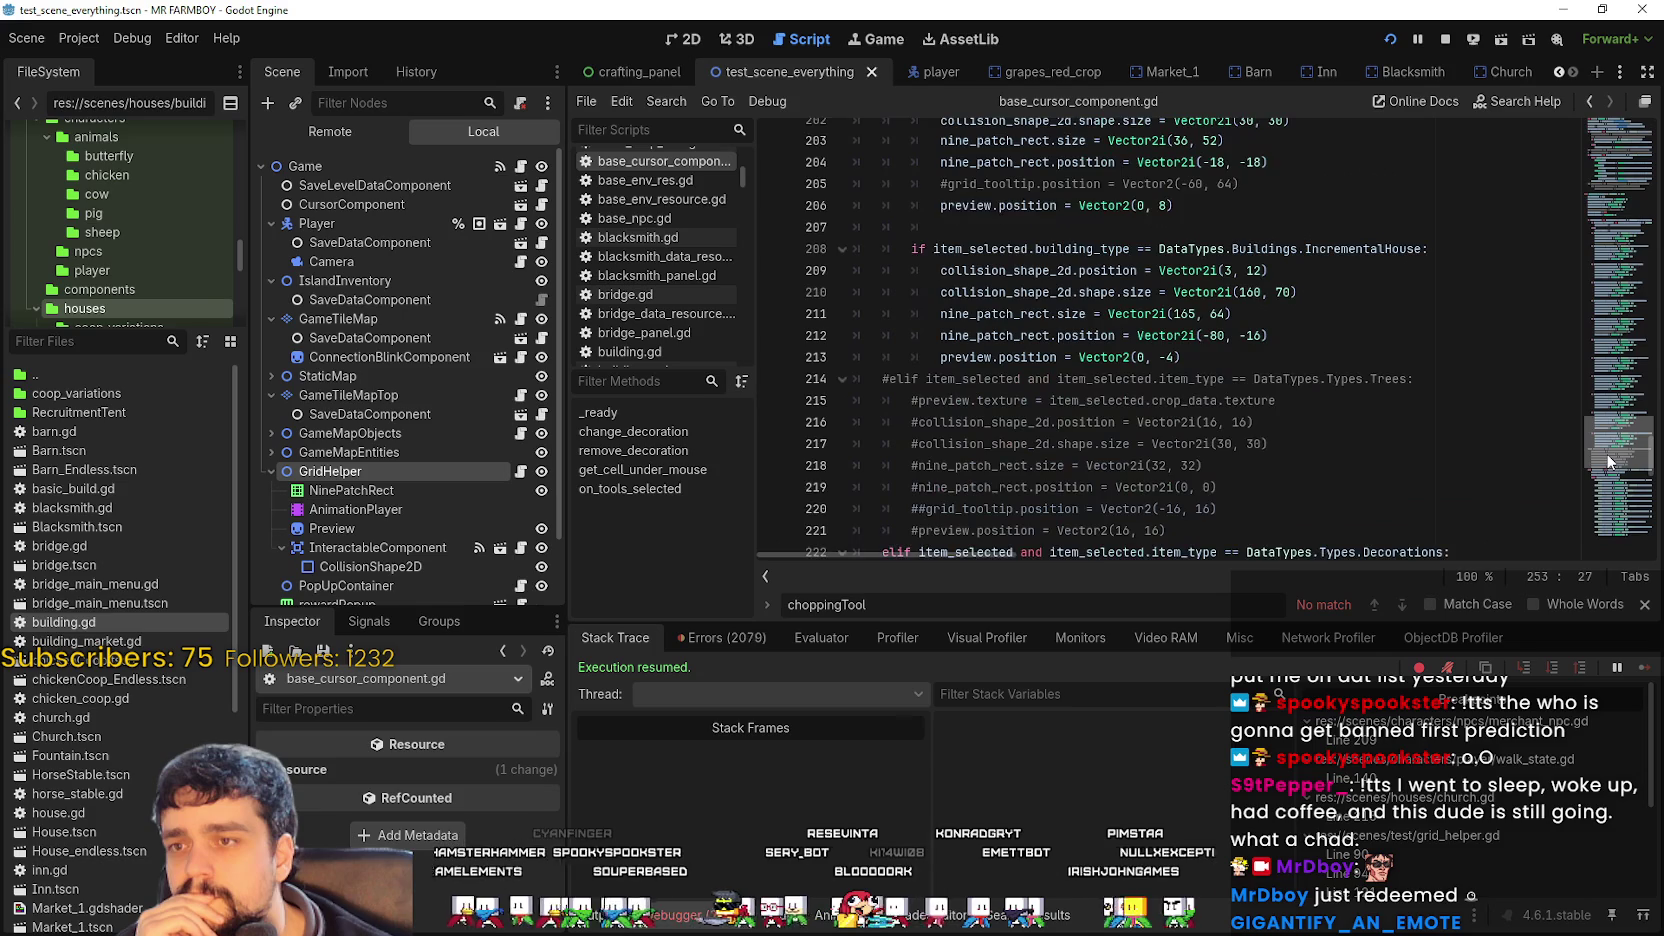
scroll(1605, 380, "up", 16)
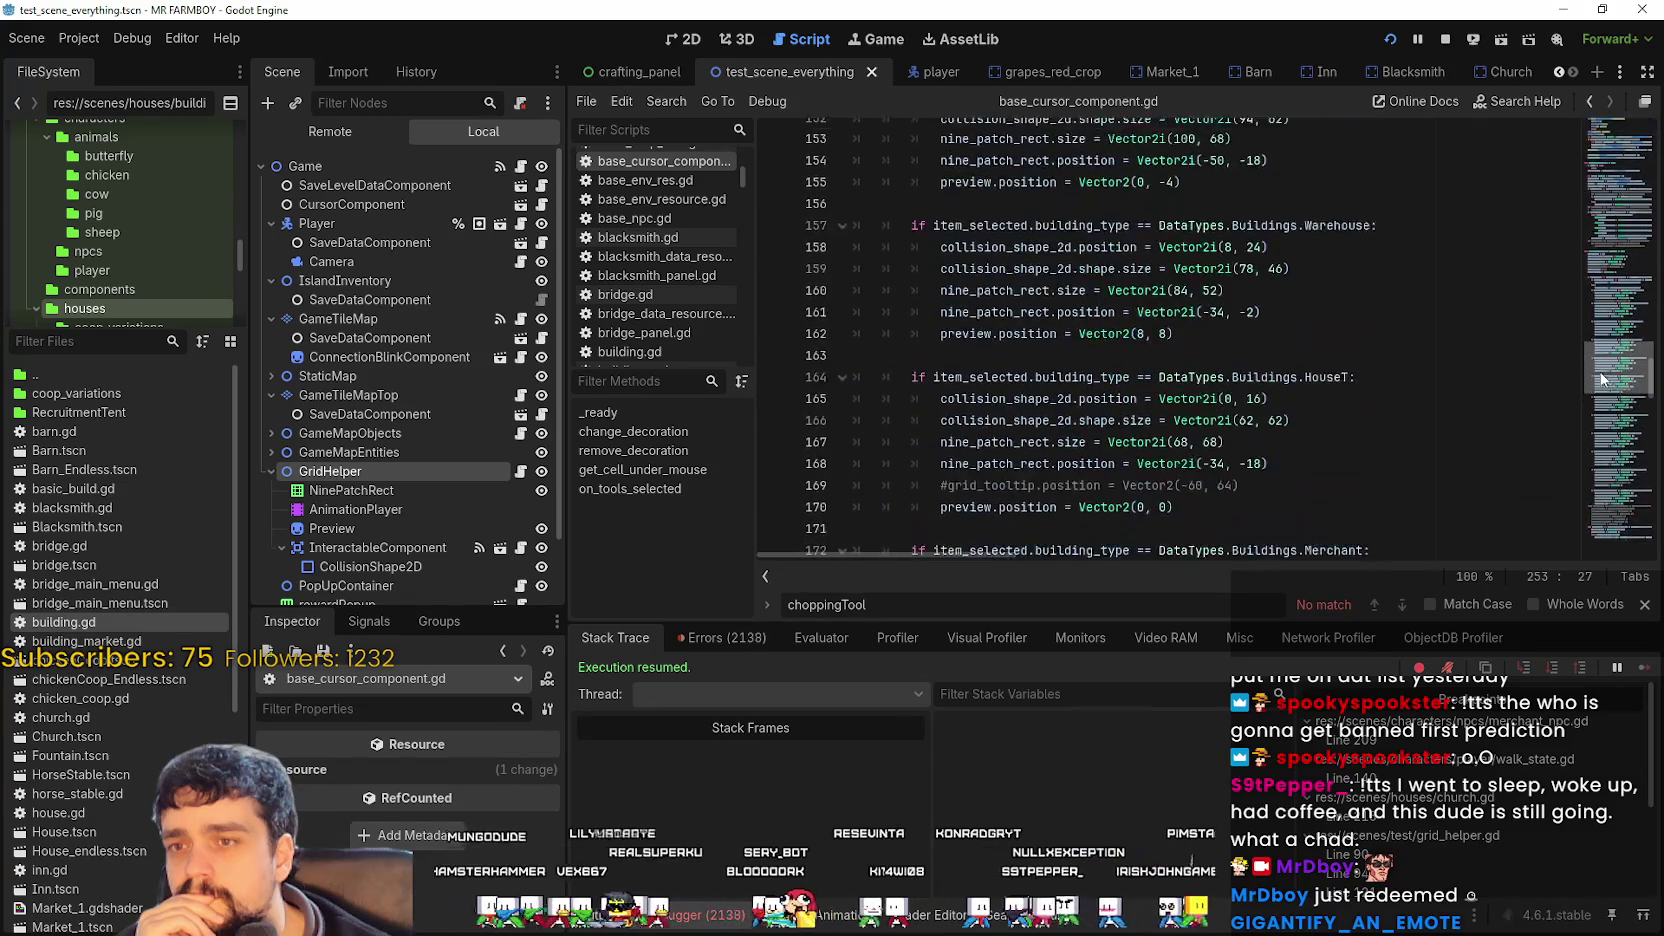